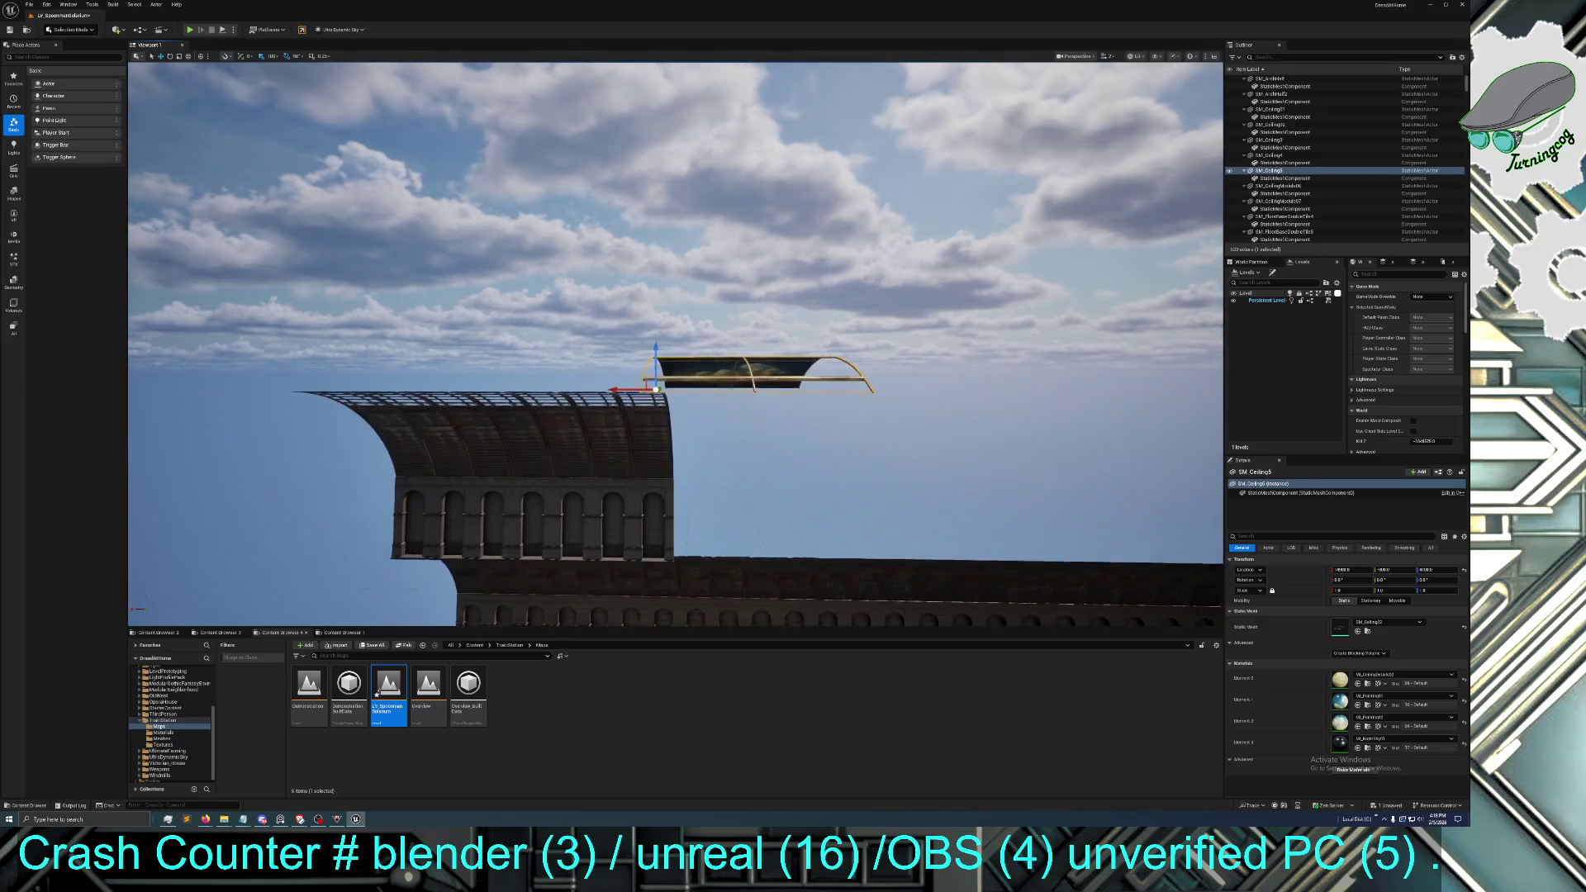
Slide the curved ceiling panel left onto the end of the arched roof, then fly around to inspect it
mouse_move(572, 391)
mouse_down()
mouse_move(258, 407)
mouse_move(522, 406)
mouse_move(501, 405)
mouse_up()
key(w)
key(w)
key(w)
key(s)
key(s)
key(s)
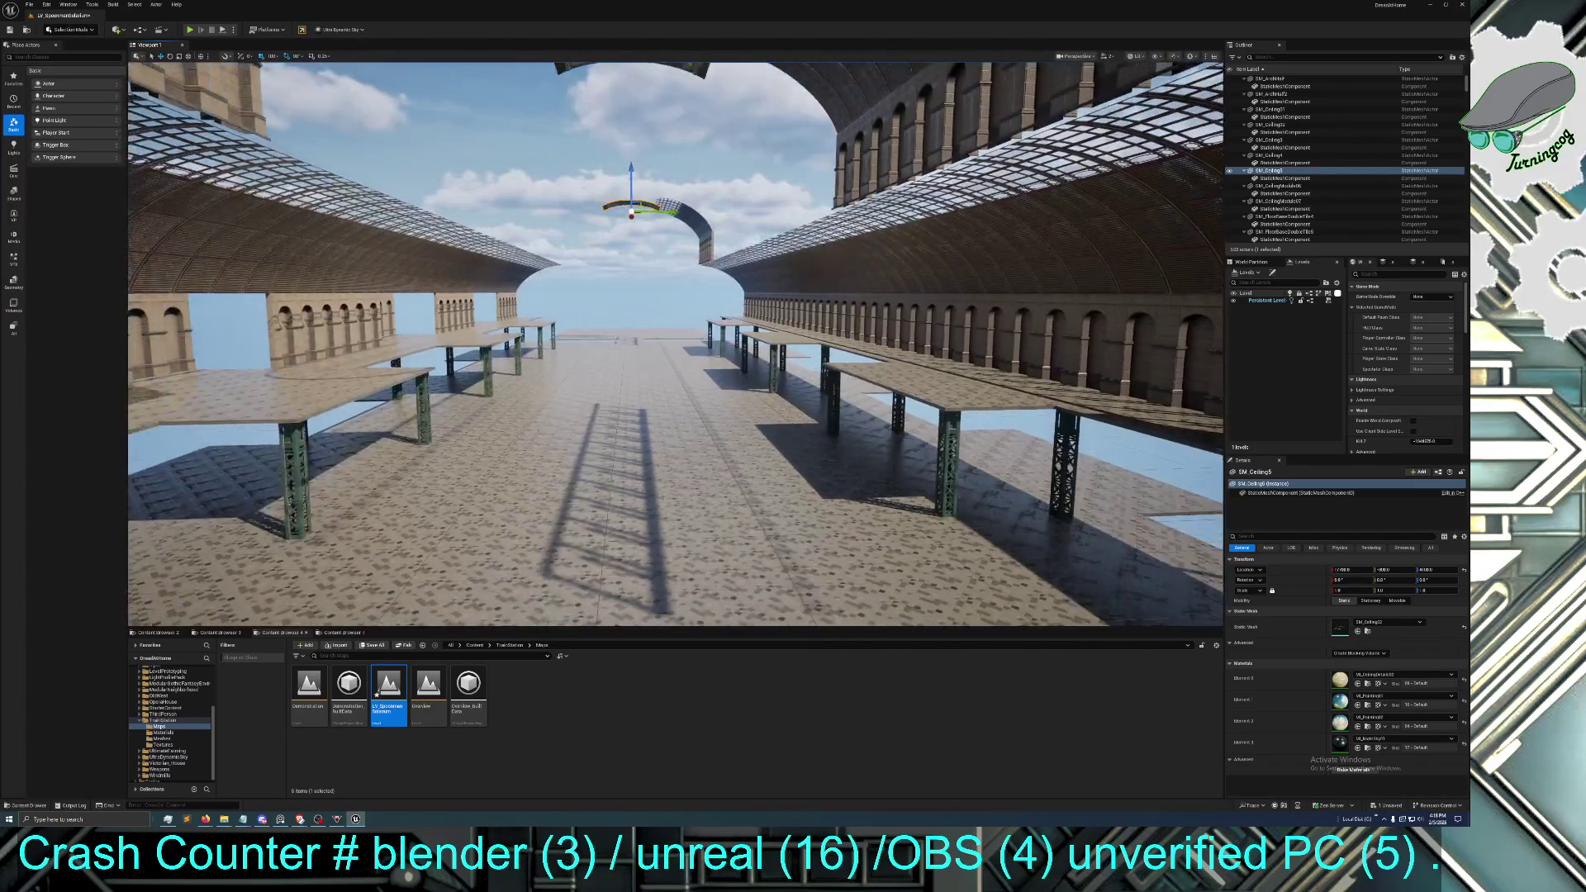
key(e)
key(e)
key(e)
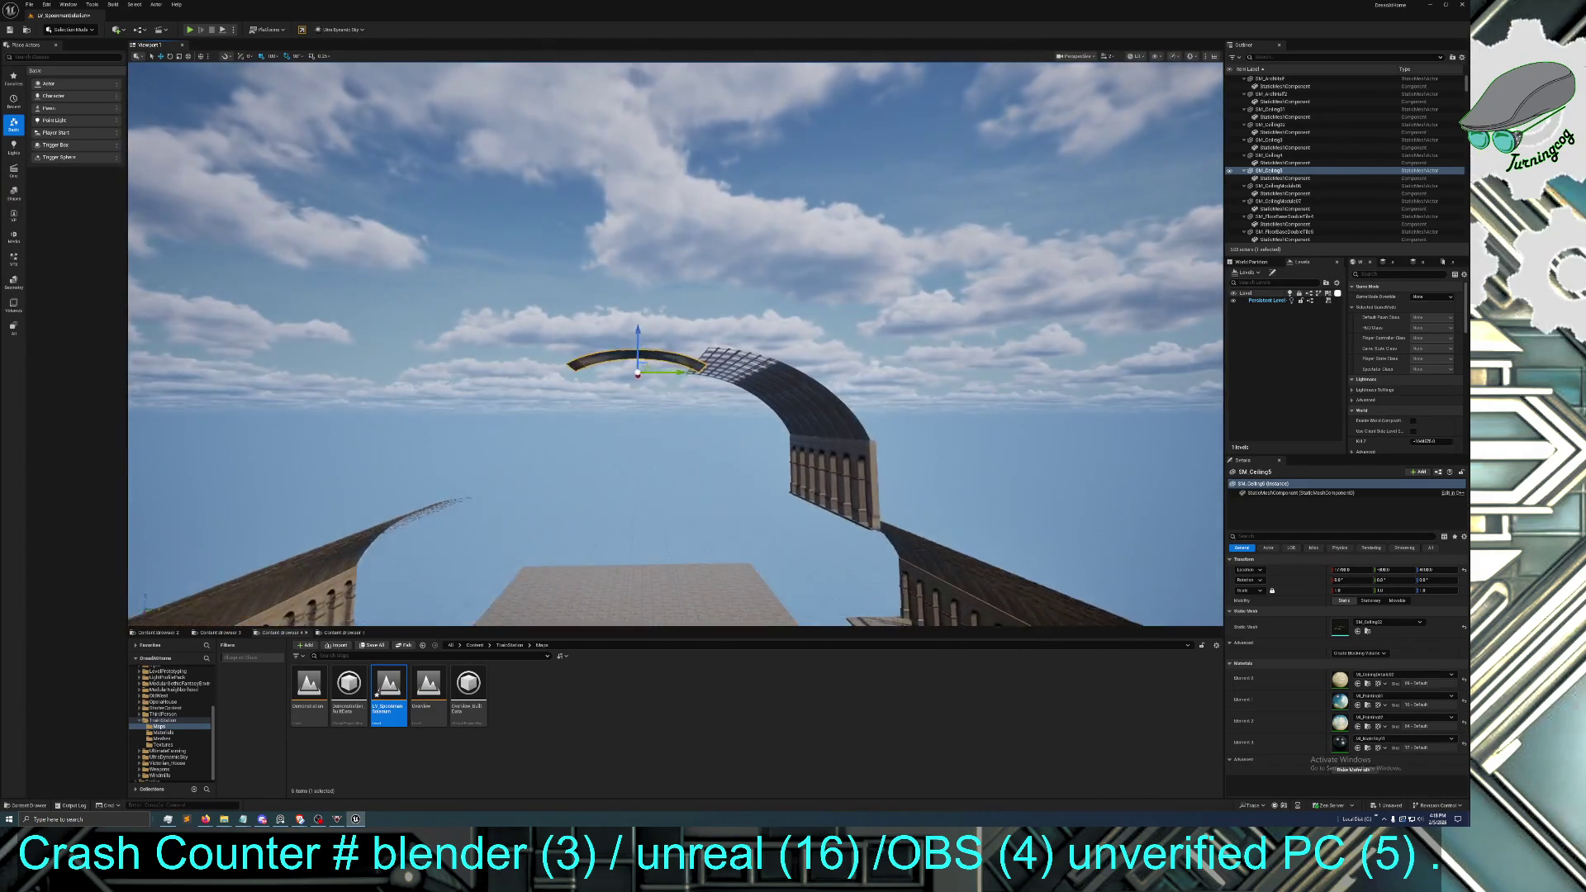
key(w)
key(w)
key(w)
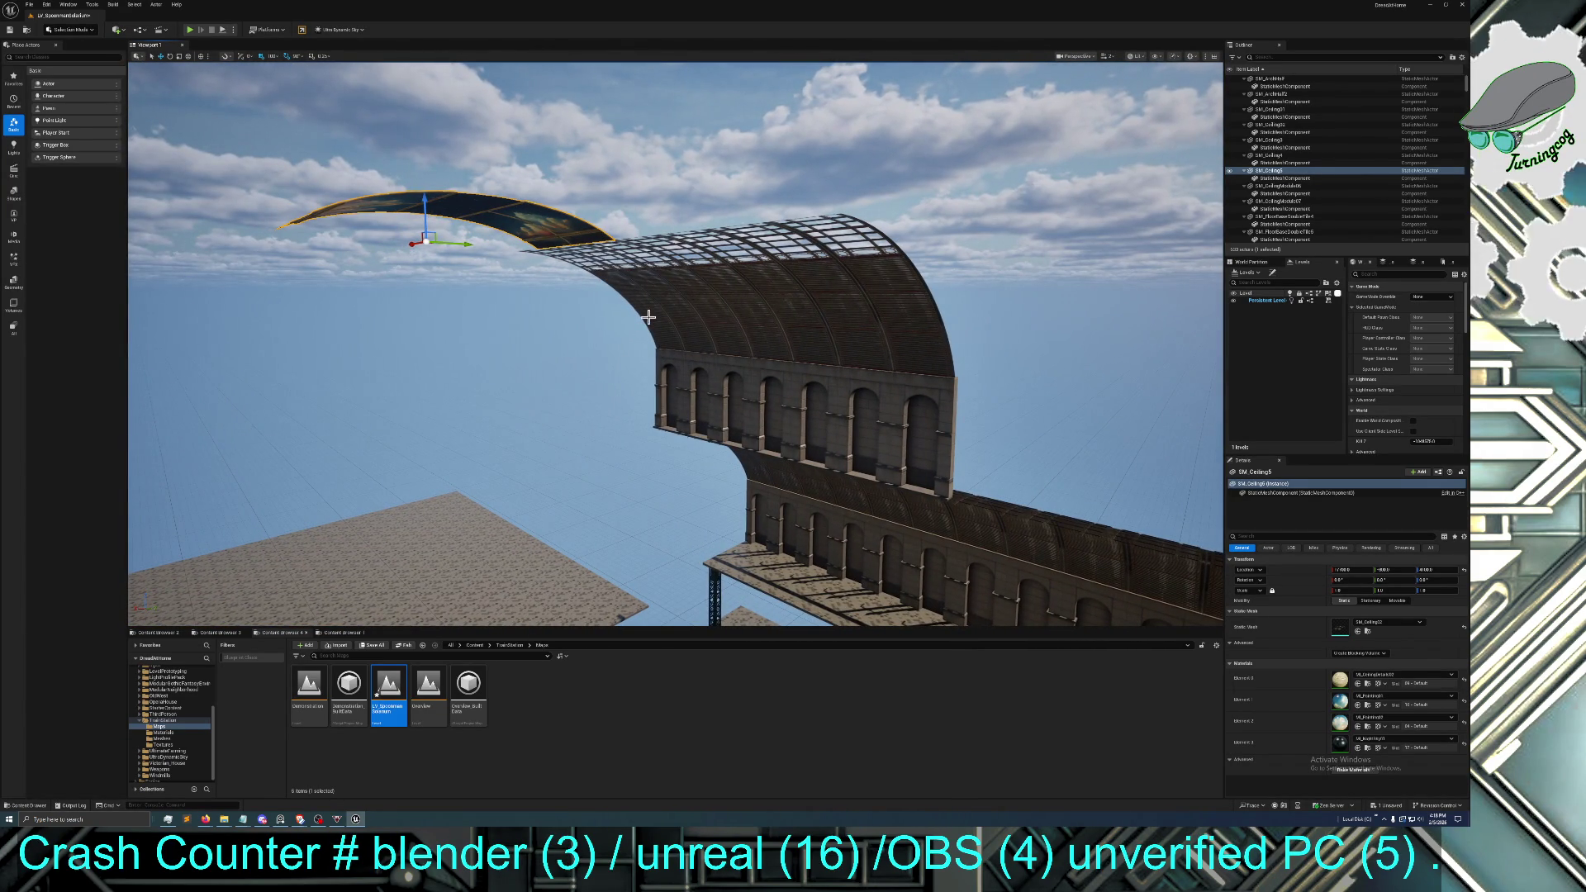
click(697, 326)
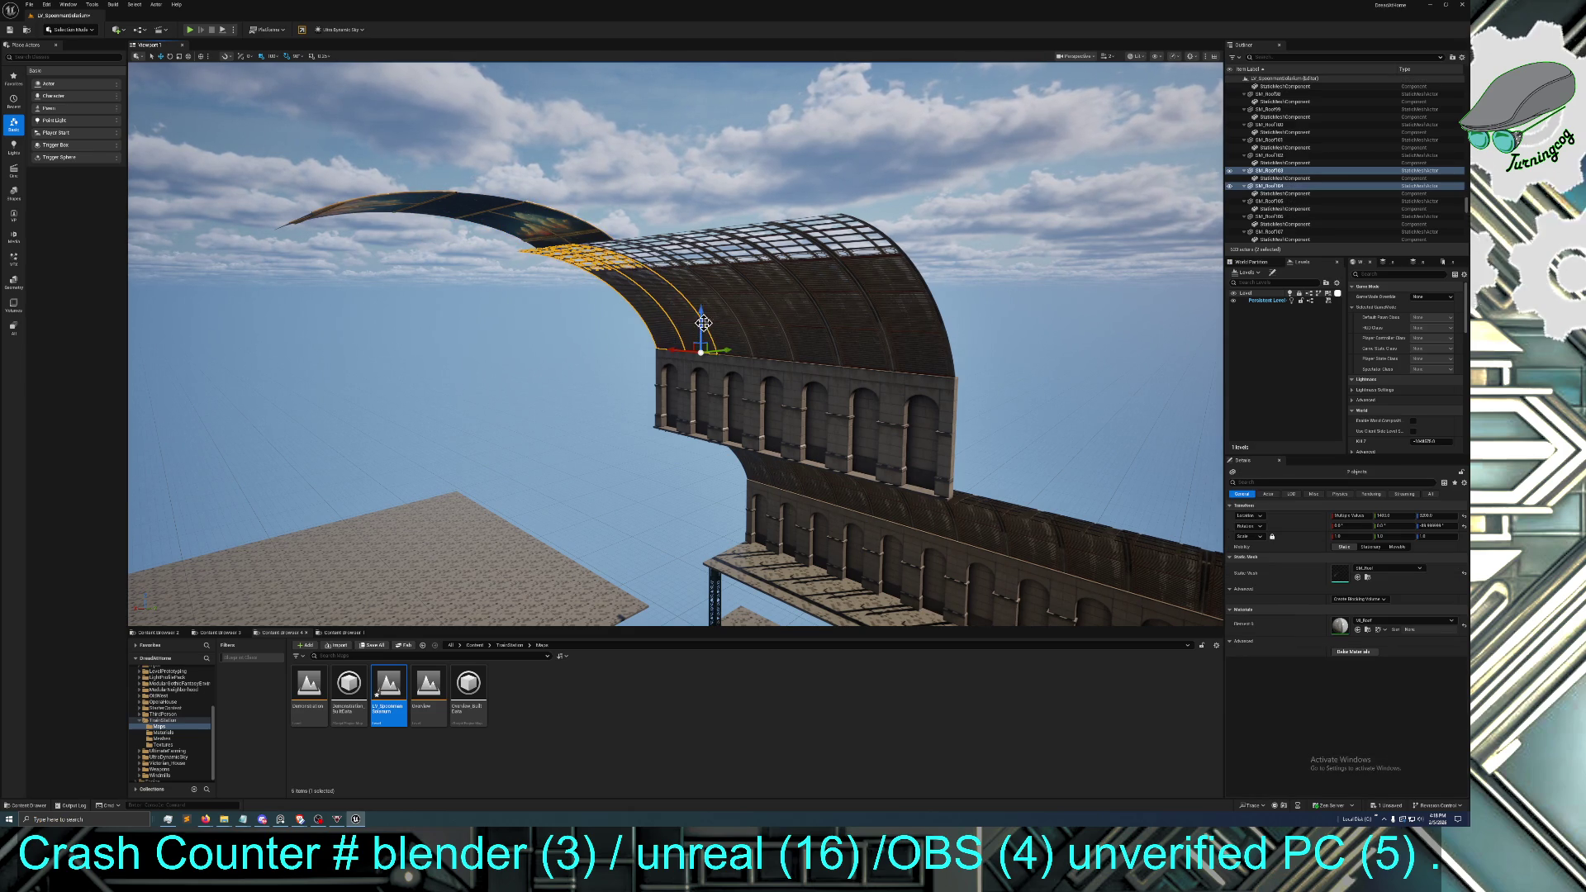
Select the five roof arches and the seven arched wall sections beneath them
ctrl+click(735, 320)
ctrl+click(764, 328)
ctrl+click(830, 331)
ctrl+click(868, 334)
ctrl+click(900, 351)
ctrl+click(908, 392)
ctrl+click(850, 387)
ctrl+click(822, 378)
ctrl+click(763, 375)
ctrl+click(714, 367)
ctrl+click(692, 362)
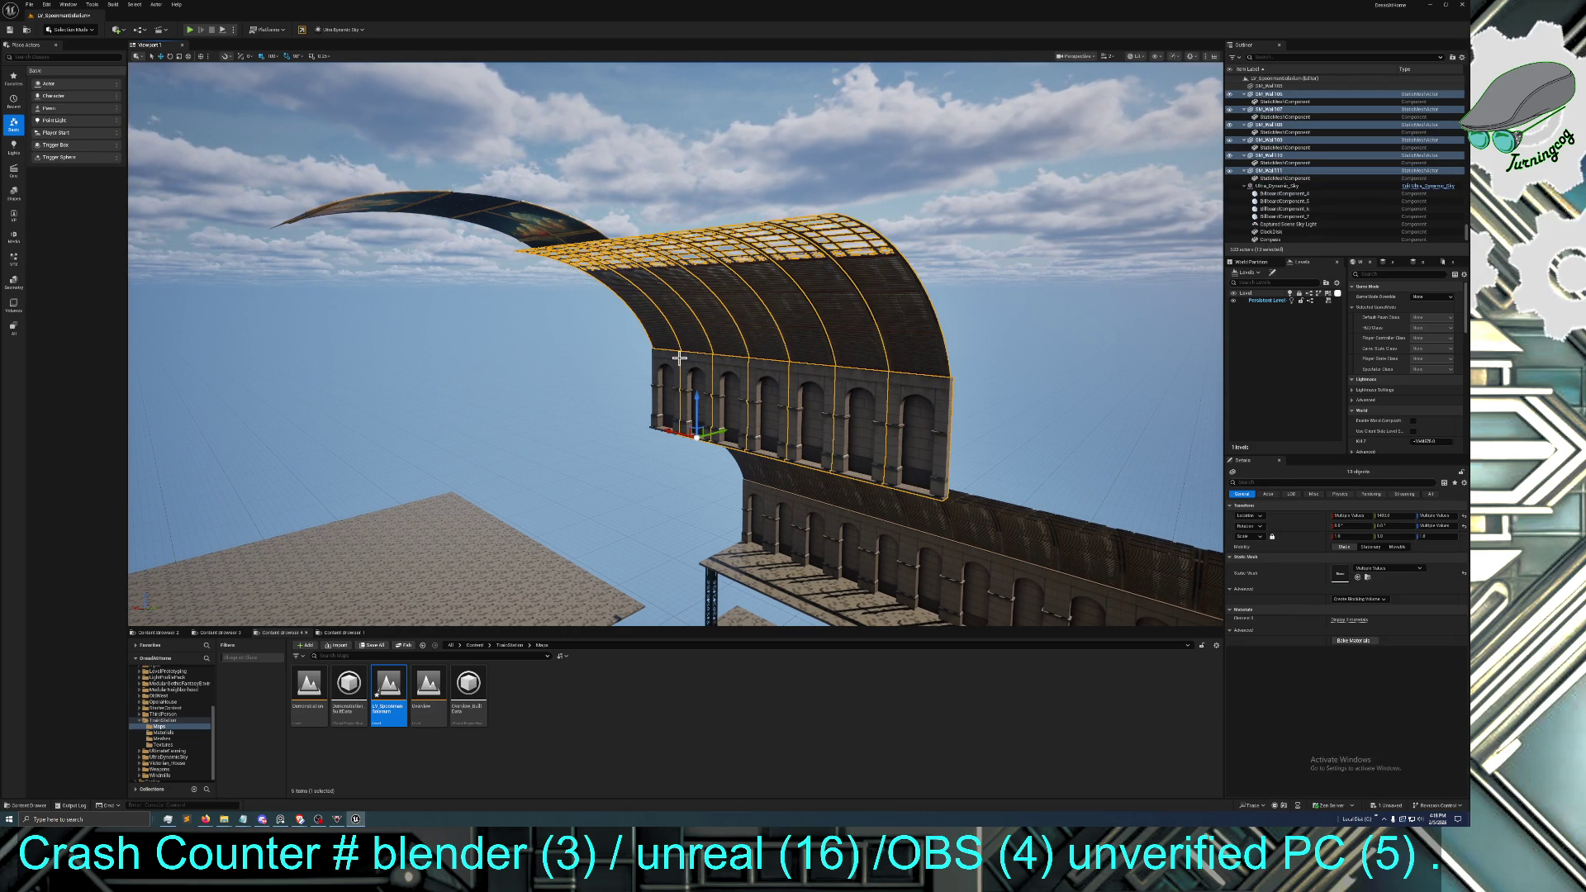
ctrl+click(675, 357)
Duplicate the selected roof and wall pieces and move the copy to the left
key(ctrl+d)
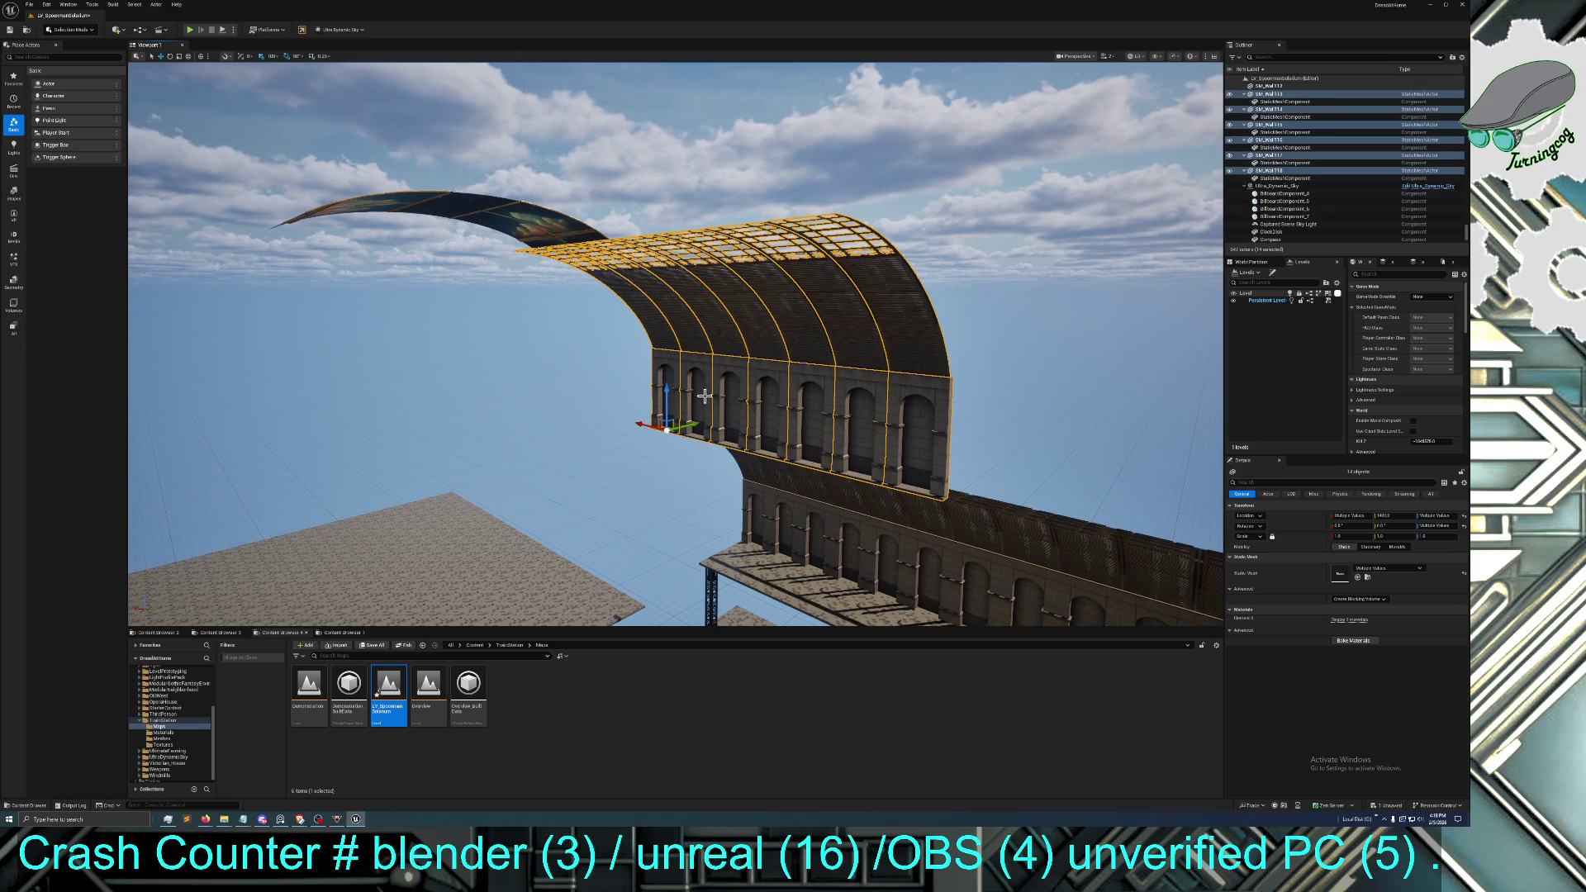
drag(685, 426, 563, 496)
key(f)
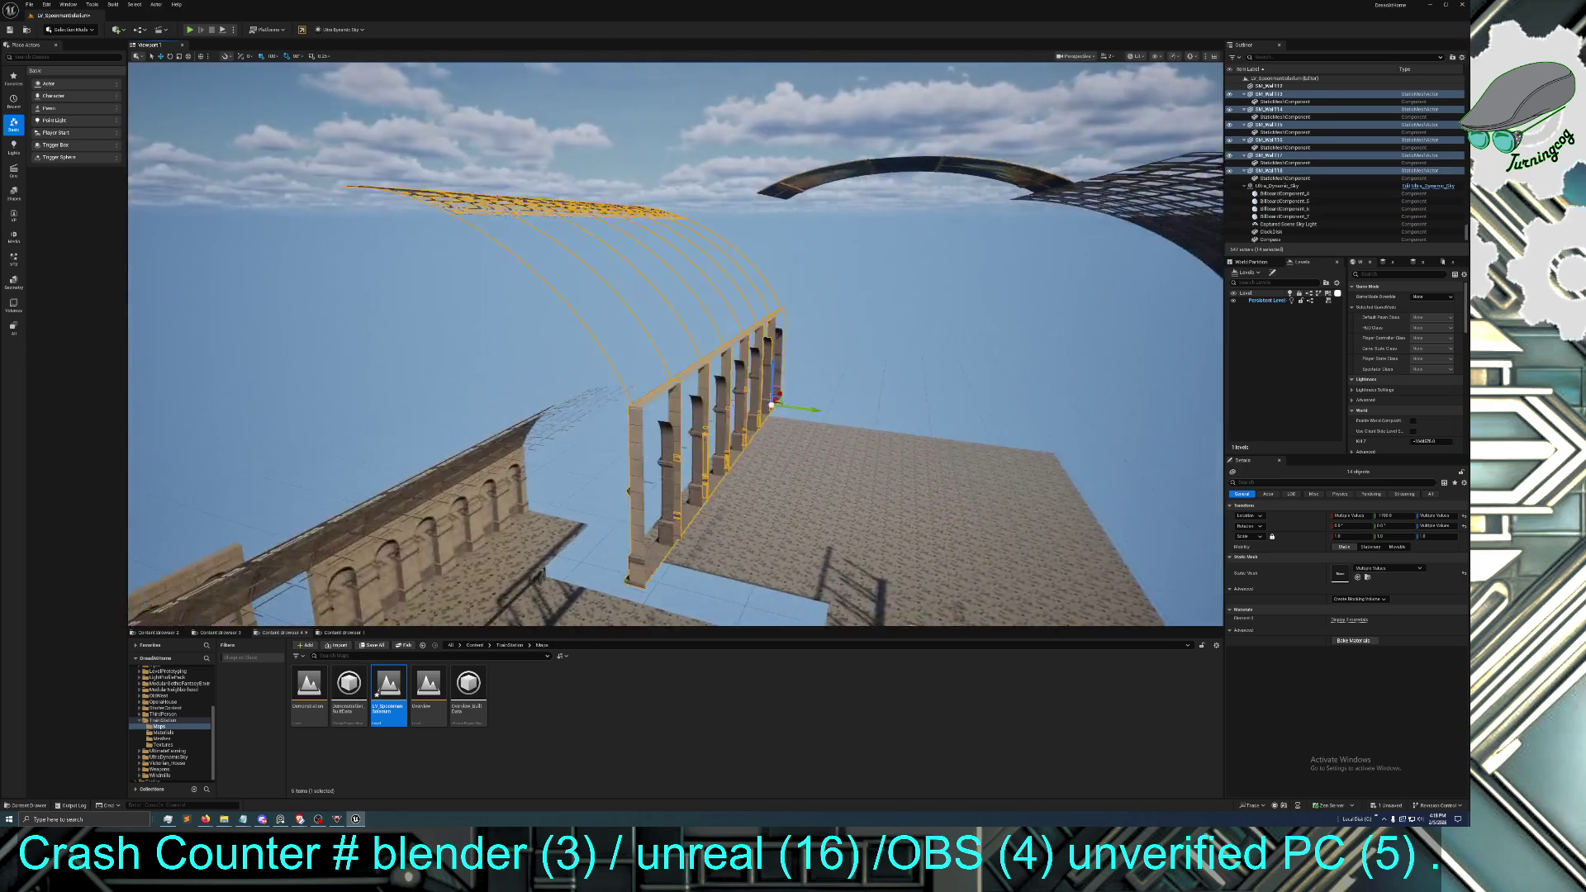
Rotate the copied section 180 degrees and slide it into place on the opposite side
click(169, 55)
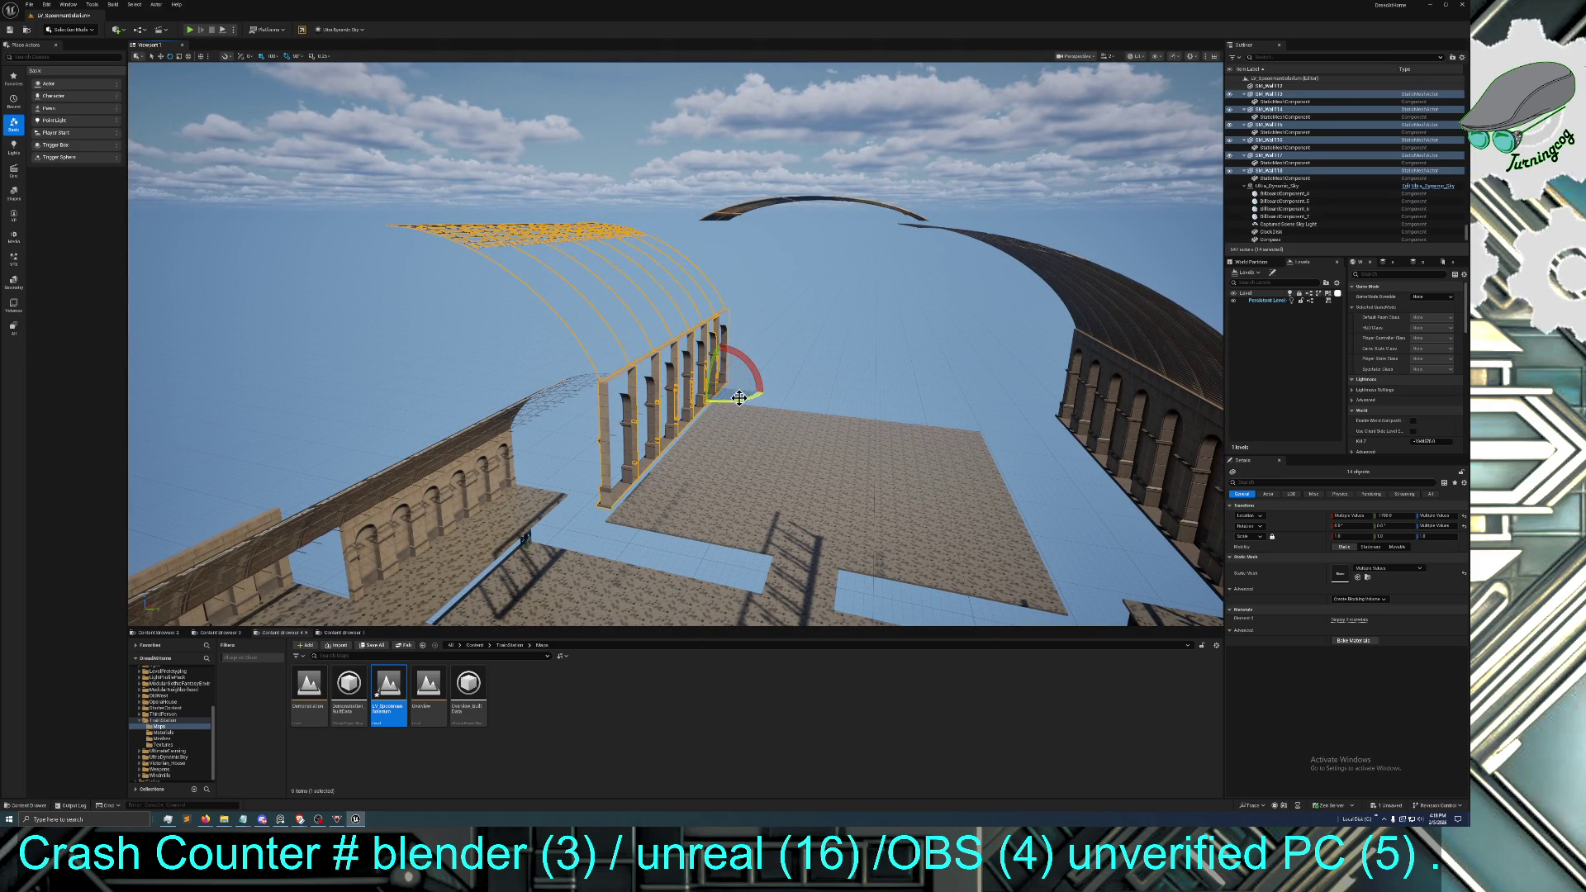
drag(742, 403, 701, 407)
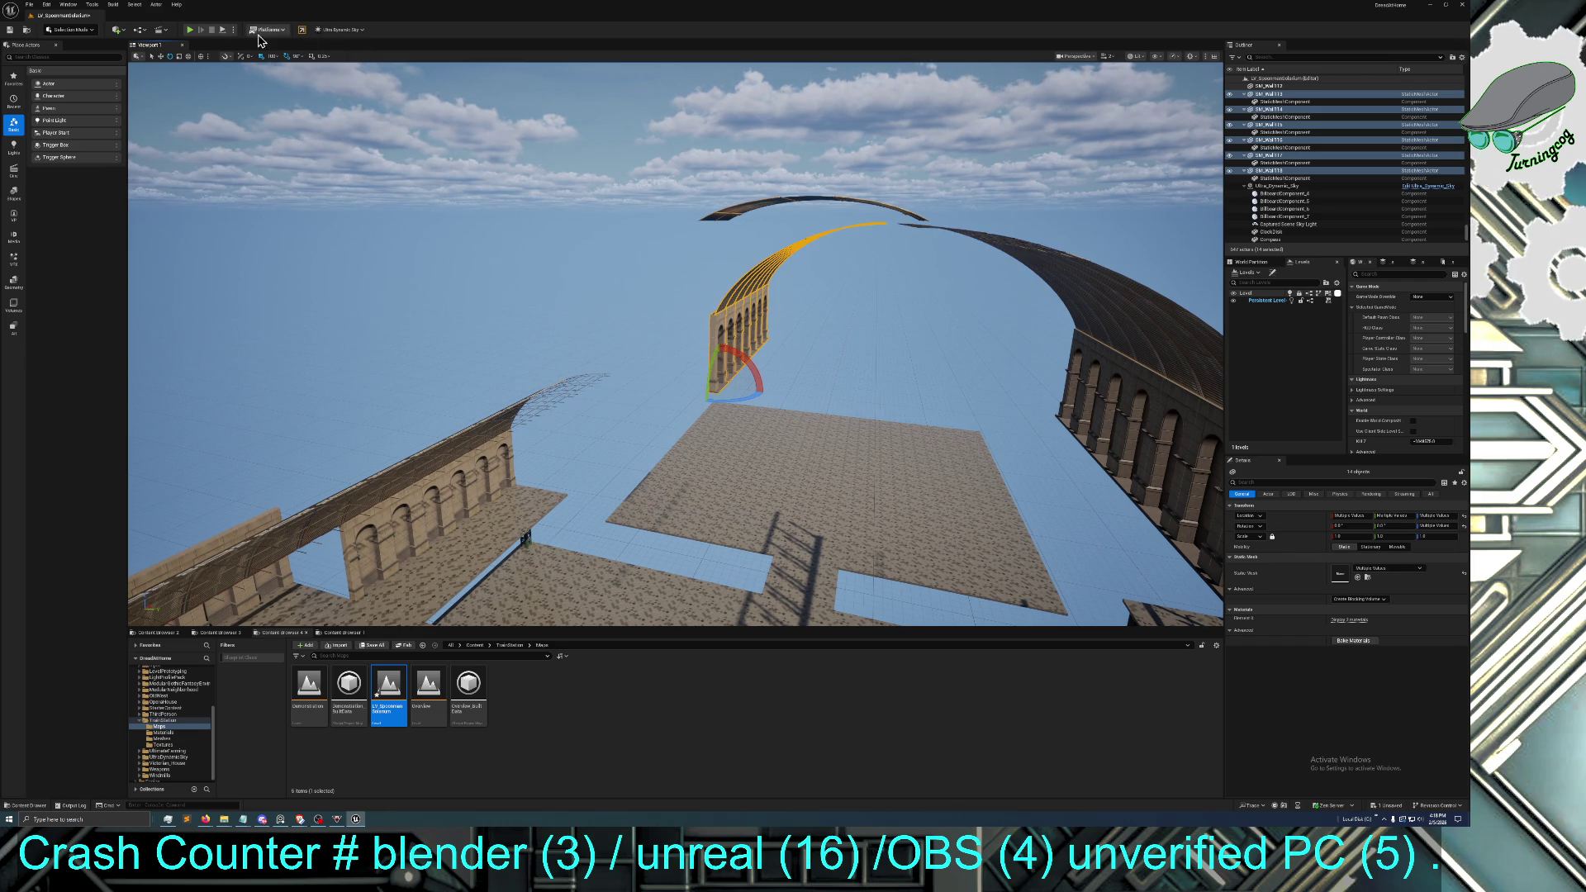
click(161, 56)
mouse_move(760, 392)
mouse_down()
mouse_move(621, 389)
mouse_move(636, 382)
mouse_up()
drag(740, 276, 740, 276)
mouse_move(889, 256)
mouse_down()
mouse_move(446, 300)
mouse_move(382, 298)
mouse_move(356, 275)
mouse_move(392, 320)
mouse_up()
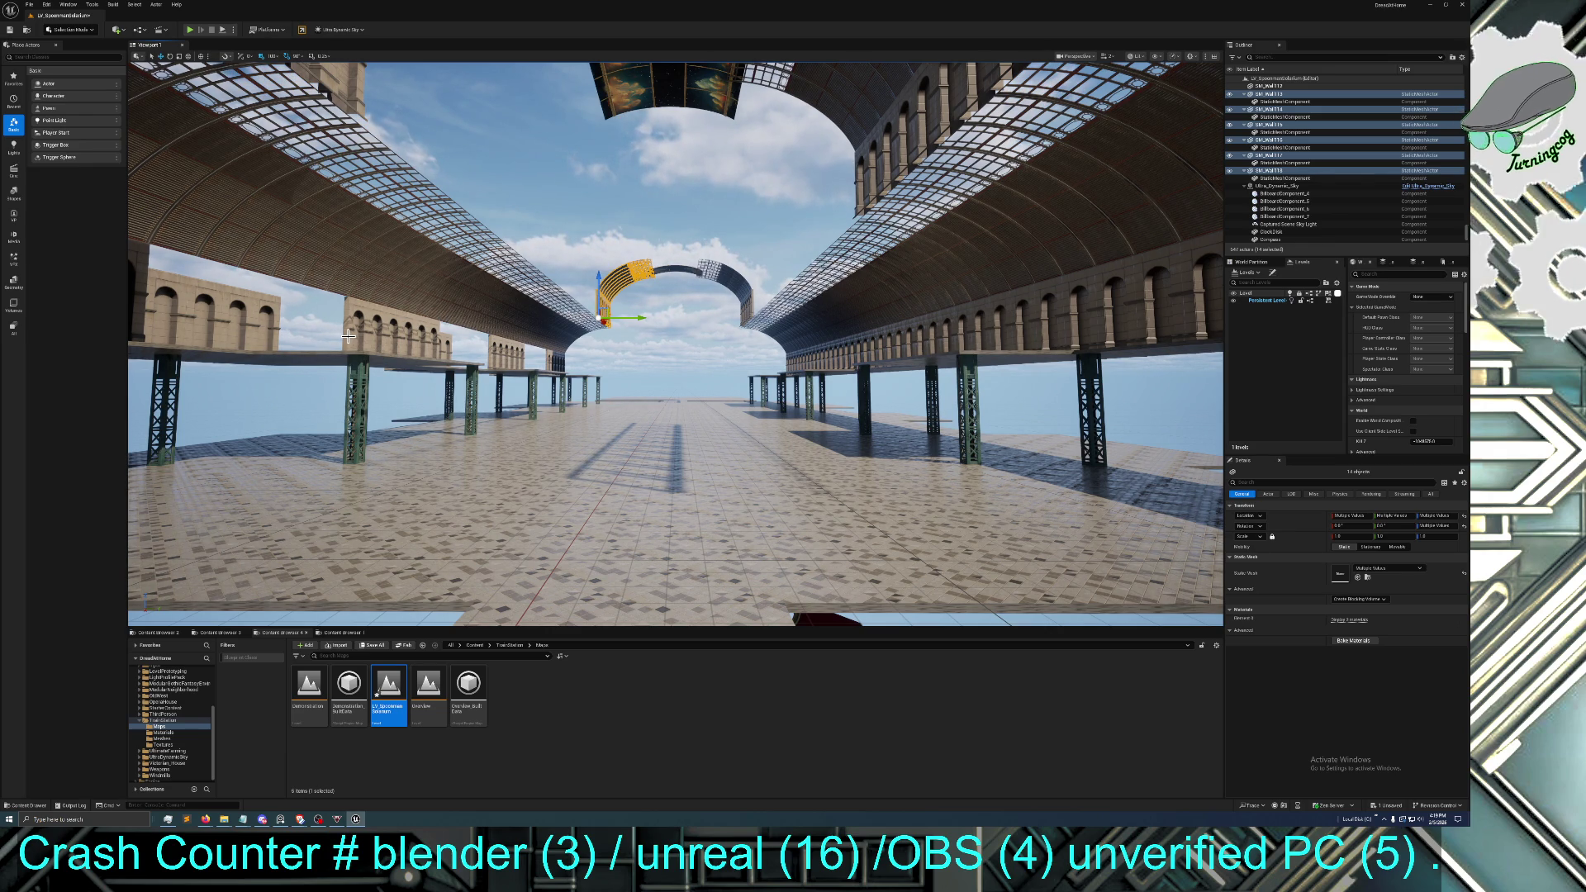
drag(390, 320, 388, 318)
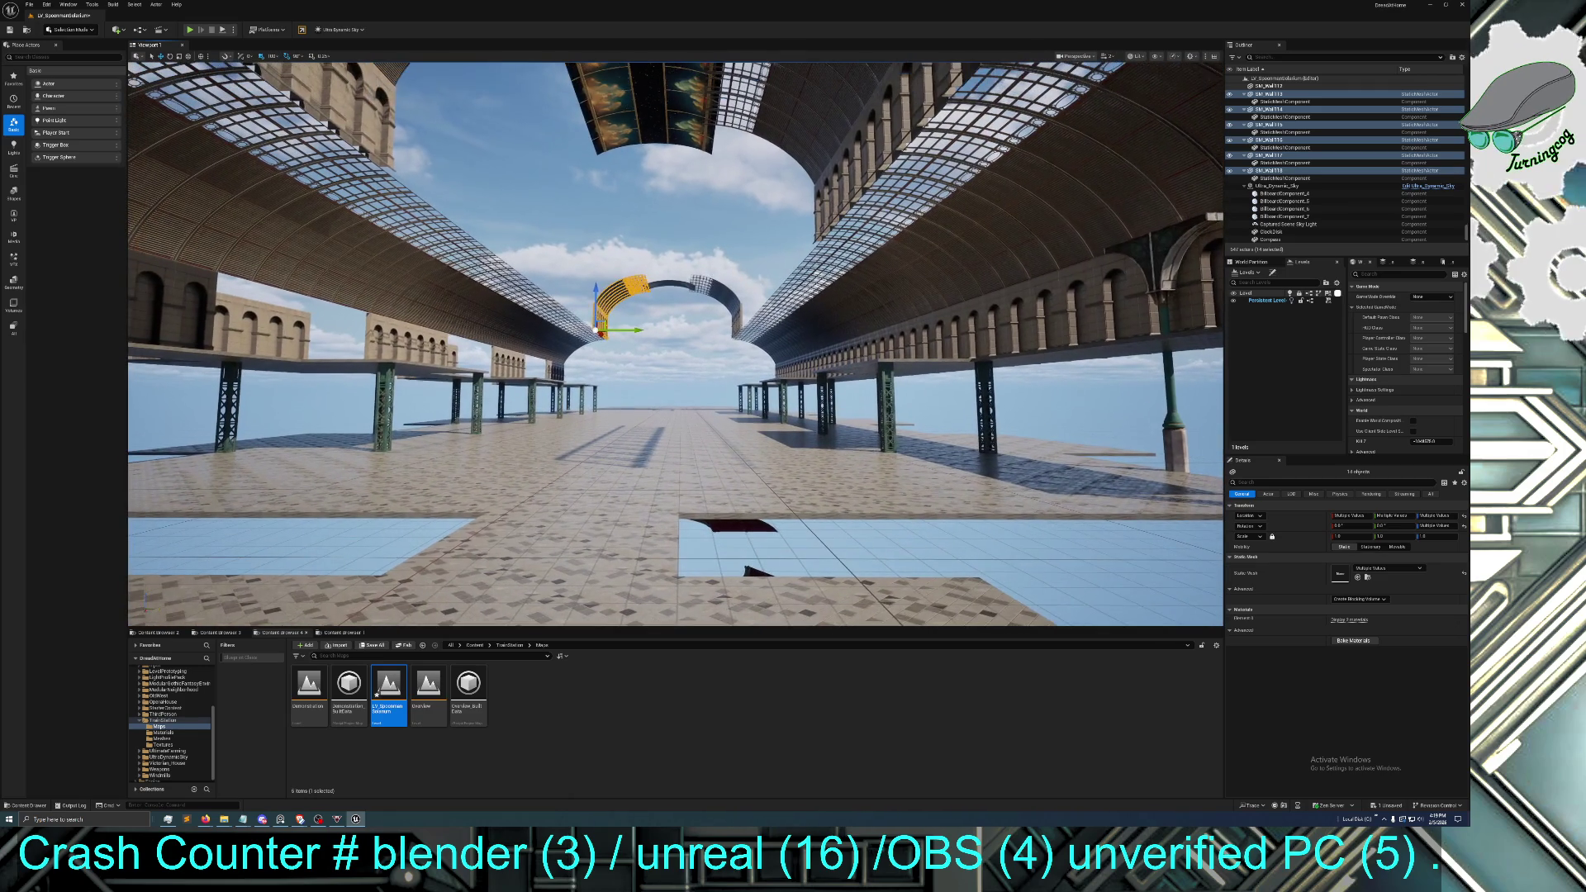
drag(909, 379, 962, 344)
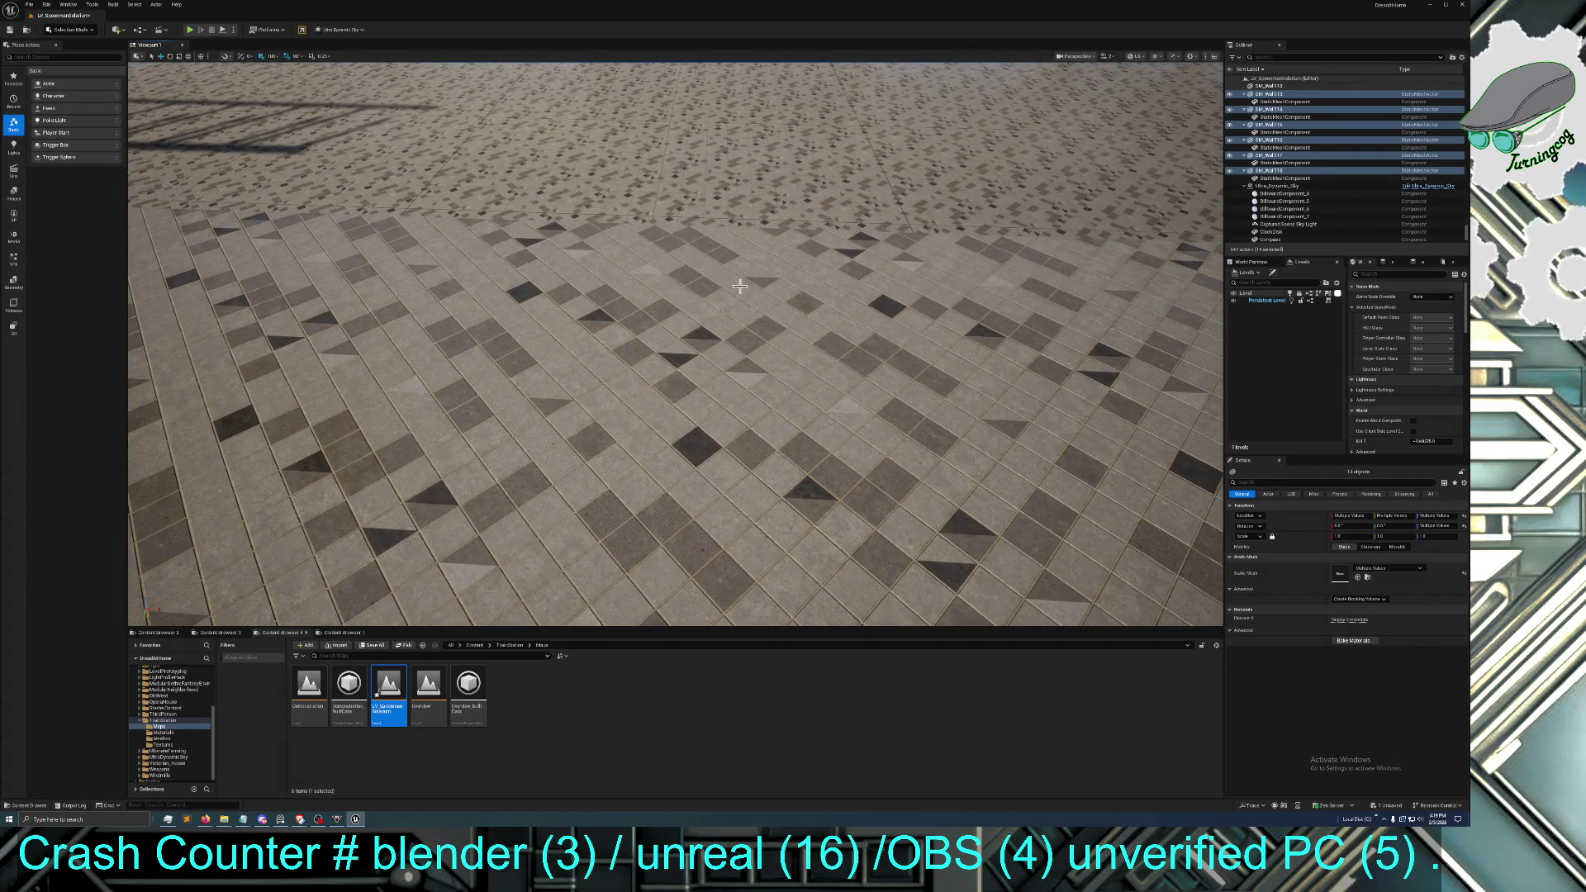
Duplicate a platform floor tile, slide the copy toward the floor's middle, and make another copy
click(691, 278)
drag(691, 277, 722, 298)
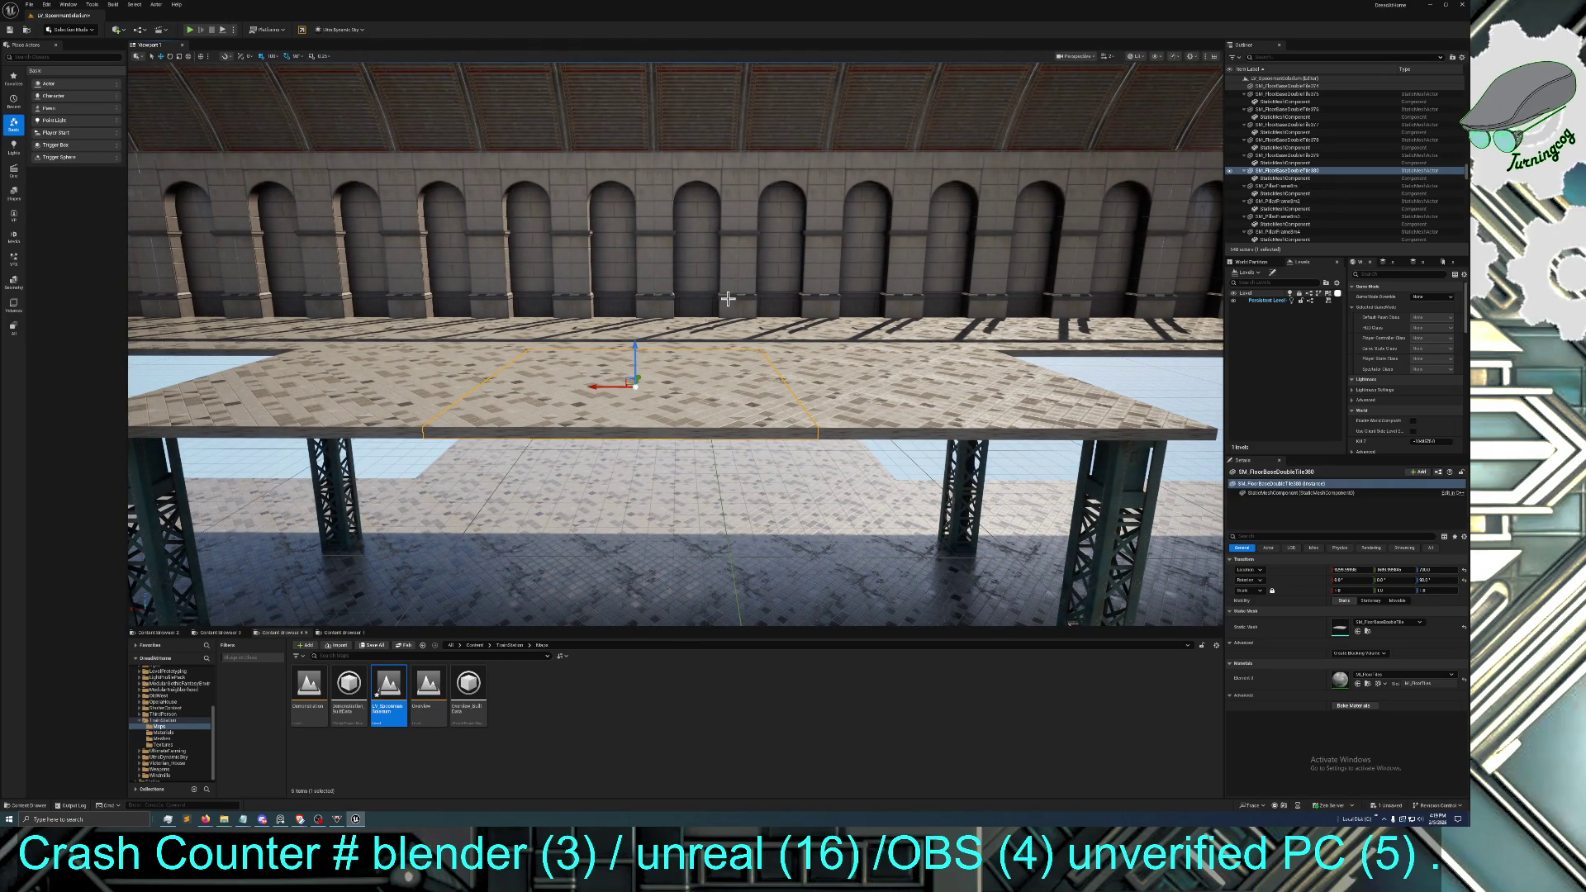
drag(722, 297, 686, 333)
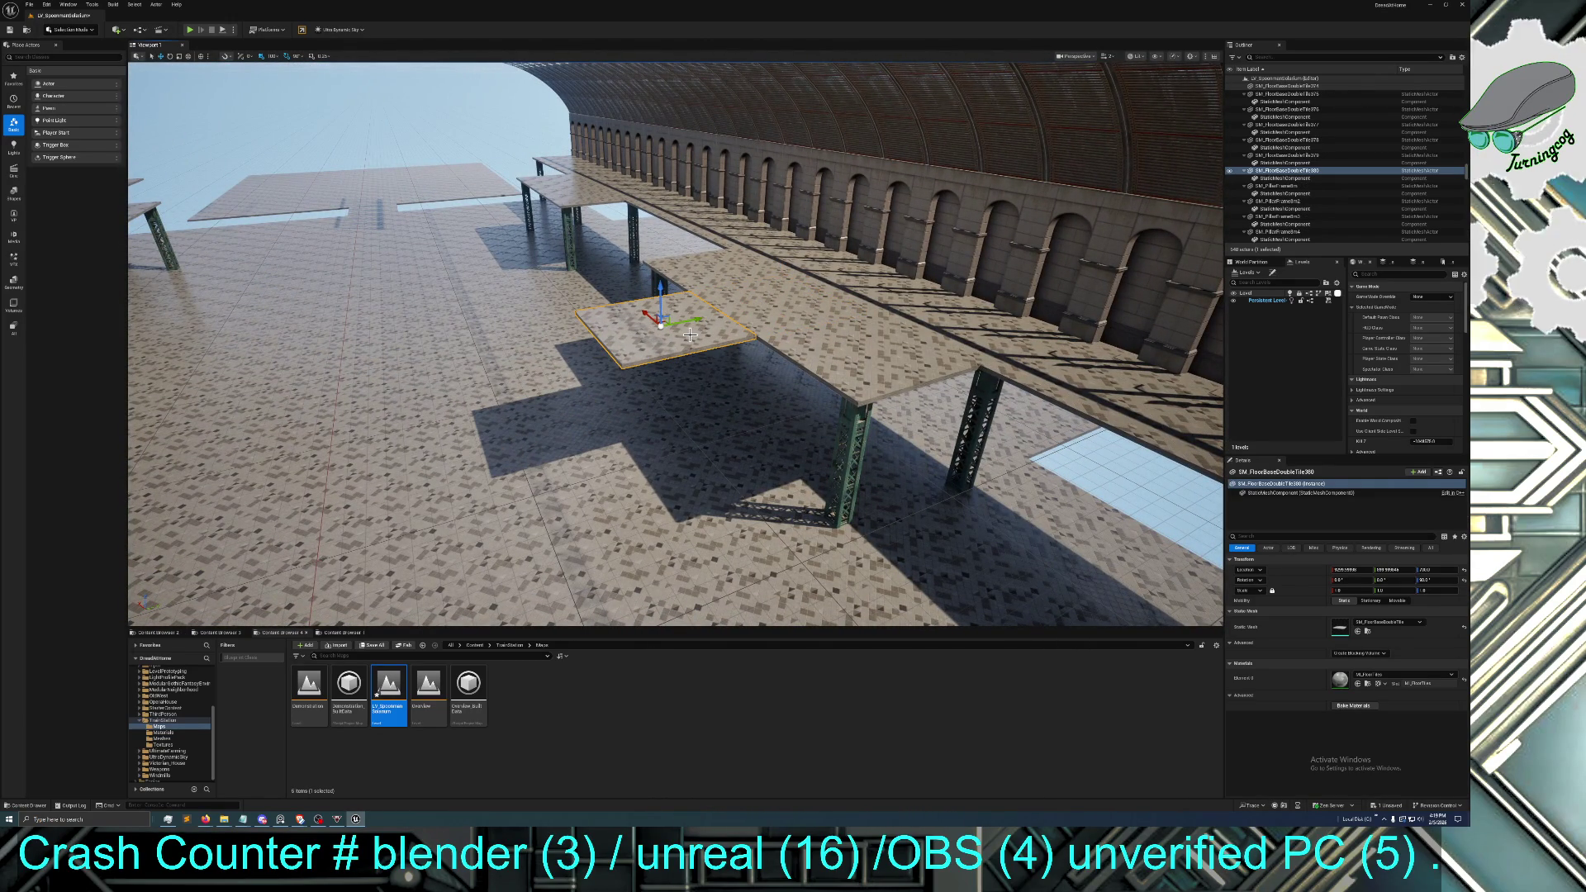
key(ctrl+d)
drag(828, 316, 828, 317)
mouse_move(1210, 413)
mouse_down()
mouse_move(987, 430)
mouse_move(1008, 413)
mouse_move(817, 390)
mouse_move(856, 385)
mouse_move(739, 340)
mouse_move(687, 345)
mouse_move(736, 353)
mouse_move(593, 296)
mouse_move(578, 305)
mouse_up()
key(ctrl+d)
key(ctrl+d)
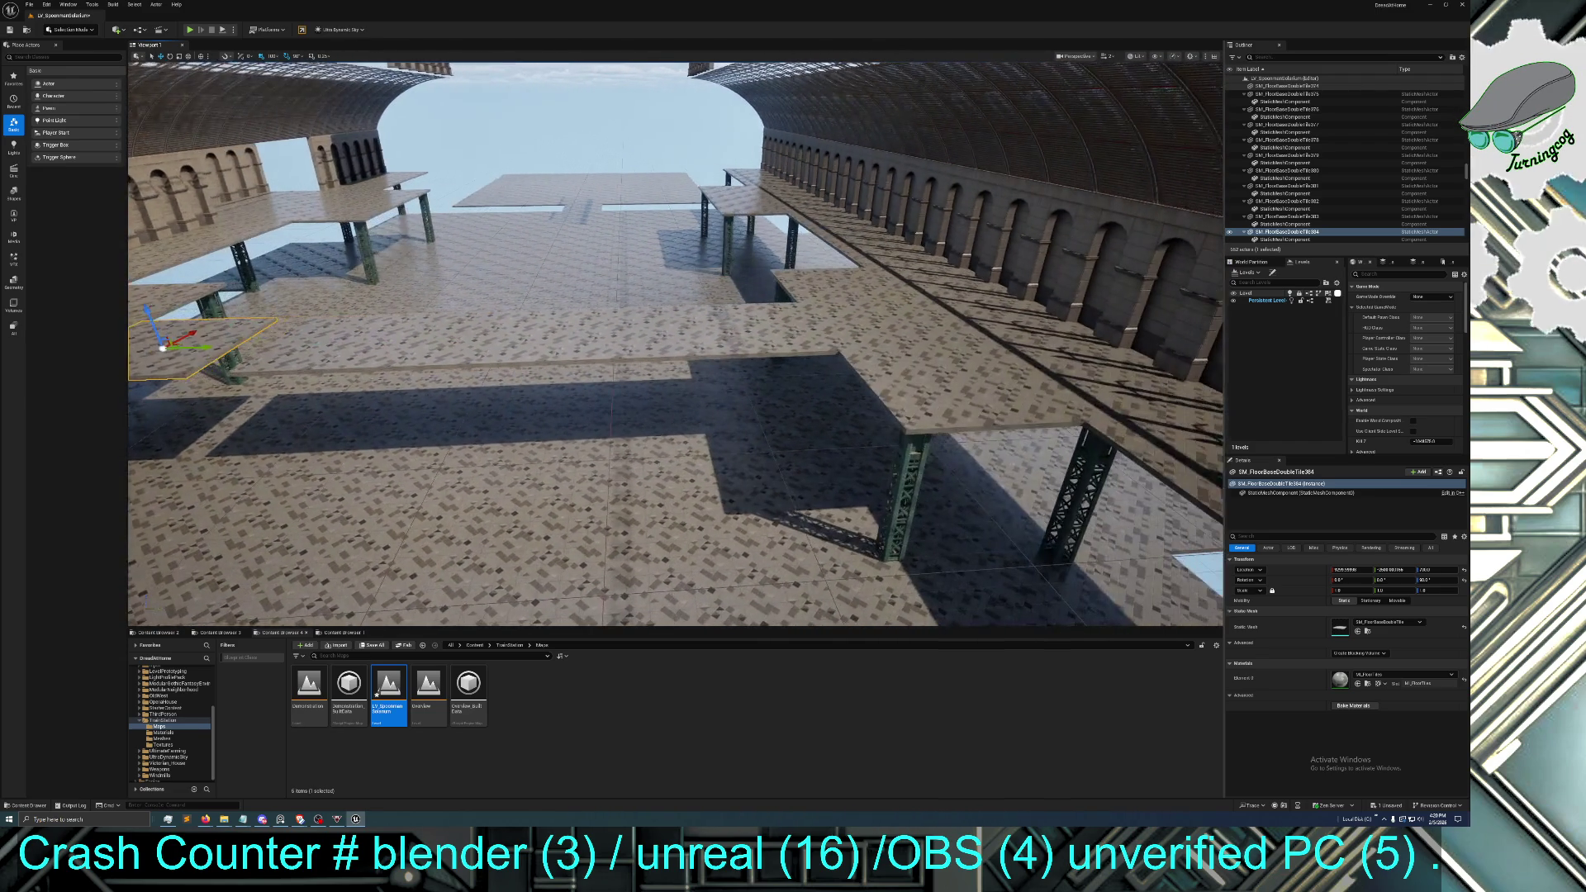
Pick out the right floor tile and drag a duplicate of it into the gap between platforms
click(748, 334)
click(637, 335)
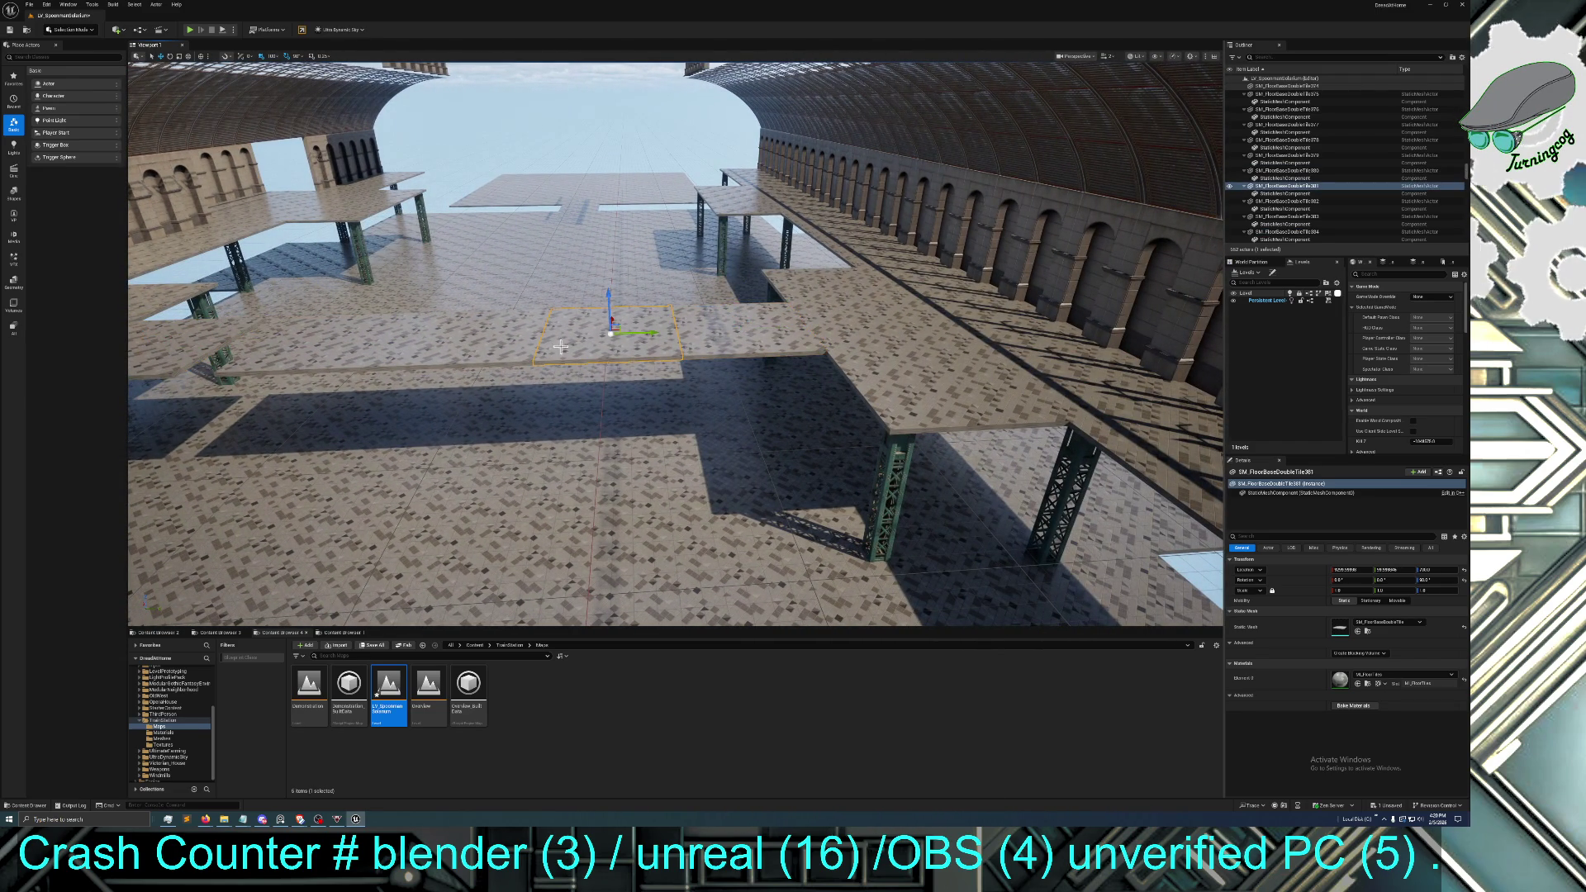
ctrl+click(501, 344)
ctrl+click(350, 344)
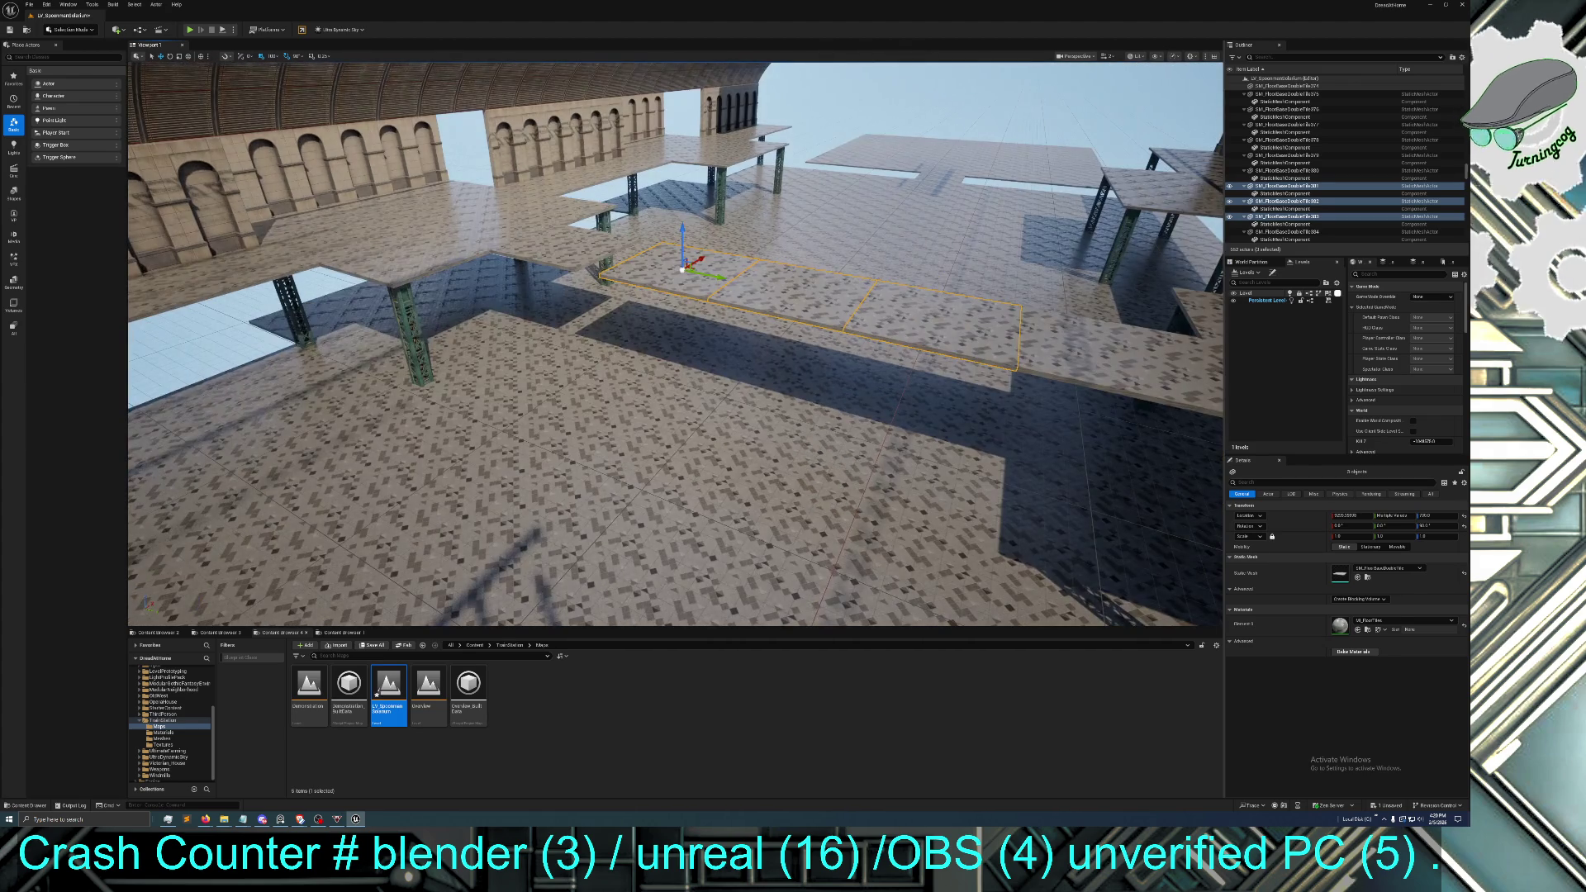
click(597, 415)
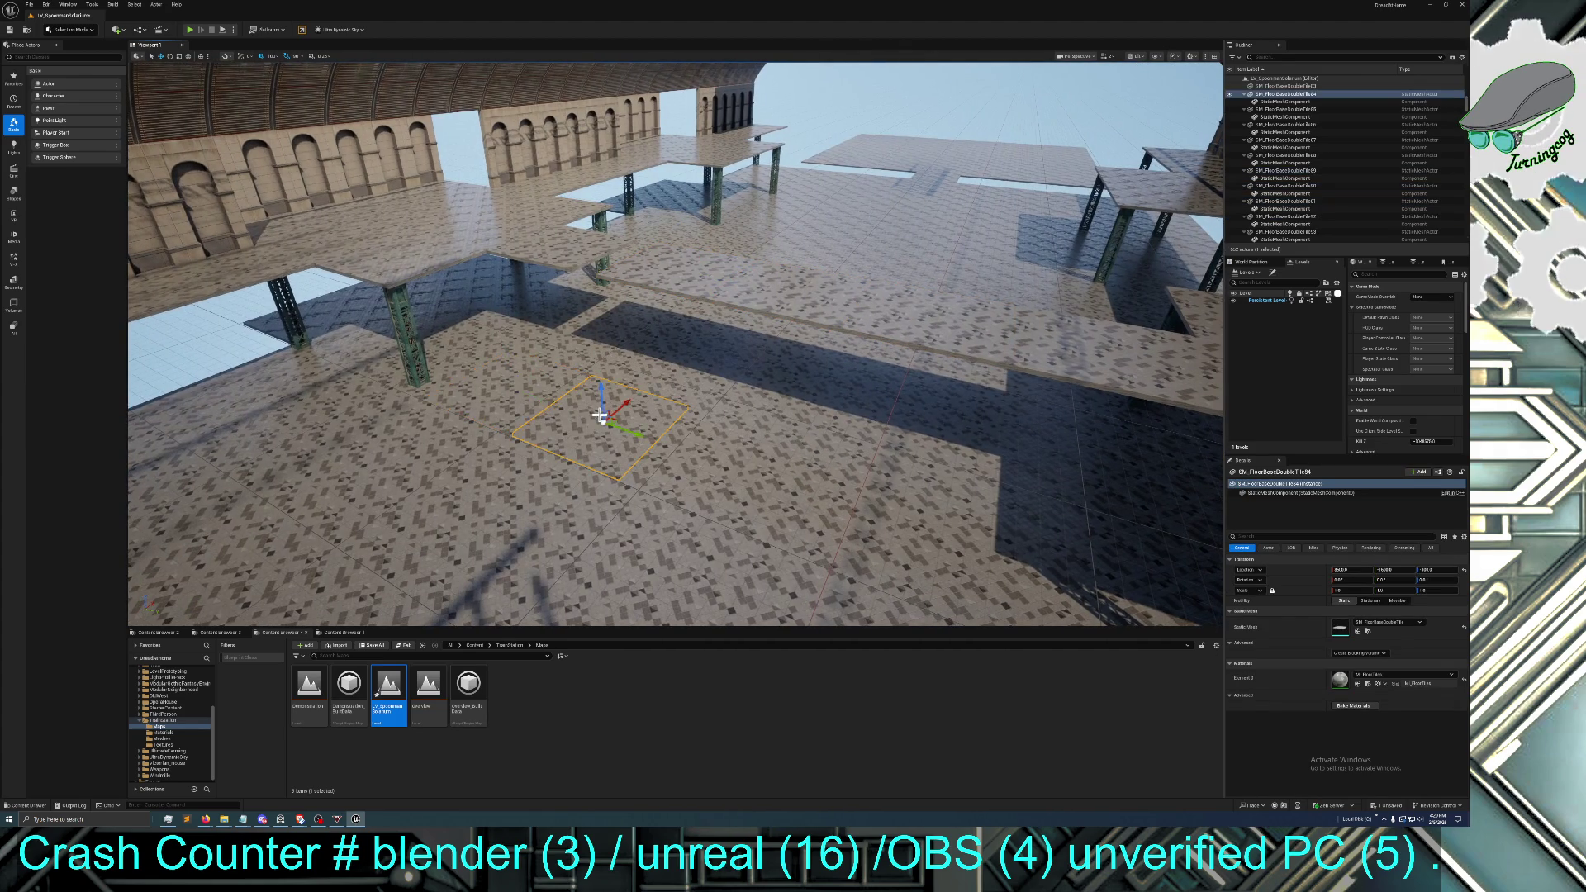
click(605, 372)
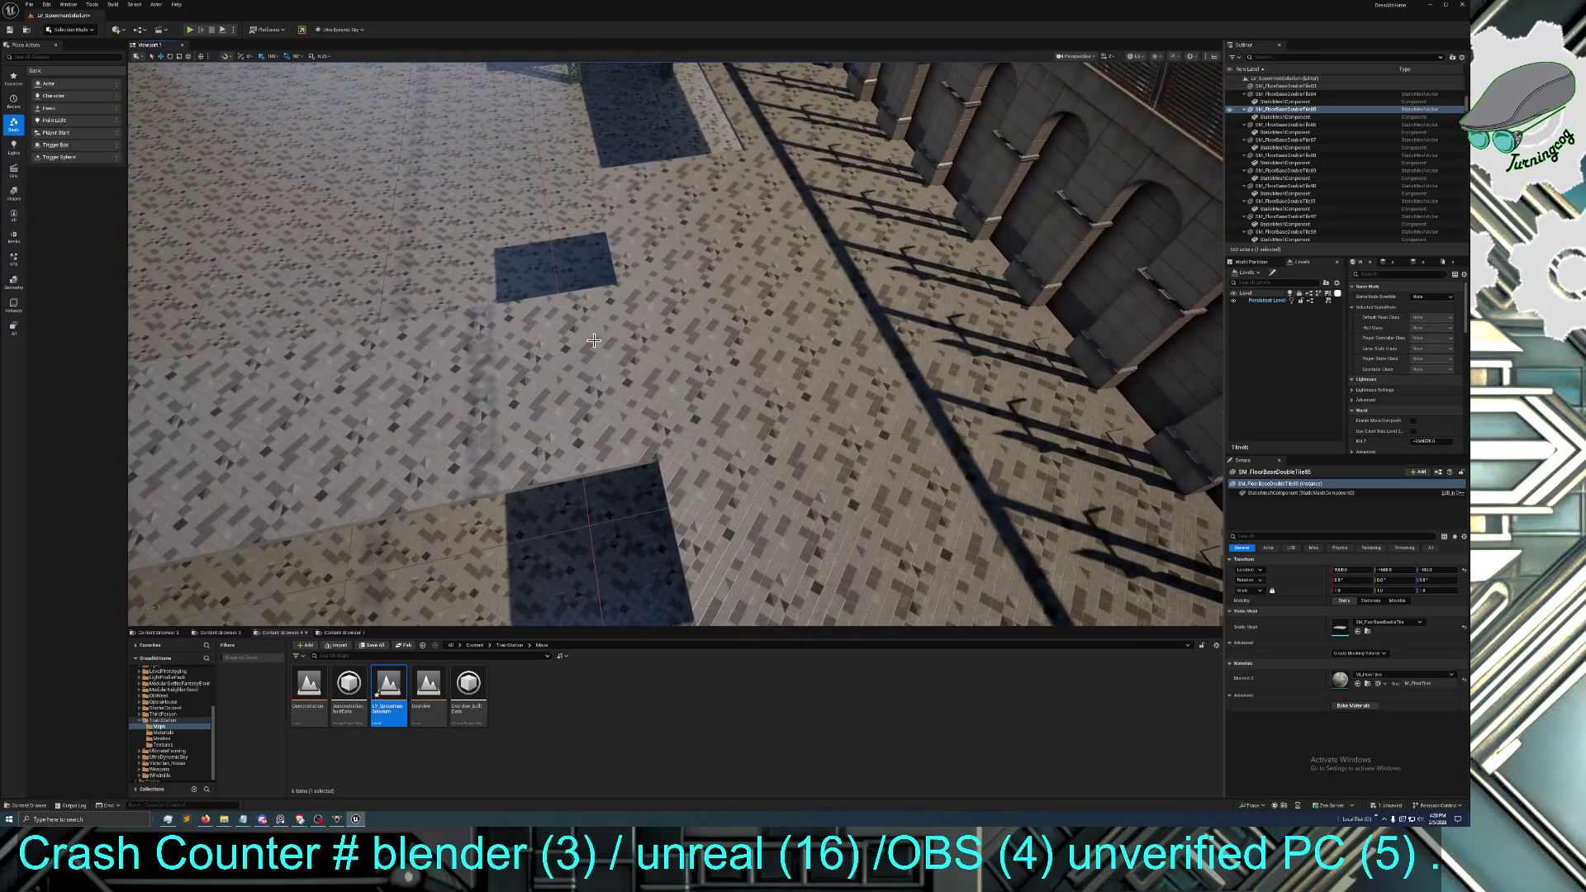
click(614, 377)
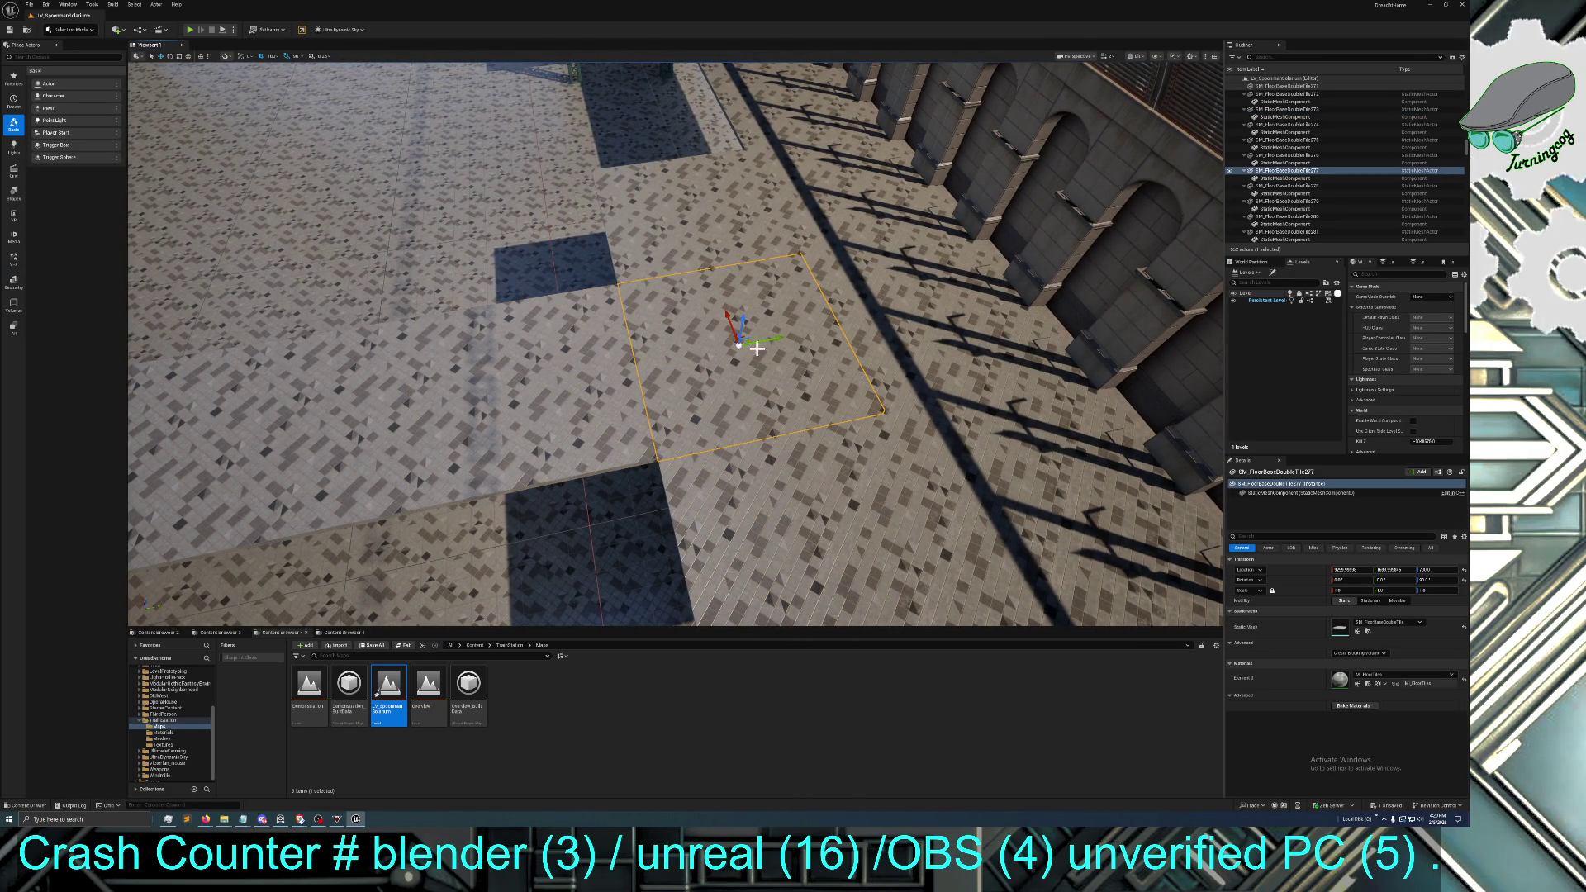
click(885, 321)
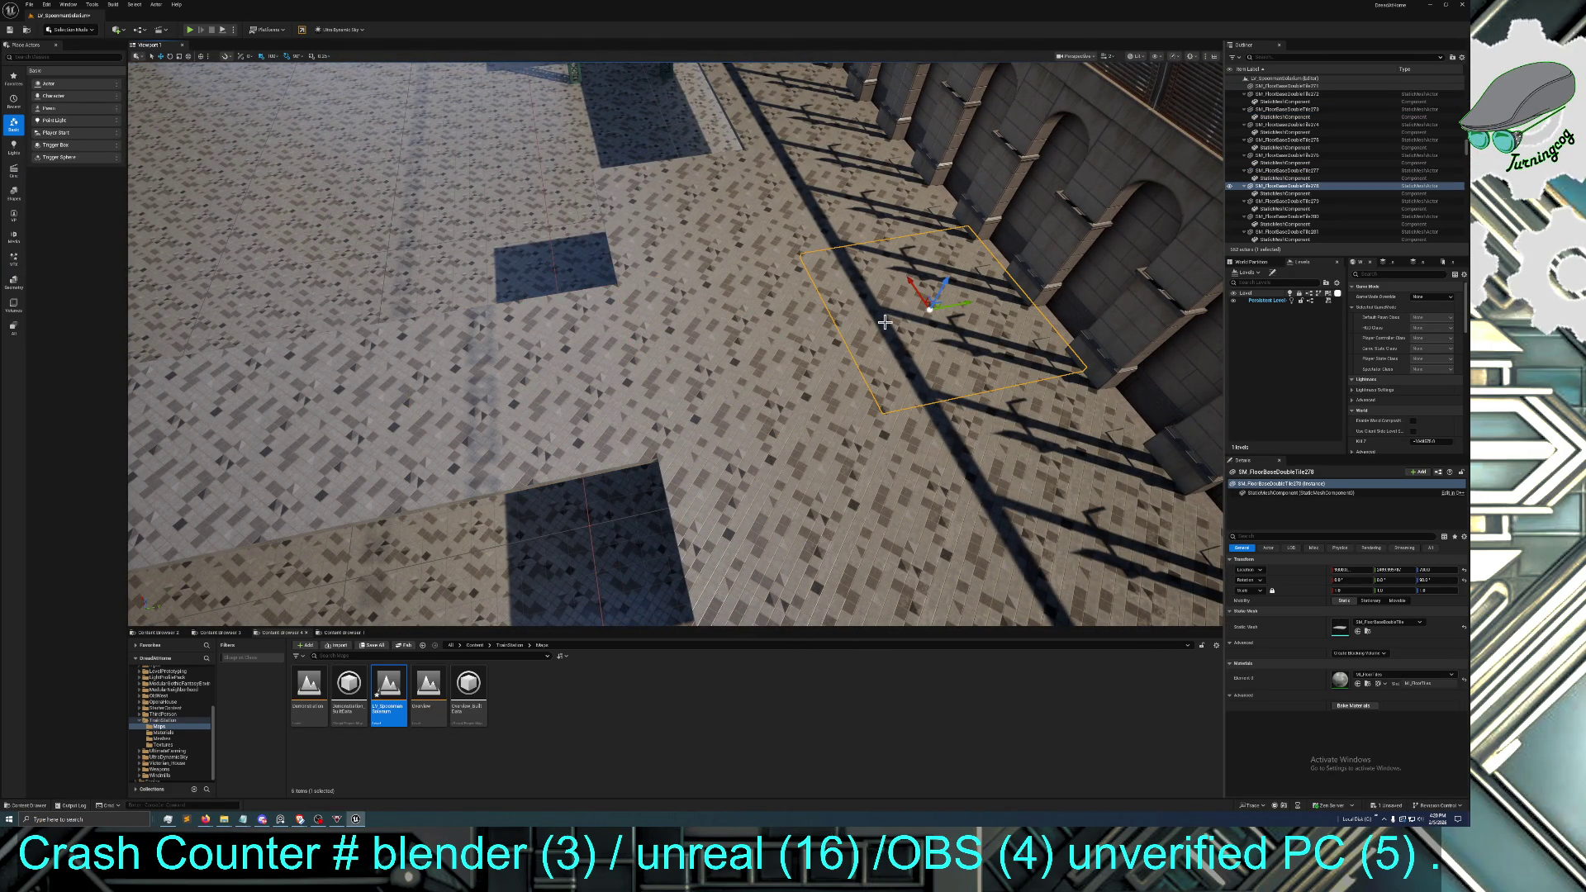
click(722, 346)
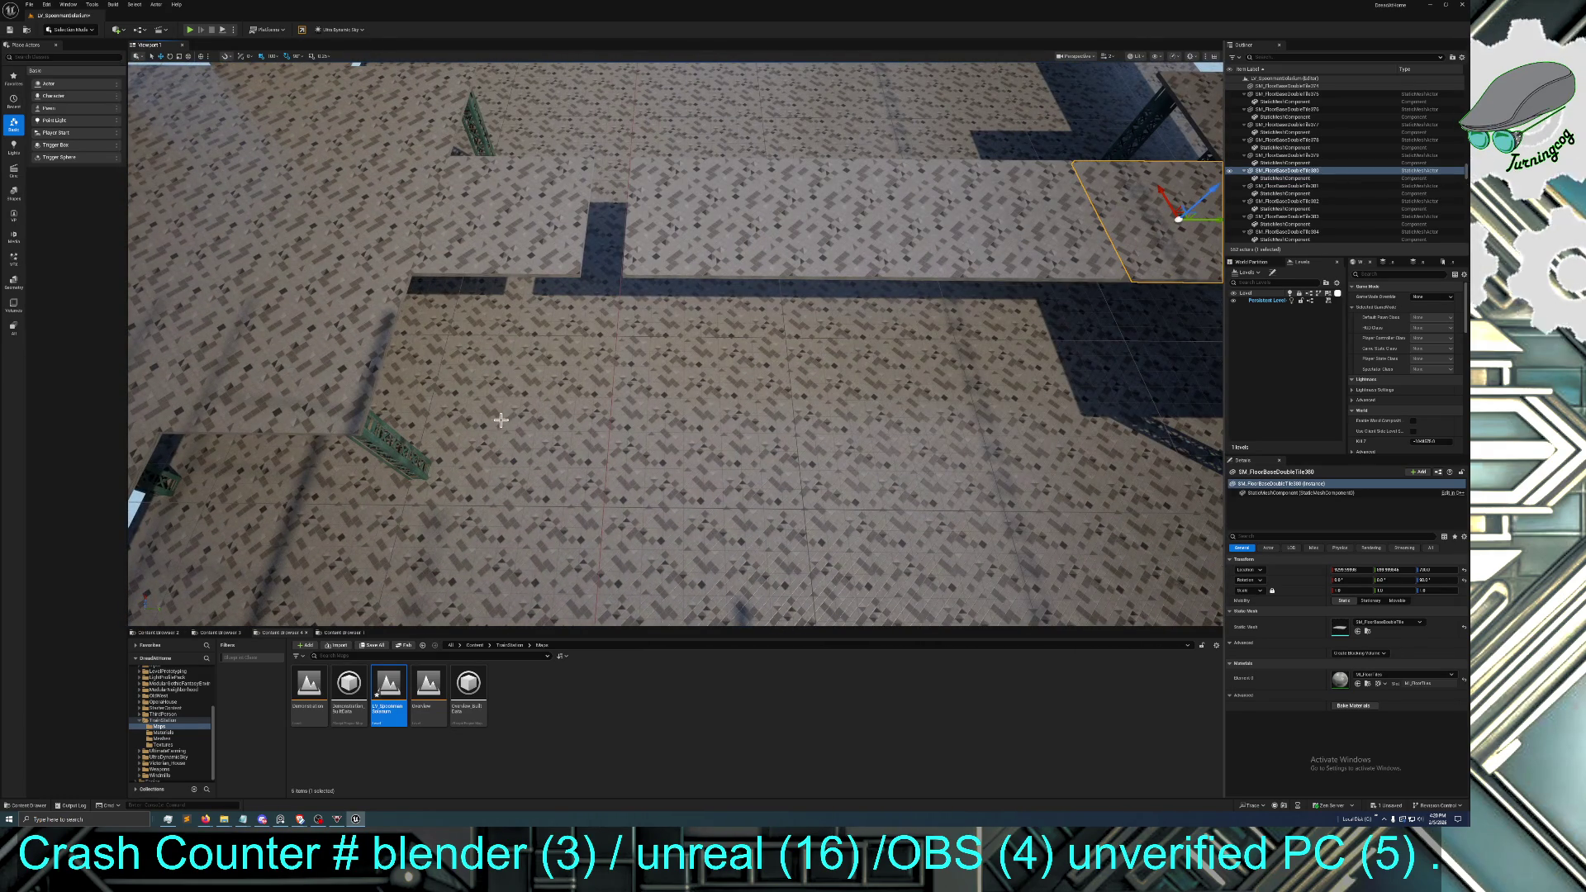
mouse_move(493, 327)
mouse_down()
mouse_move(545, 294)
mouse_move(504, 380)
mouse_move(520, 322)
mouse_up()
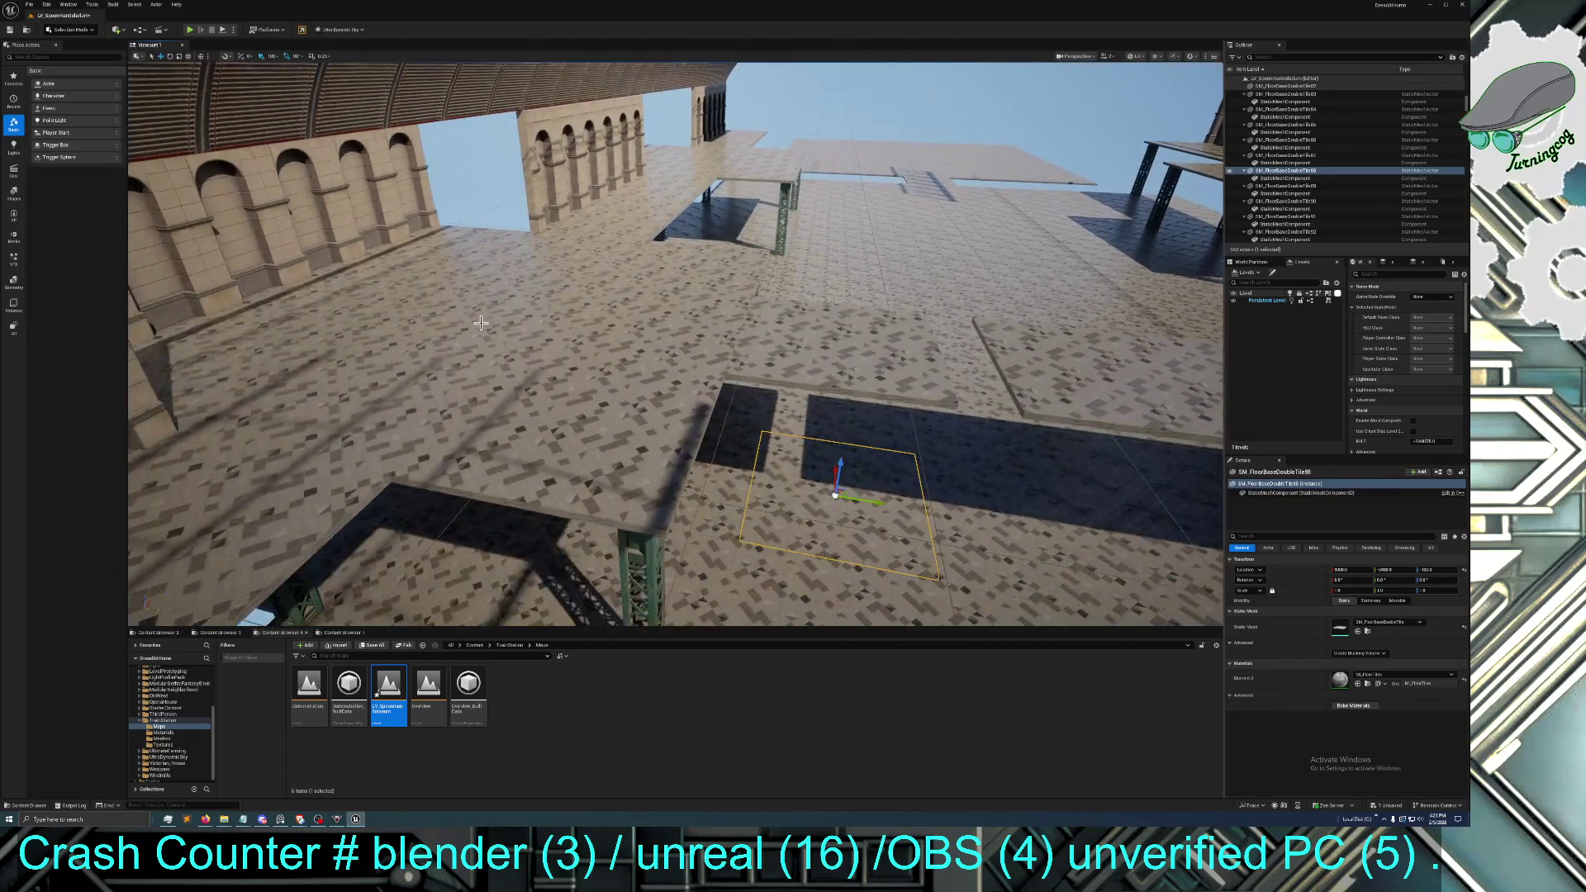
drag(884, 351, 875, 349)
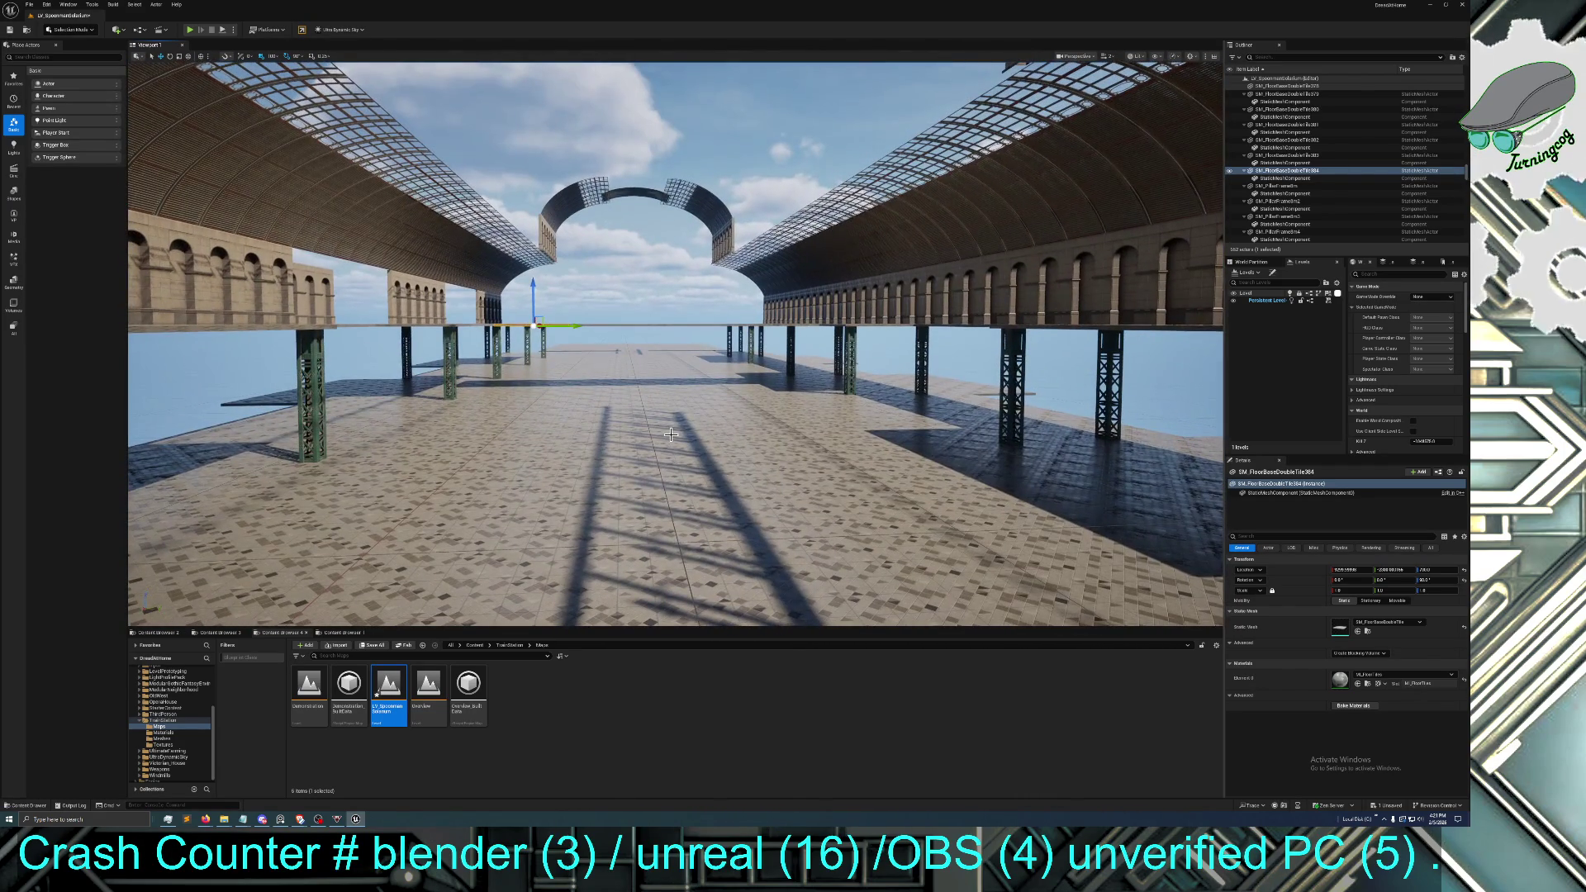
Choose the third-person game mode and try default pawn classes, ending on TutorialCharacter
click(1420, 296)
click(1416, 333)
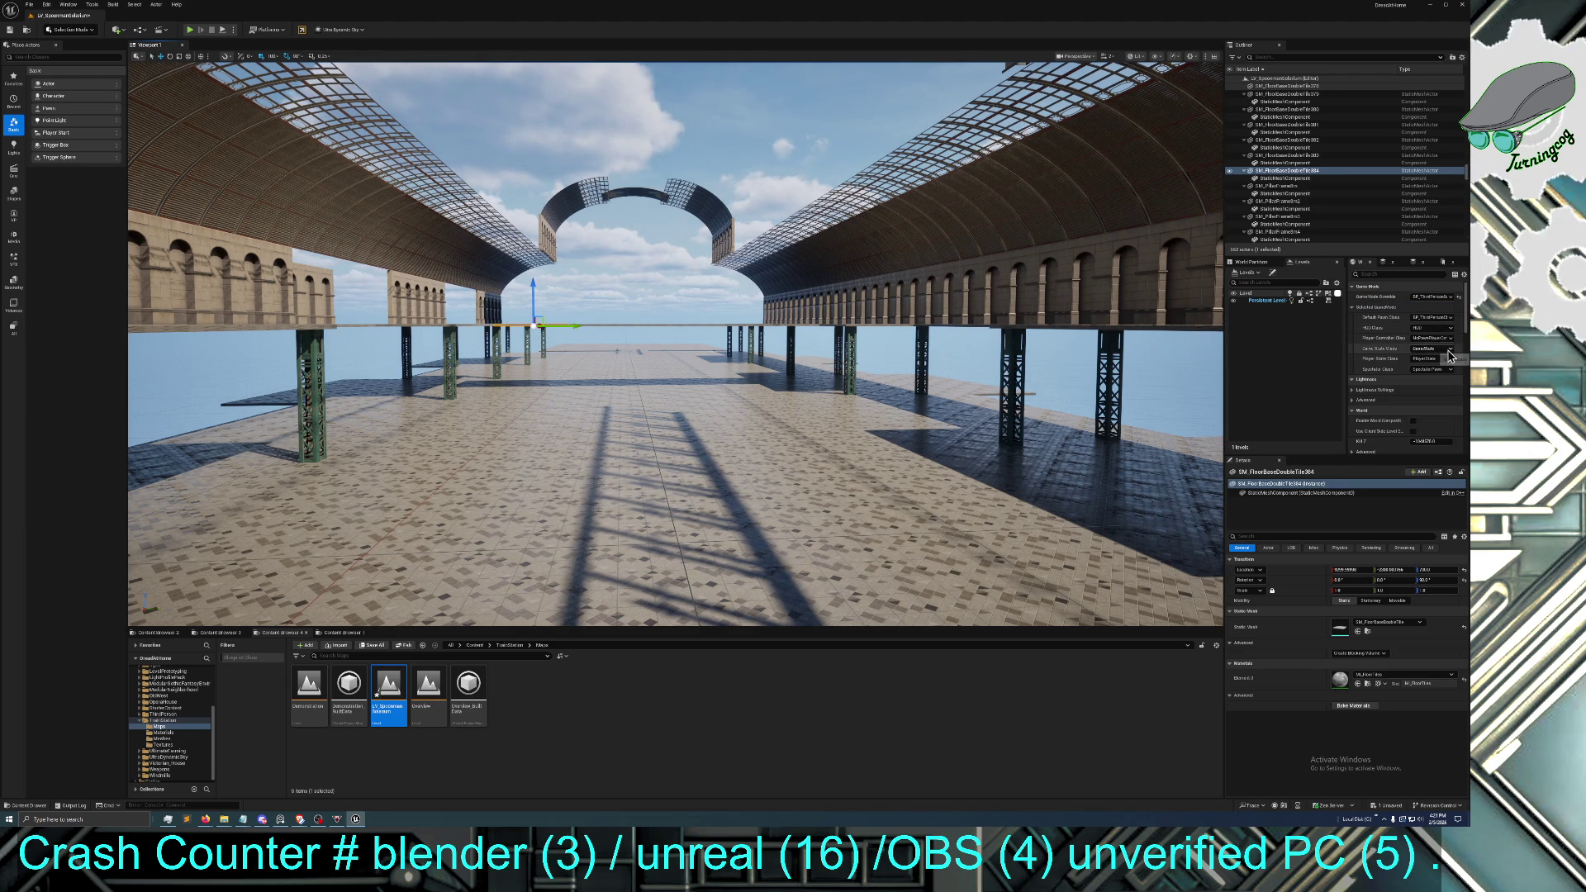
click(1430, 318)
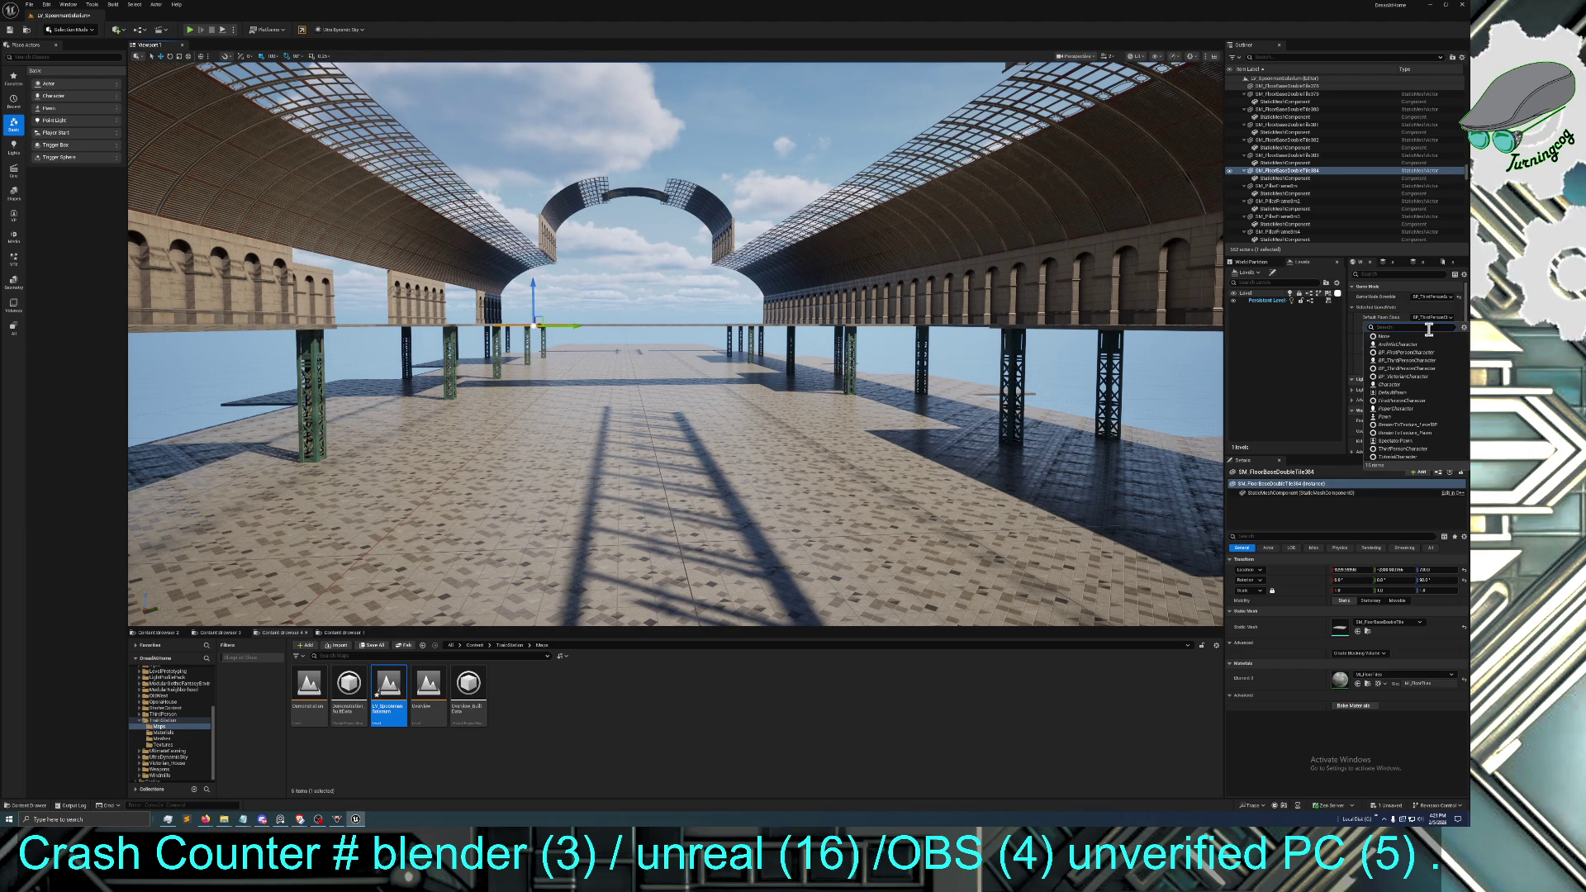
click(1417, 368)
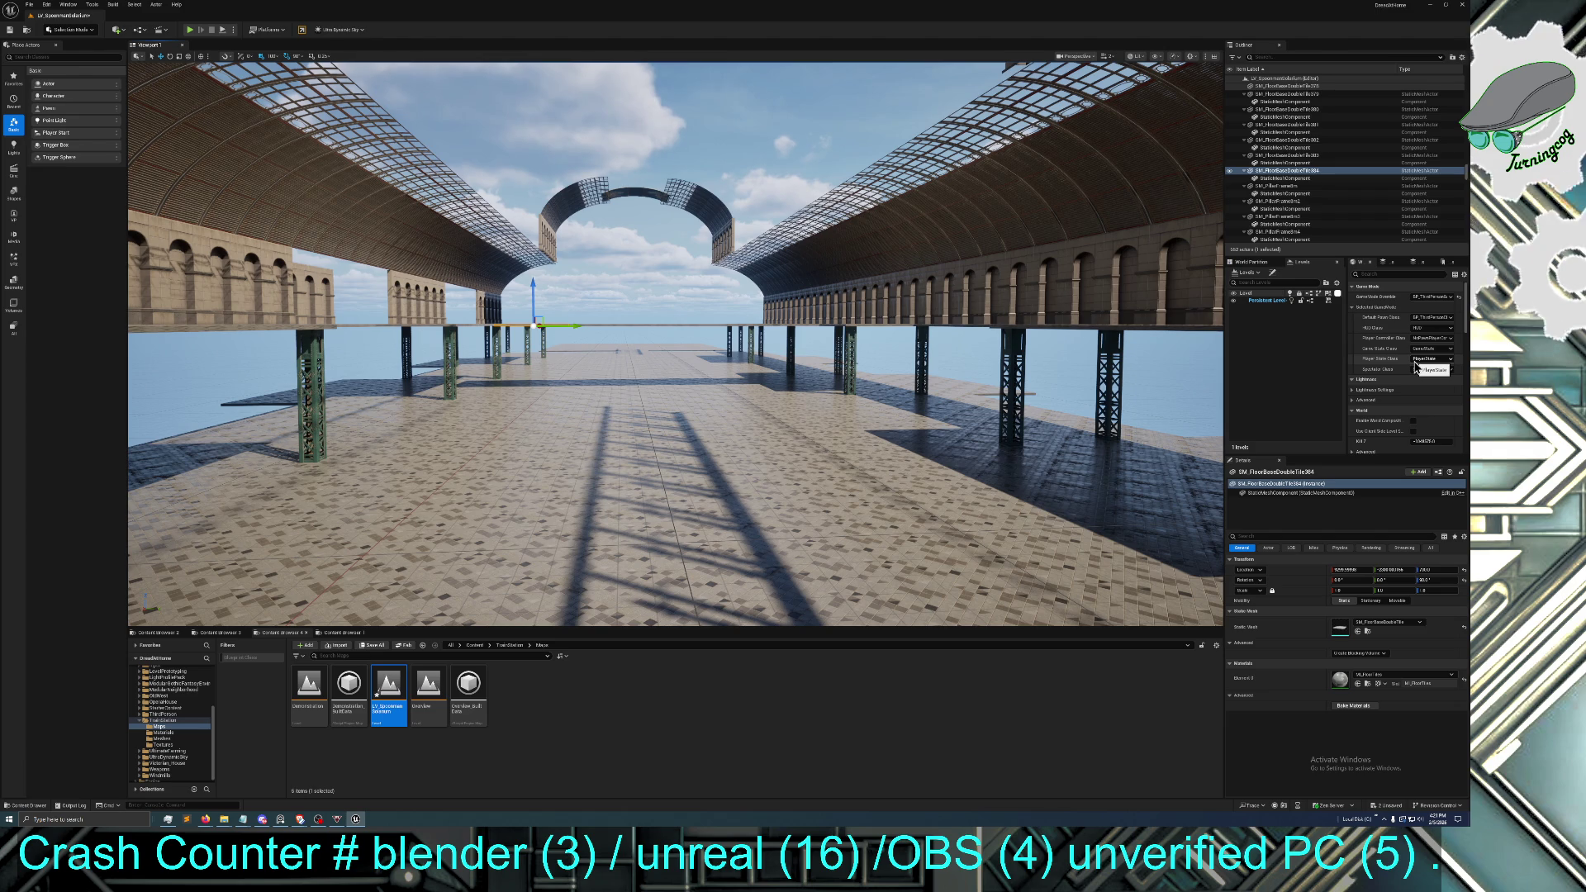
click(1431, 318)
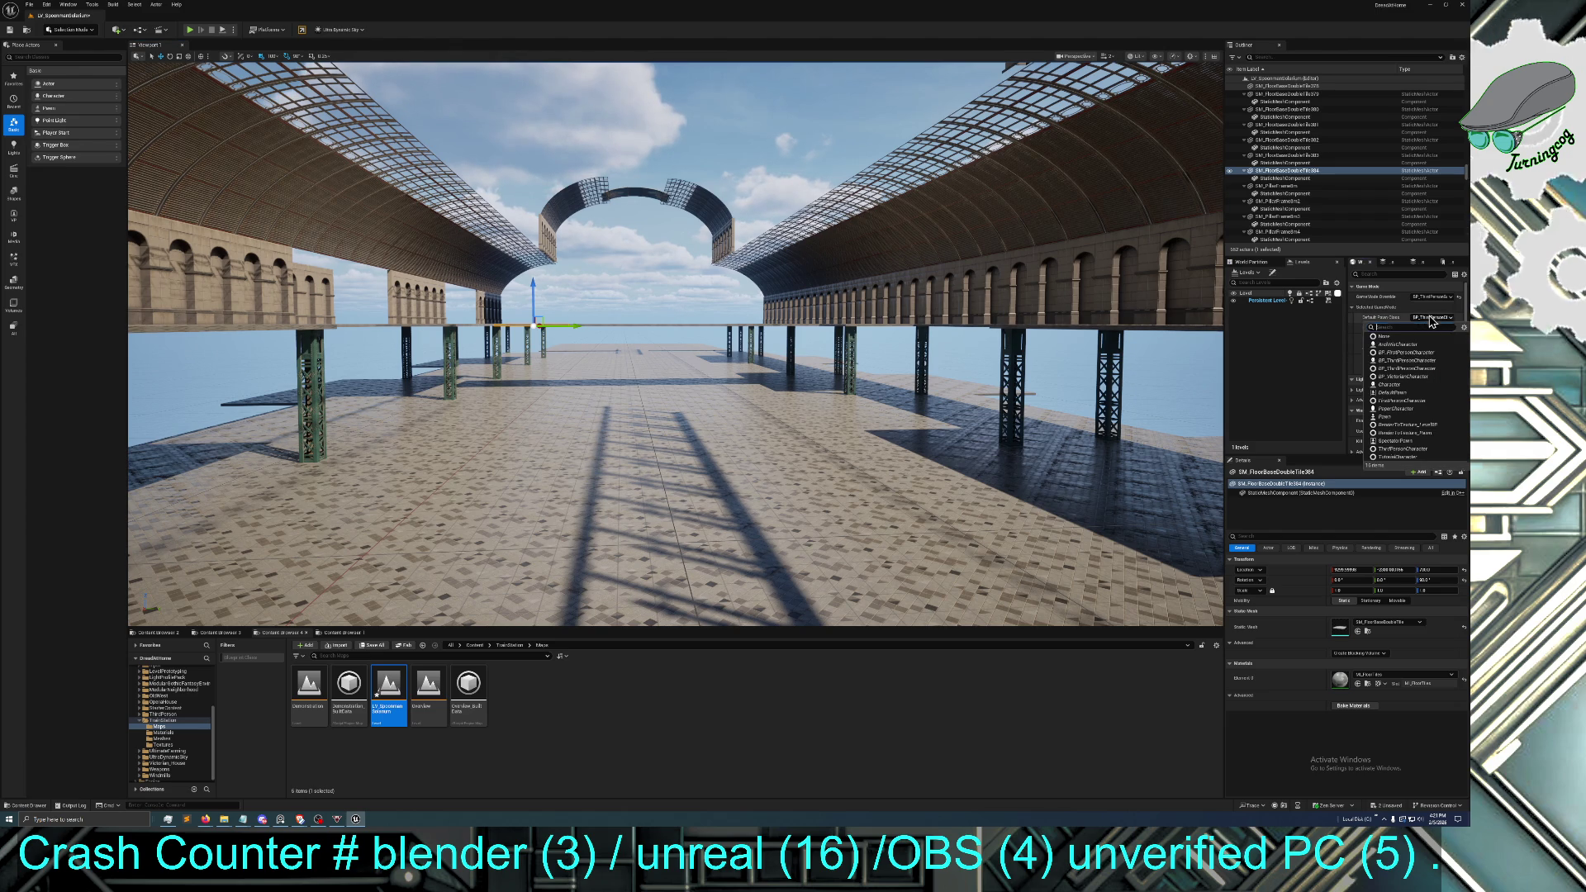
click(1417, 360)
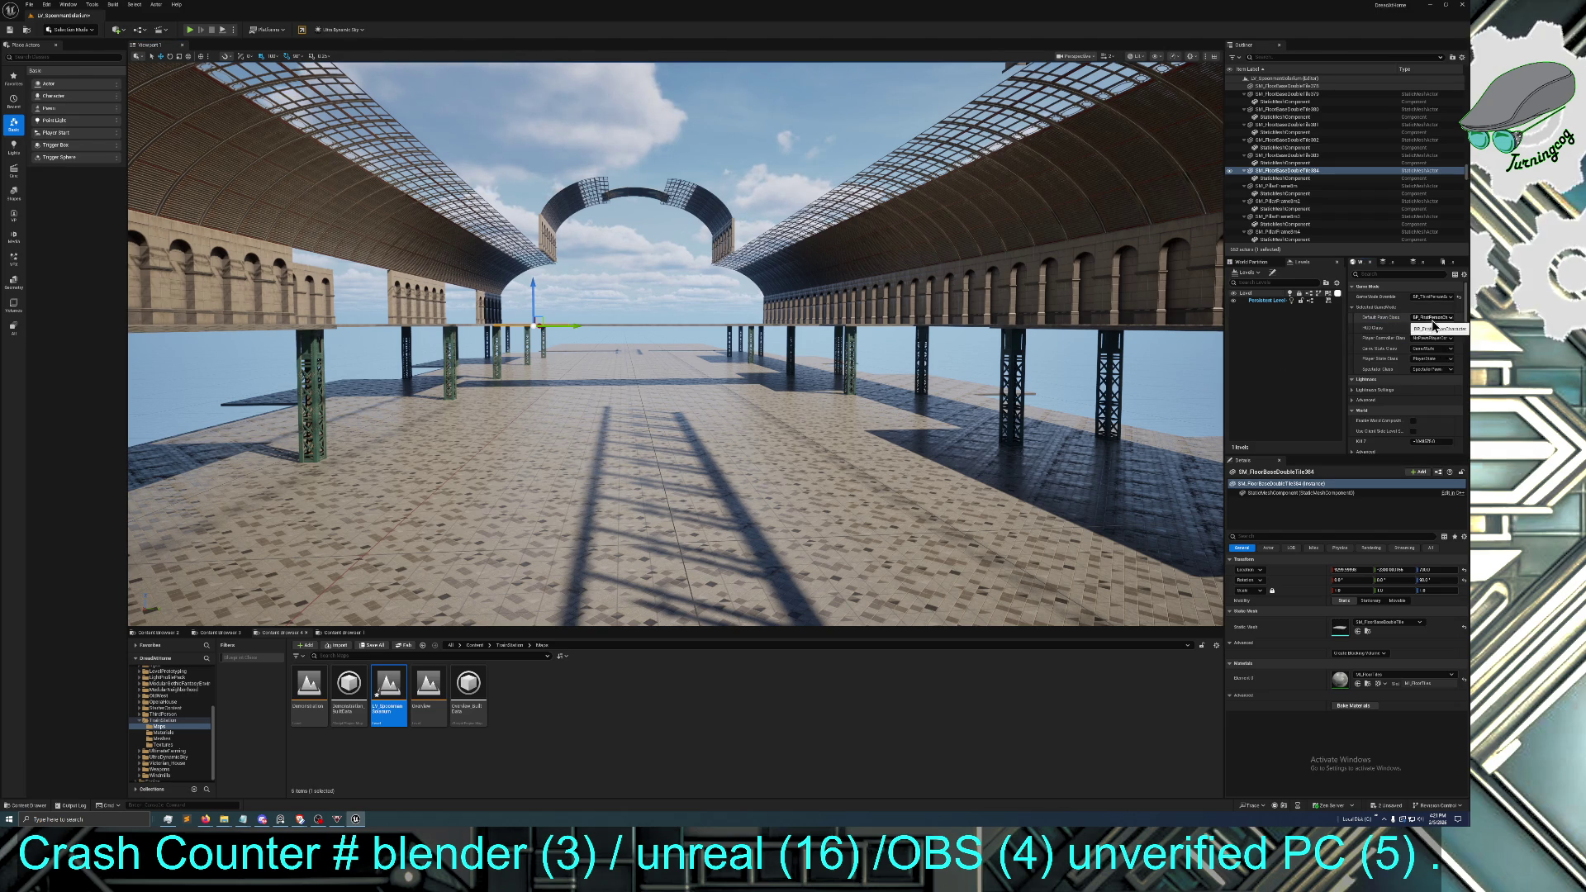
click(1432, 318)
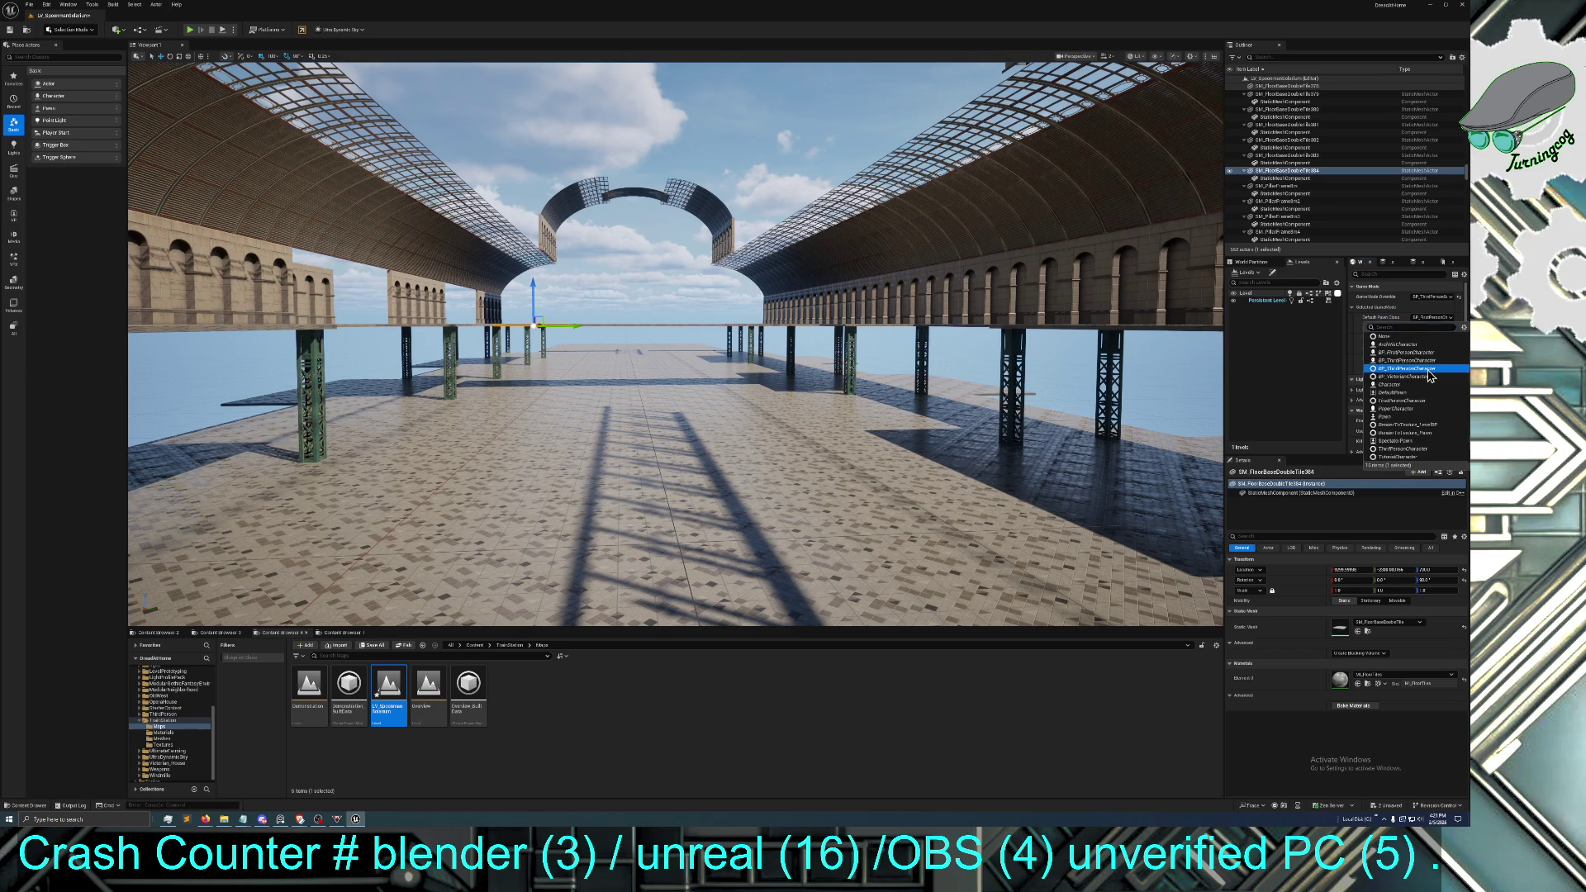
click(1429, 371)
click(1432, 321)
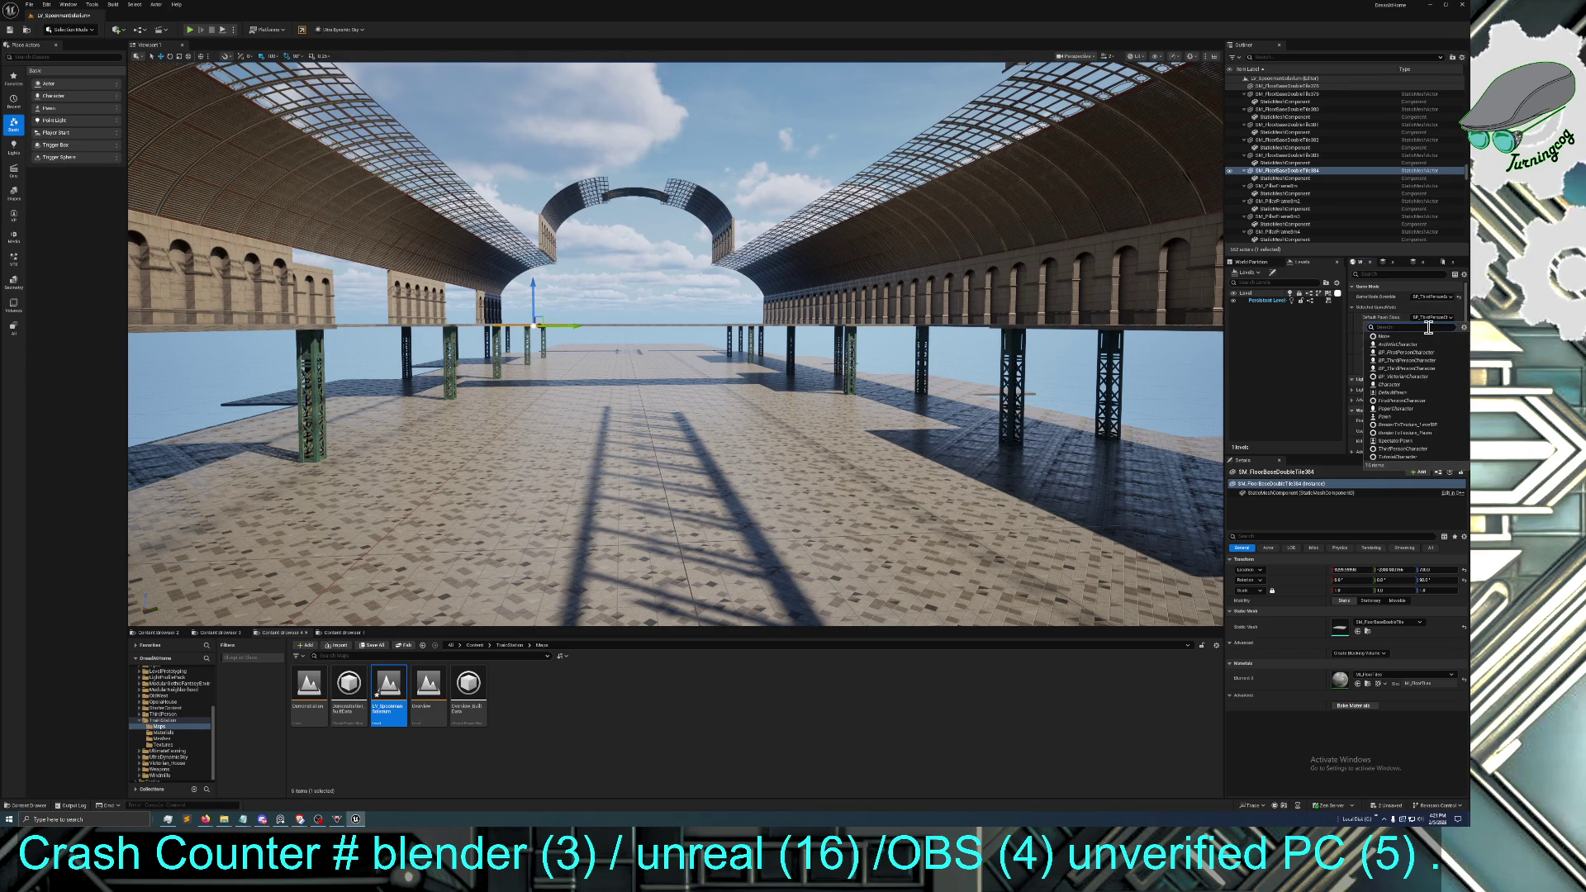
click(1422, 374)
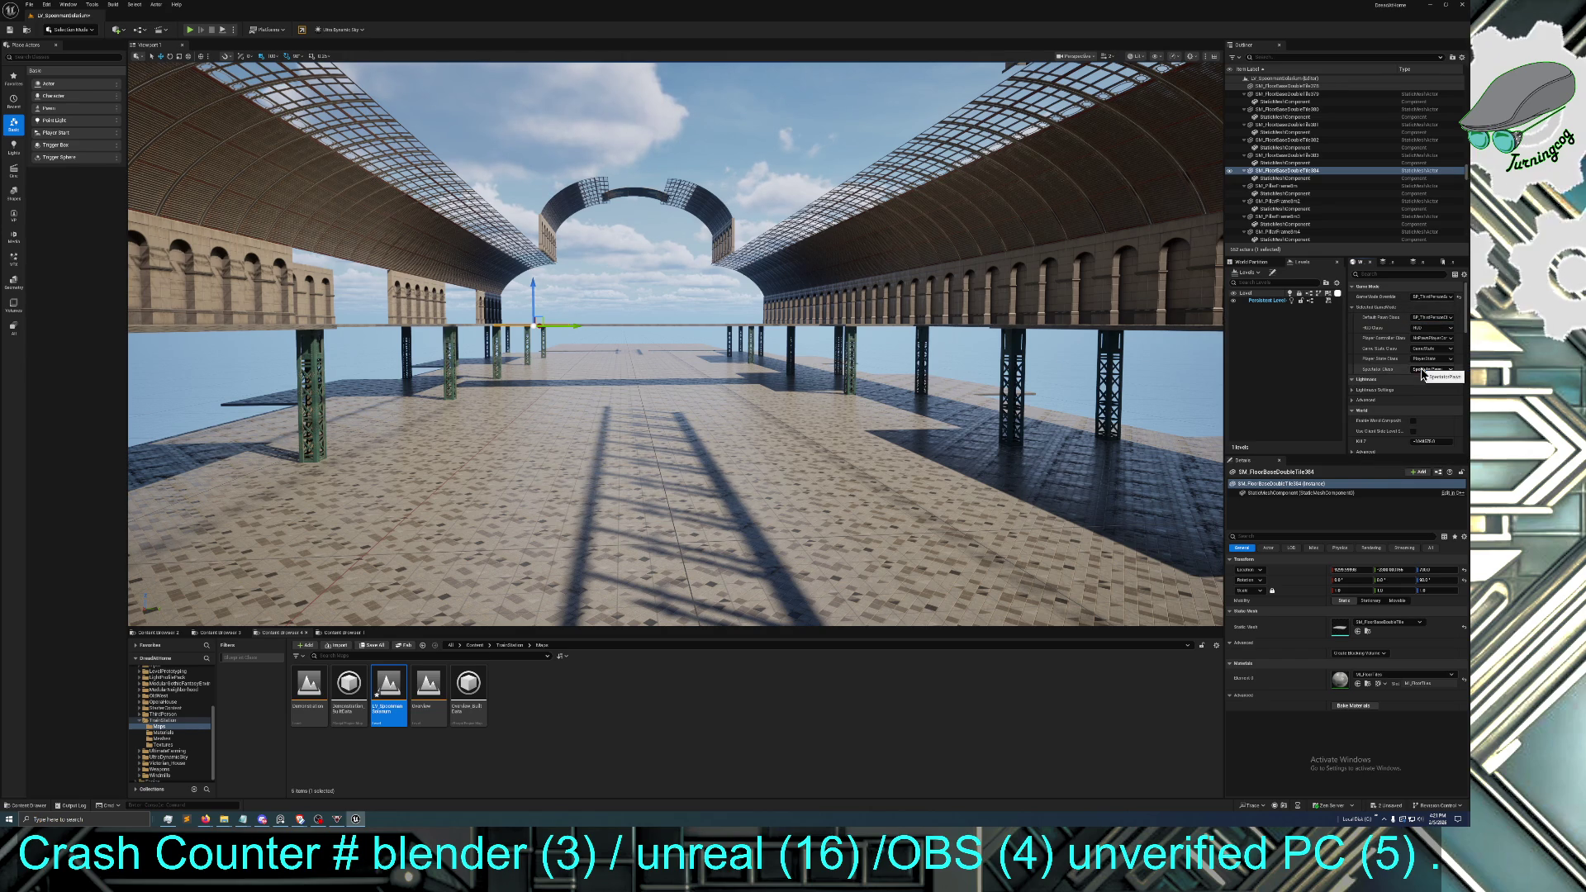
click(1437, 321)
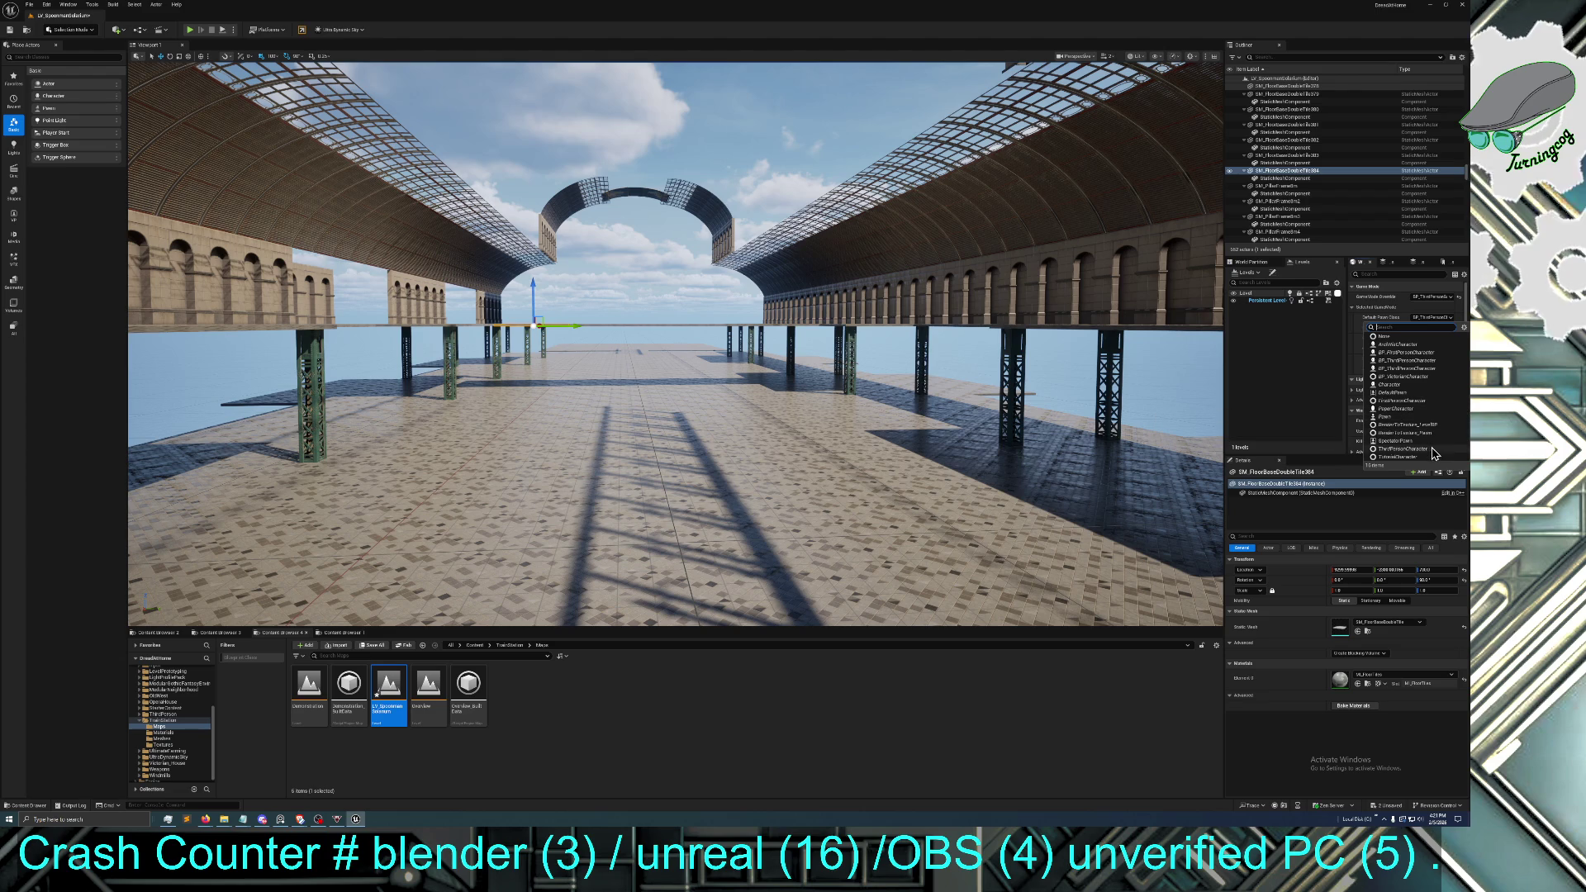
click(1408, 456)
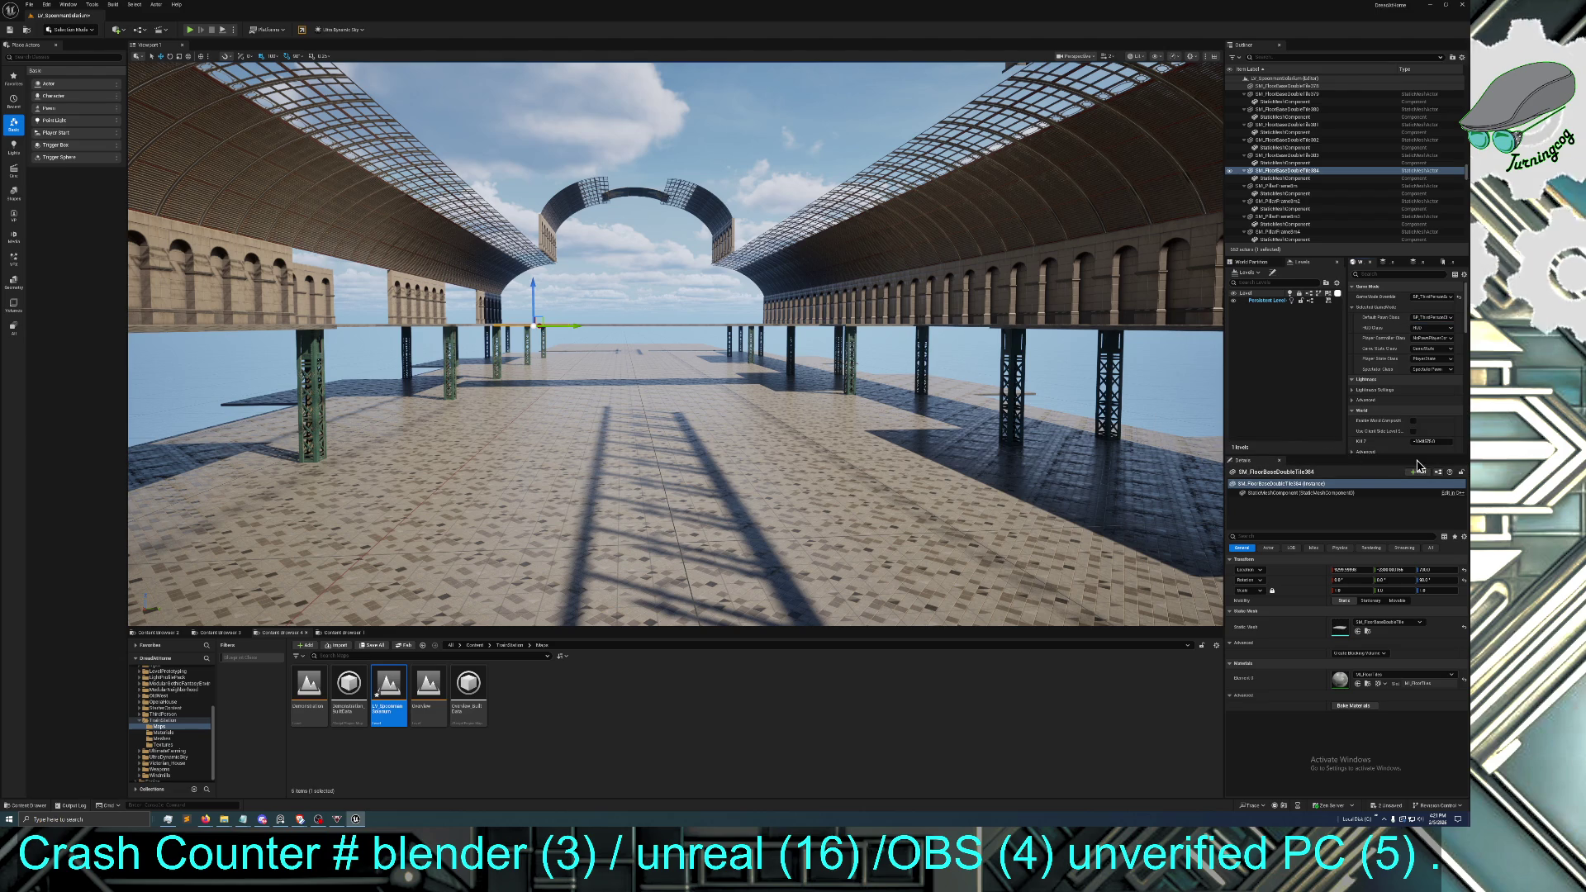
Set the World Settings GameMode Override to BP_ThirdPersonGameMode
click(1431, 296)
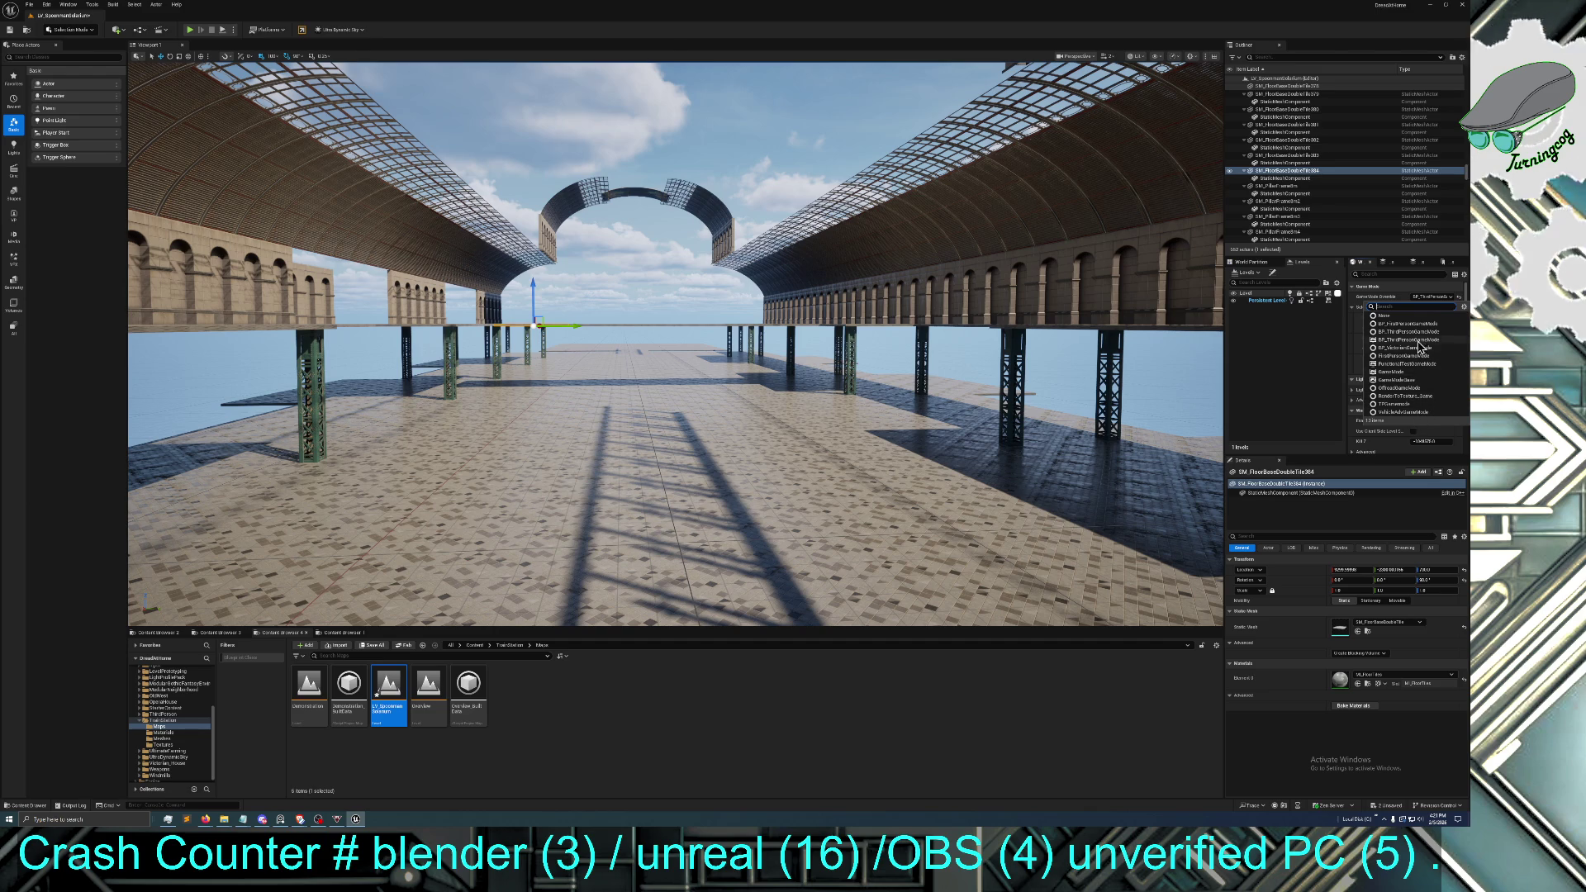
click(1419, 351)
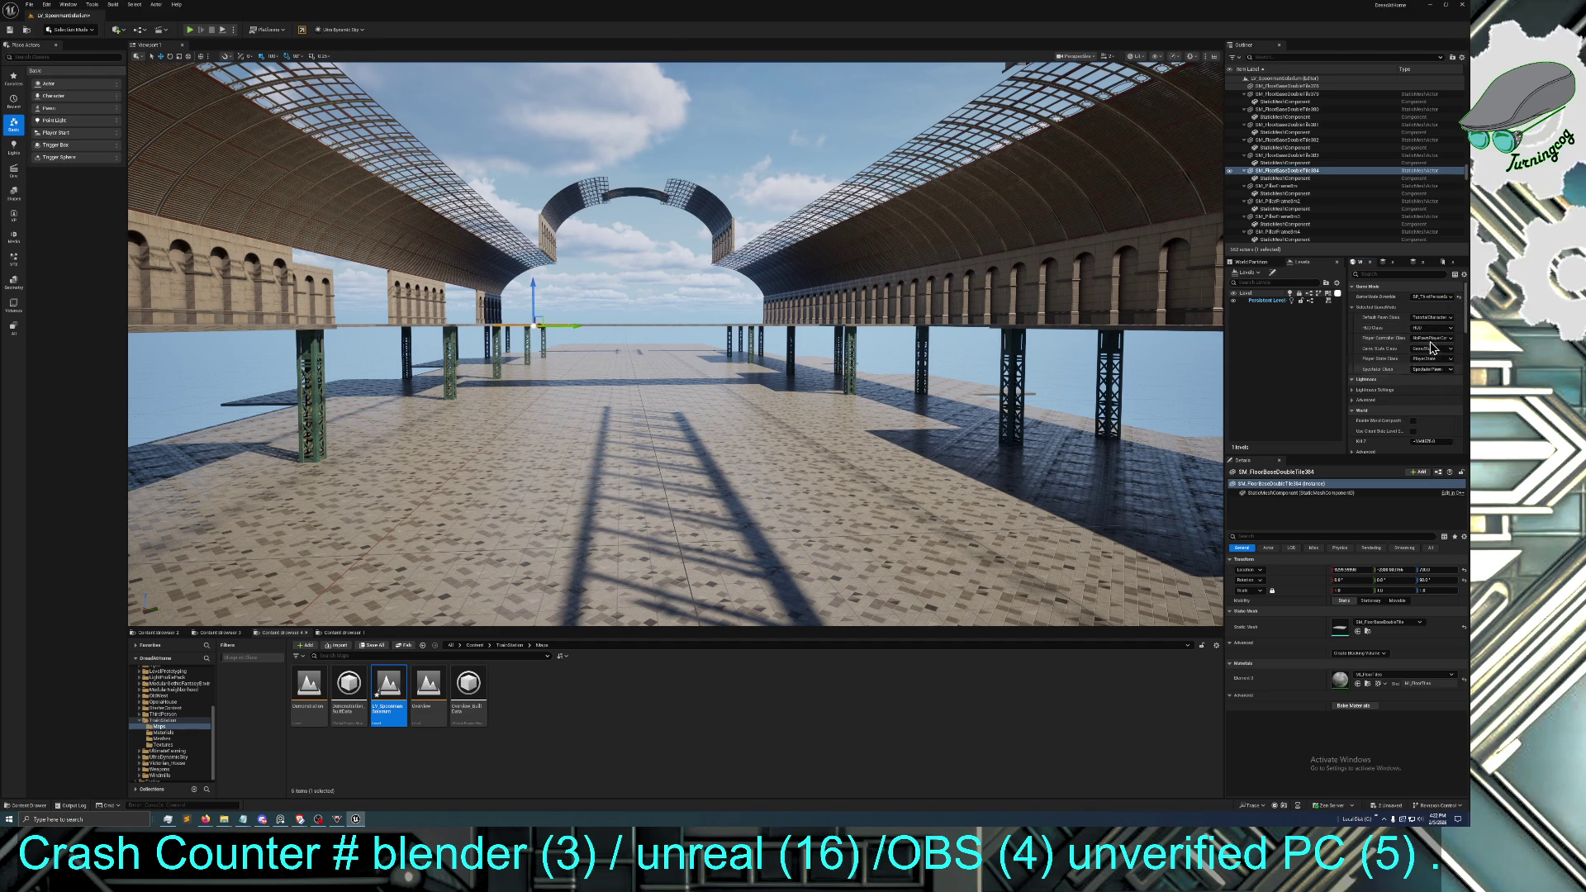
click(1423, 297)
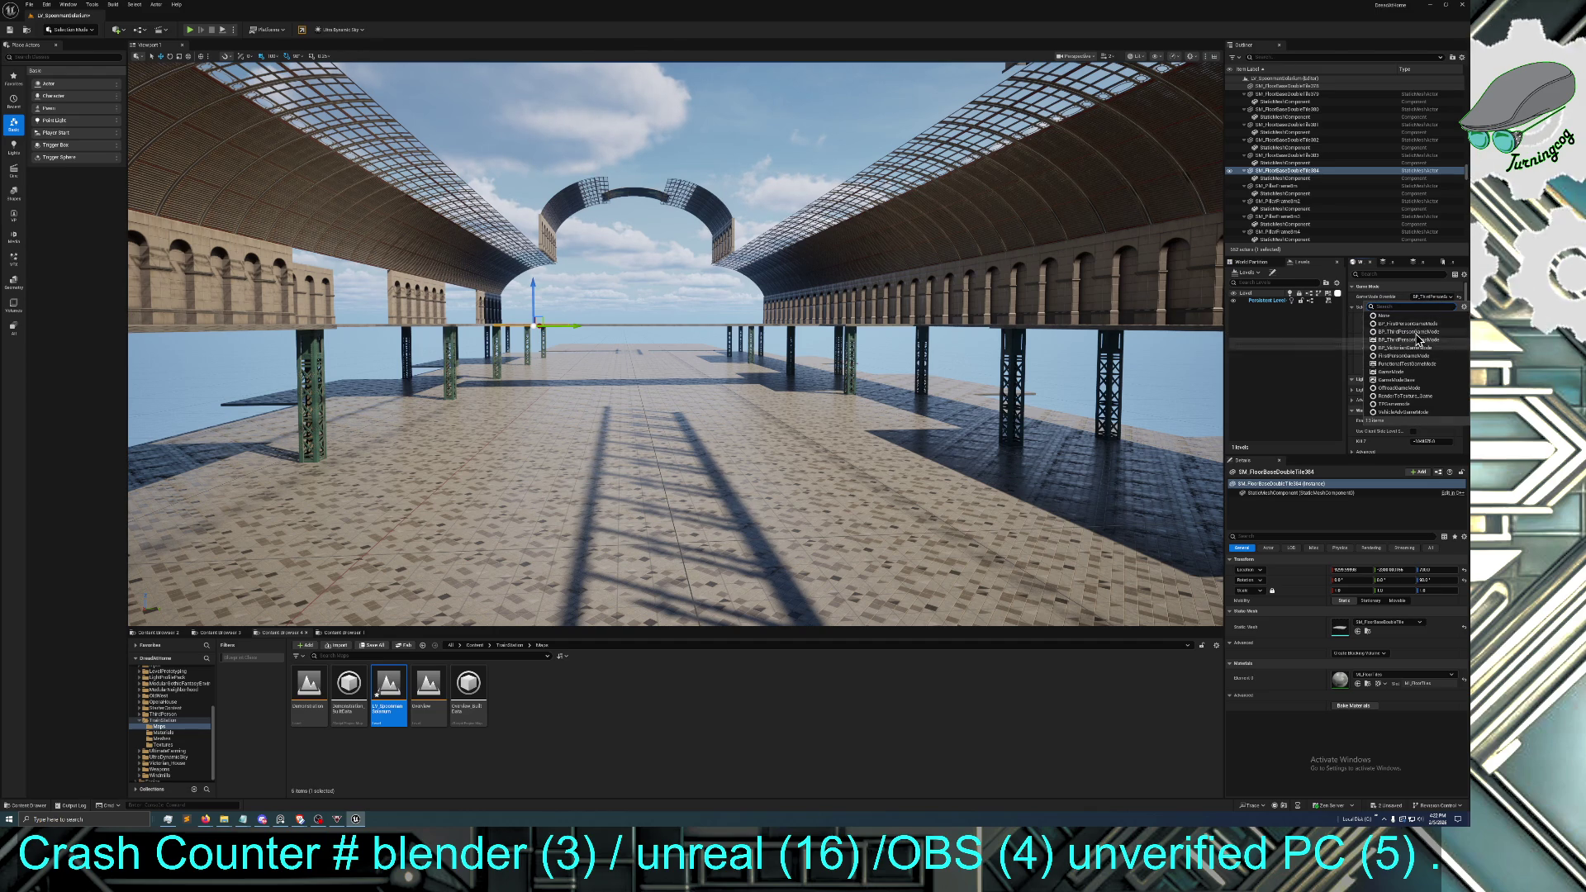
click(1418, 339)
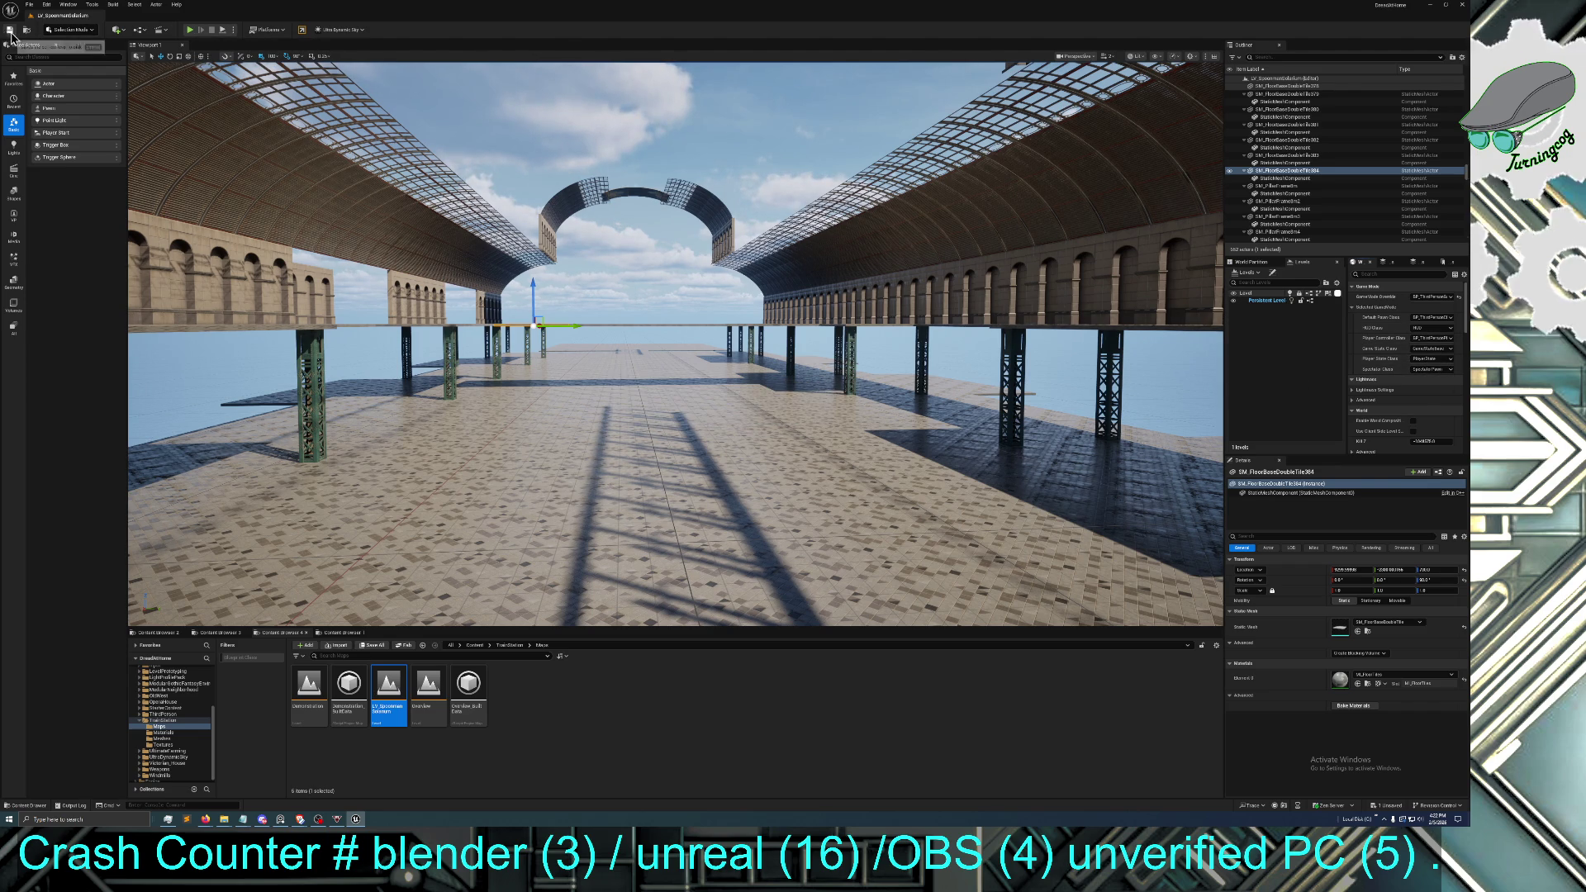
click(190, 31)
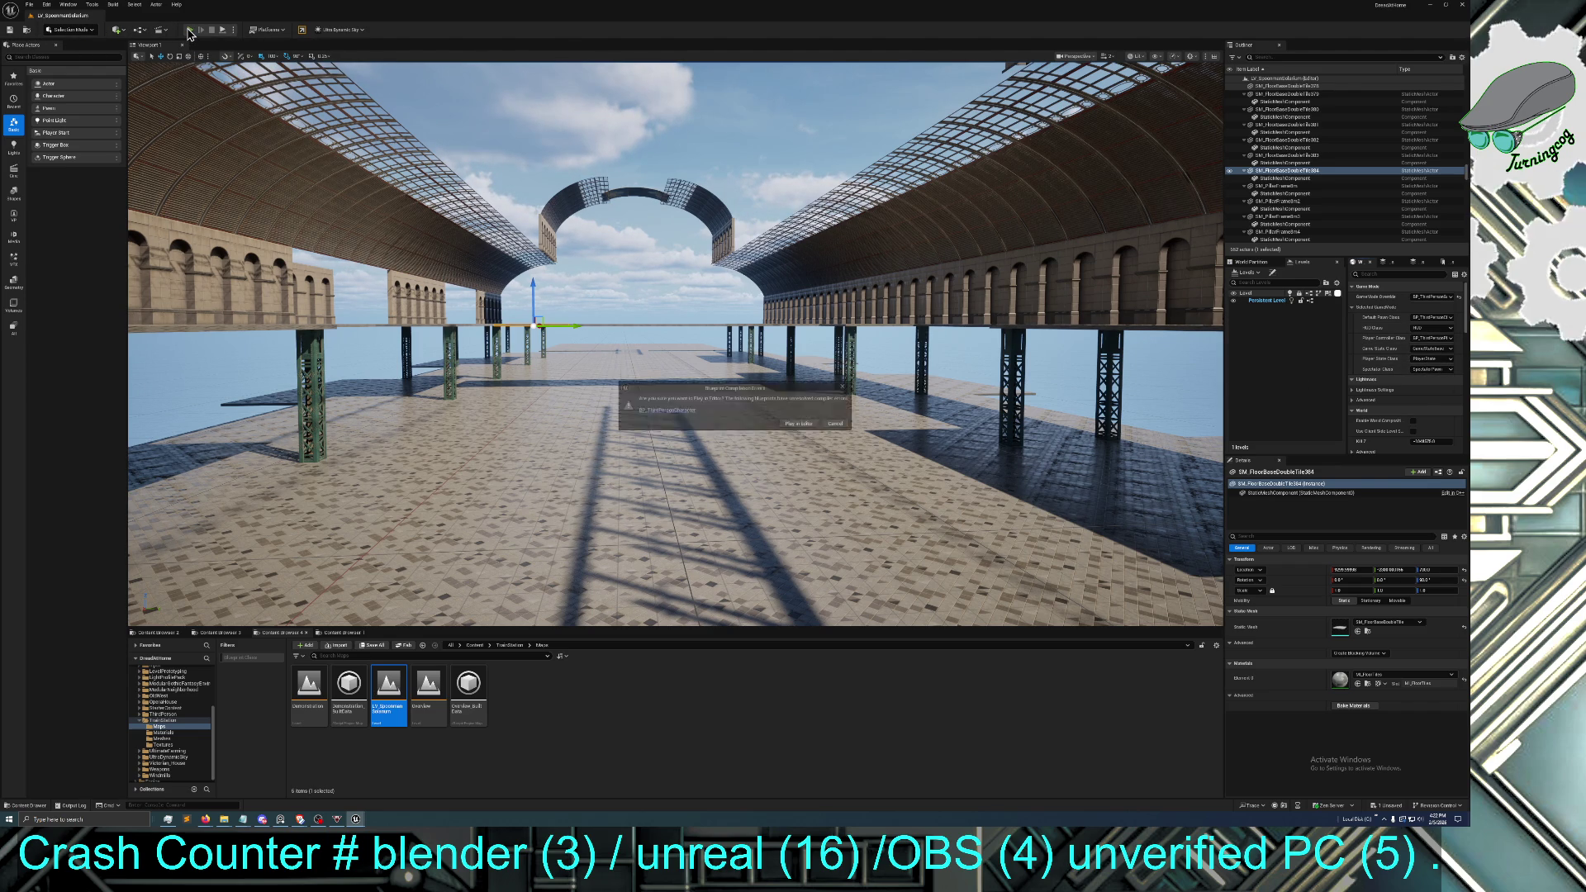
click(840, 423)
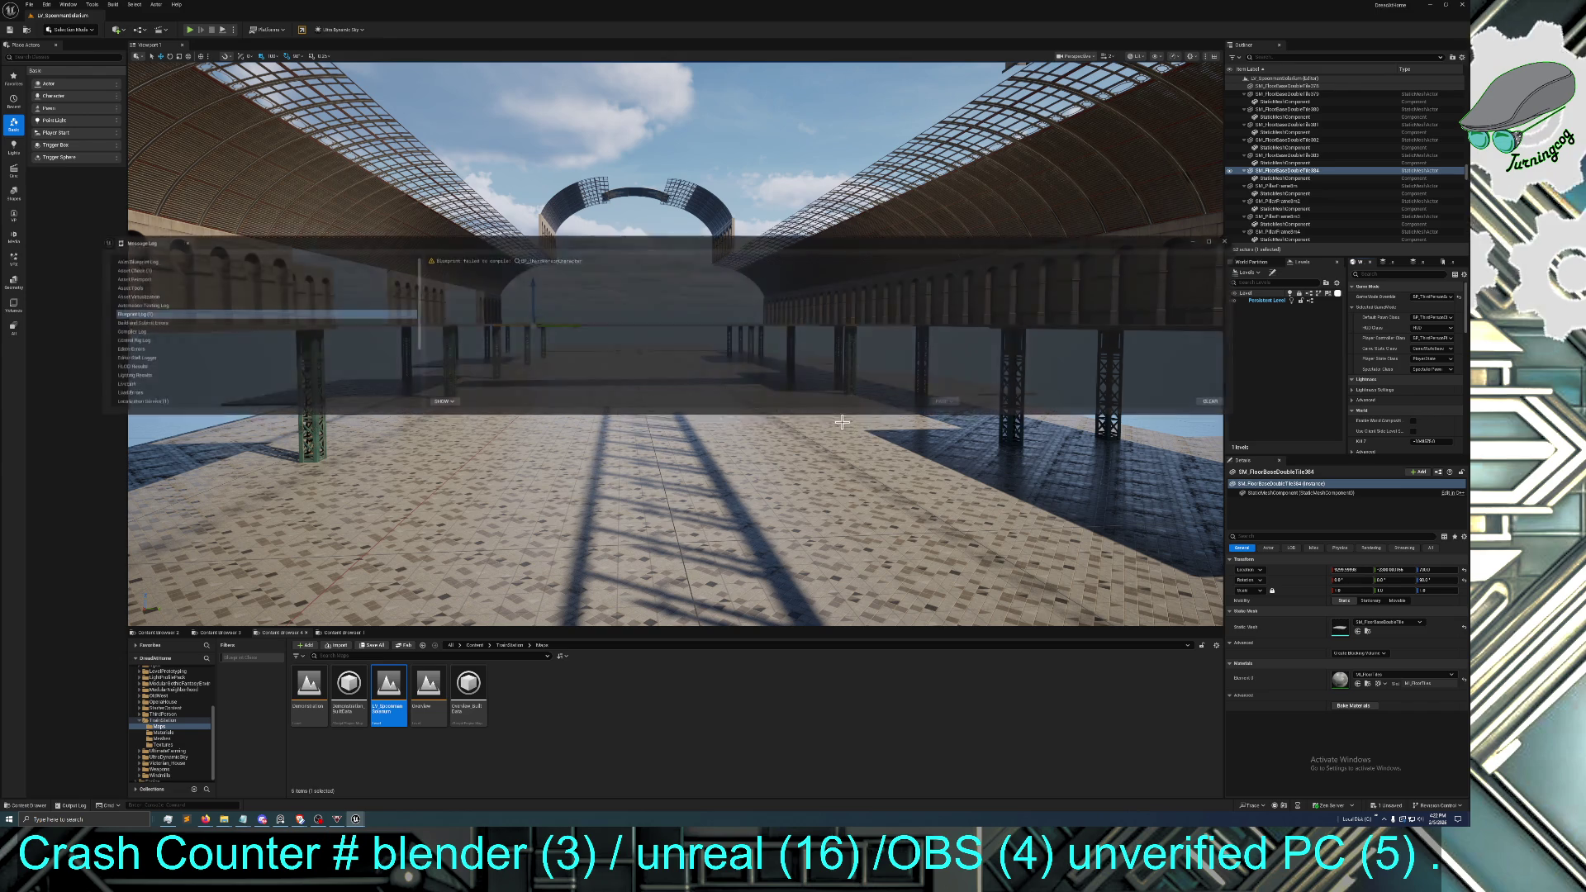
click(1230, 243)
Lower and tilt the camera among the steel pillars to view the arched glass roofs
mouse_move(1061, 313)
mouse_down()
mouse_move(1082, 437)
mouse_move(1074, 338)
mouse_move(1049, 315)
mouse_up()
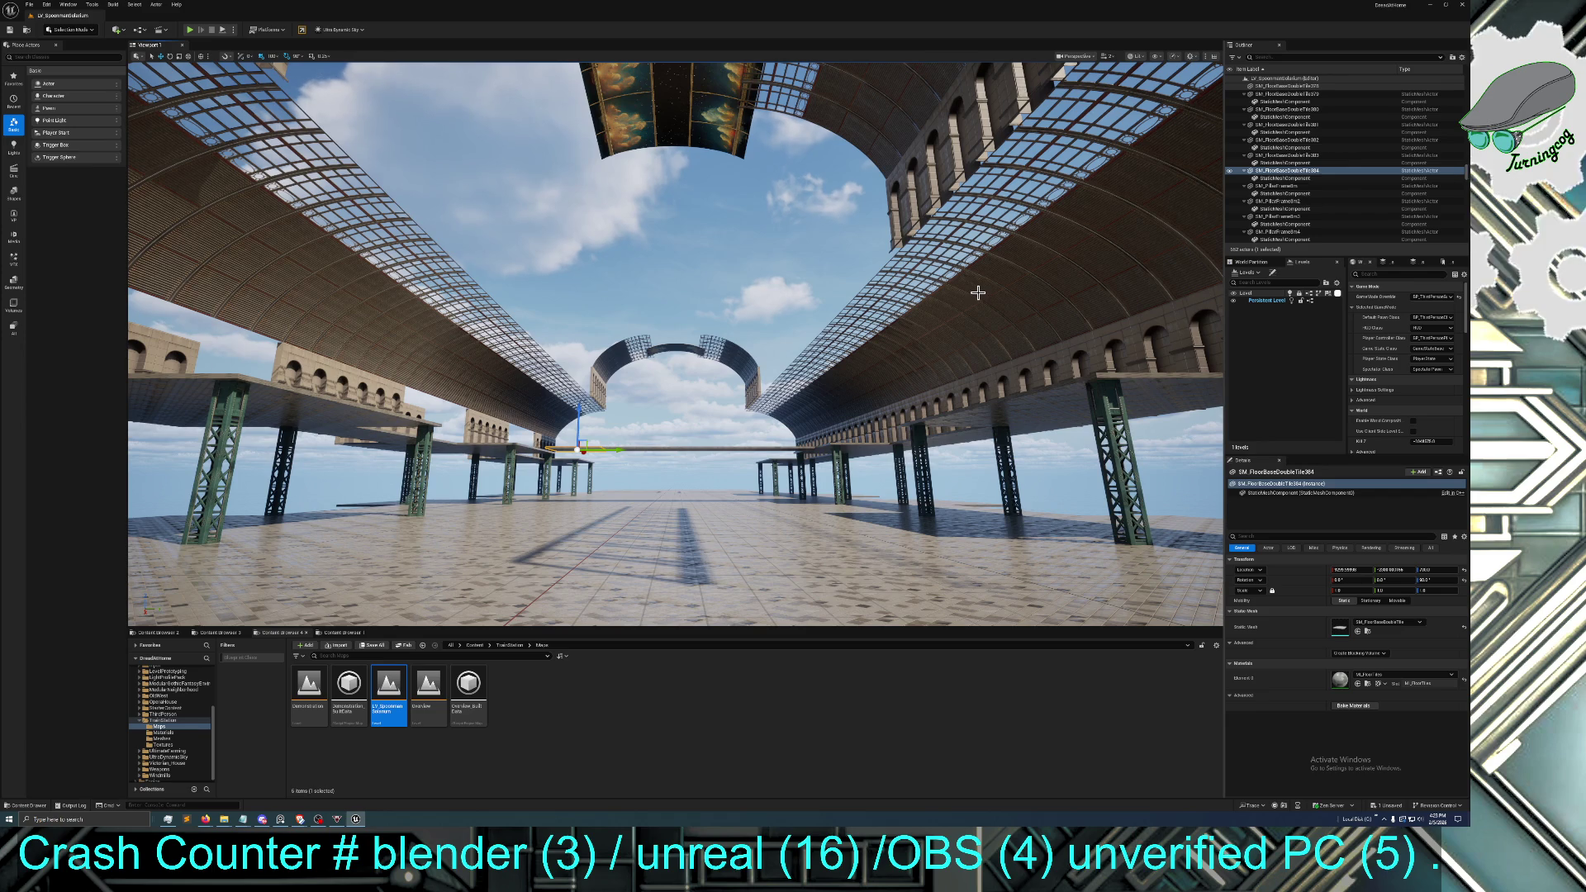
Swing the view around the platform, tiled floor and up under the arched roofs
mouse_move(873, 337)
mouse_down()
mouse_move(879, 451)
mouse_move(879, 388)
mouse_move(835, 405)
mouse_move(831, 495)
mouse_move(831, 330)
mouse_move(831, 462)
mouse_move(831, 335)
mouse_move(743, 338)
mouse_move(872, 341)
mouse_up()
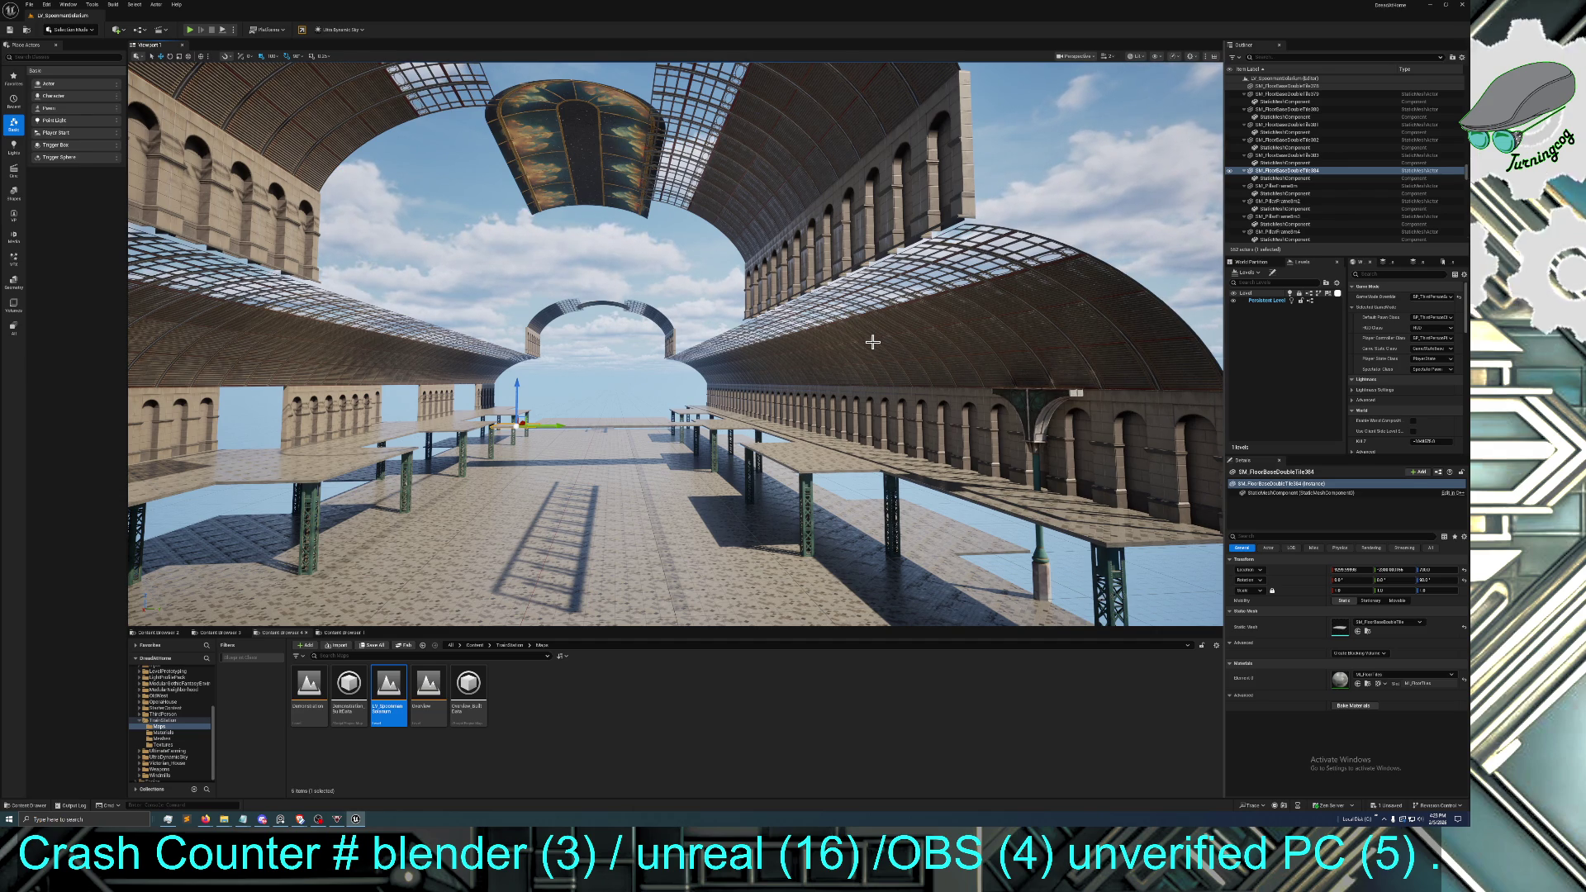
mouse_move(830, 376)
mouse_down()
mouse_move(595, 363)
mouse_move(532, 325)
mouse_up()
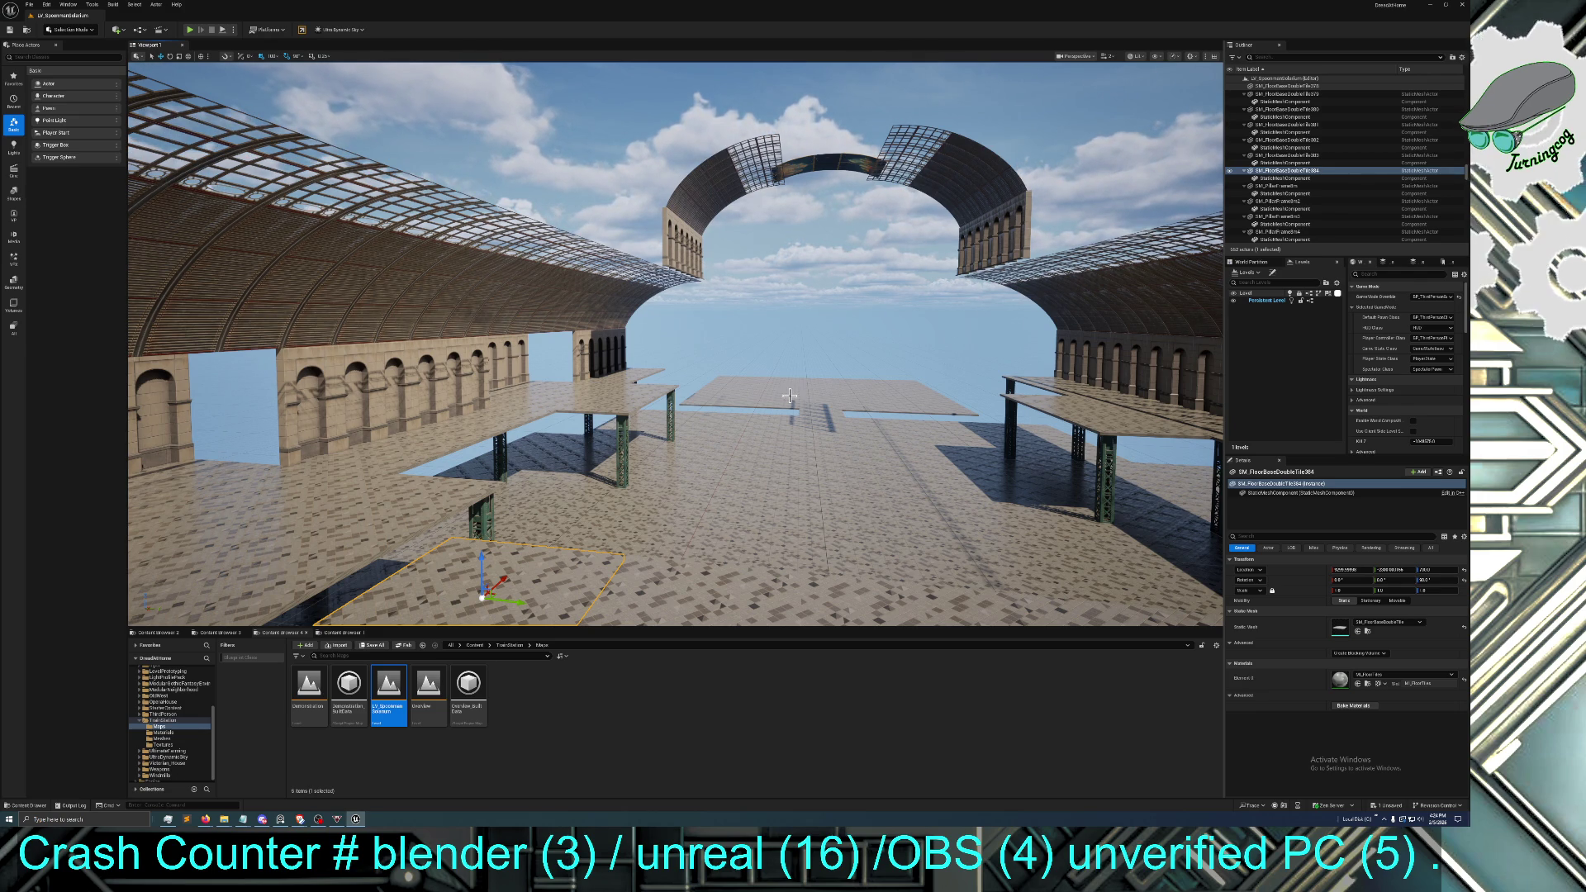
mouse_move(789, 395)
mouse_down()
mouse_move(892, 396)
mouse_move(900, 463)
mouse_move(876, 389)
mouse_move(818, 330)
mouse_move(797, 248)
mouse_move(790, 395)
mouse_up()
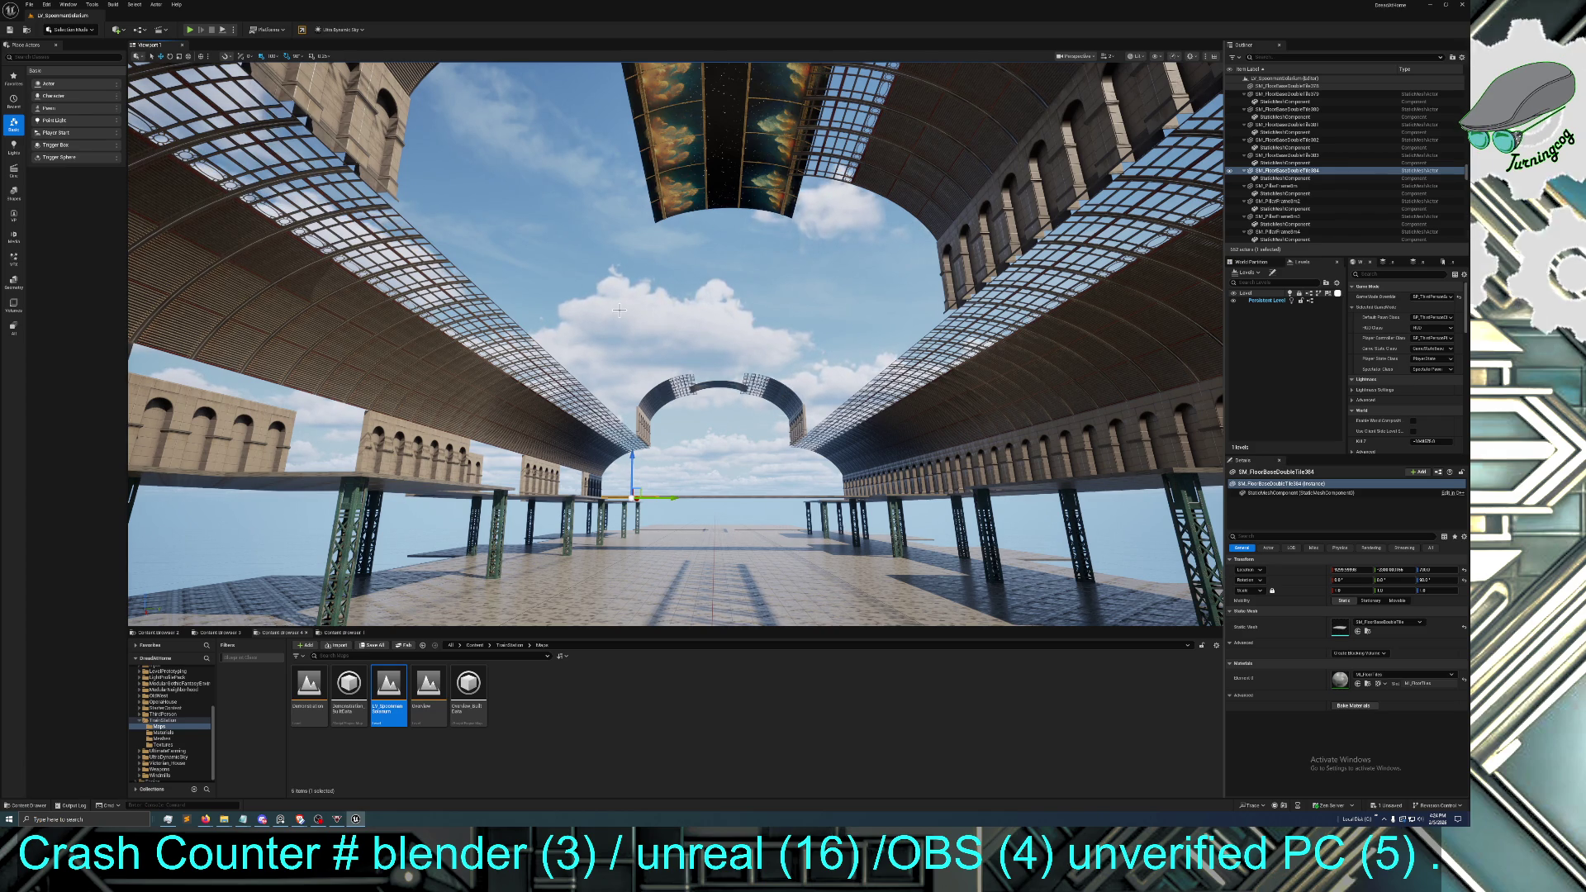
mouse_move(553, 421)
mouse_down()
mouse_move(570, 347)
mouse_move(587, 446)
mouse_move(537, 371)
mouse_move(417, 420)
mouse_up()
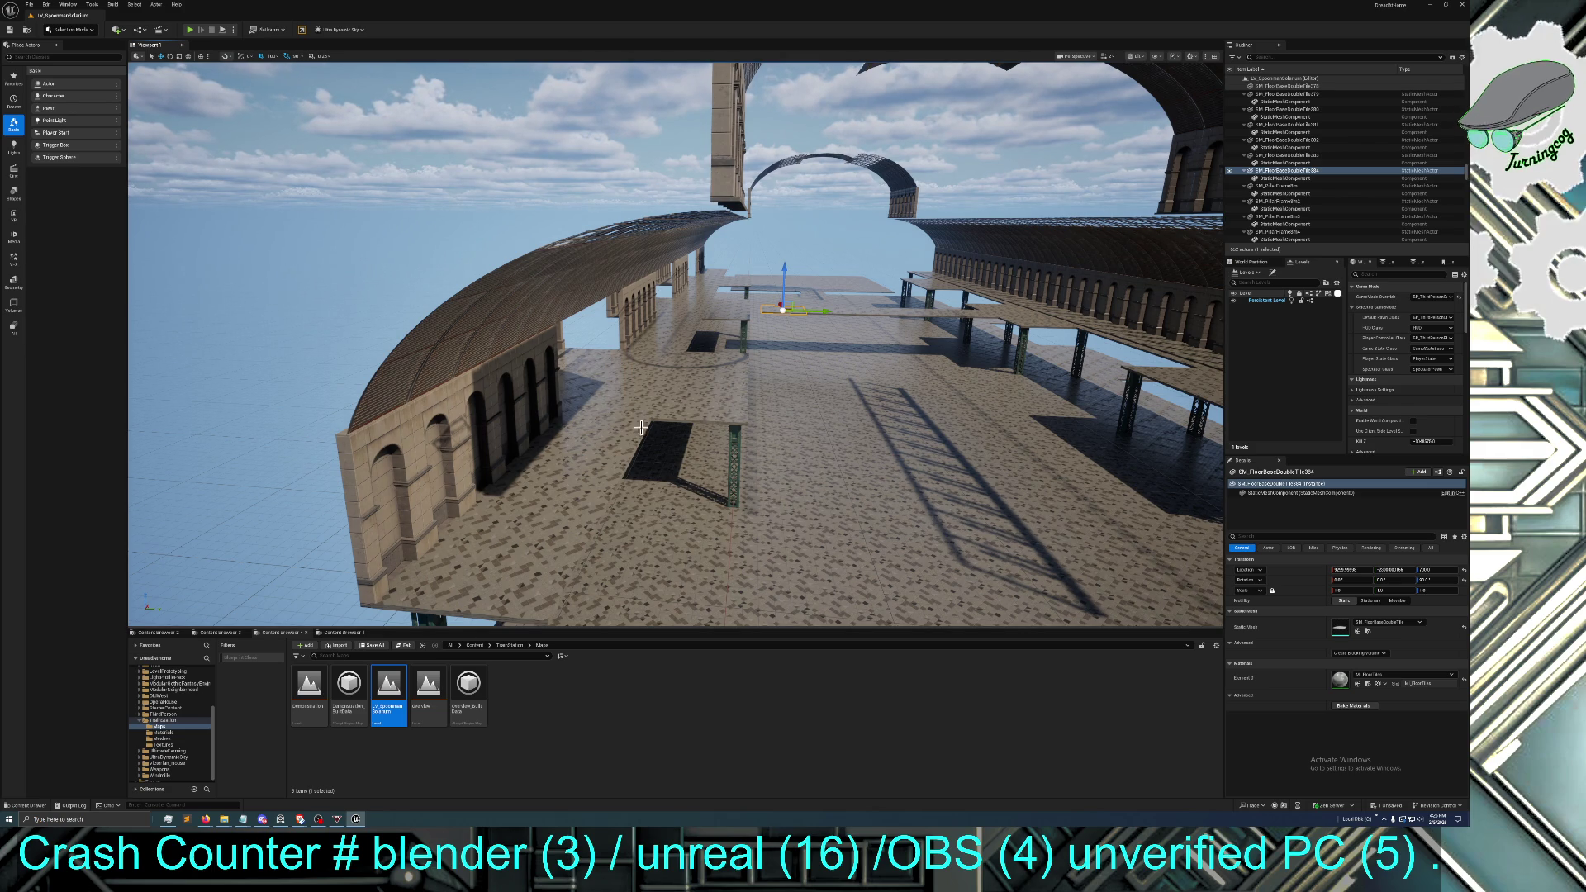
drag(650, 388, 650, 388)
drag(757, 309, 756, 309)
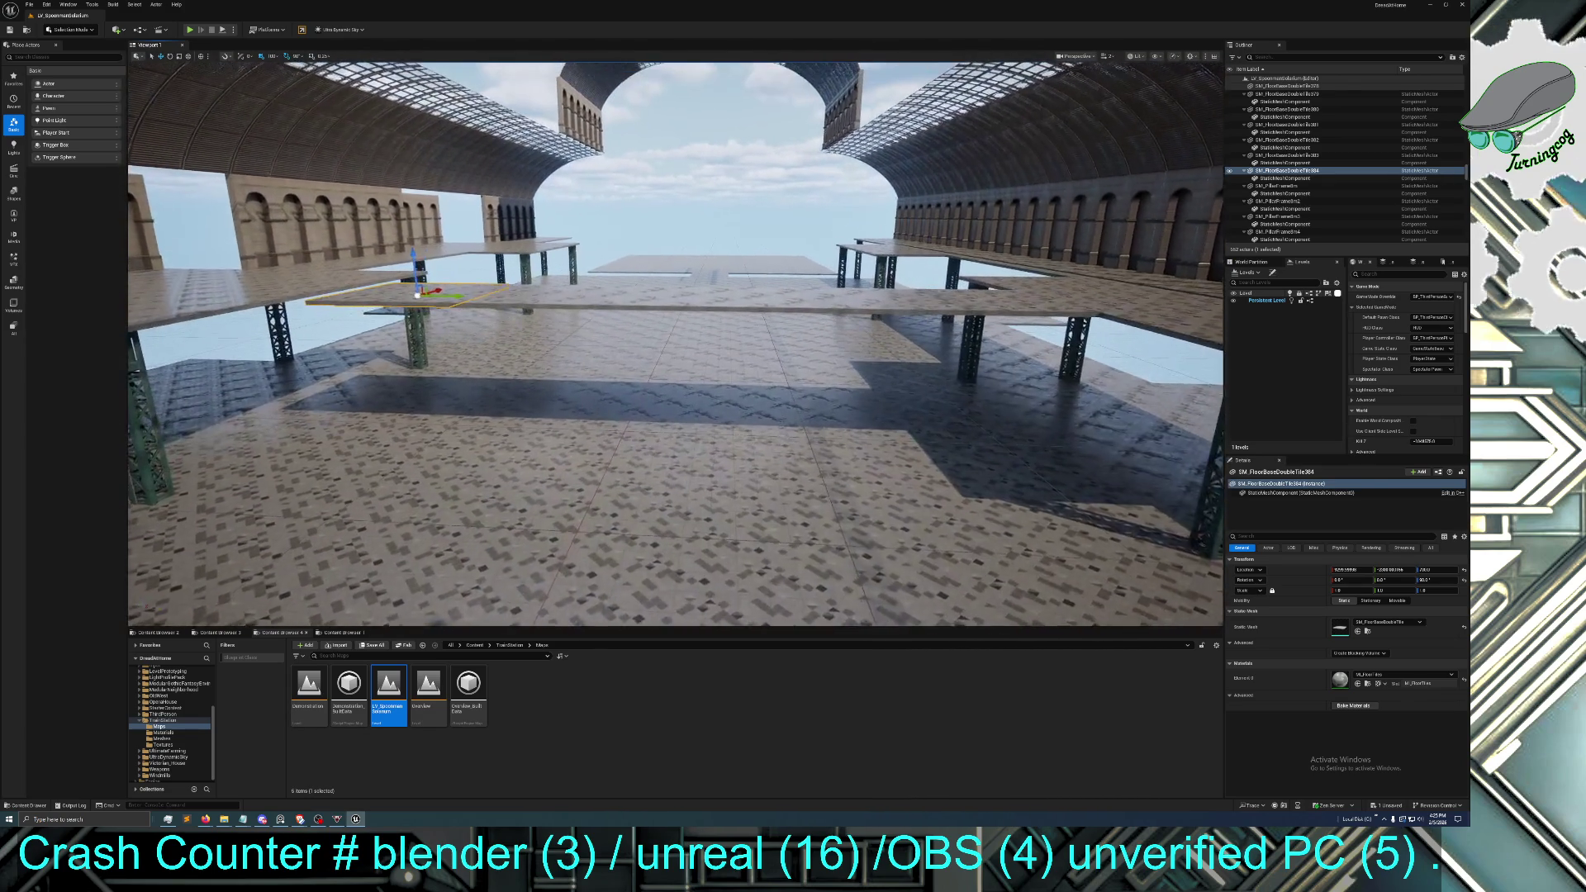
Fly through the arches to a high overview of the platforms, then show the OperaHouse Maps folder
key(w)
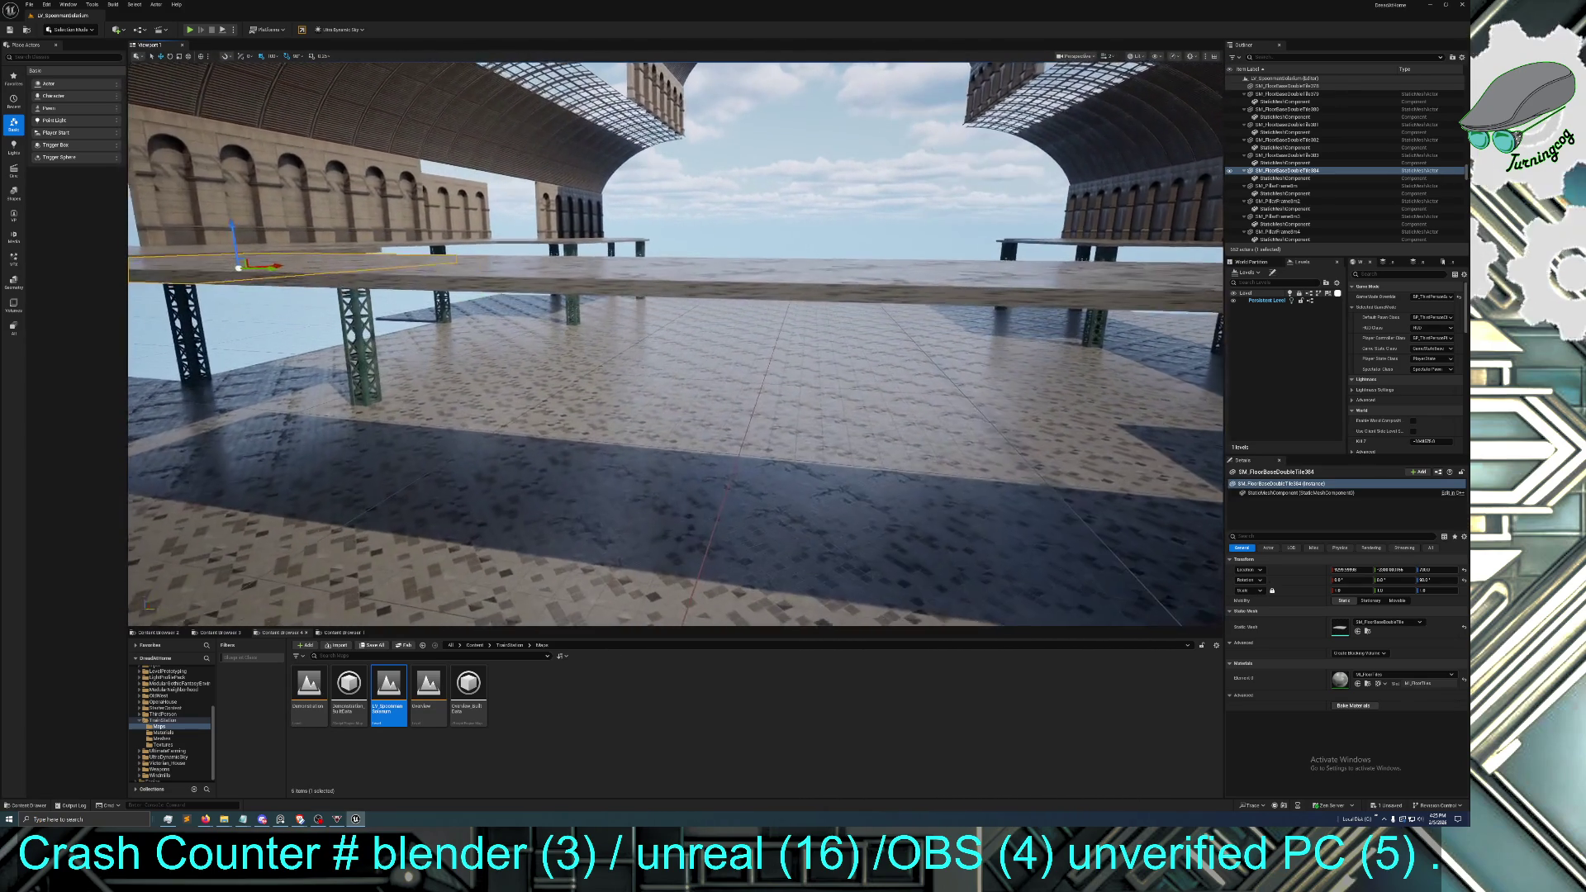
key(s)
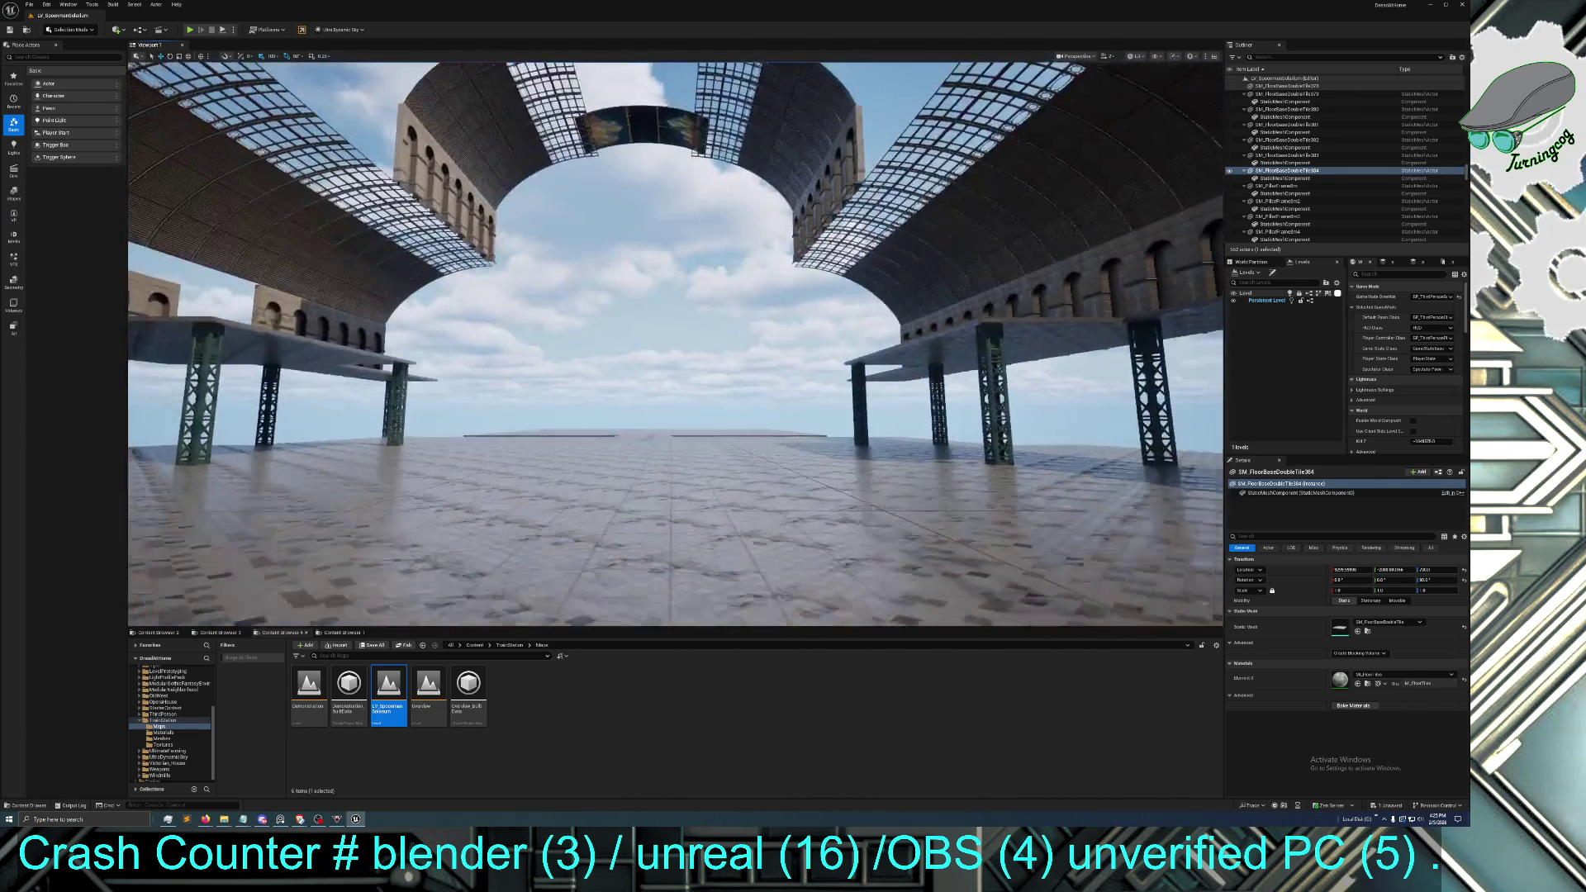
key(q)
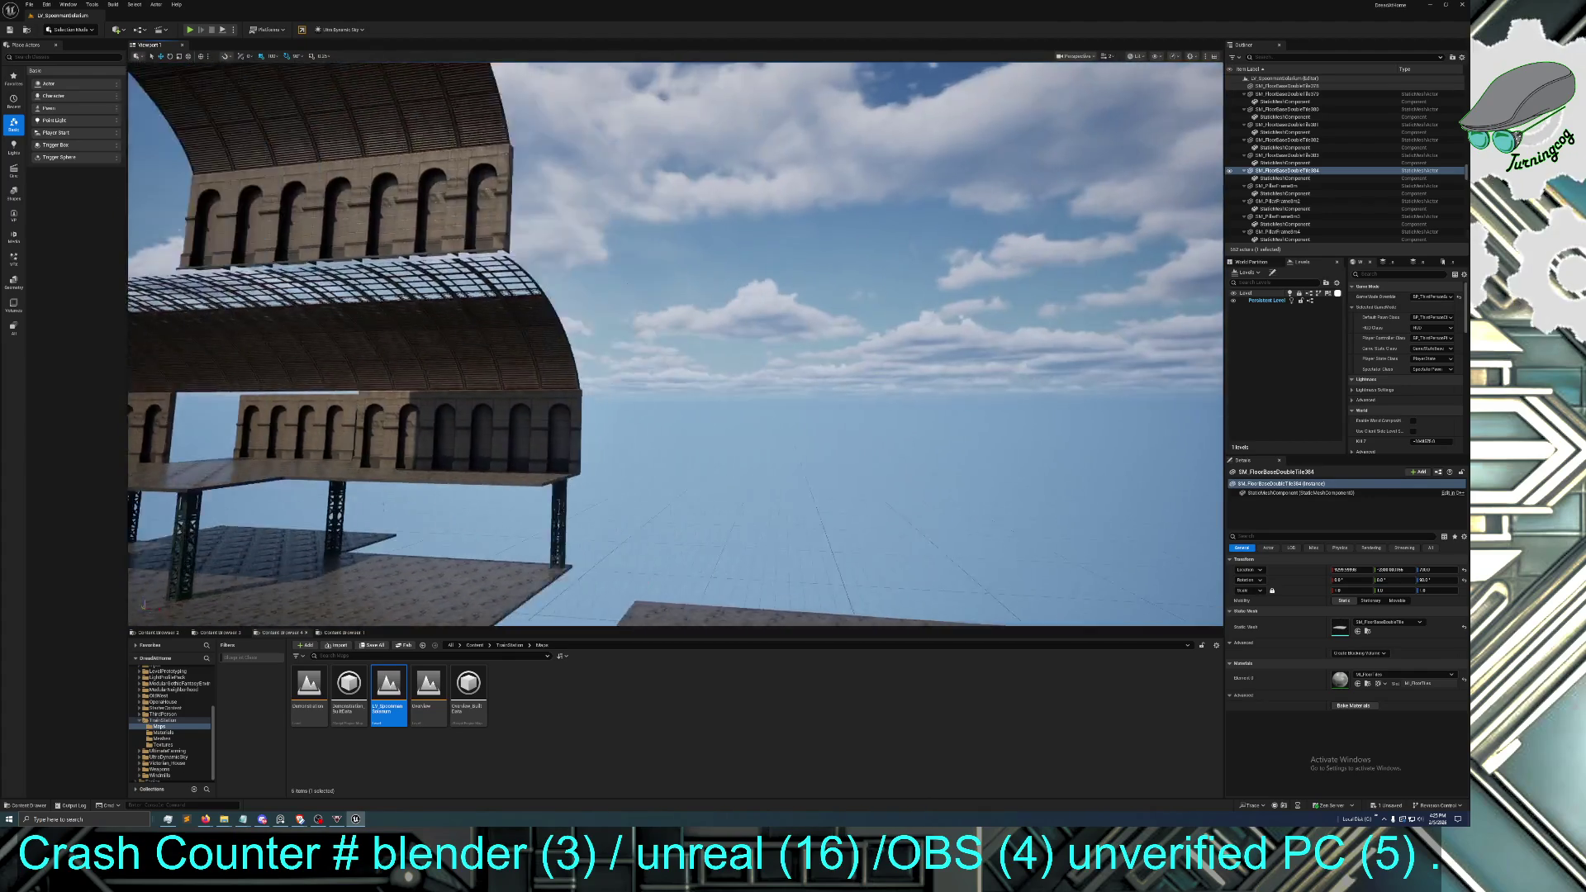
key(e)
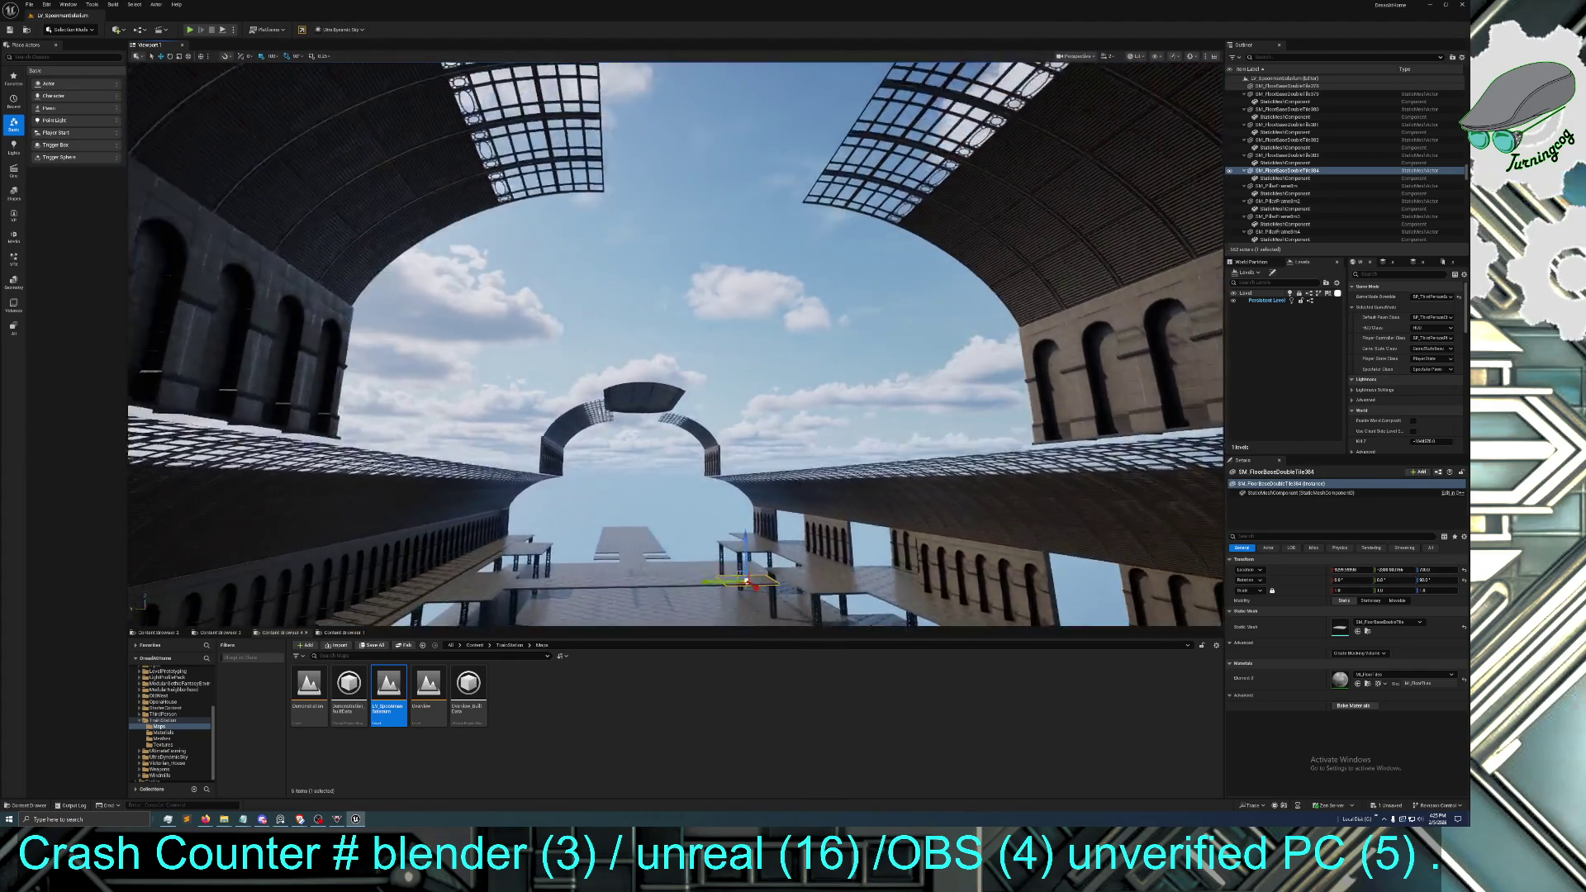
key(a)
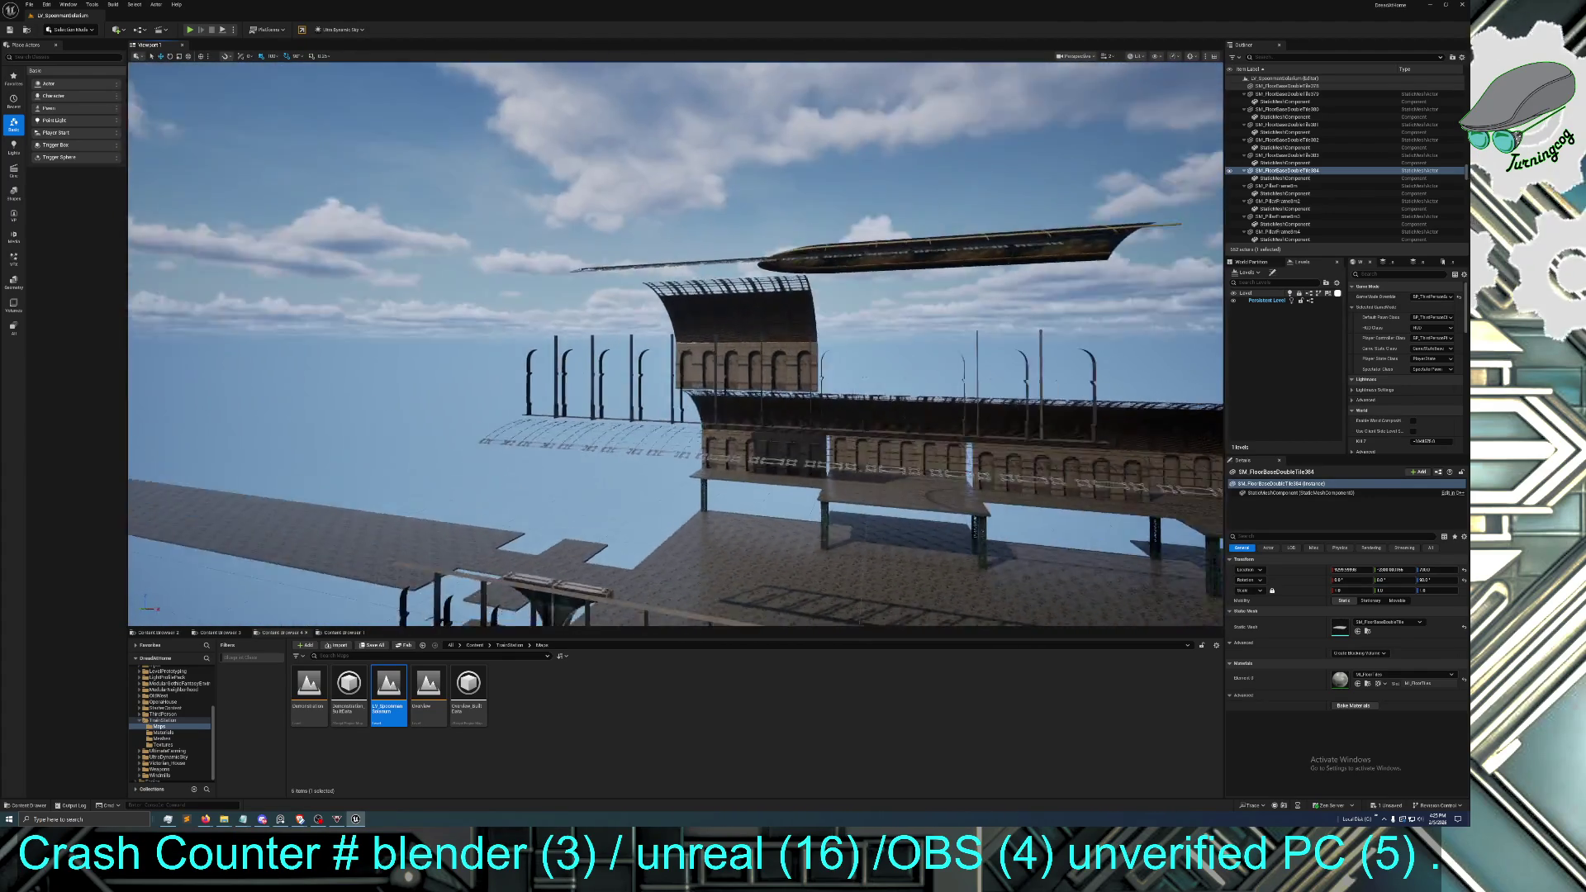
key(e)
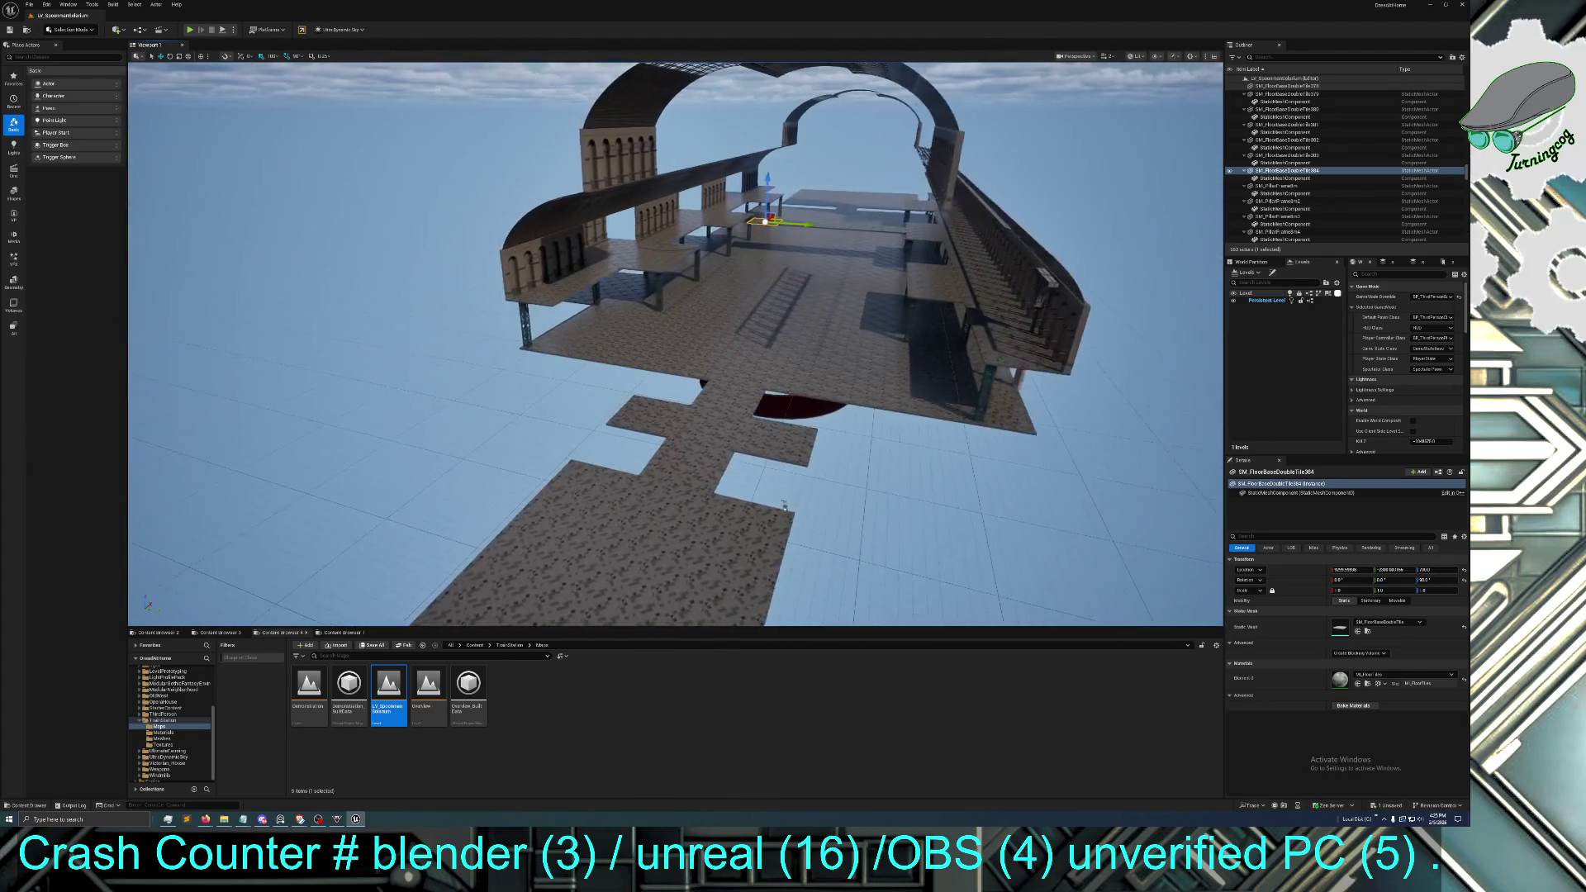
key(w)
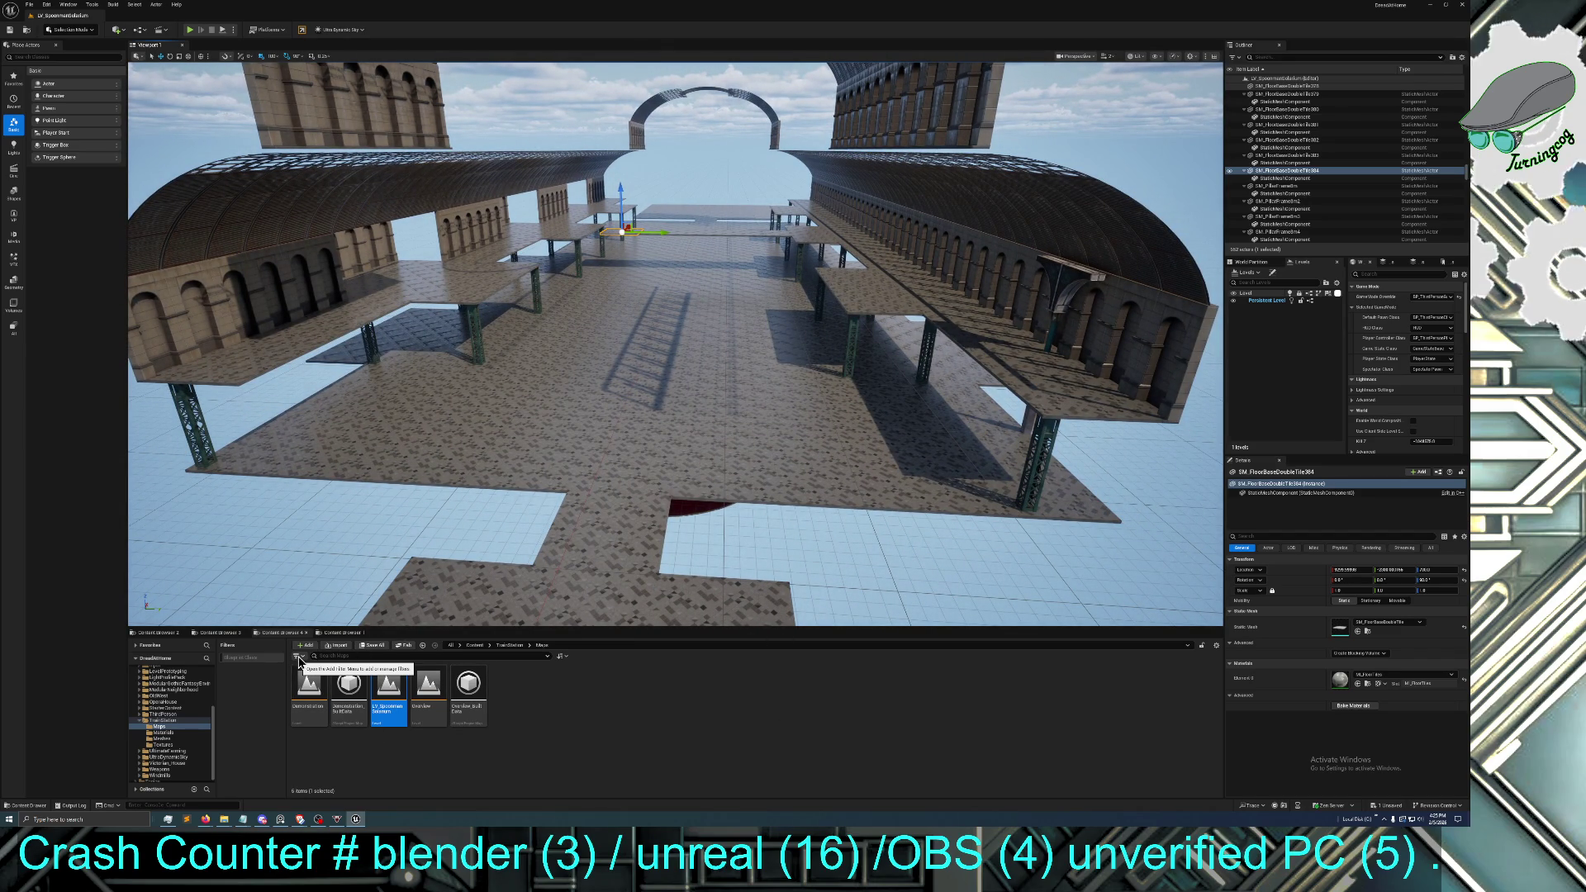
click(343, 633)
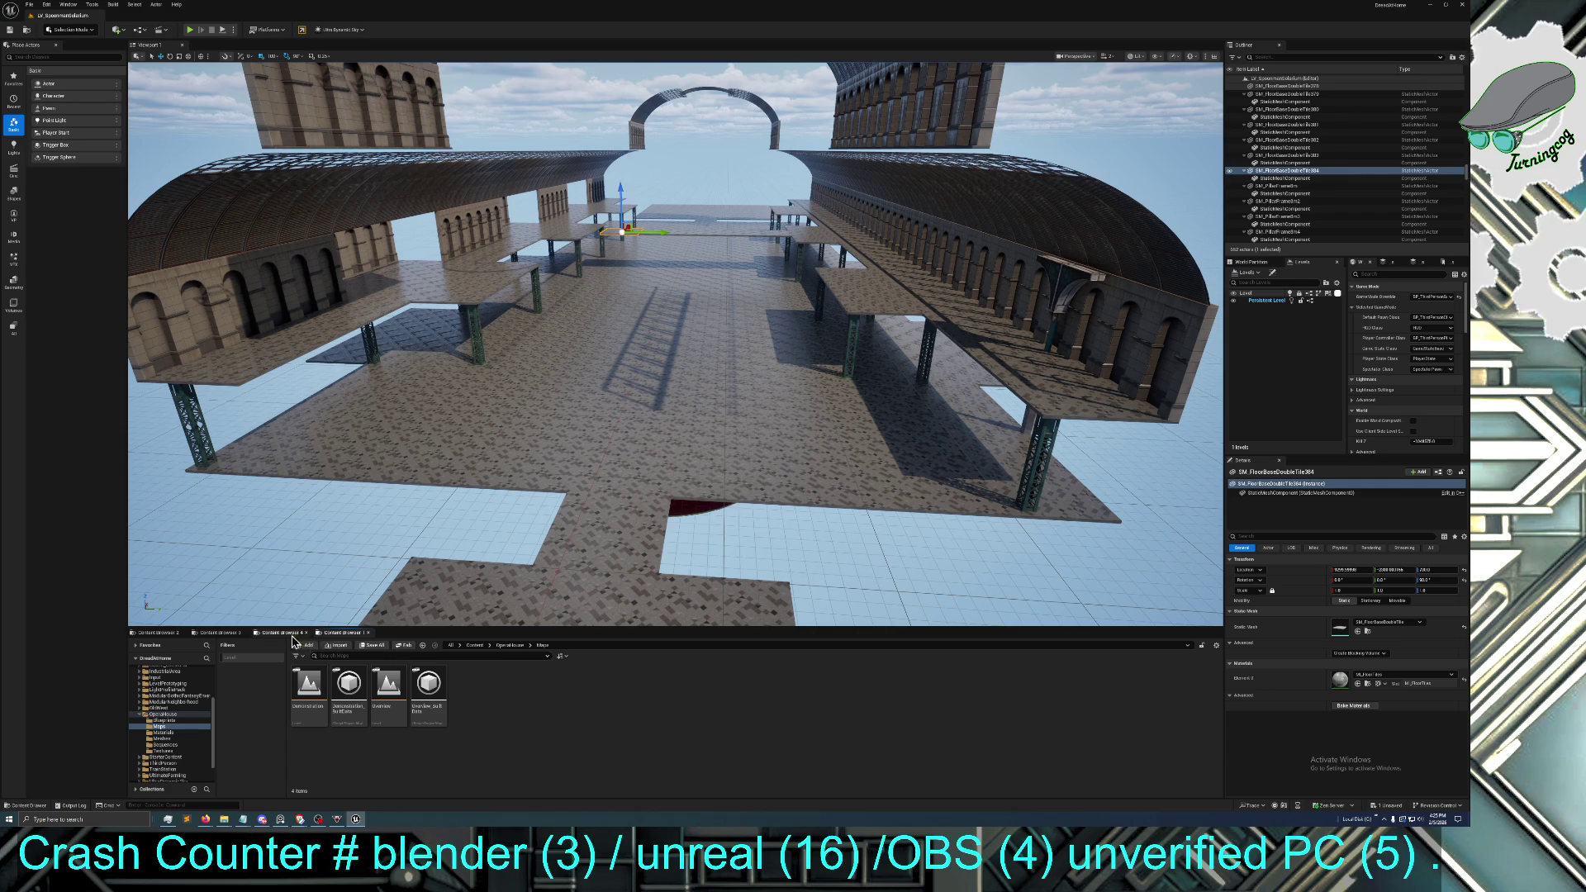
Go to the top Content folder, search 'quin' and open the SKM_Quinn mannequin asset
click(216, 633)
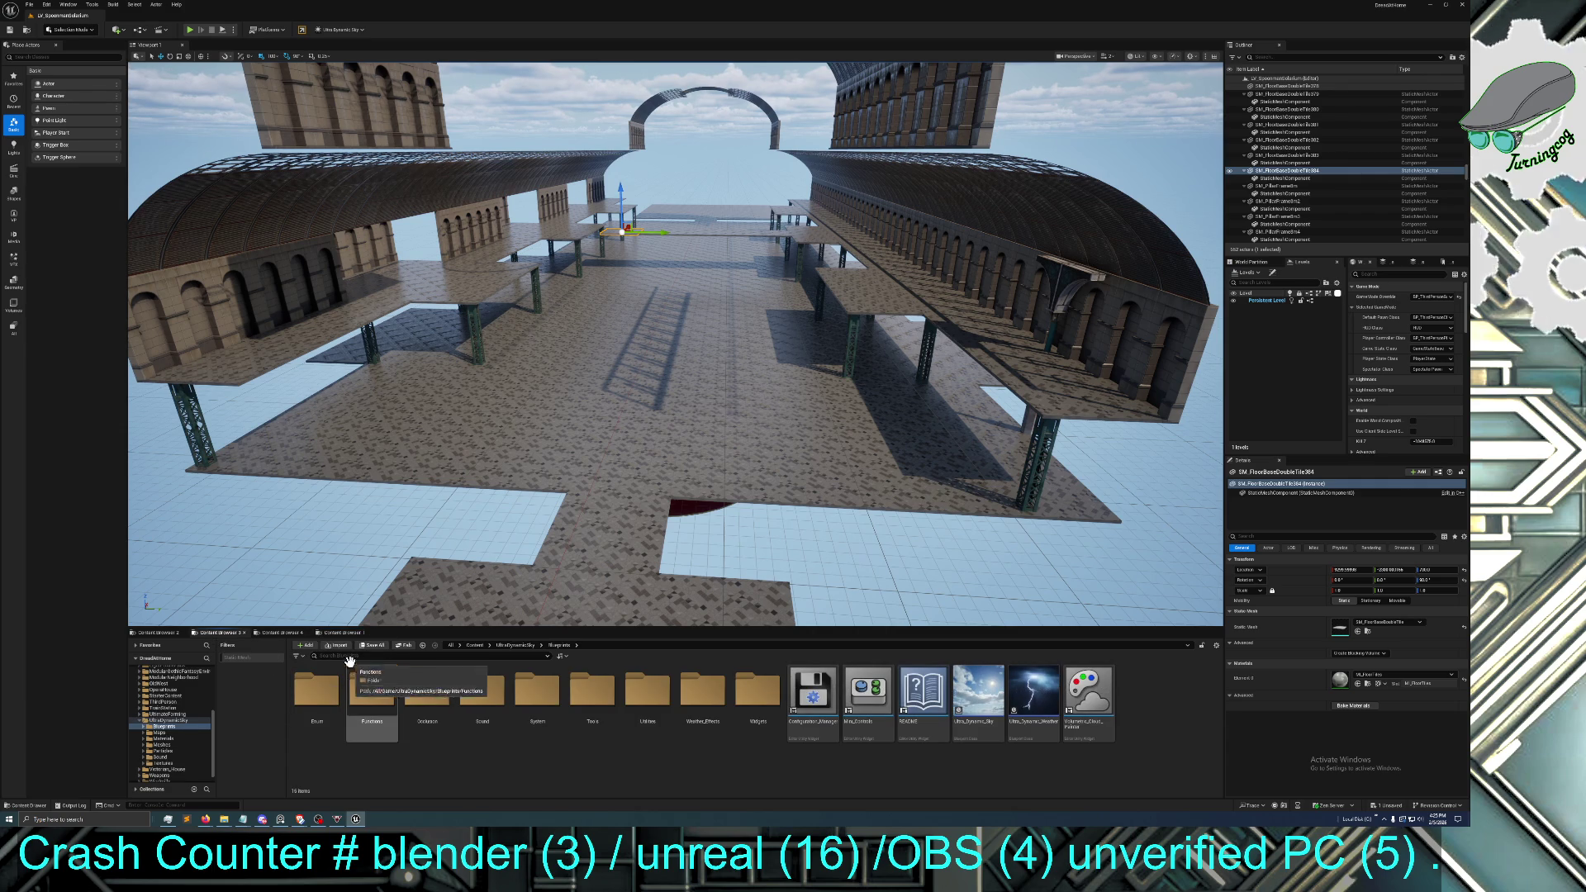
click(475, 646)
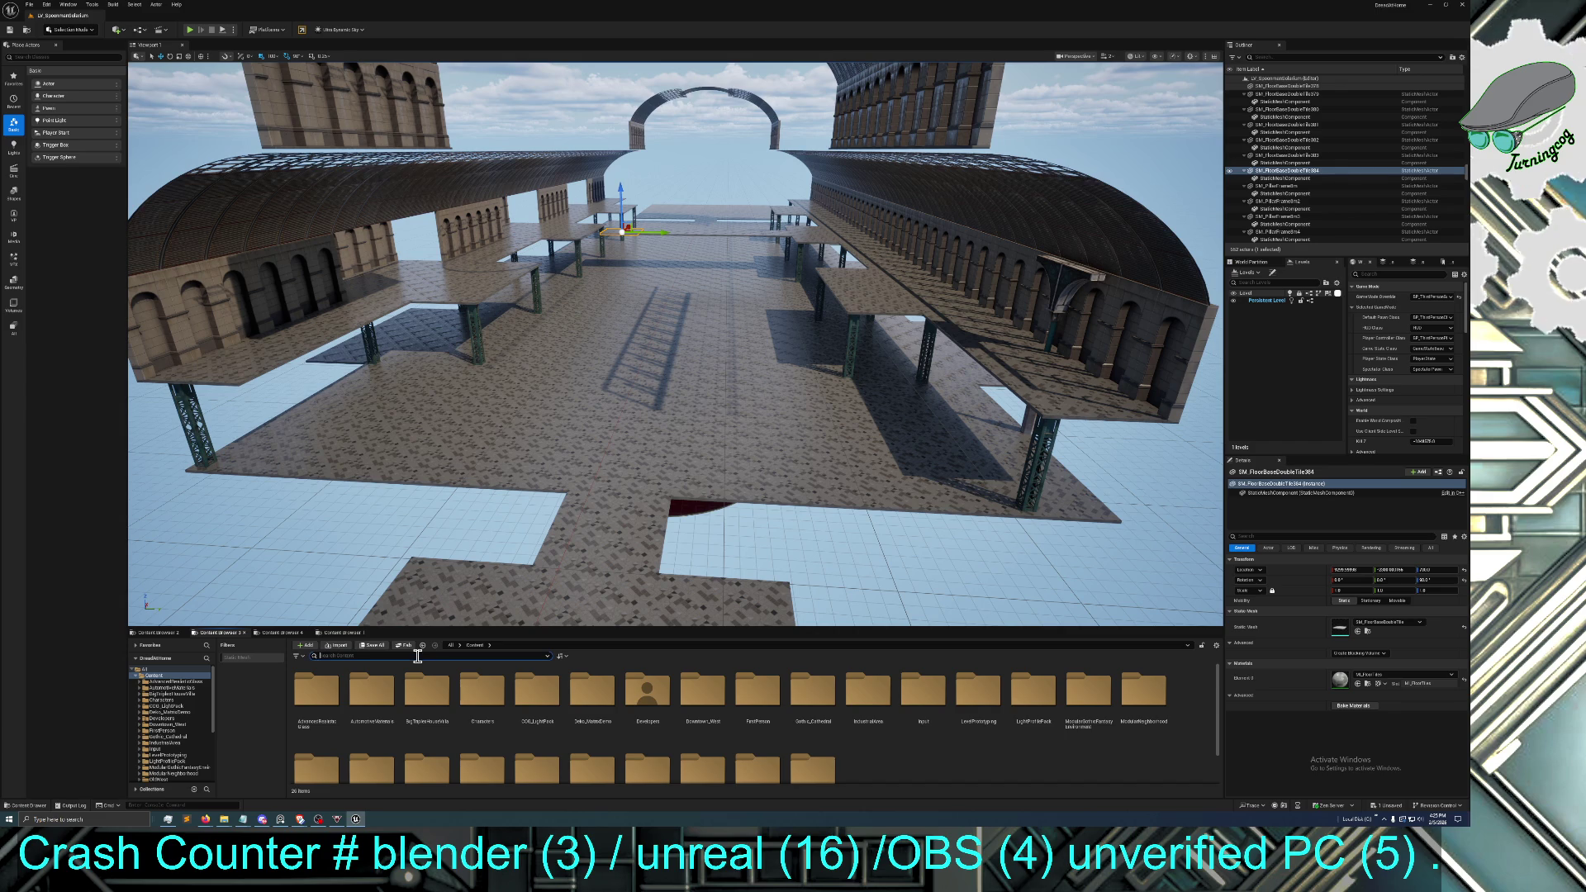
text(quin)
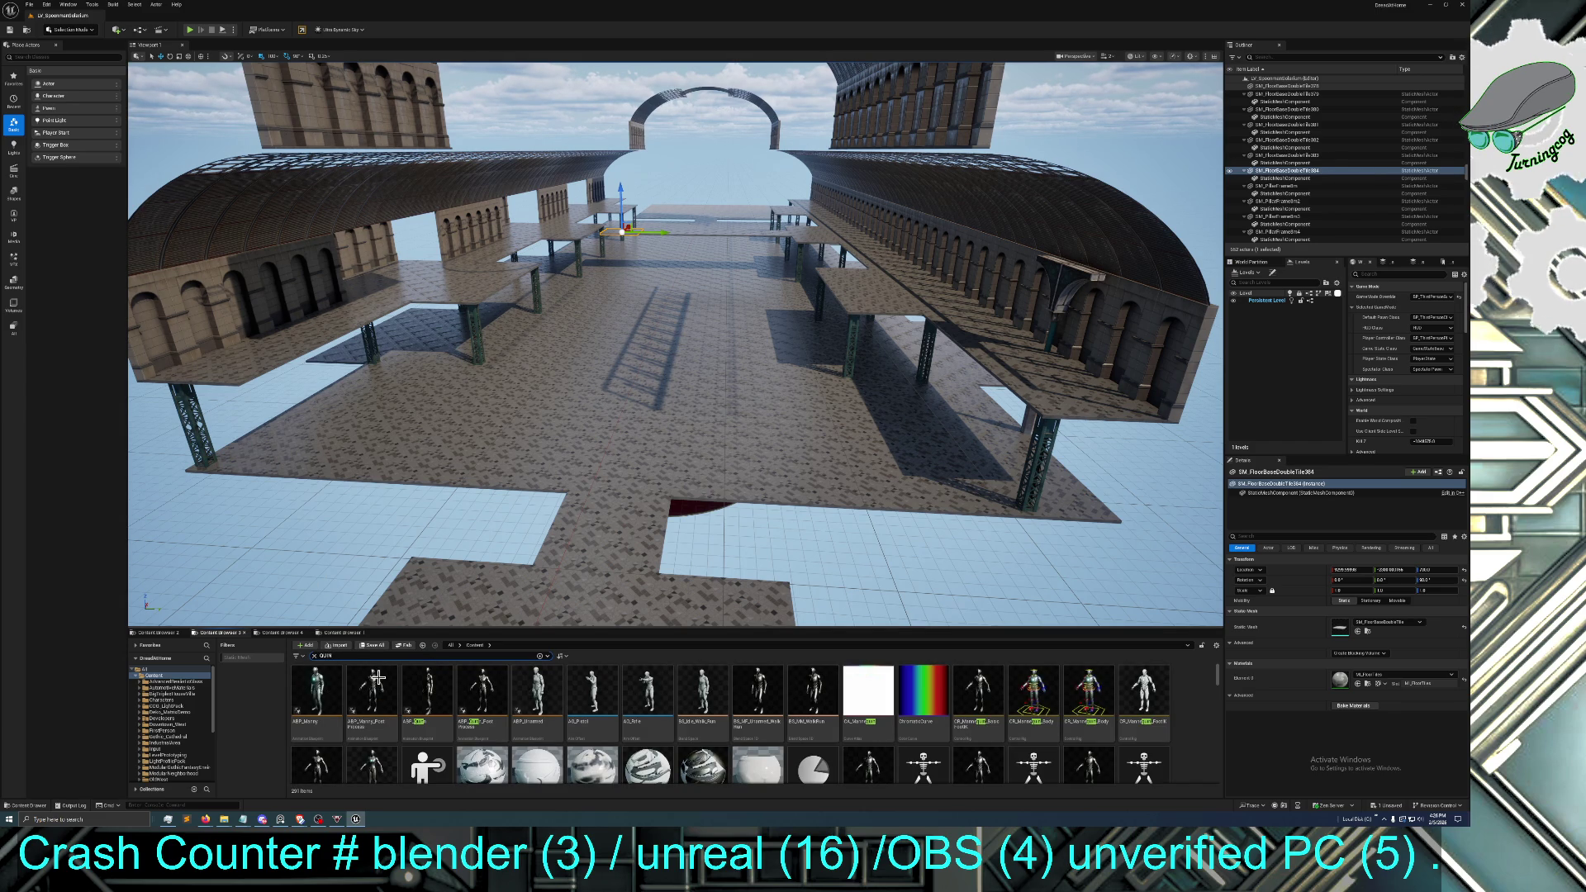
double_click(378, 709)
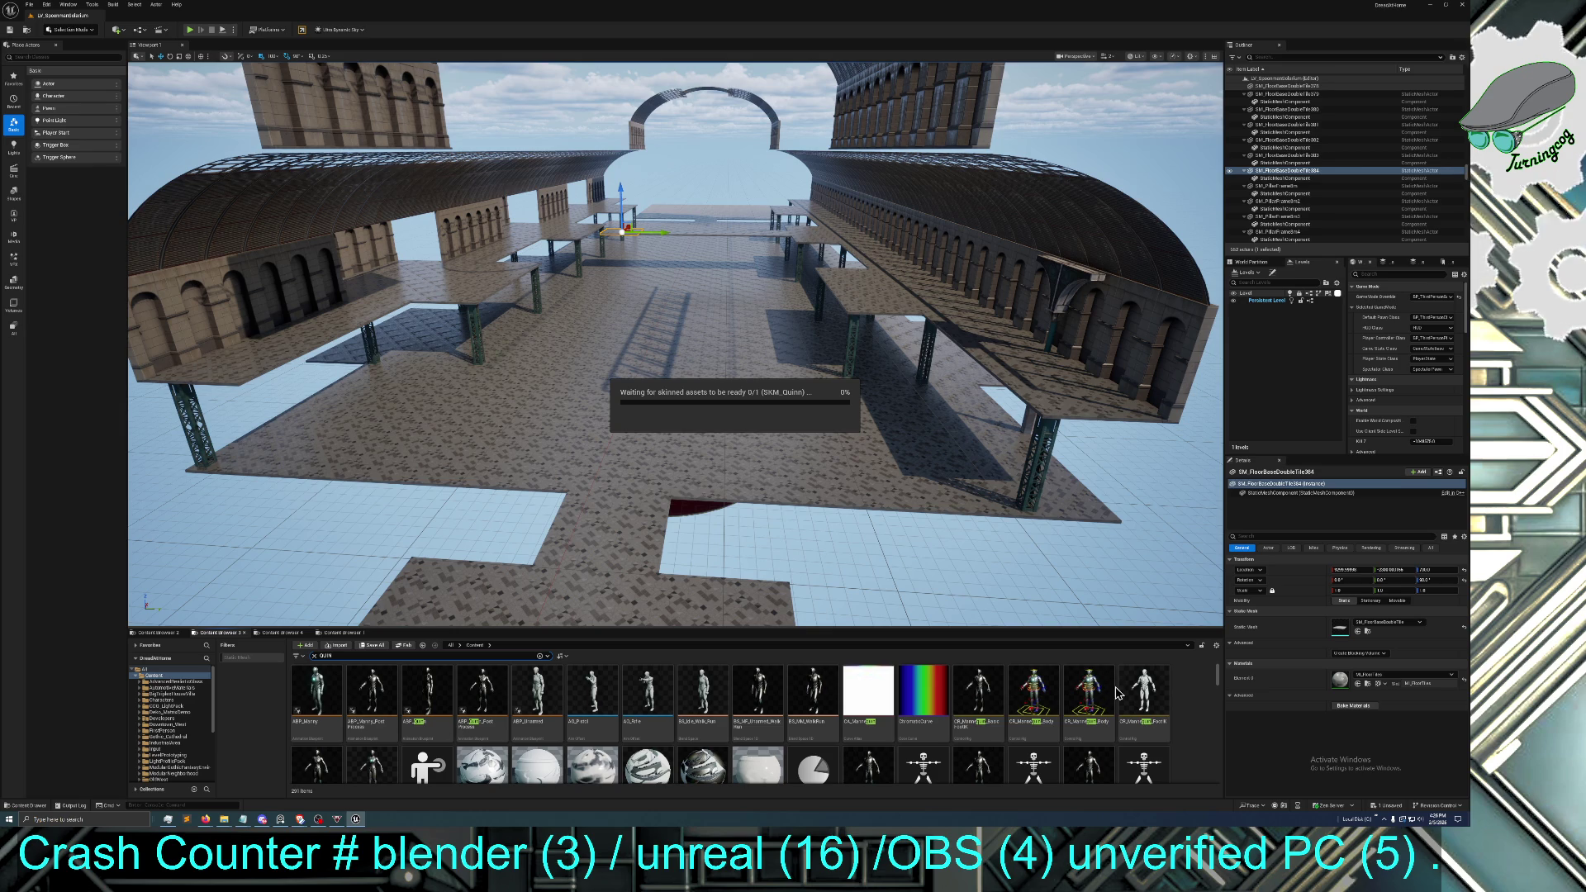
Scroll through the Quinn assets, narrow to the SM_Quinn static mesh and drag it into the level
scroll(1068, 758, down, 2)
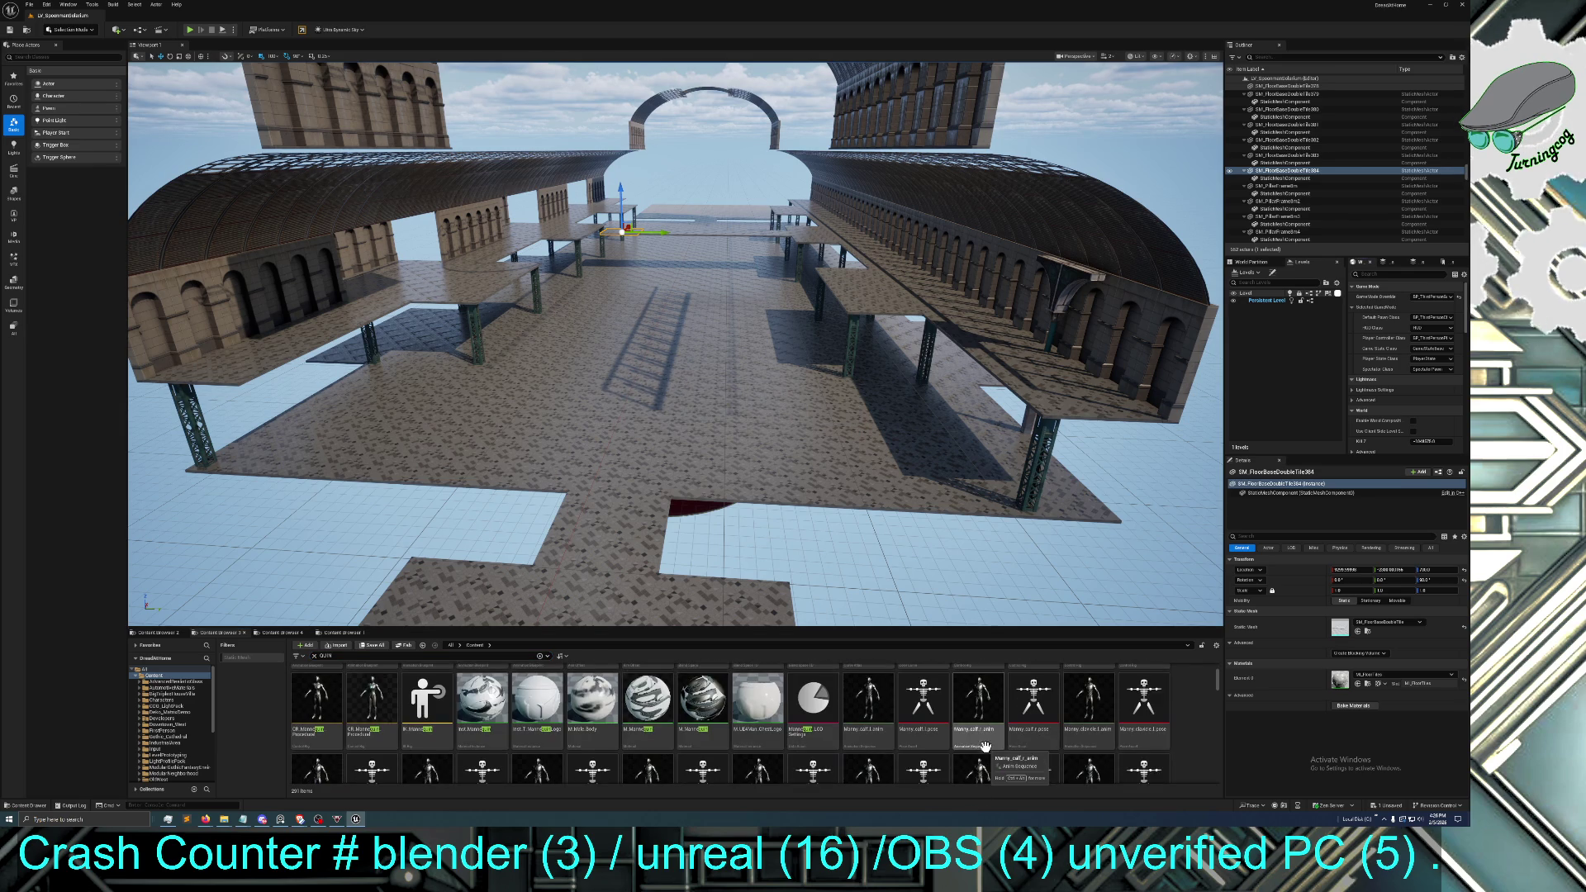
scroll(1068, 759, down, 1)
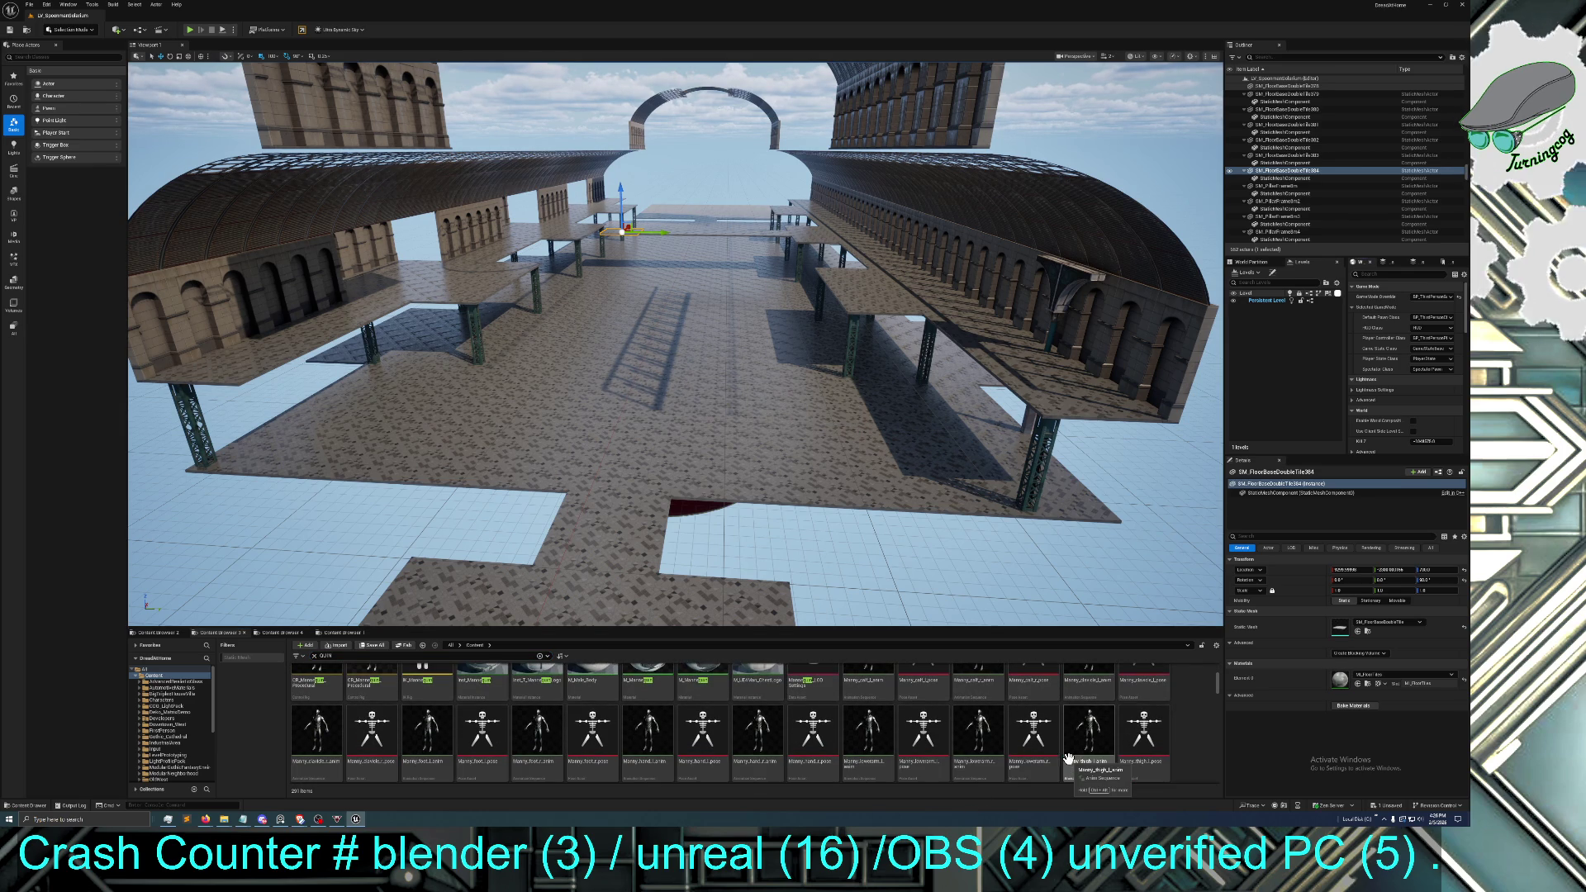
scroll(933, 743, down, 3)
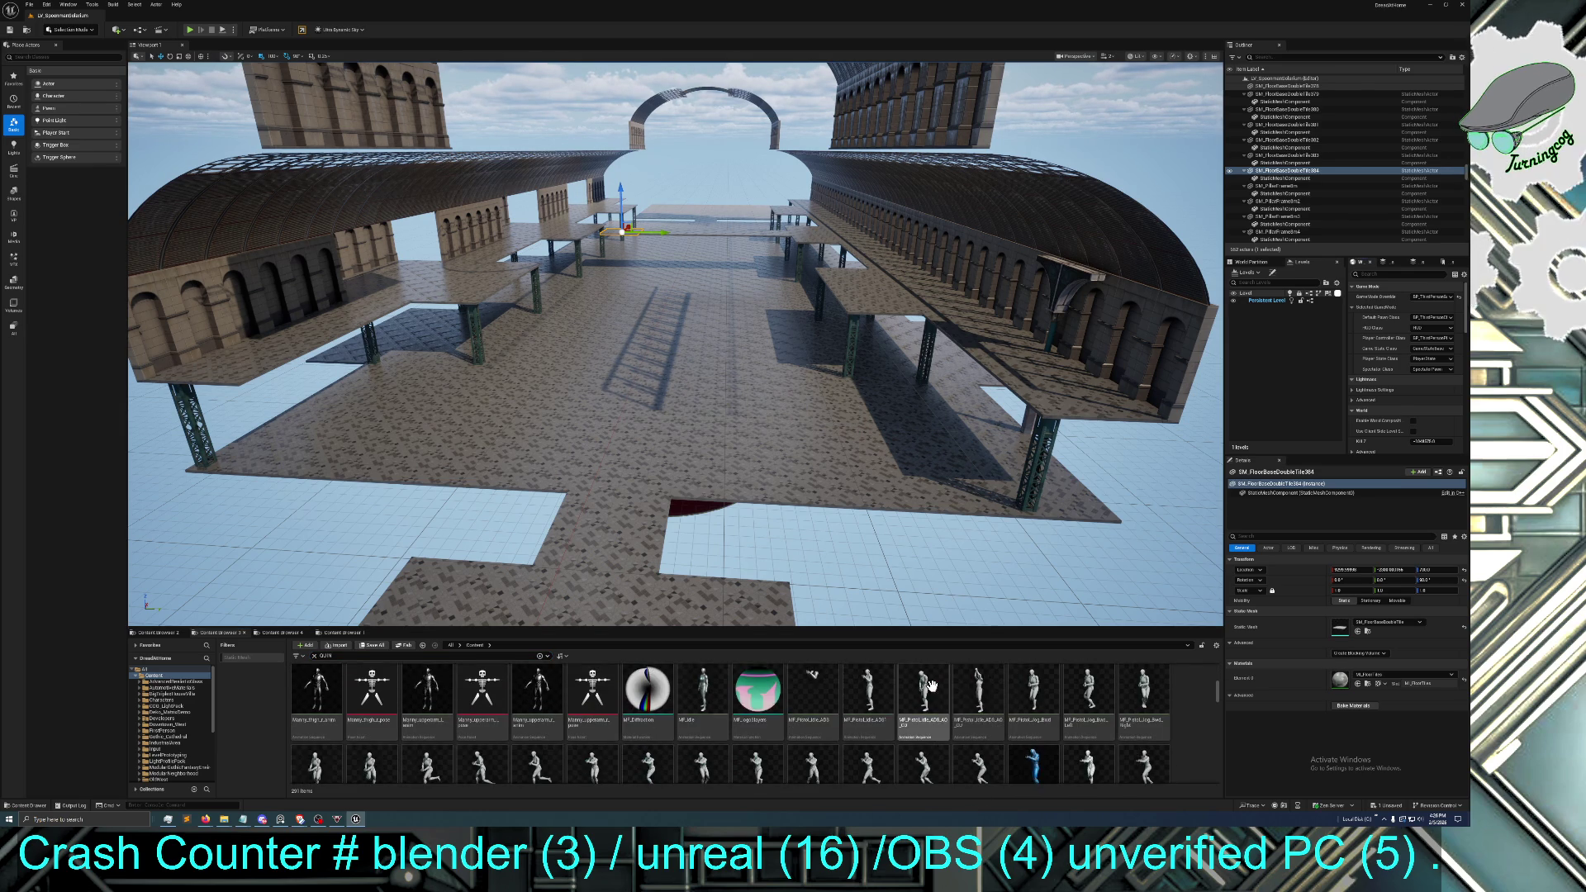
scroll(932, 685, down, 1)
scroll(931, 684, up, 3)
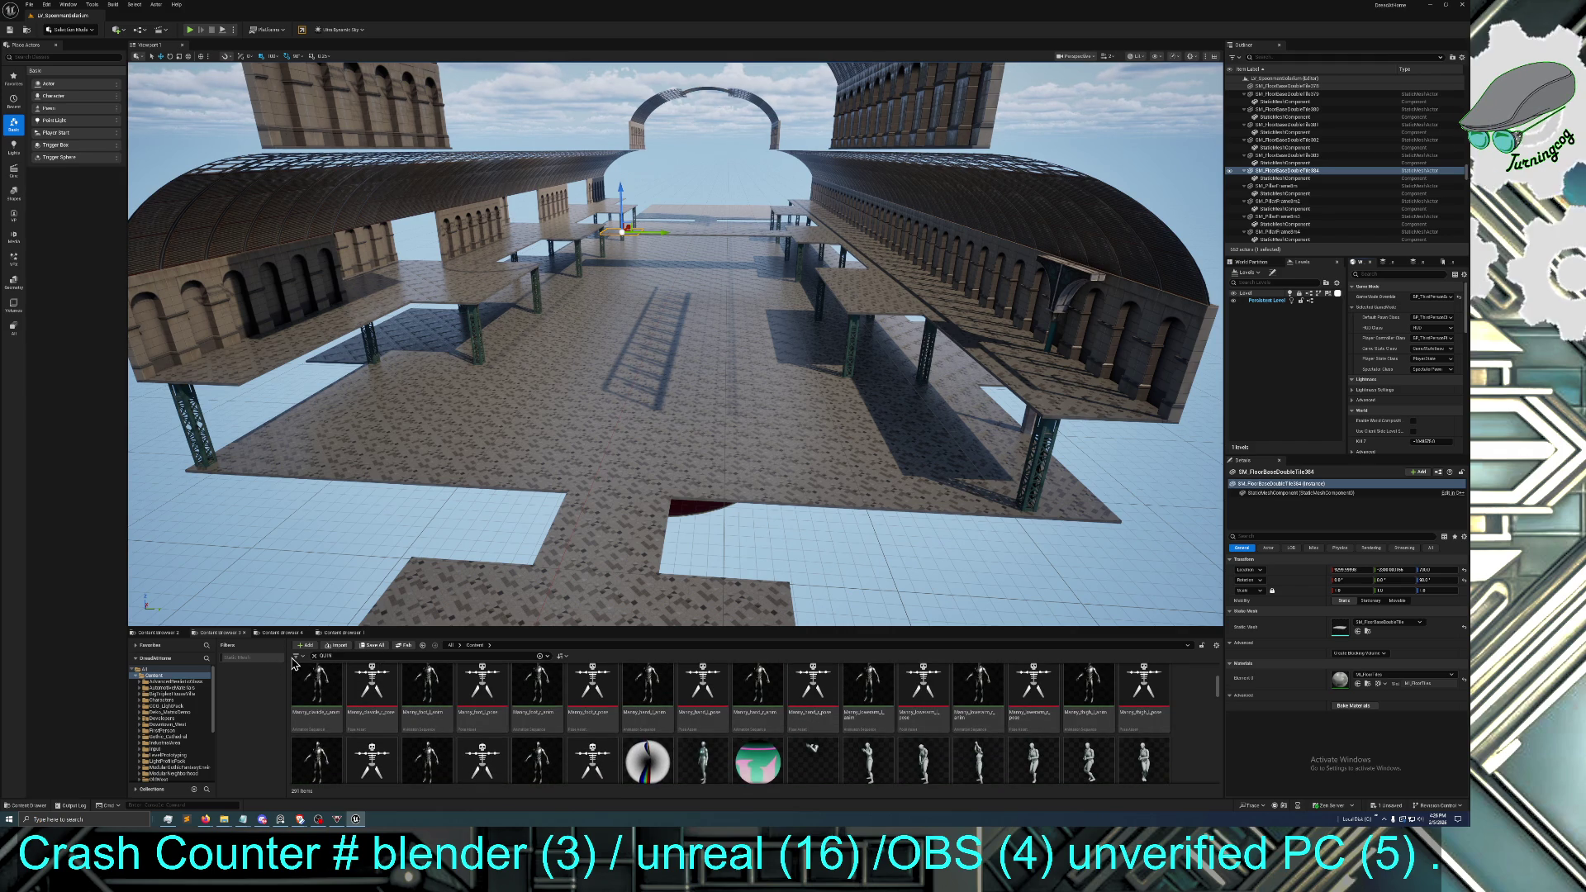
click(273, 661)
mouse_move(316, 689)
mouse_down()
mouse_move(320, 704)
mouse_move(695, 410)
mouse_move(675, 434)
mouse_up()
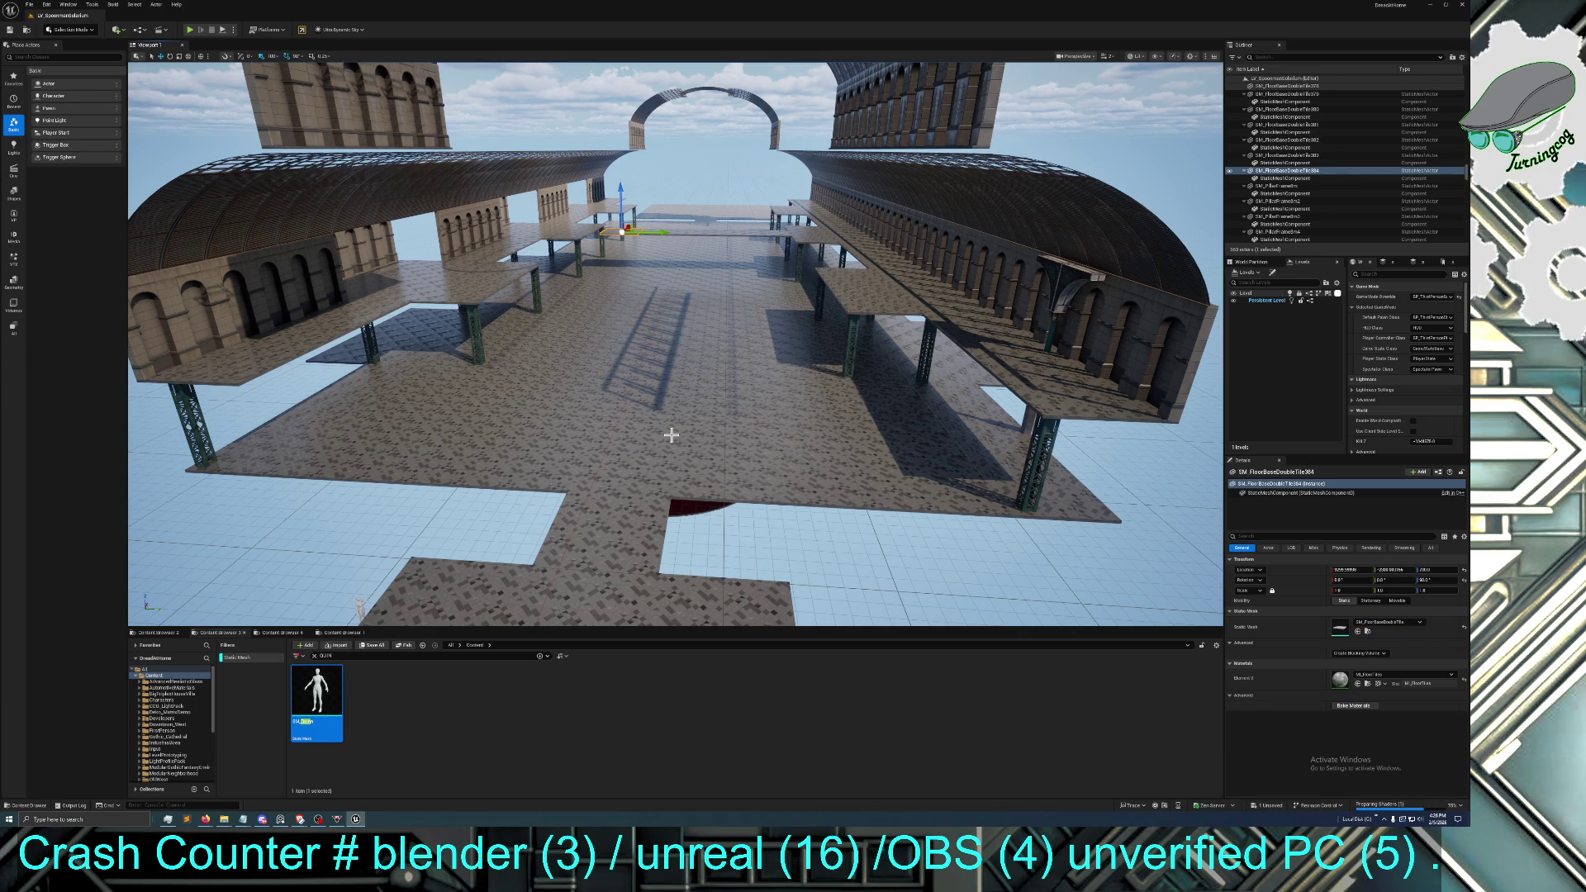
Fly low around the tiled floor to check the SM_Quinn mannequin standing on the platform
drag(499, 569, 499, 586)
mouse_move(395, 507)
mouse_down()
mouse_move(417, 472)
mouse_move(488, 455)
mouse_up()
click(395, 507)
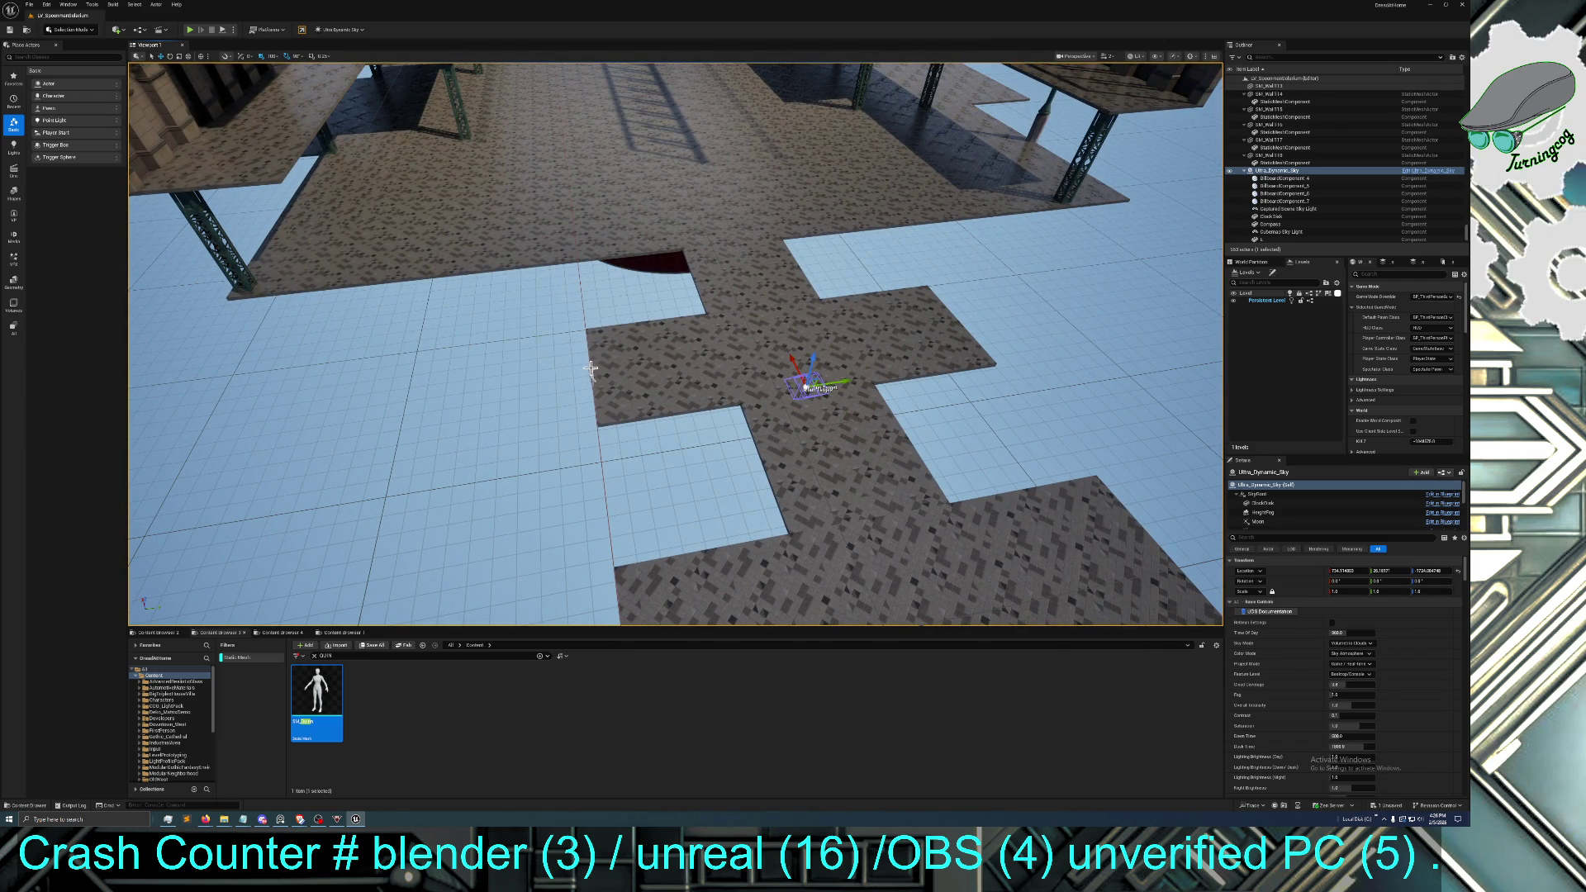
drag(633, 382, 677, 405)
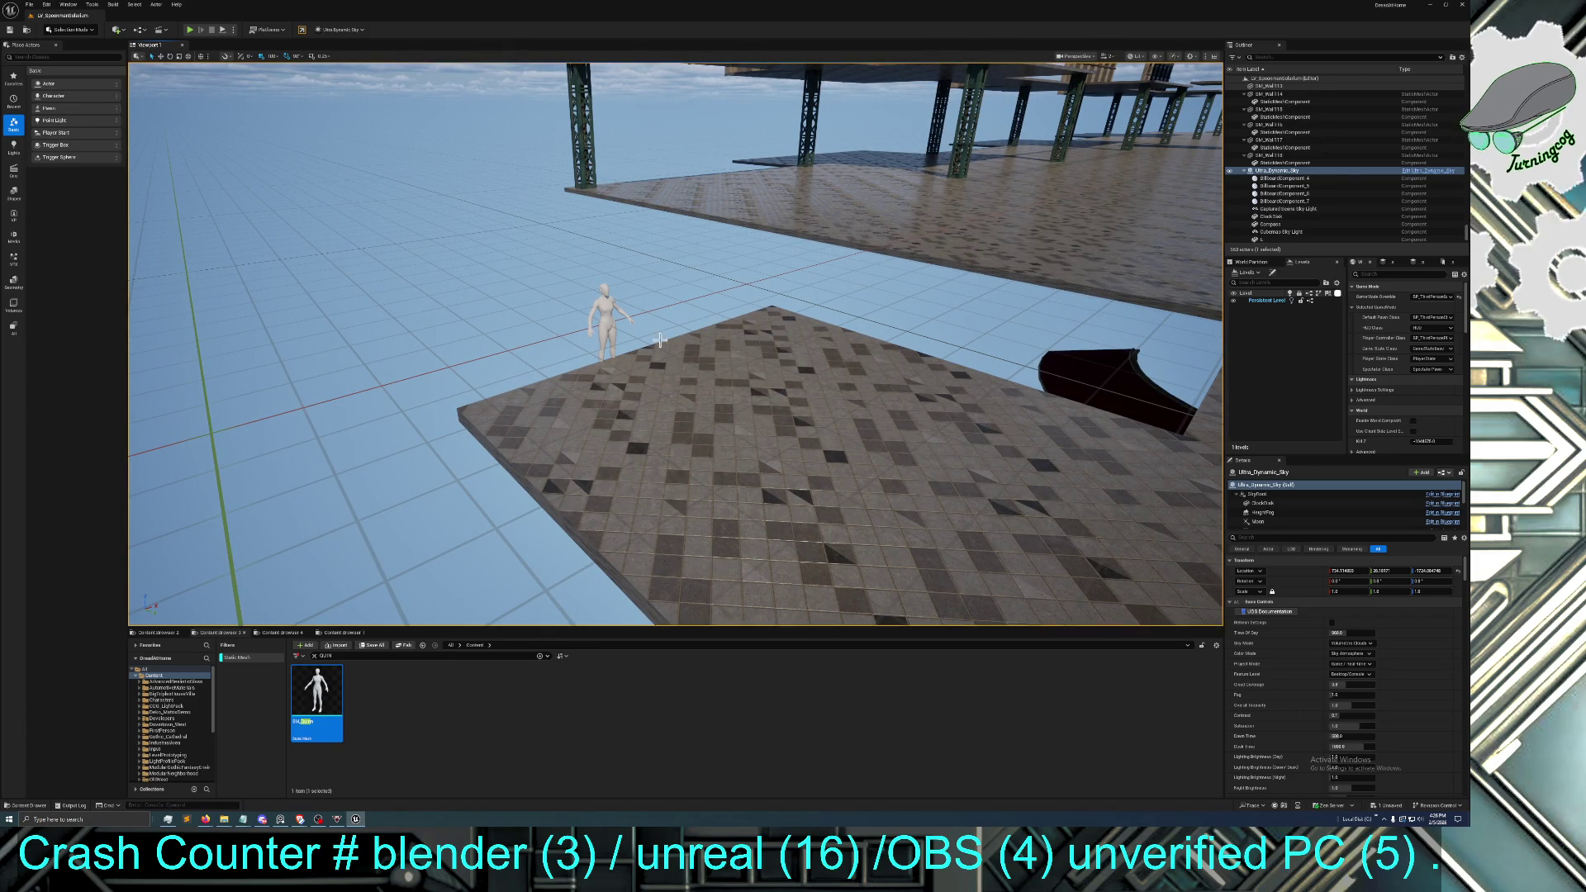
click(607, 316)
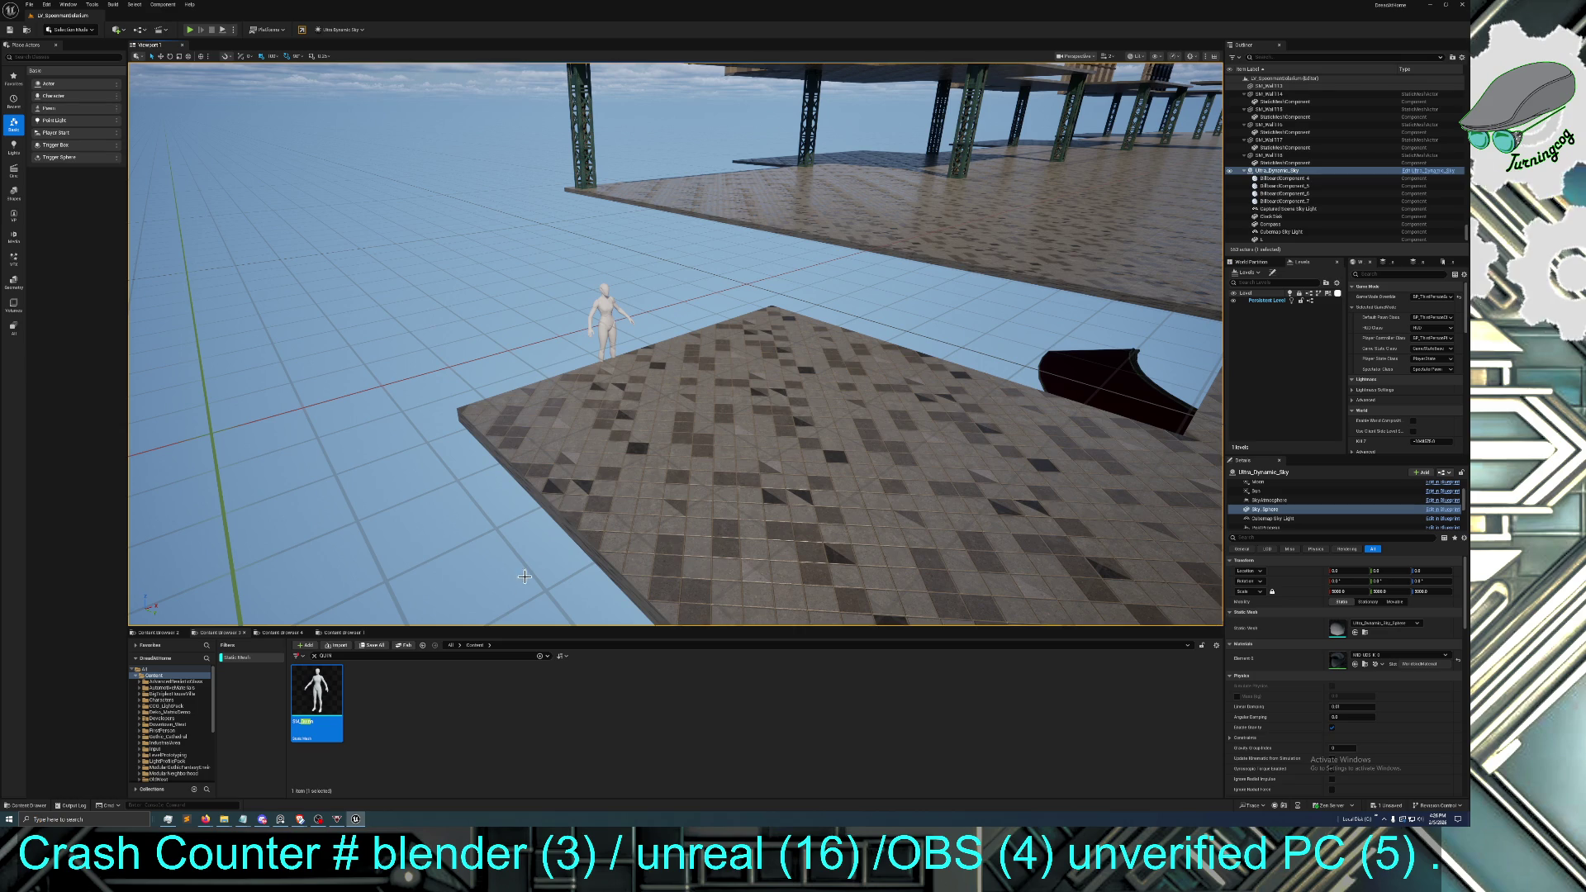
drag(781, 283, 781, 283)
drag(1212, 401, 1212, 401)
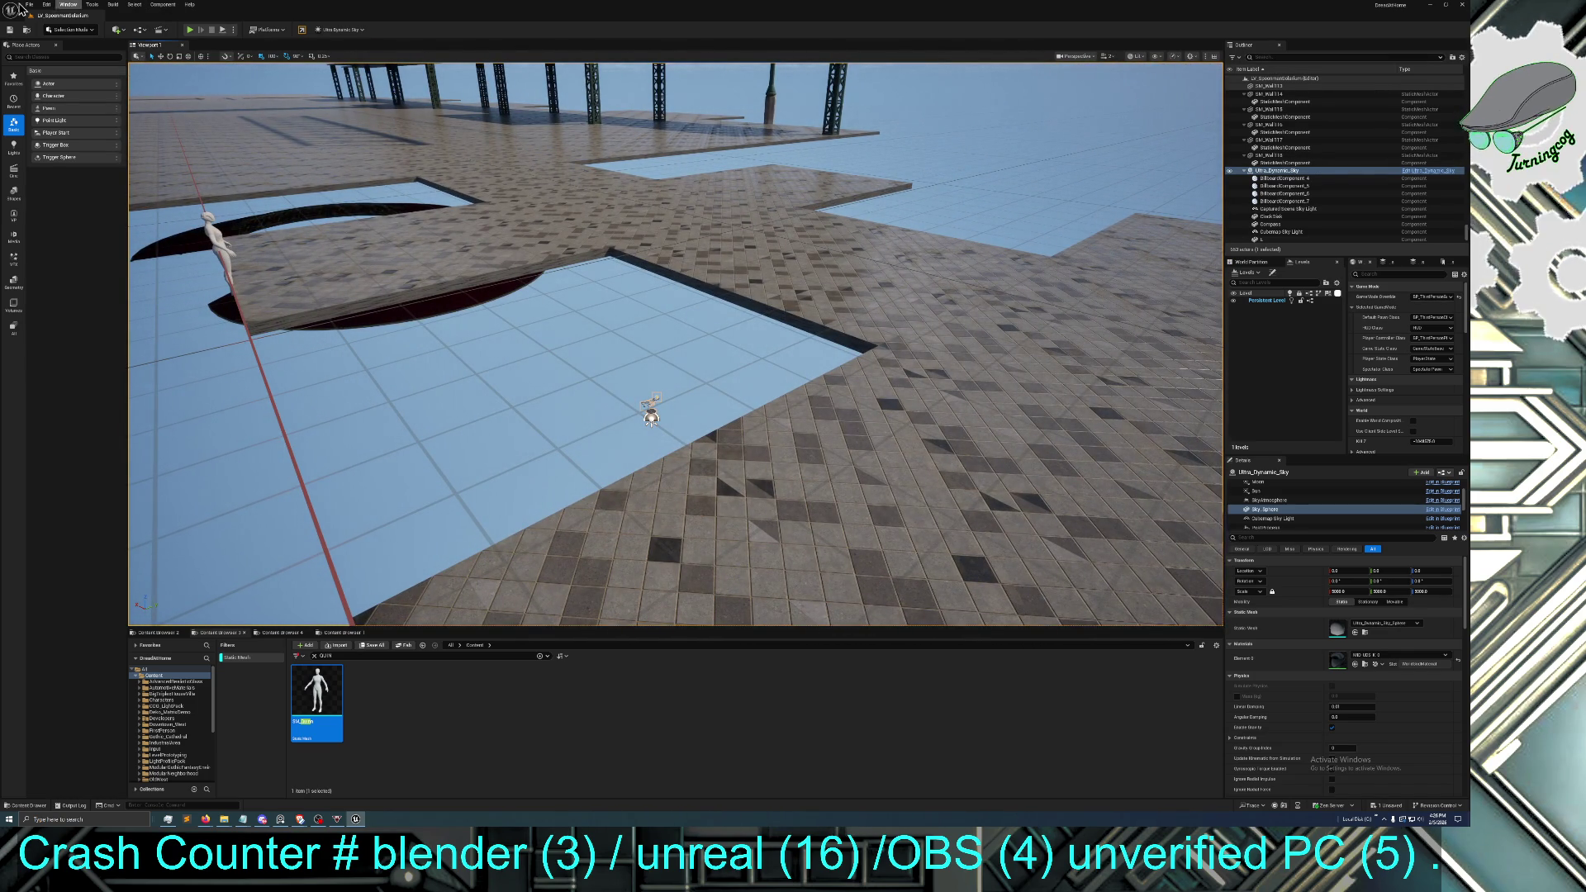
click(136, 6)
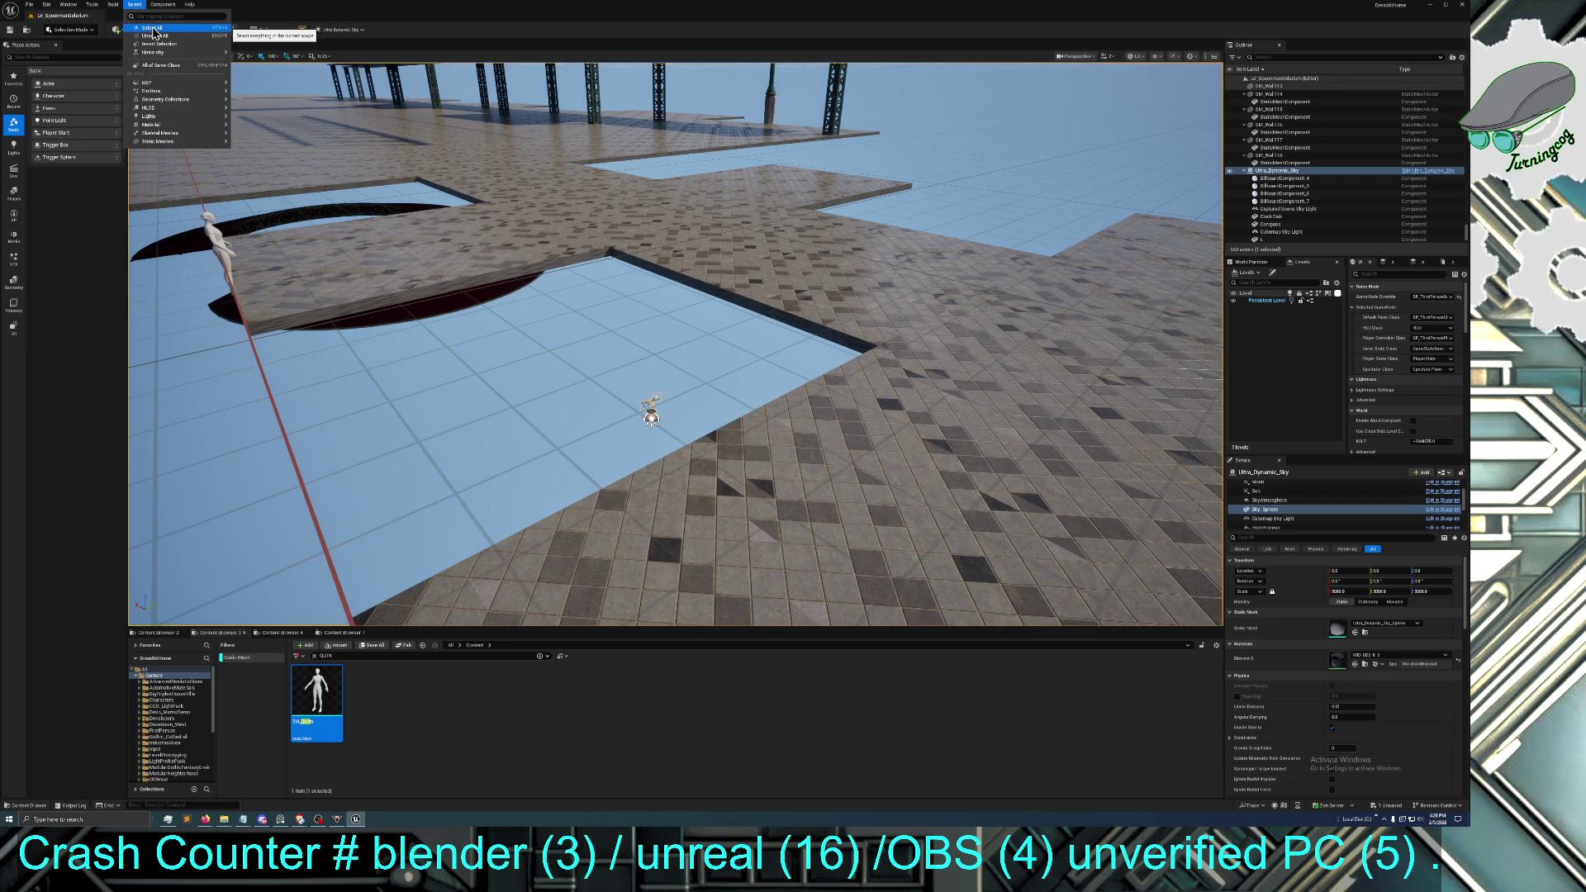
click(155, 35)
drag(309, 276, 323, 271)
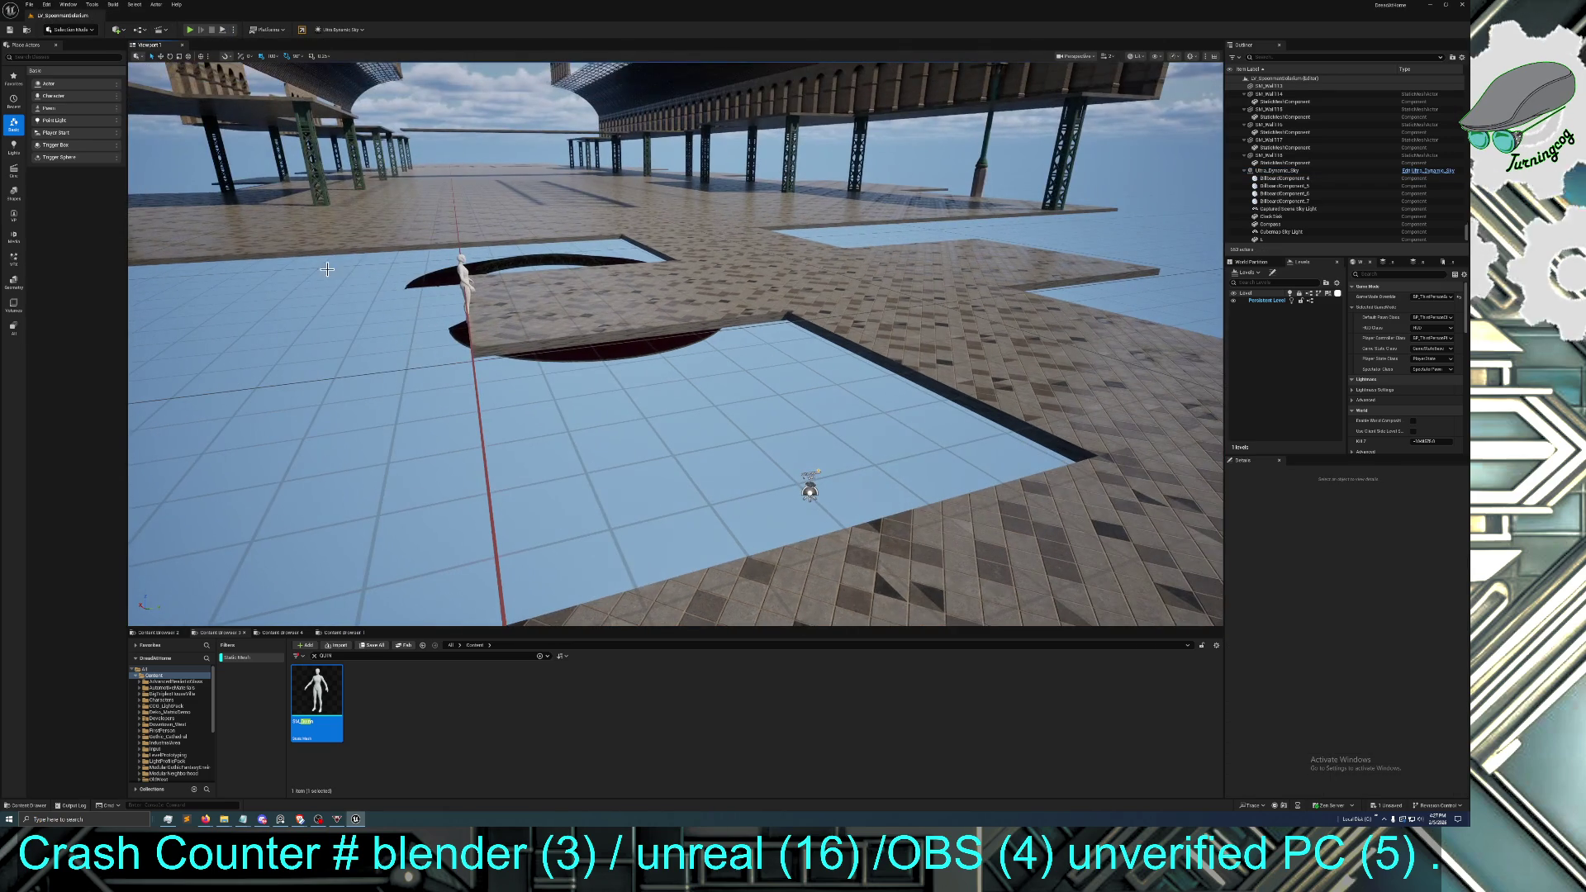
drag(495, 287, 503, 273)
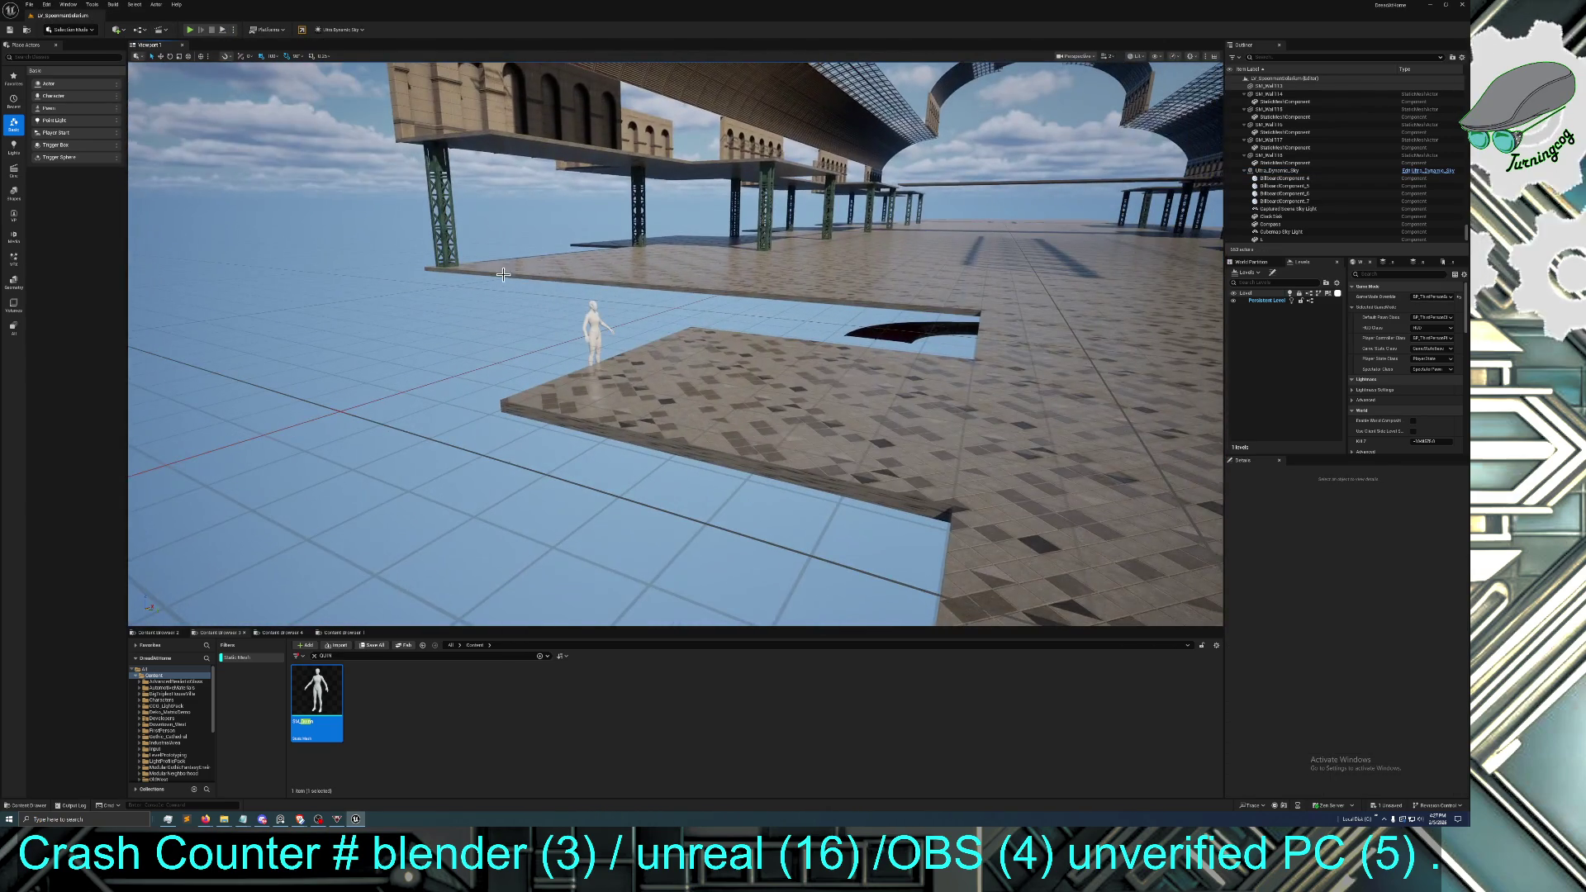
click(592, 314)
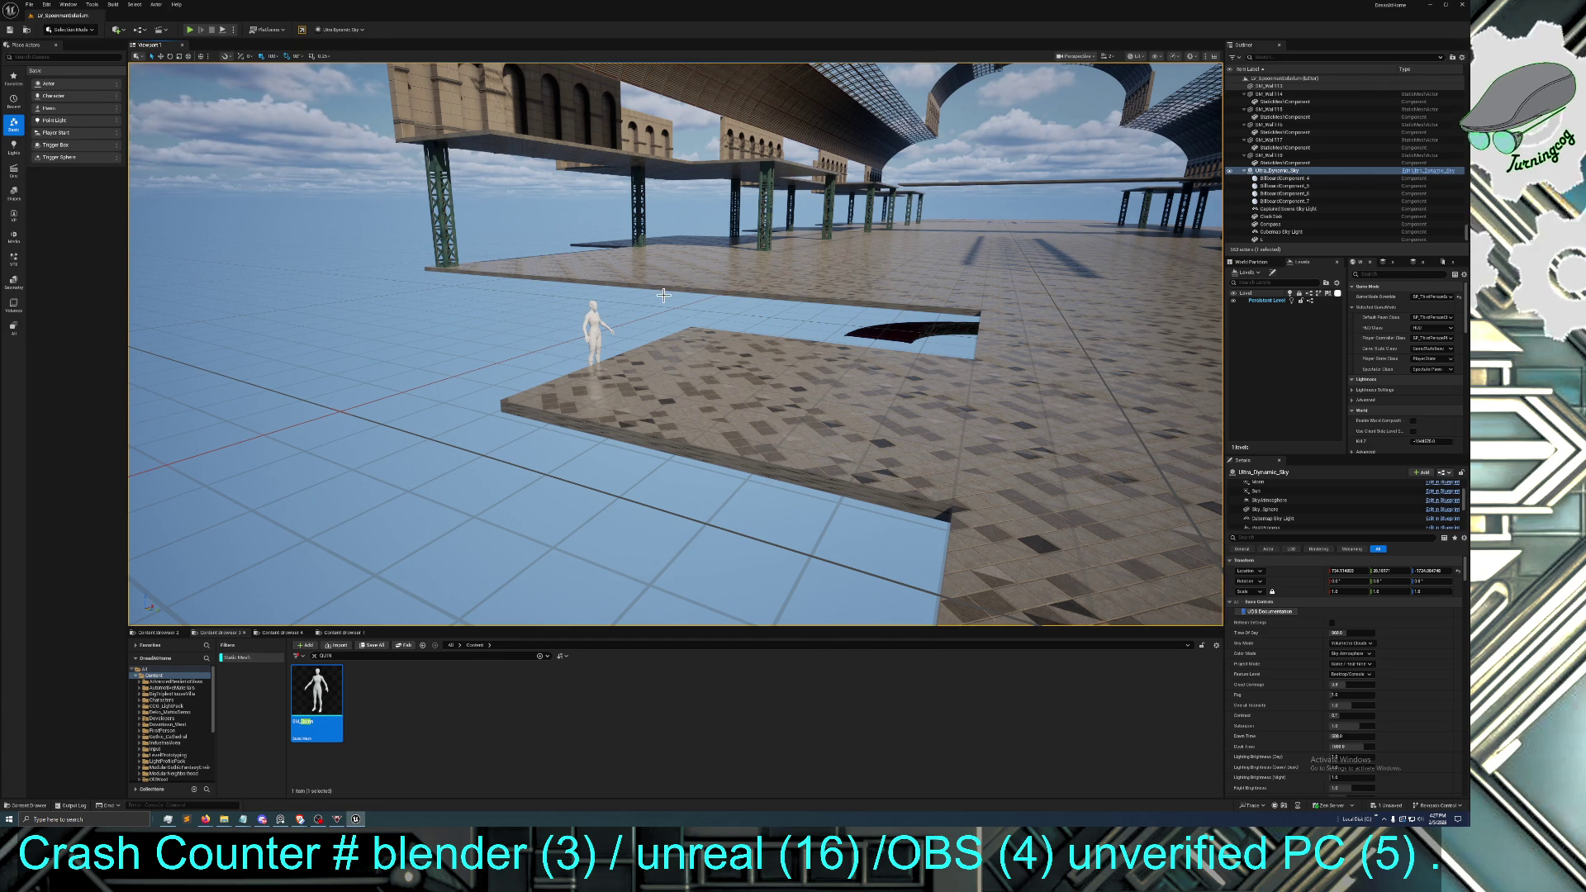
click(137, 56)
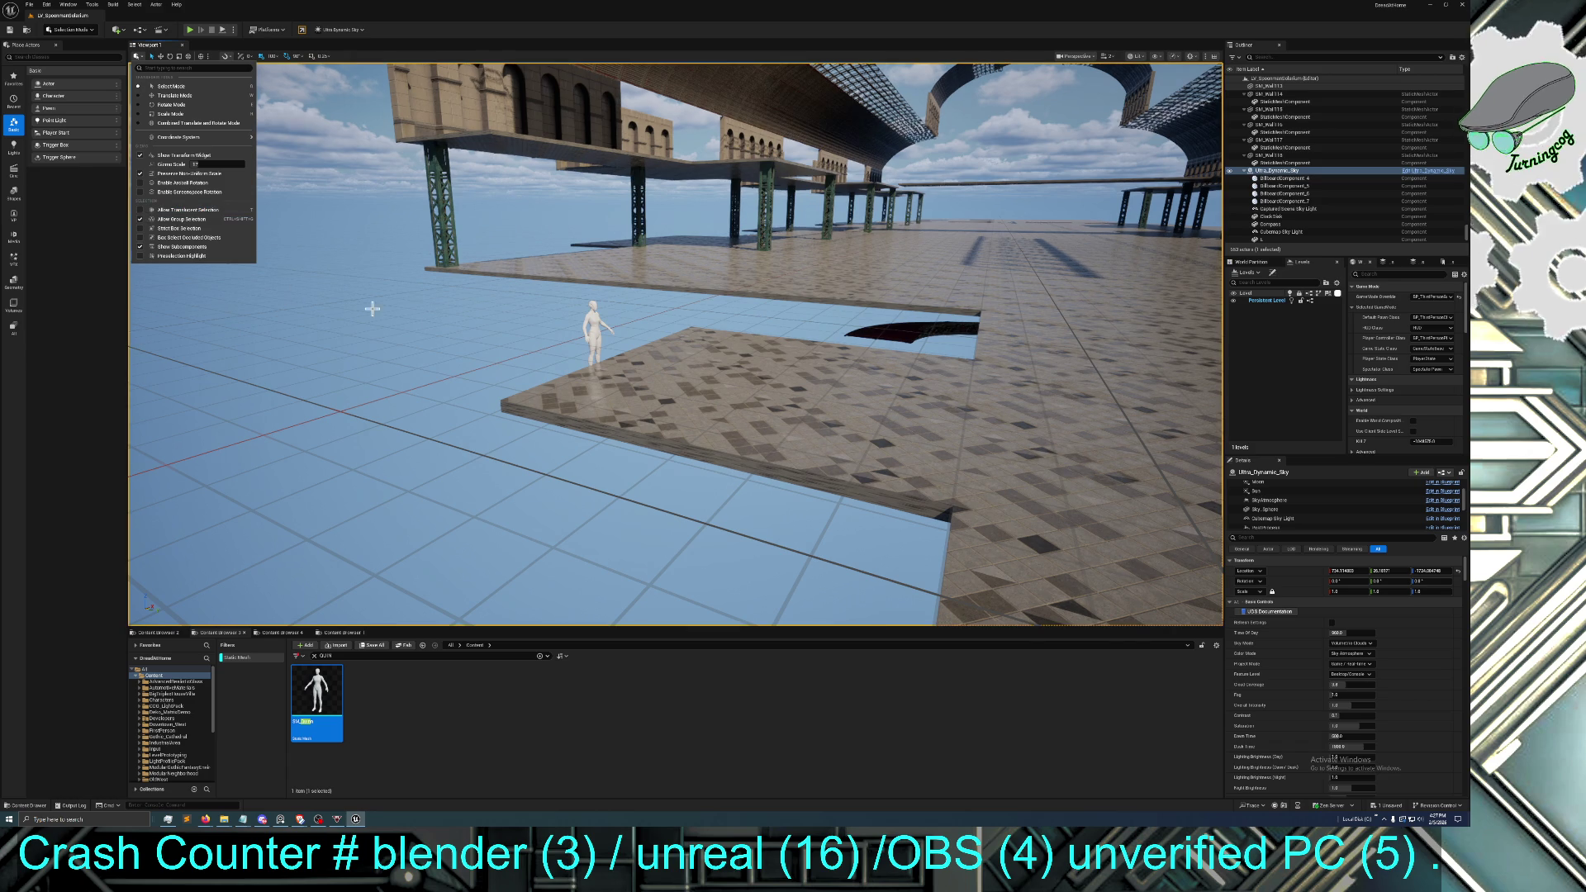
click(581, 330)
click(594, 318)
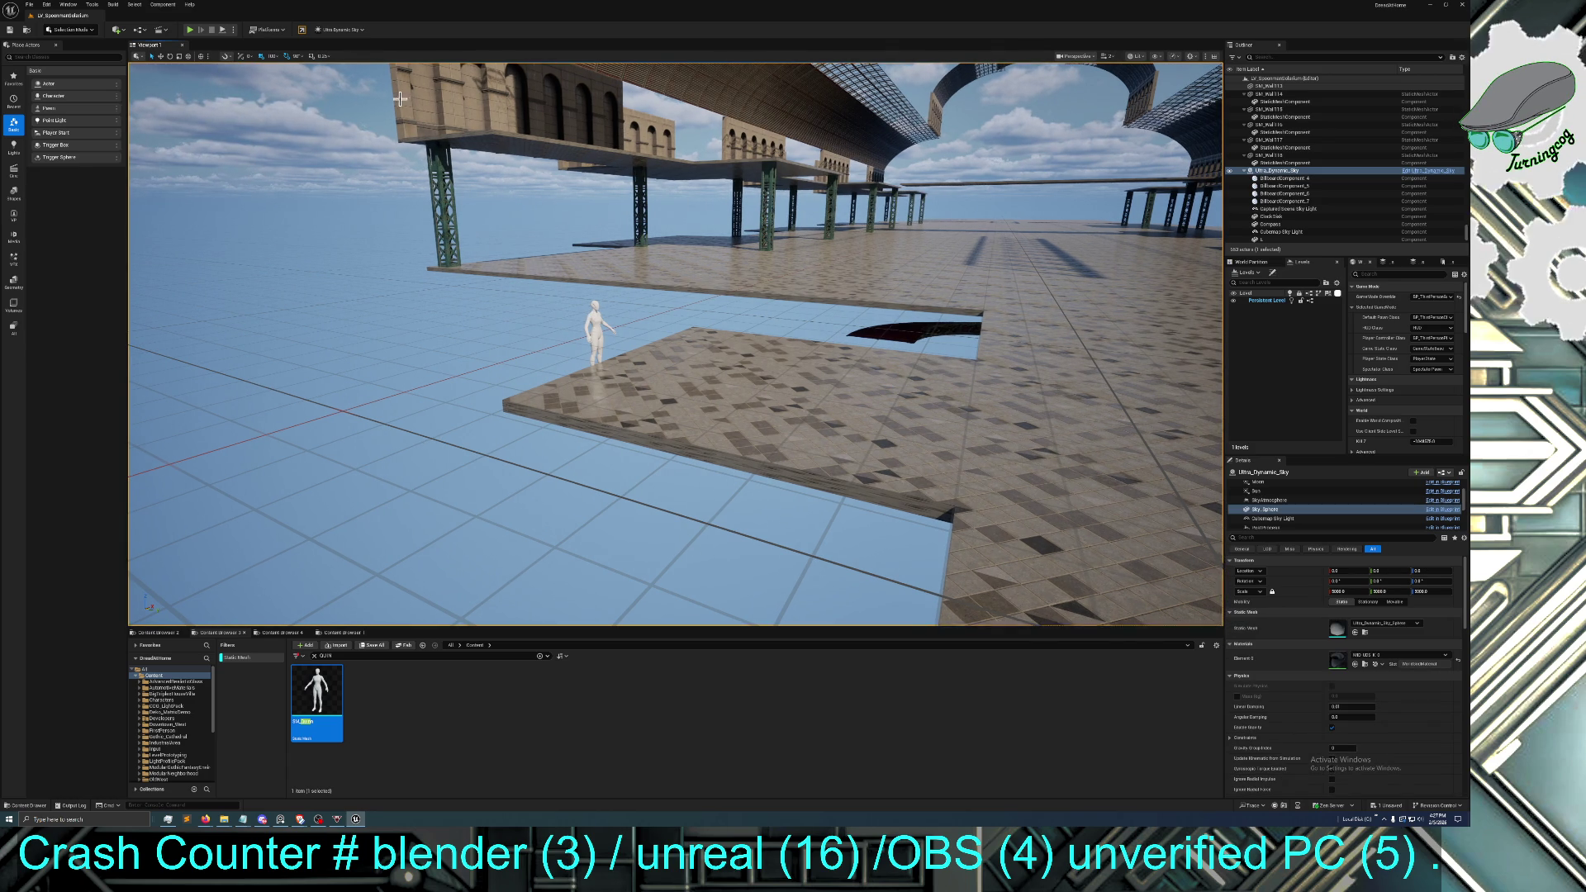
click(134, 4)
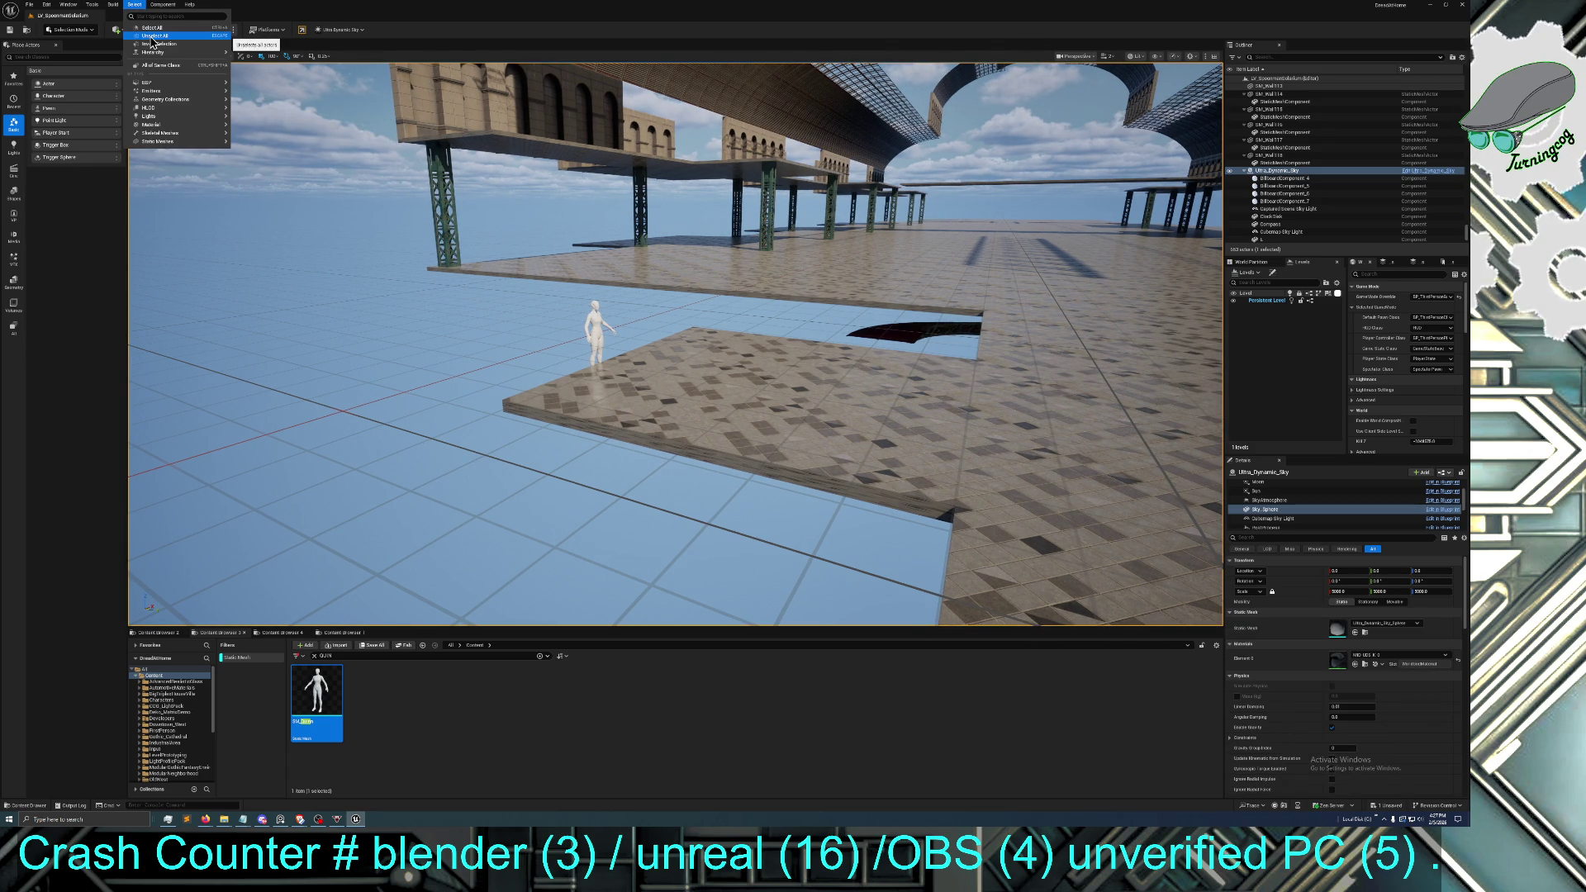
click(152, 36)
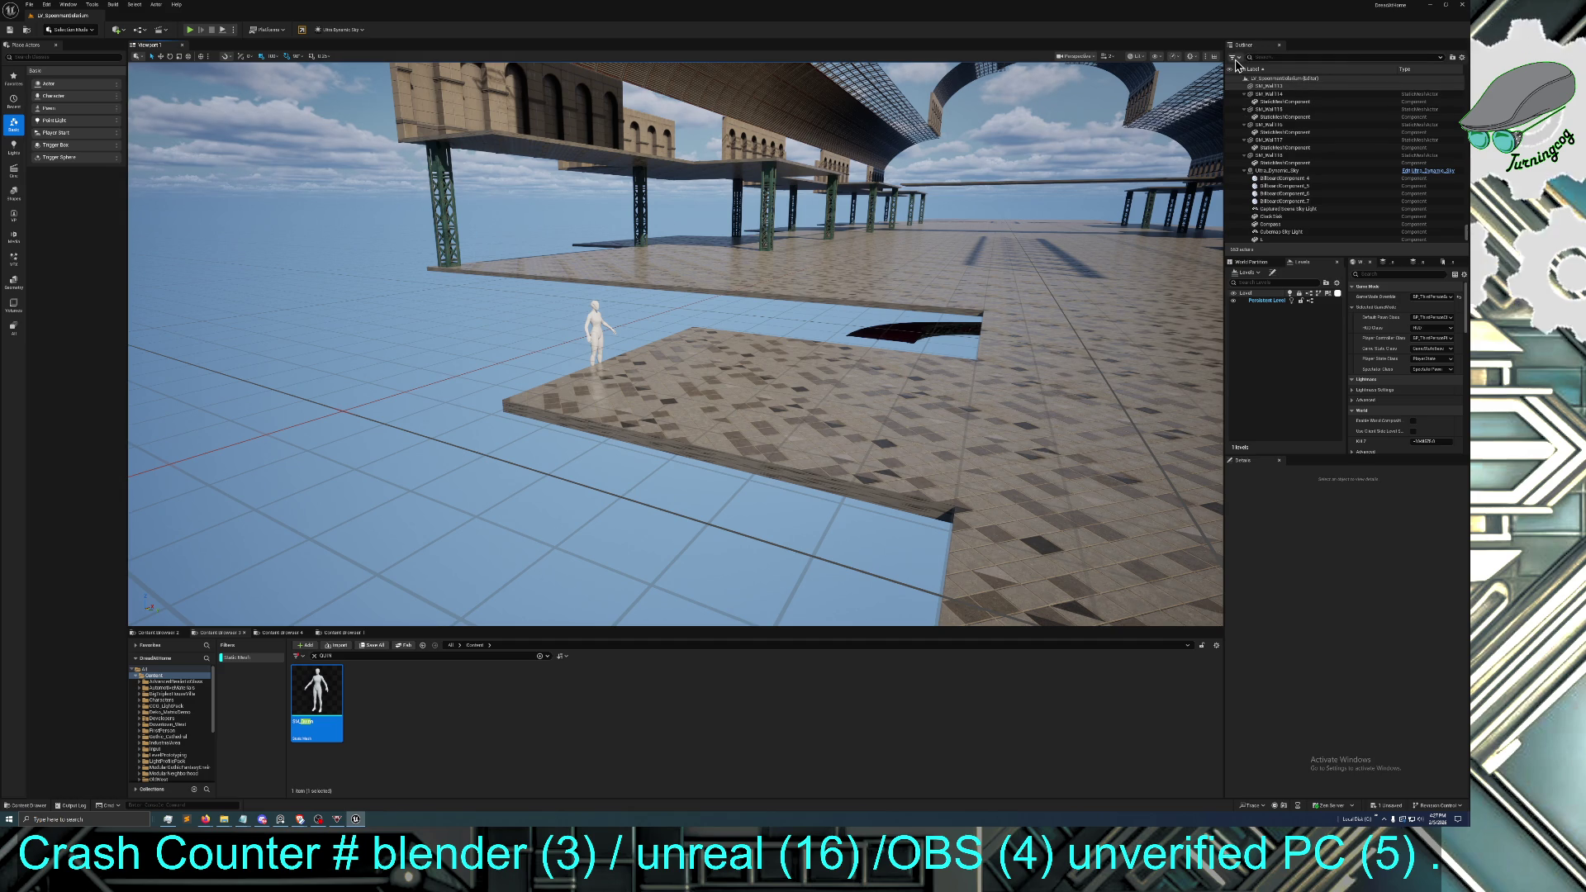
scroll(1295, 153, up, 10)
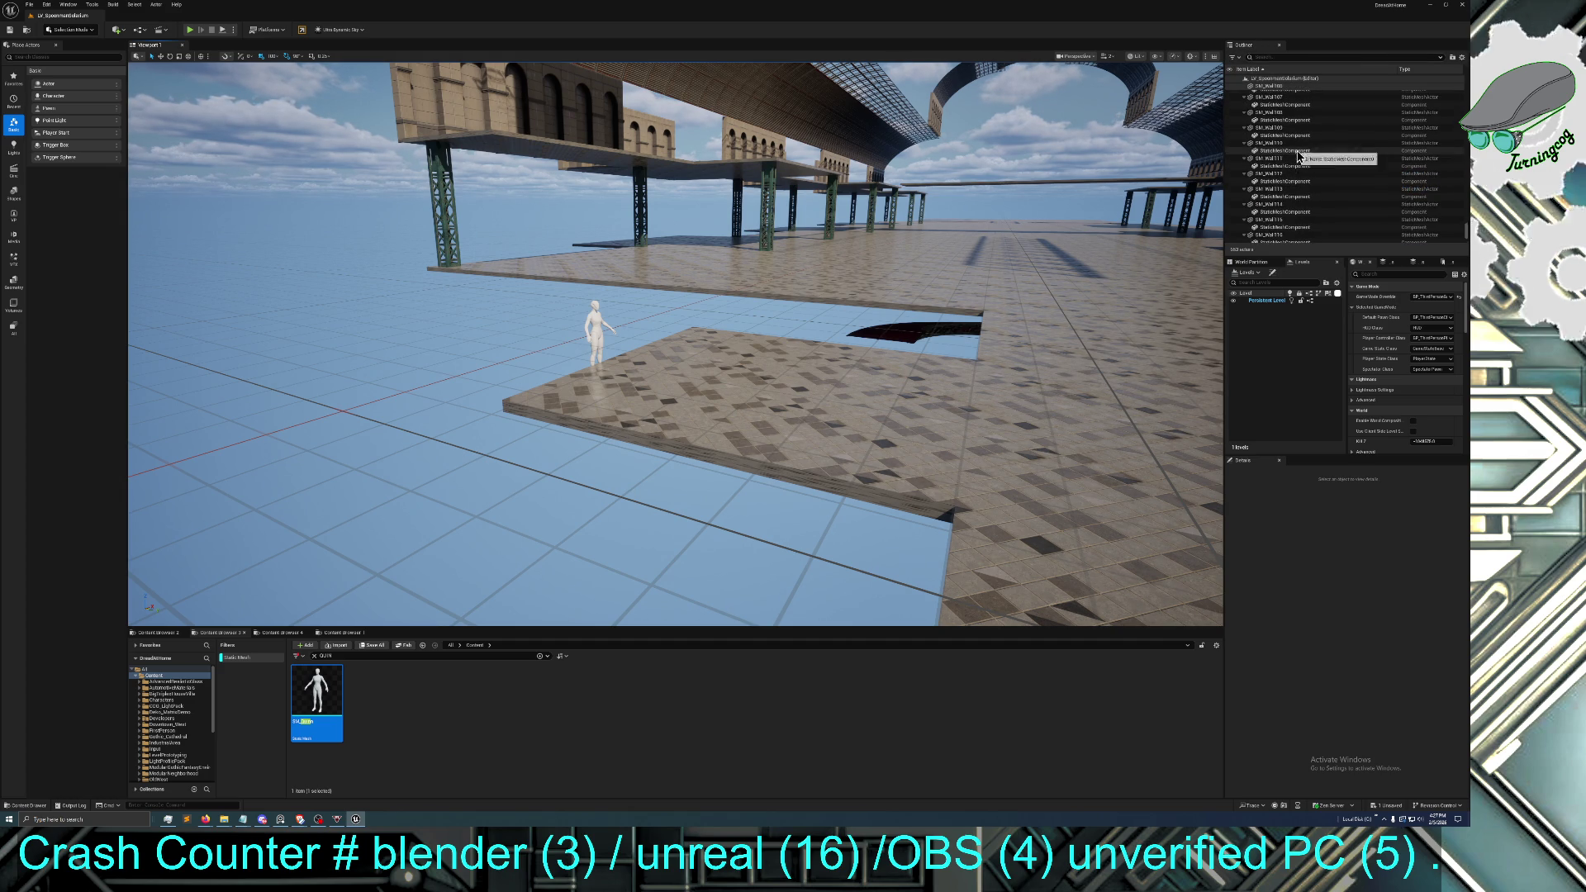
click(692, 409)
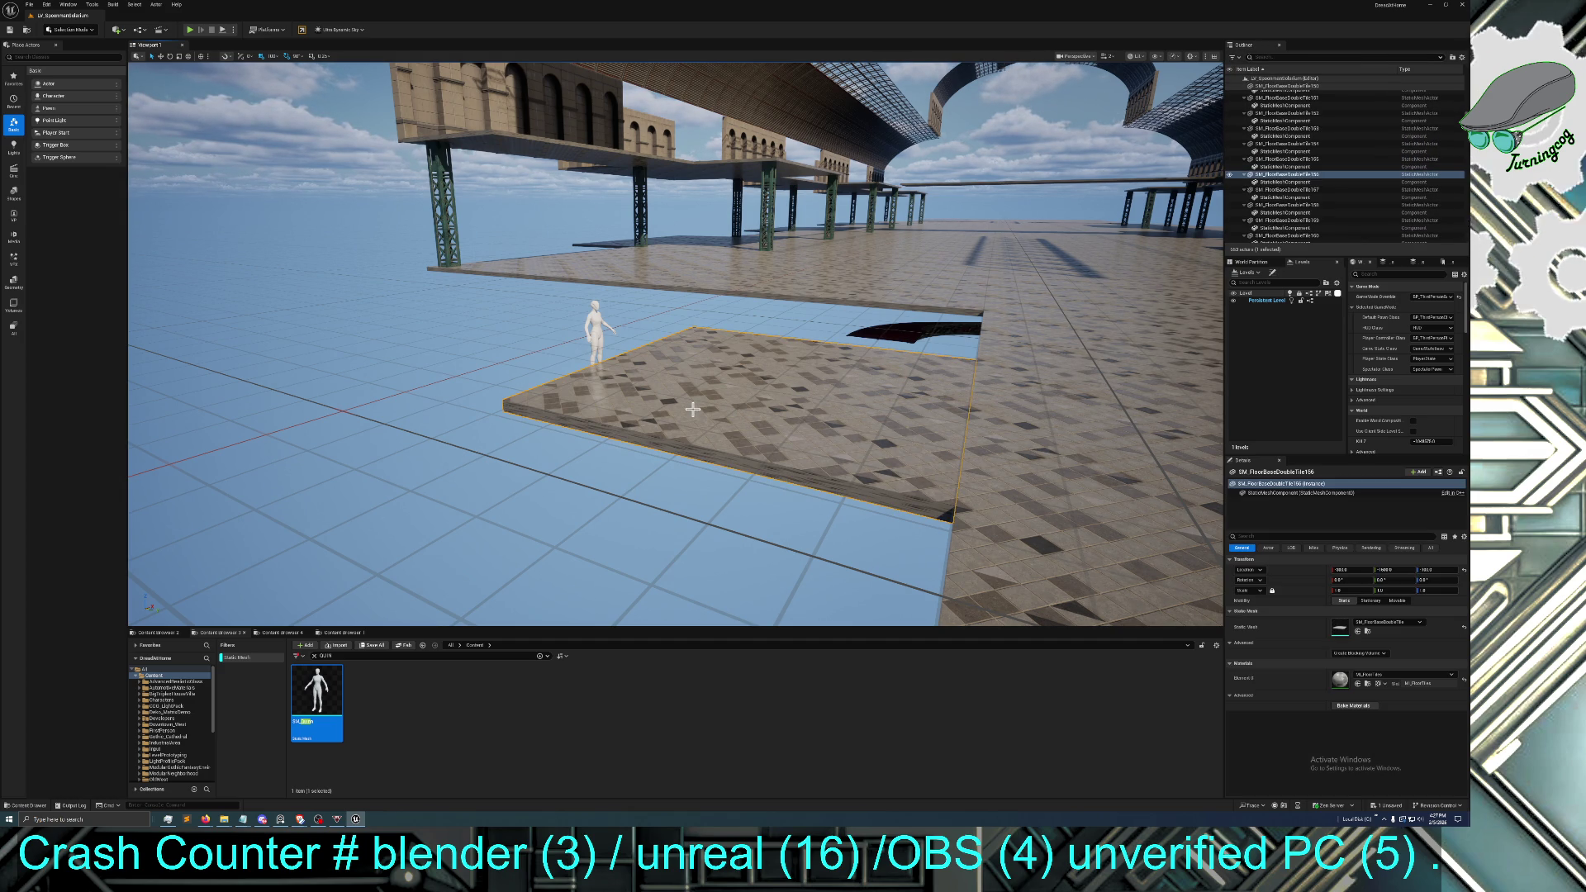
click(601, 325)
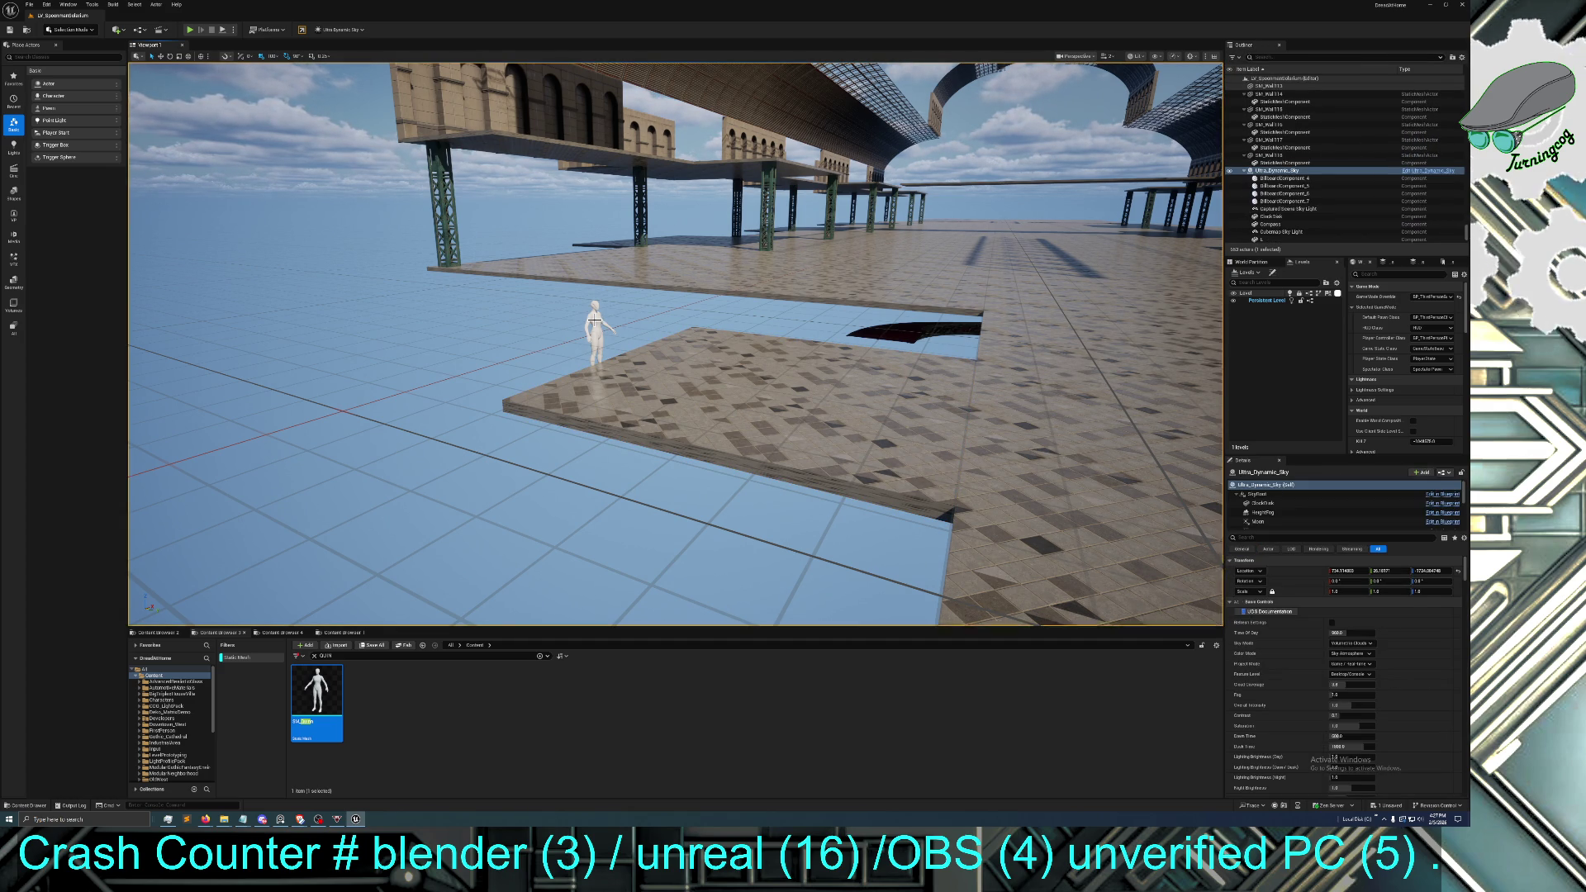
drag(600, 325, 661, 381)
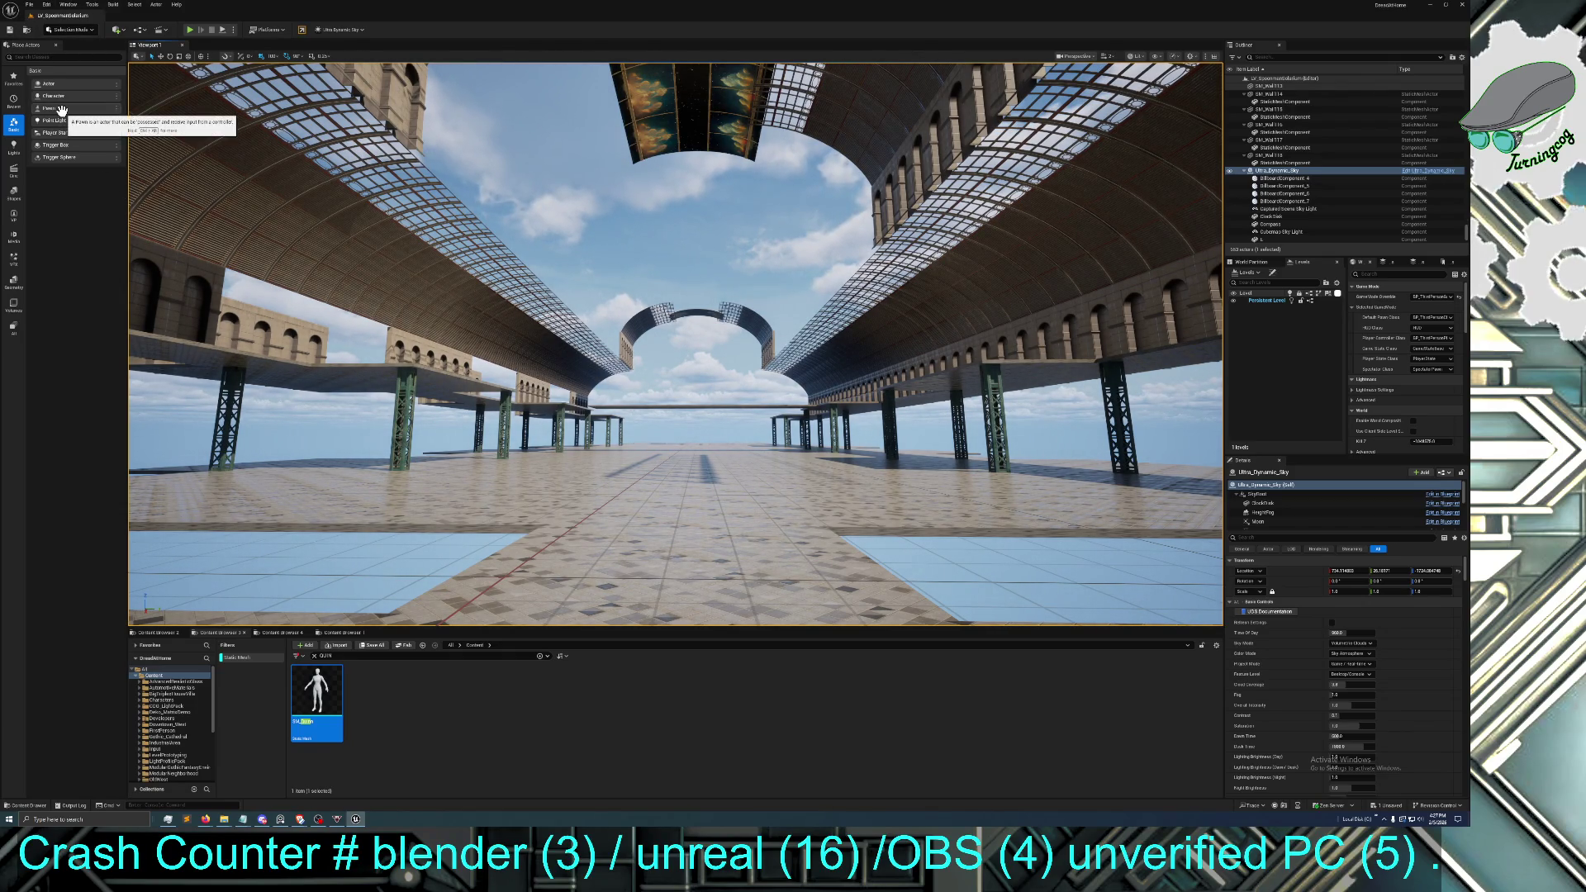
drag(336, 275, 336, 276)
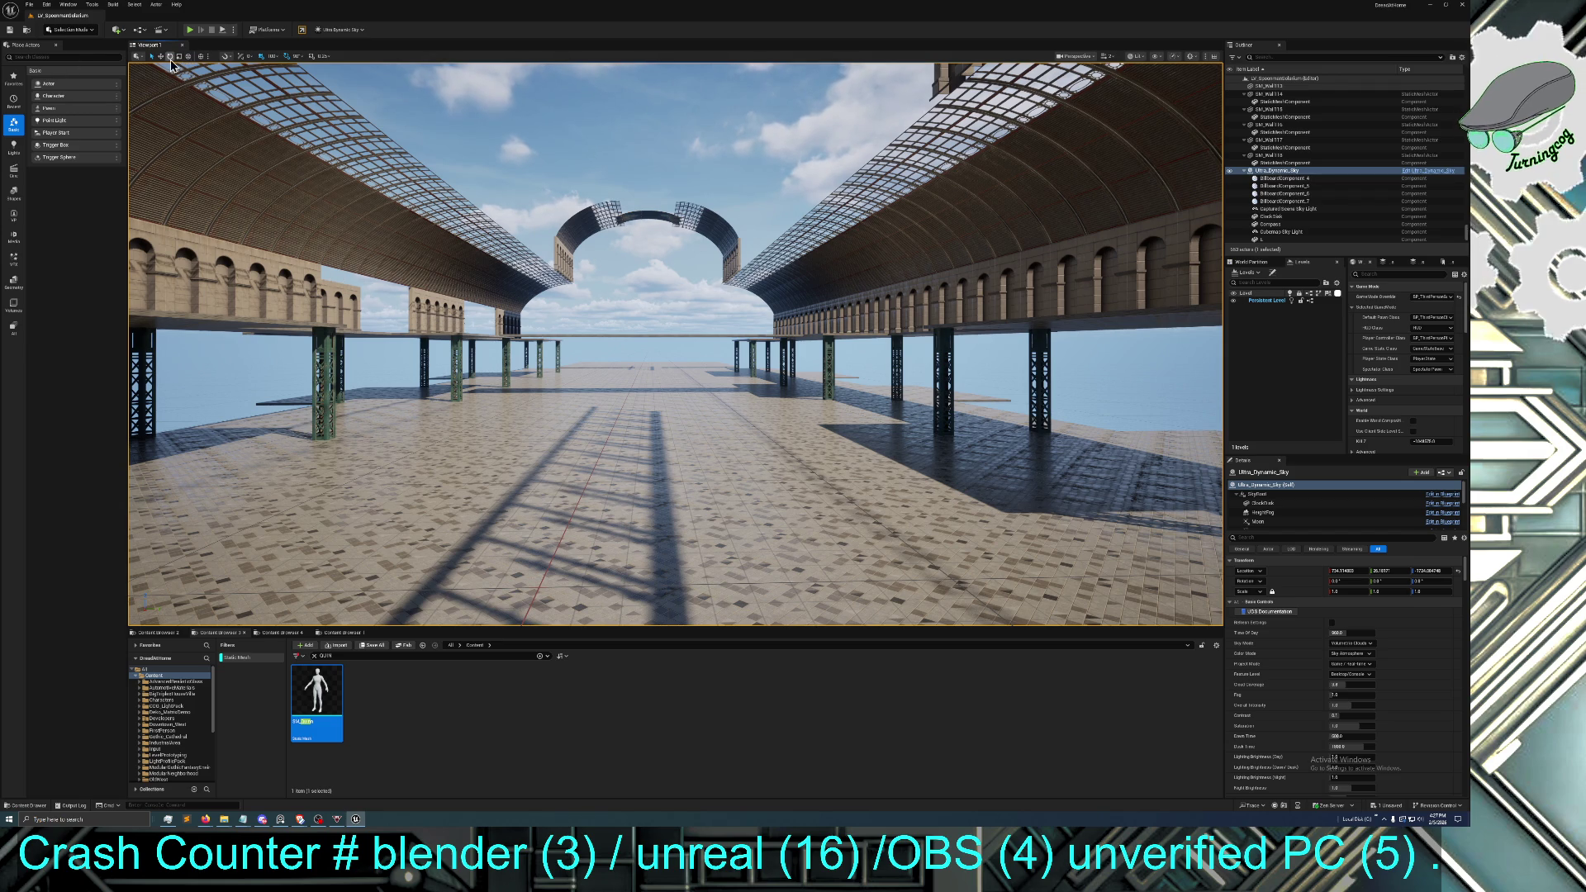
drag(436, 293, 435, 293)
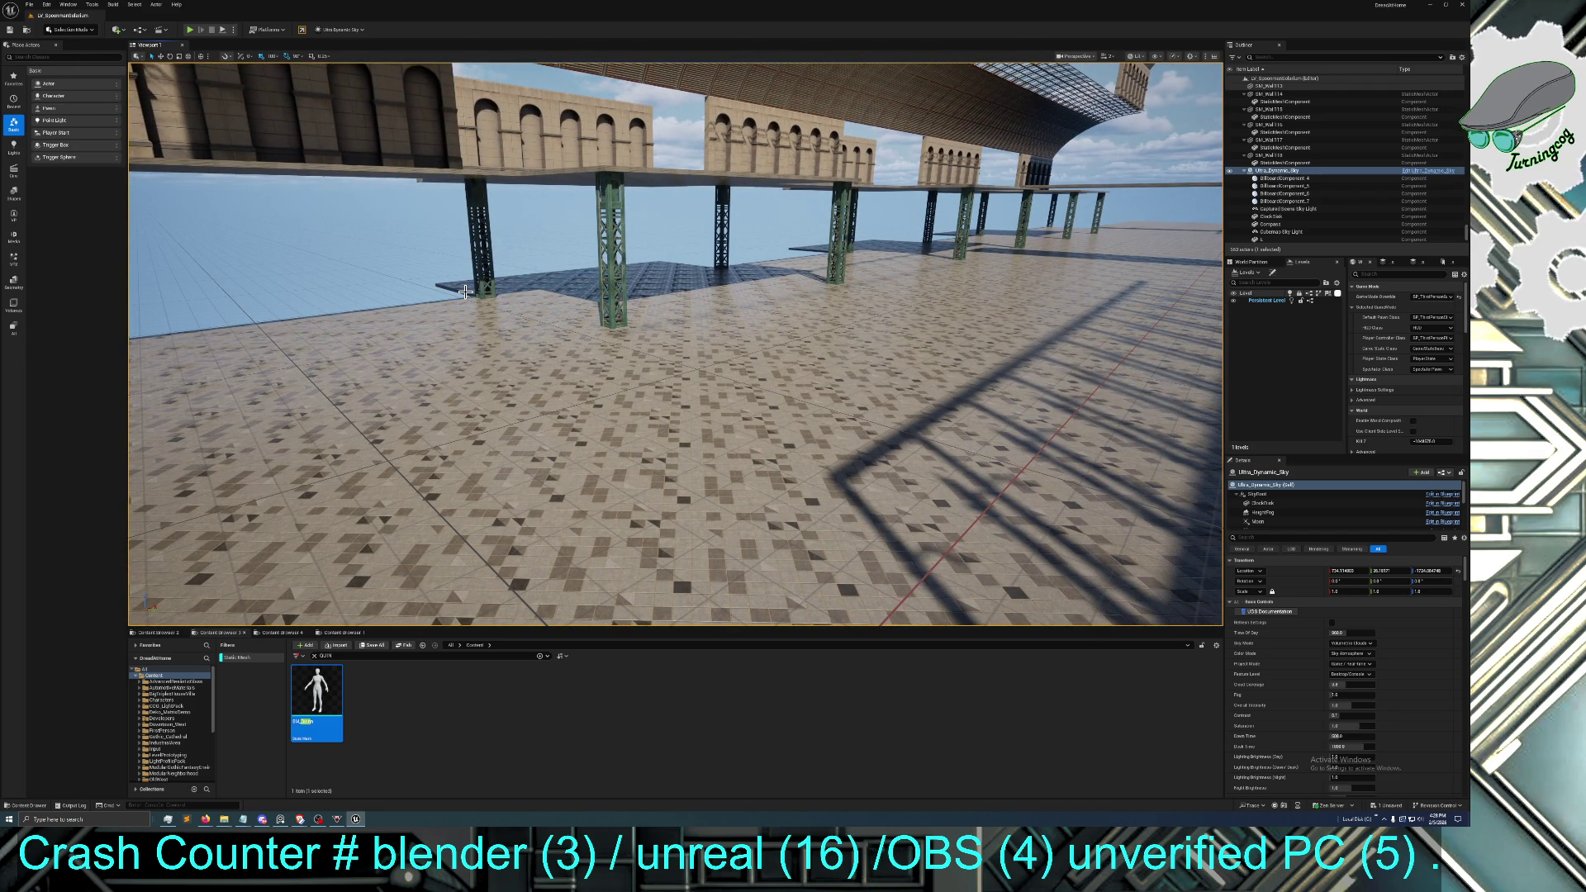
drag(465, 293, 465, 292)
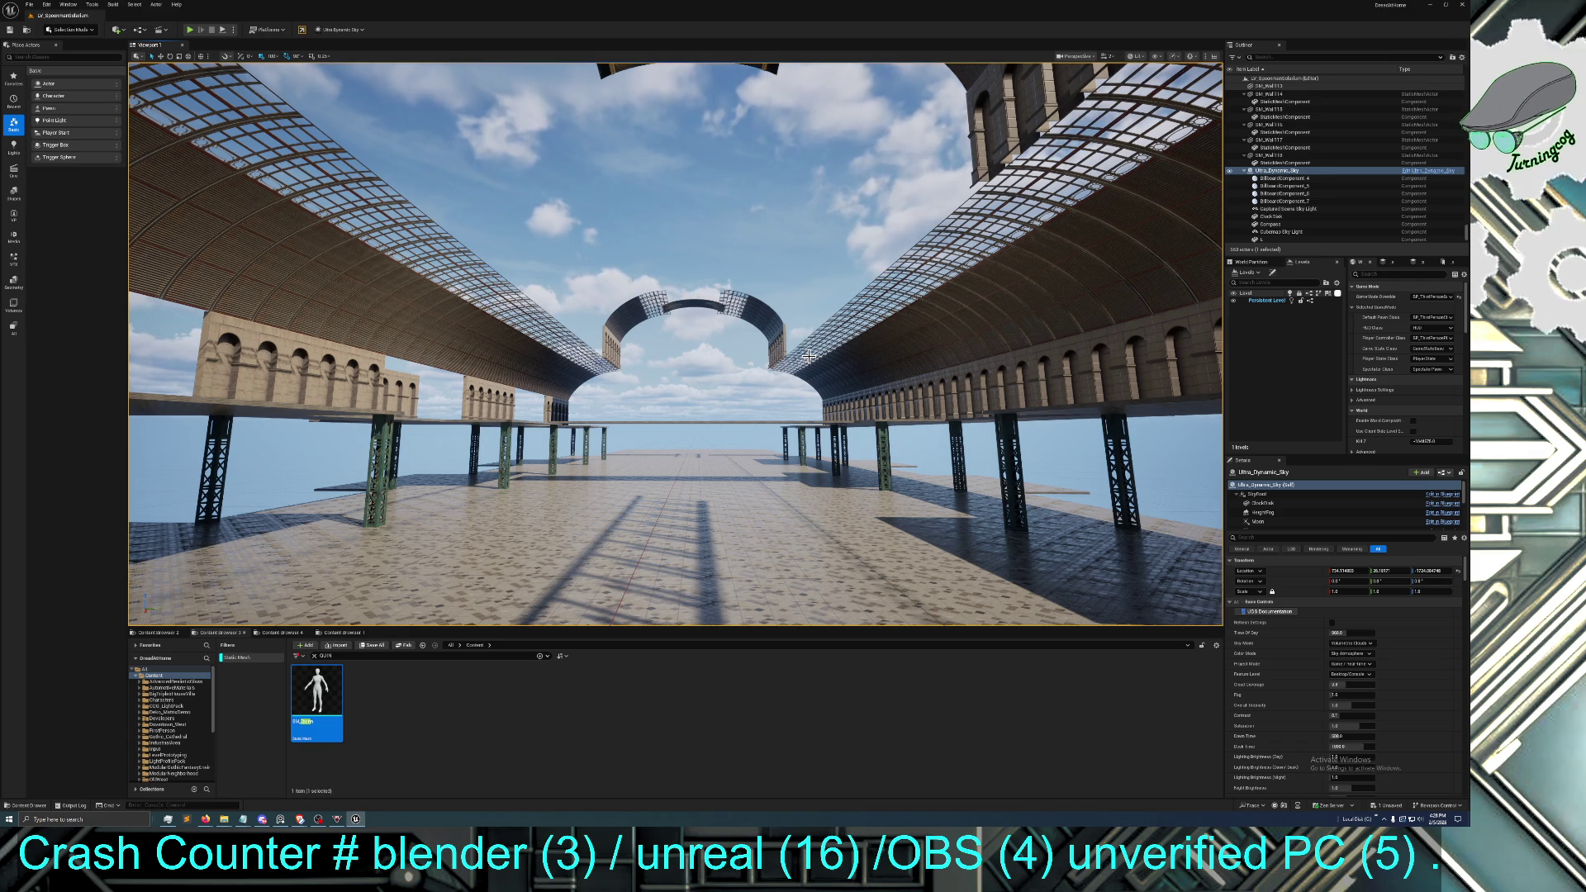
scroll(877, 325, down, 3)
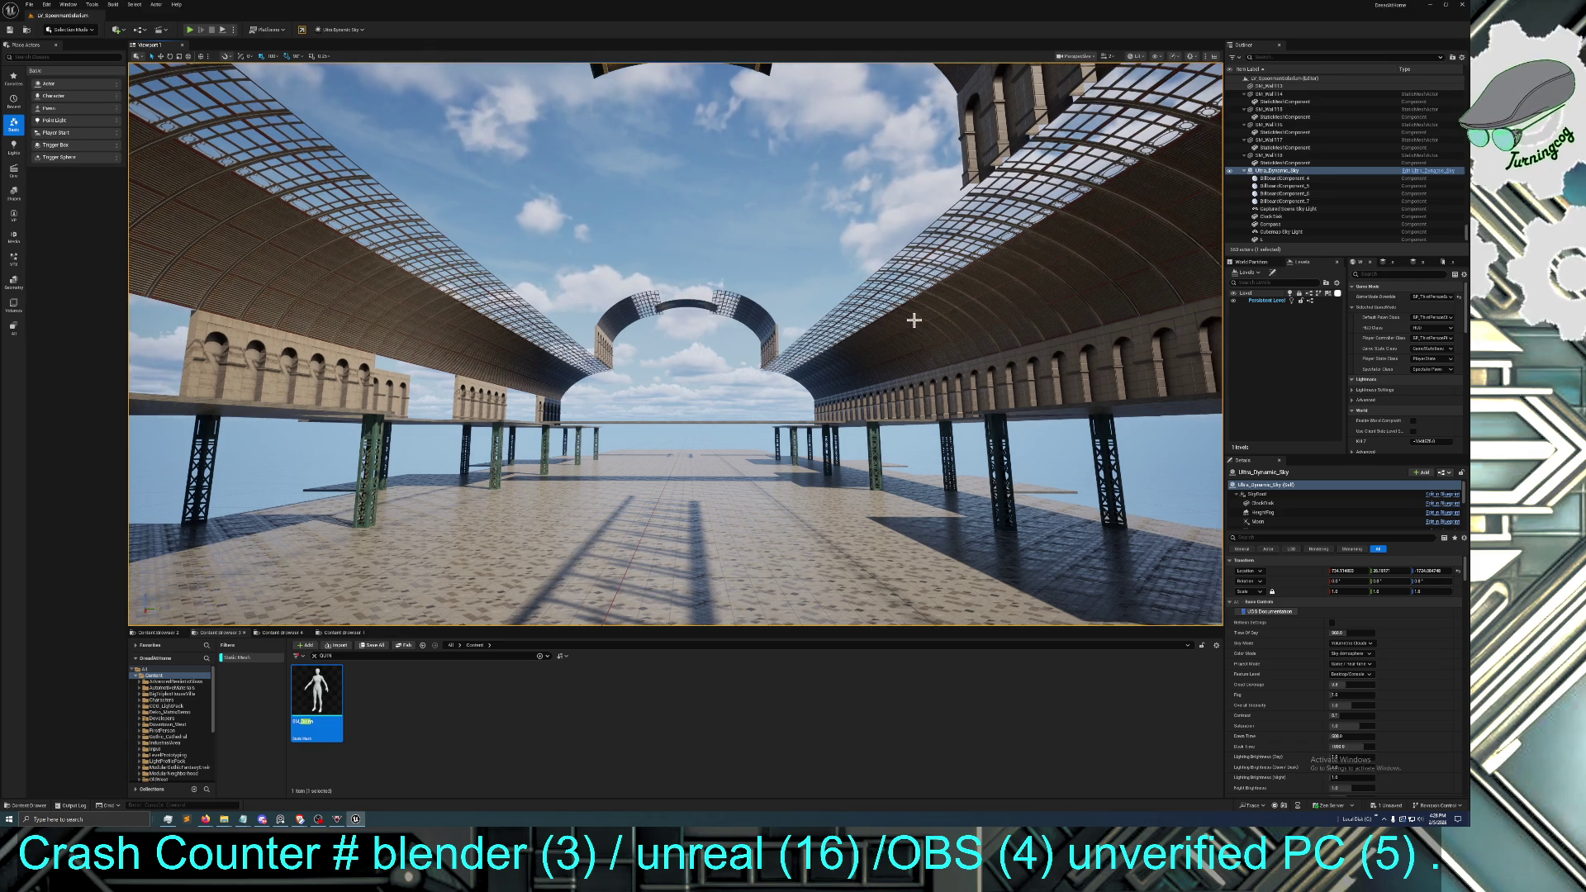
click(914, 325)
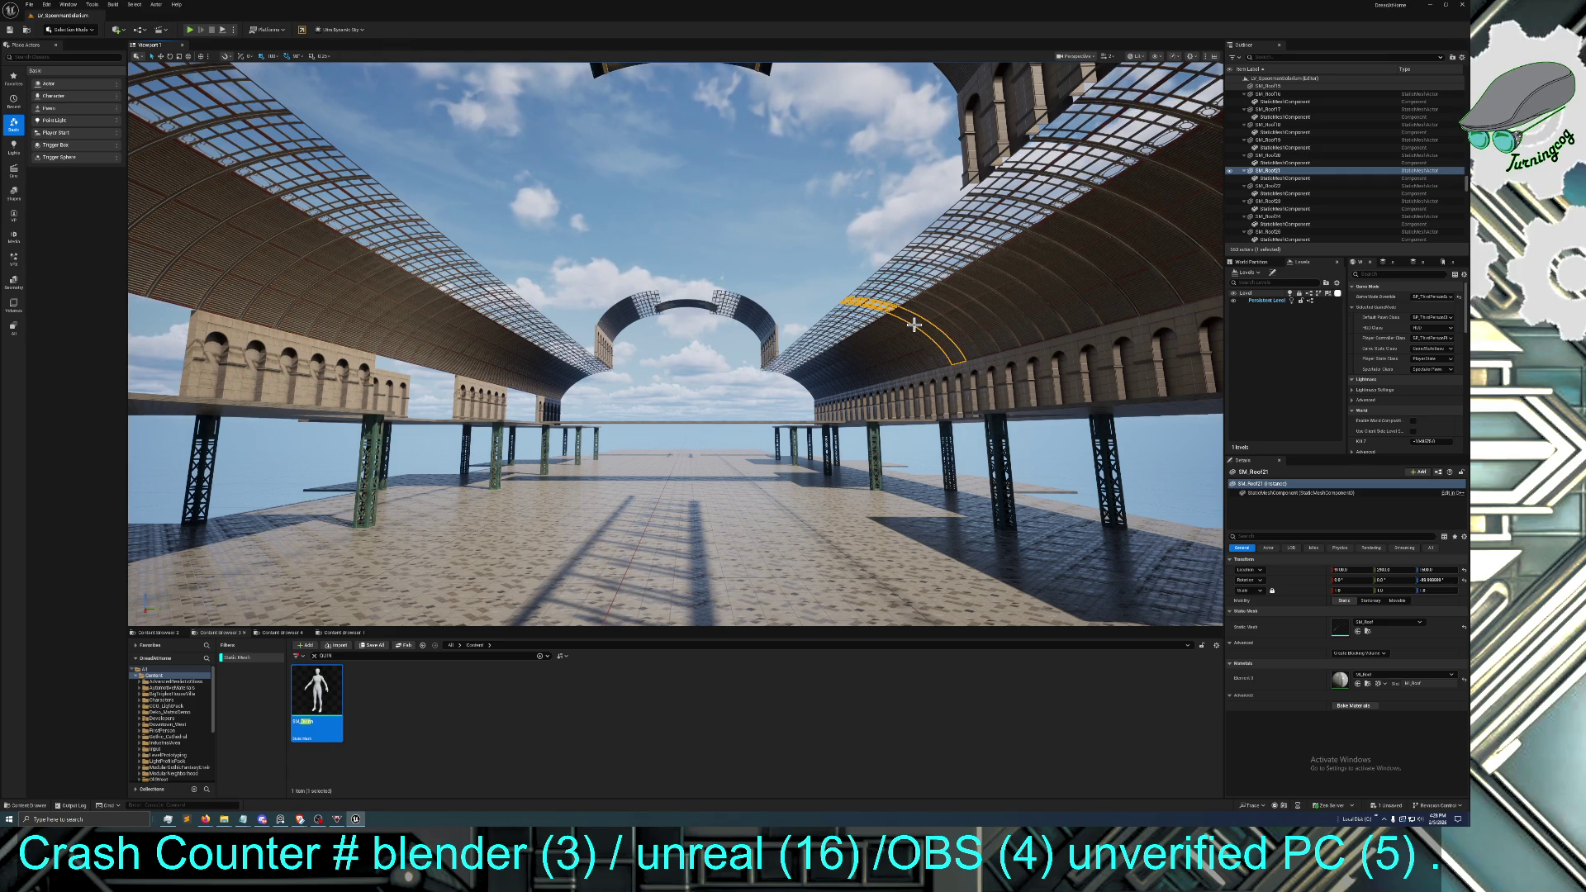
mouse_move(914, 325)
mouse_down()
mouse_move(991, 325)
mouse_move(991, 248)
mouse_move(991, 396)
mouse_move(1041, 364)
mouse_move(1041, 413)
mouse_move(975, 298)
mouse_up()
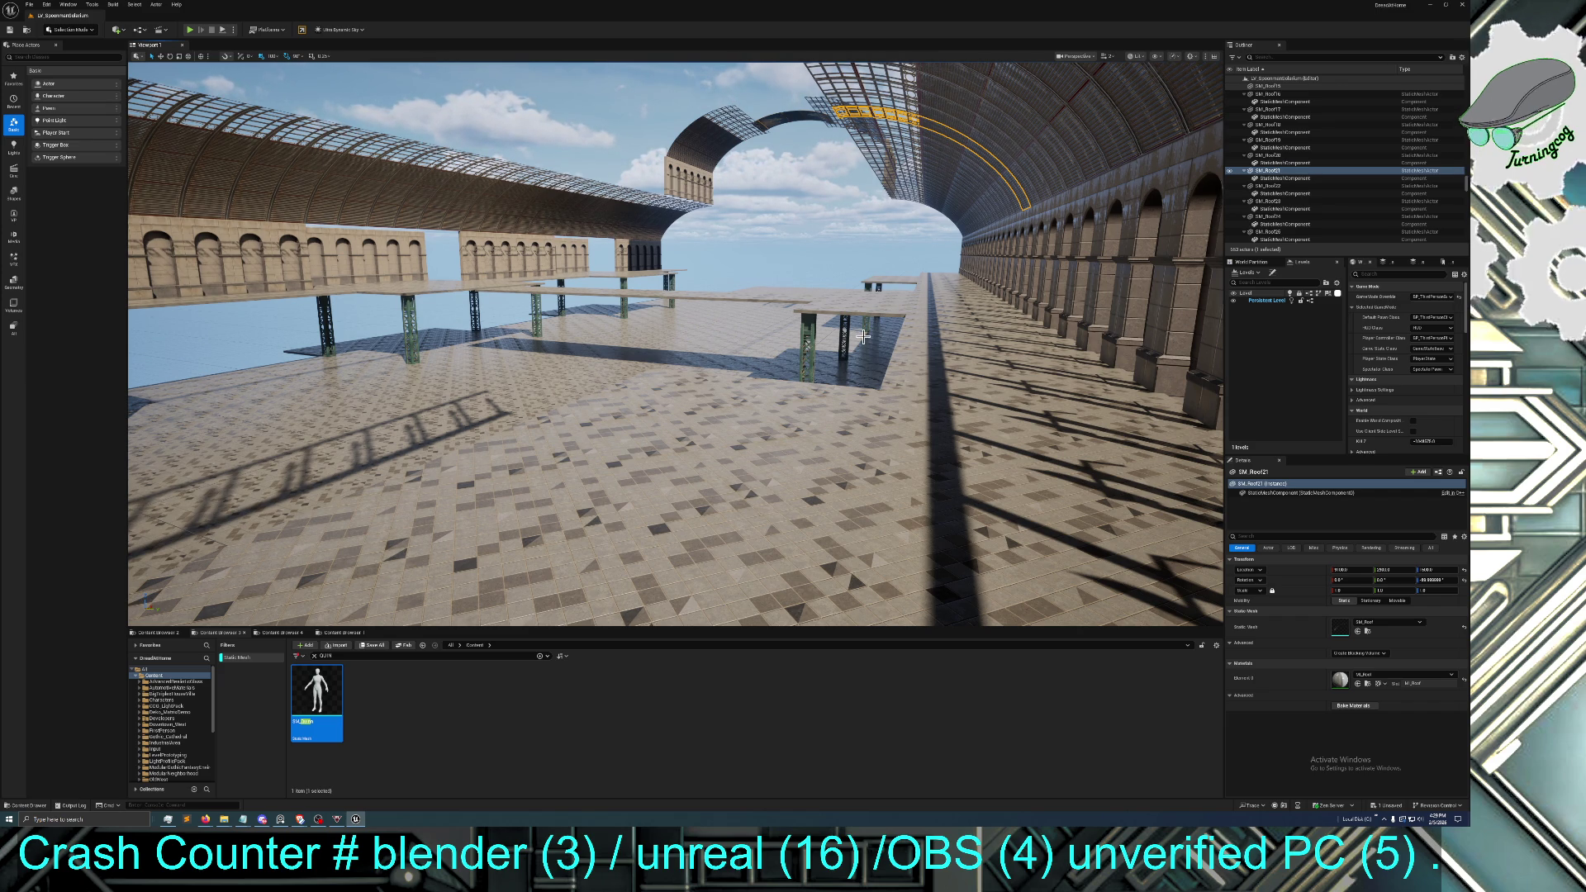
mouse_move(841, 369)
mouse_down()
mouse_move(677, 353)
mouse_move(702, 388)
mouse_move(865, 360)
mouse_up()
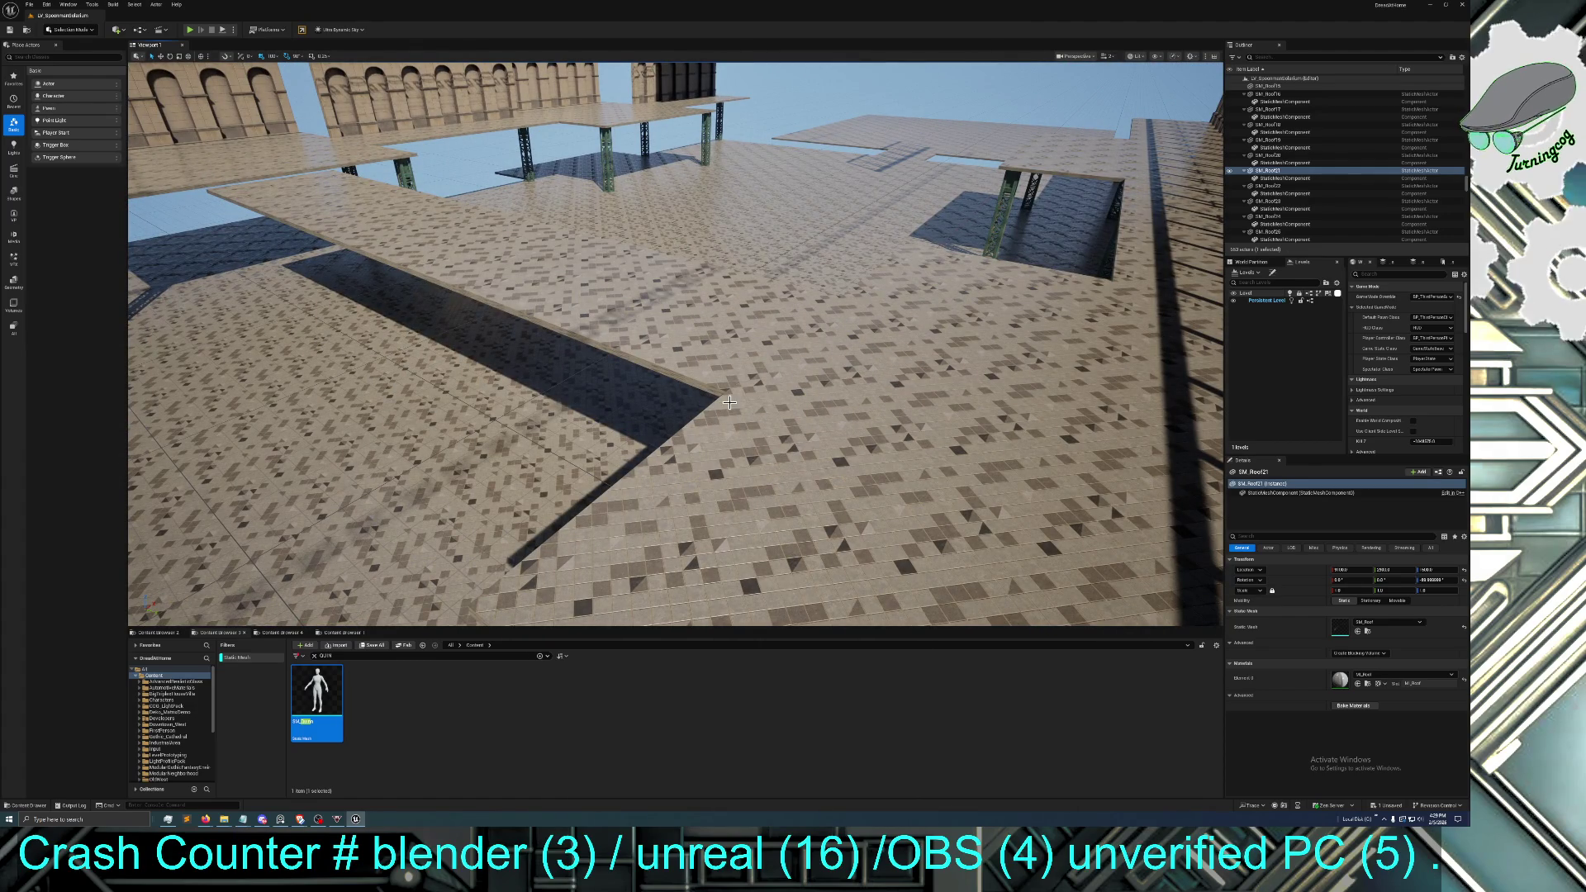
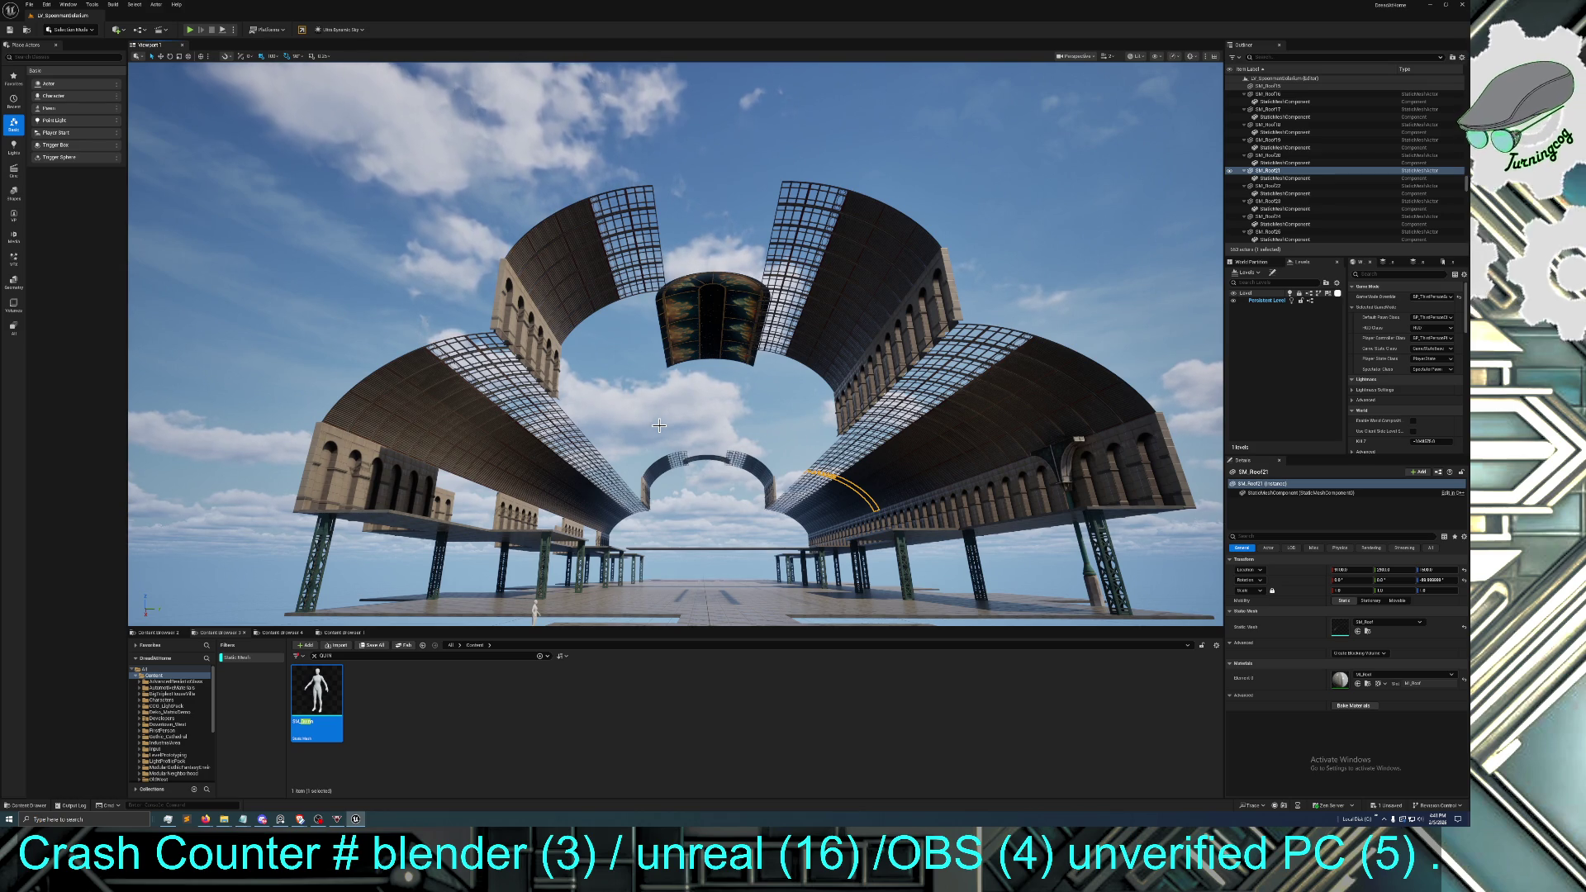
Fly the viewport forward, then restore the Unreal editor to a smaller floating window
scroll(675, 344, up, 5)
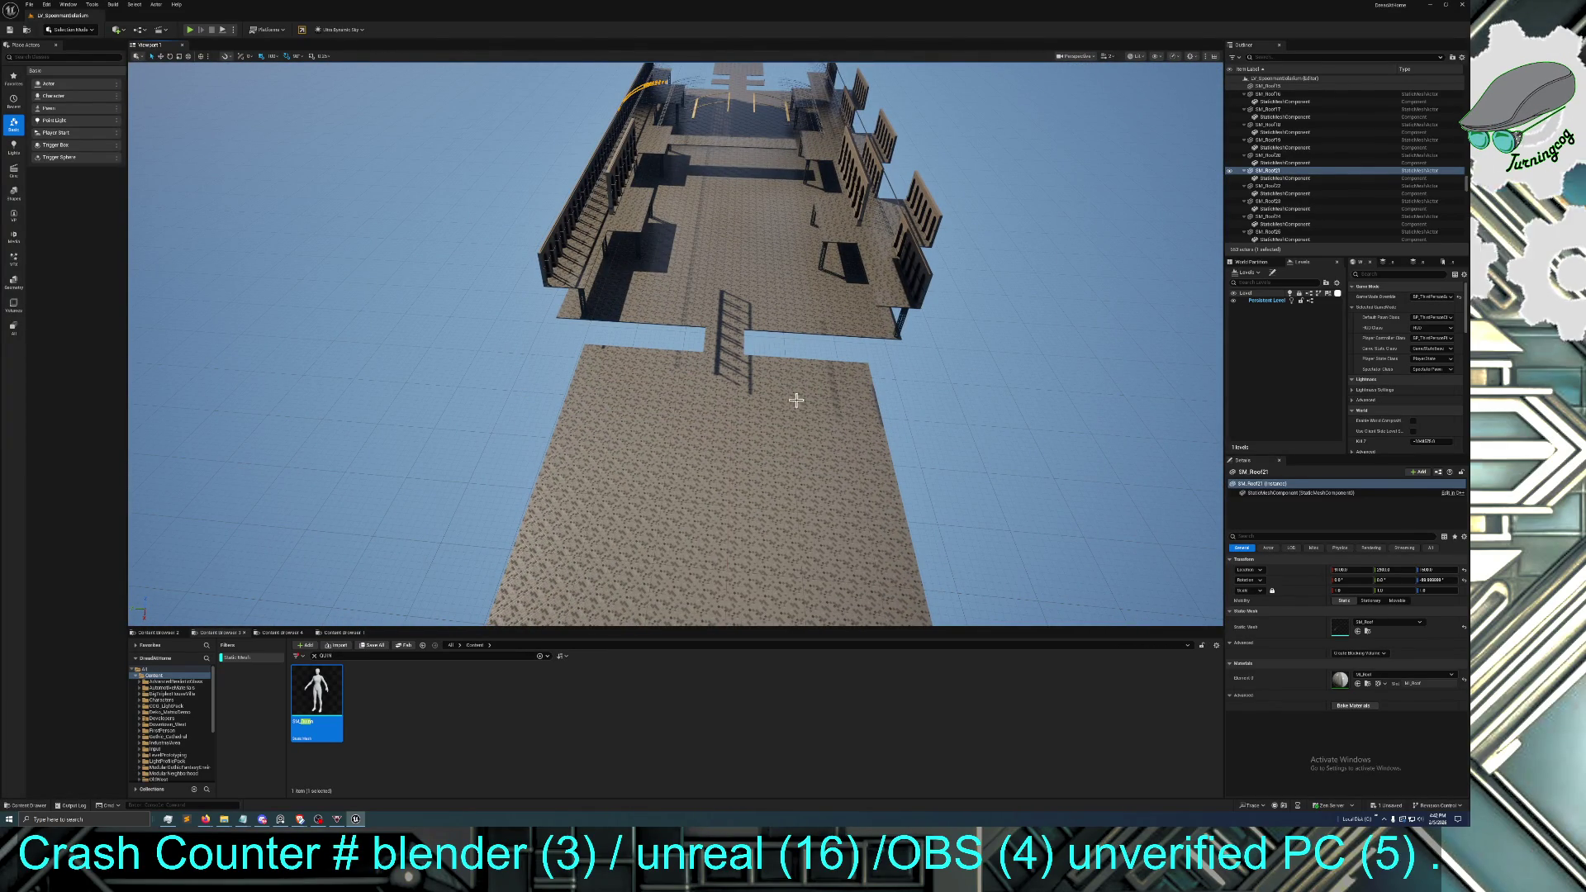
double_click(901, 9)
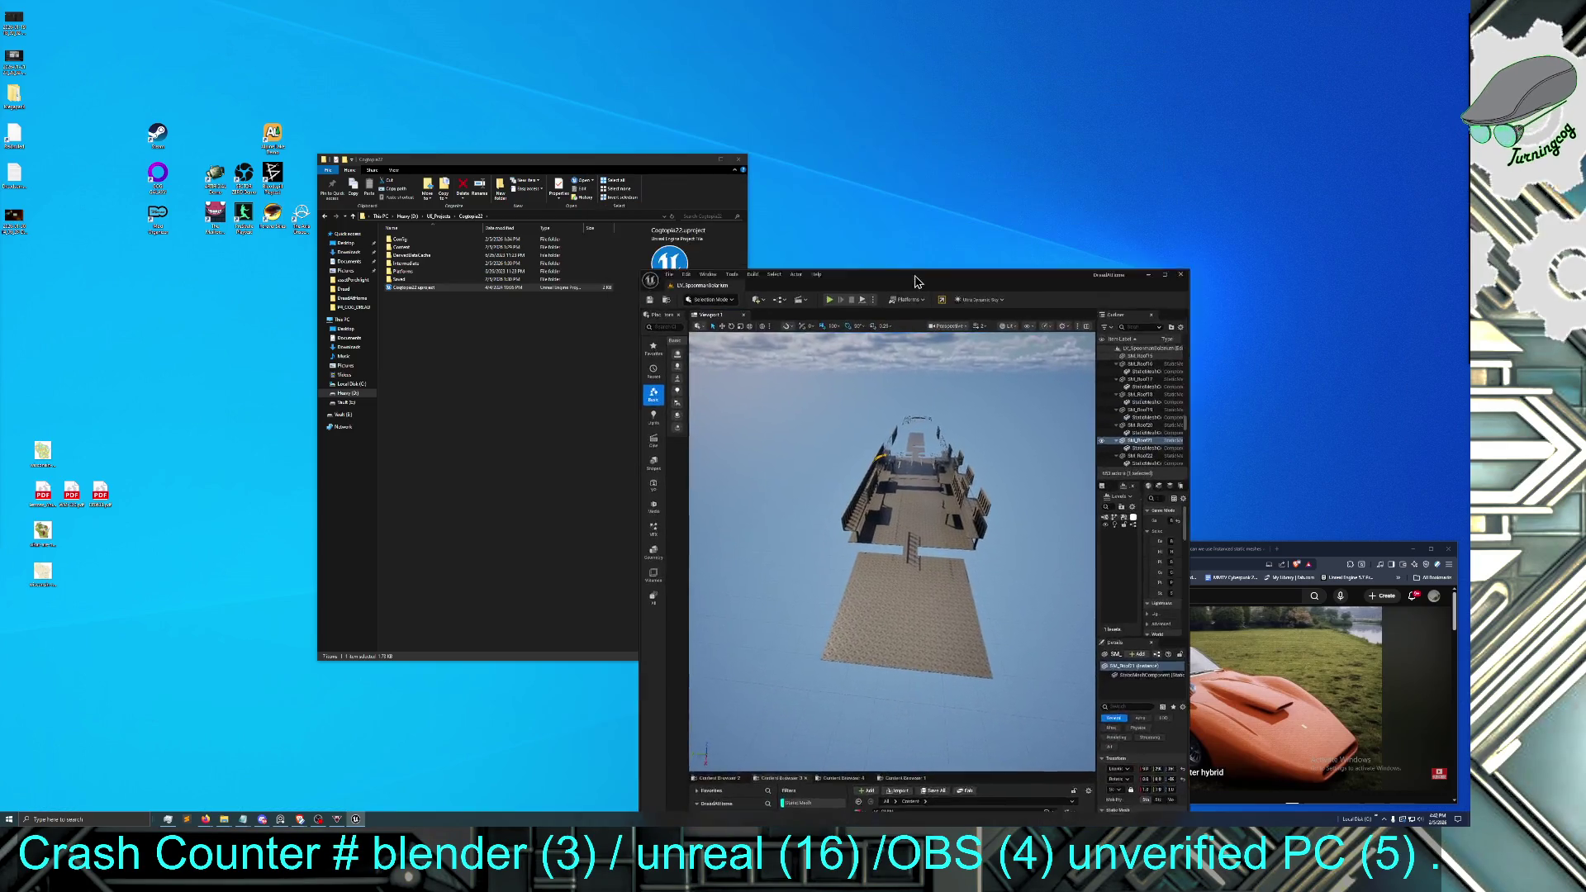
Bring the Spoonman_Conservatory reference board forward, repositioning it and toggling its full-screen mode
click(280, 819)
mouse_move(782, 265)
mouse_down()
mouse_move(812, 5)
mouse_move(790, 166)
mouse_up()
key(ctrl+f)
key(ctrl+f)
drag(703, 414, 654, 430)
mouse_move(711, 197)
mouse_down()
mouse_move(719, 180)
mouse_move(312, 4)
mouse_up()
key(ctrl+f)
key(ctrl+f)
mouse_move(760, 364)
mouse_down()
mouse_move(633, 488)
mouse_move(648, 85)
mouse_move(605, 364)
mouse_up()
mouse_move(698, 132)
mouse_down()
mouse_move(733, 112)
mouse_move(701, 23)
mouse_up()
key(ctrl+f)
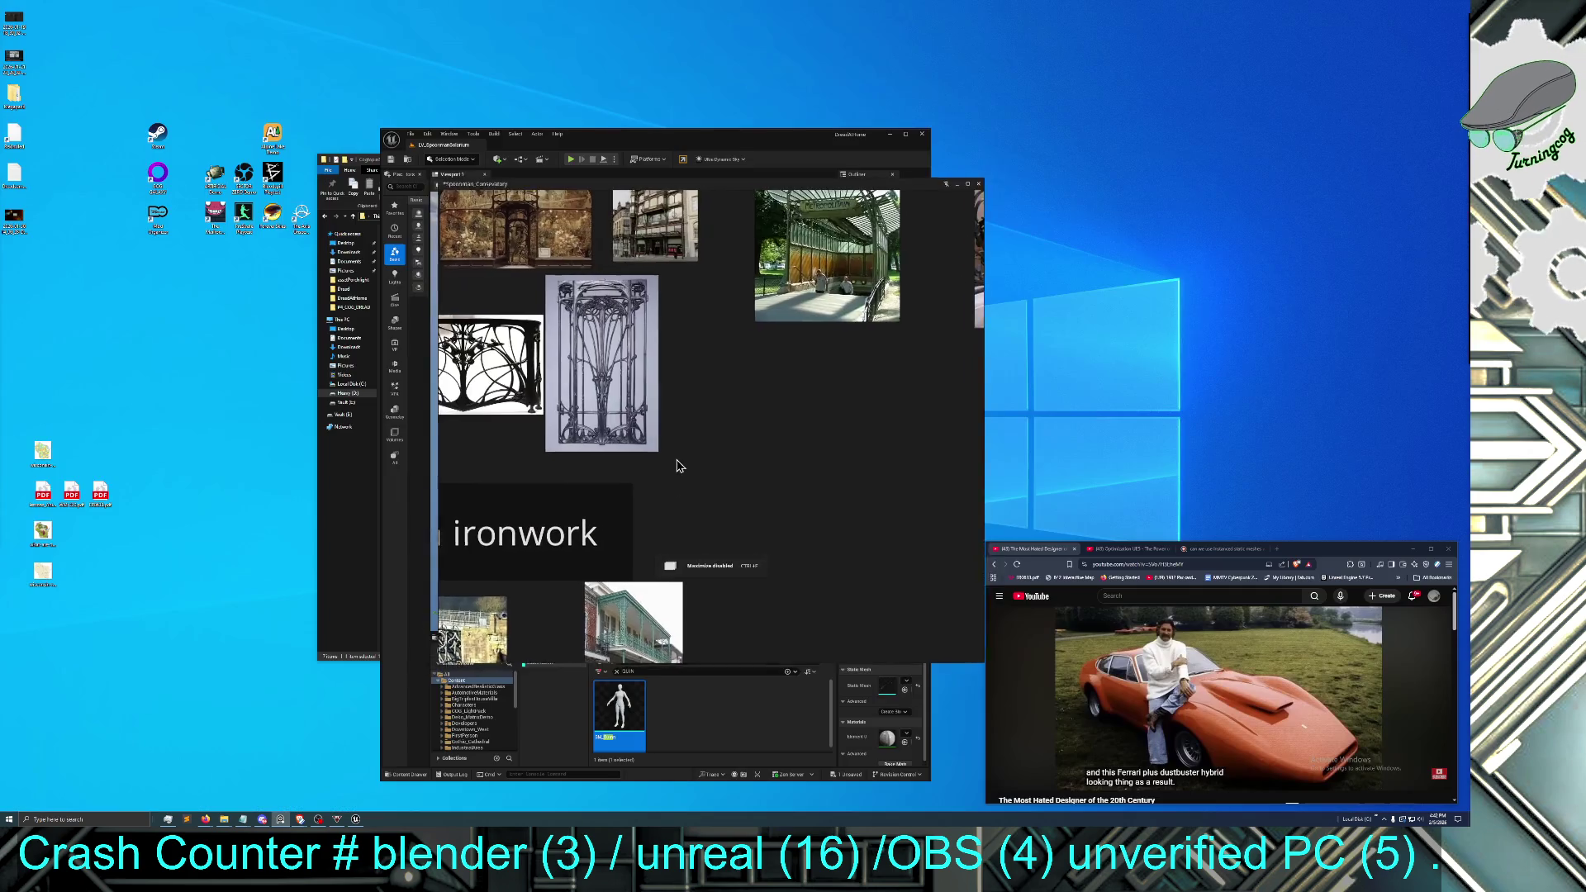
Maximize the reference board to fill the screen and pan to the left-hand images
drag(669, 467, 615, 487)
mouse_move(692, 194)
mouse_down()
mouse_move(748, 106)
mouse_move(754, 6)
mouse_up()
mouse_move(821, 378)
mouse_down()
mouse_move(846, 332)
mouse_move(878, 339)
mouse_up()
scroll(878, 340, down, 2)
scroll(878, 339, down, 2)
mouse_move(646, 678)
mouse_down()
mouse_move(686, 643)
mouse_move(900, 576)
mouse_up()
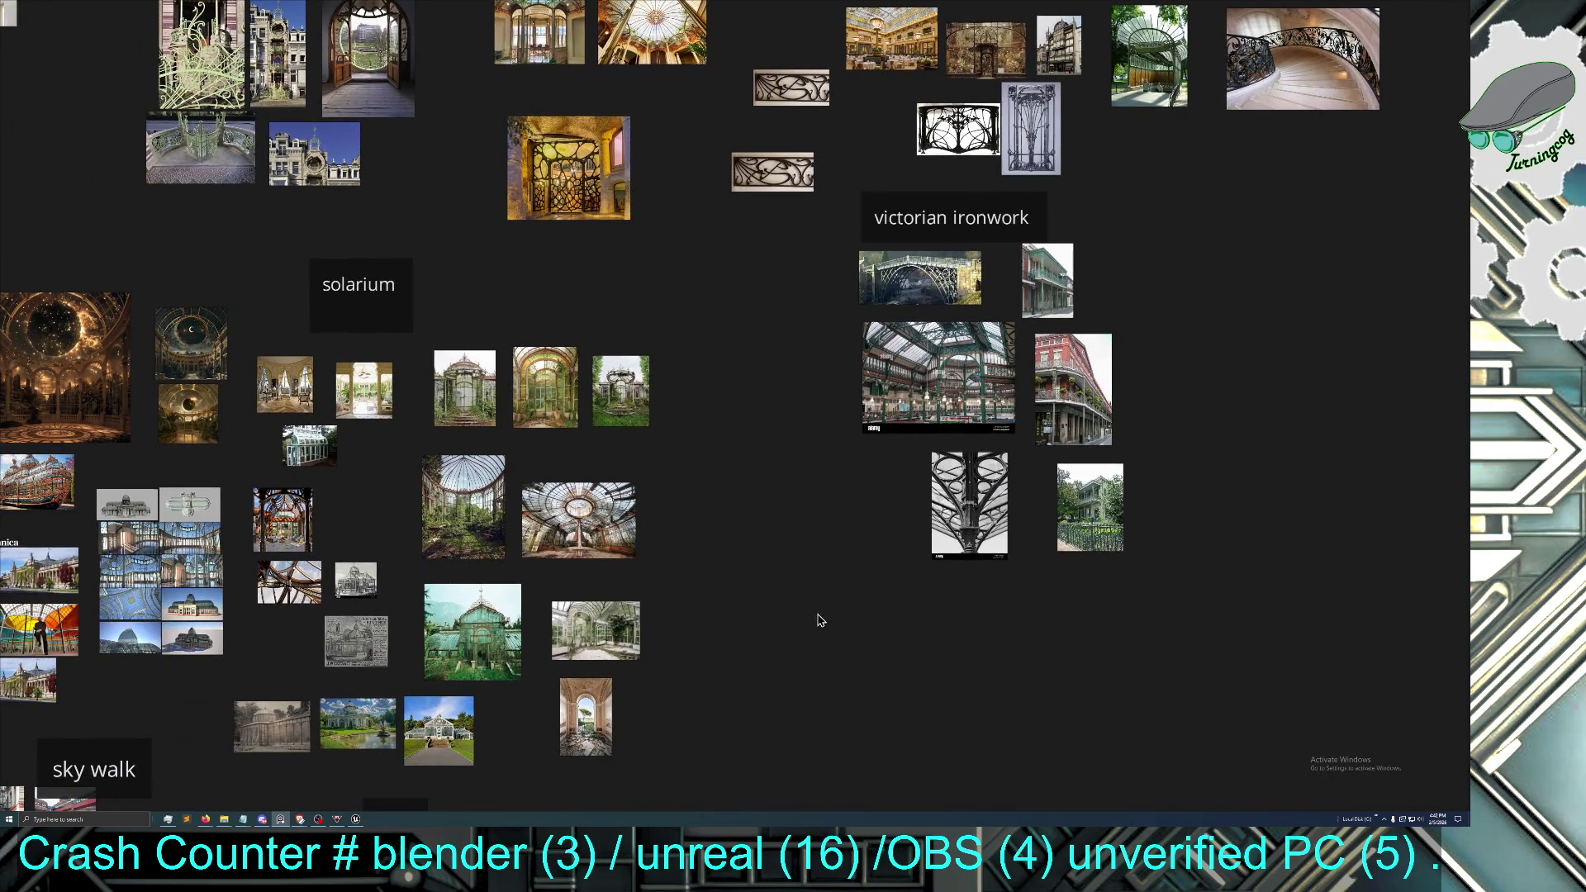
drag(817, 619, 1277, 619)
scroll(600, 619, up, 5)
scroll(602, 614, up, 3)
drag(577, 469, 671, 707)
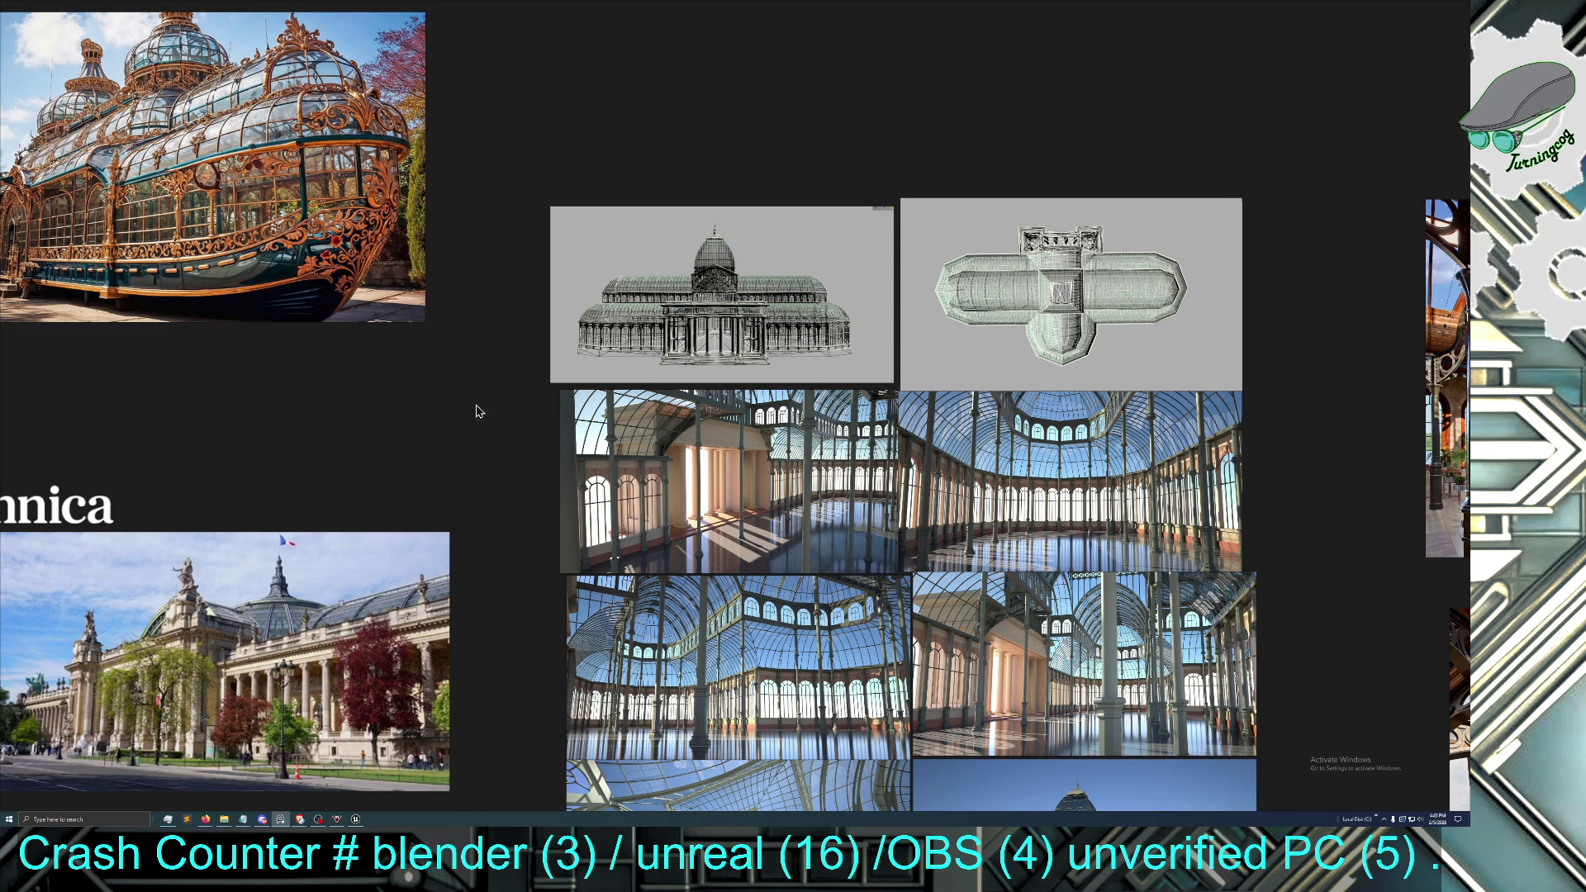
key(ctrl+f)
key(ctrl+f)
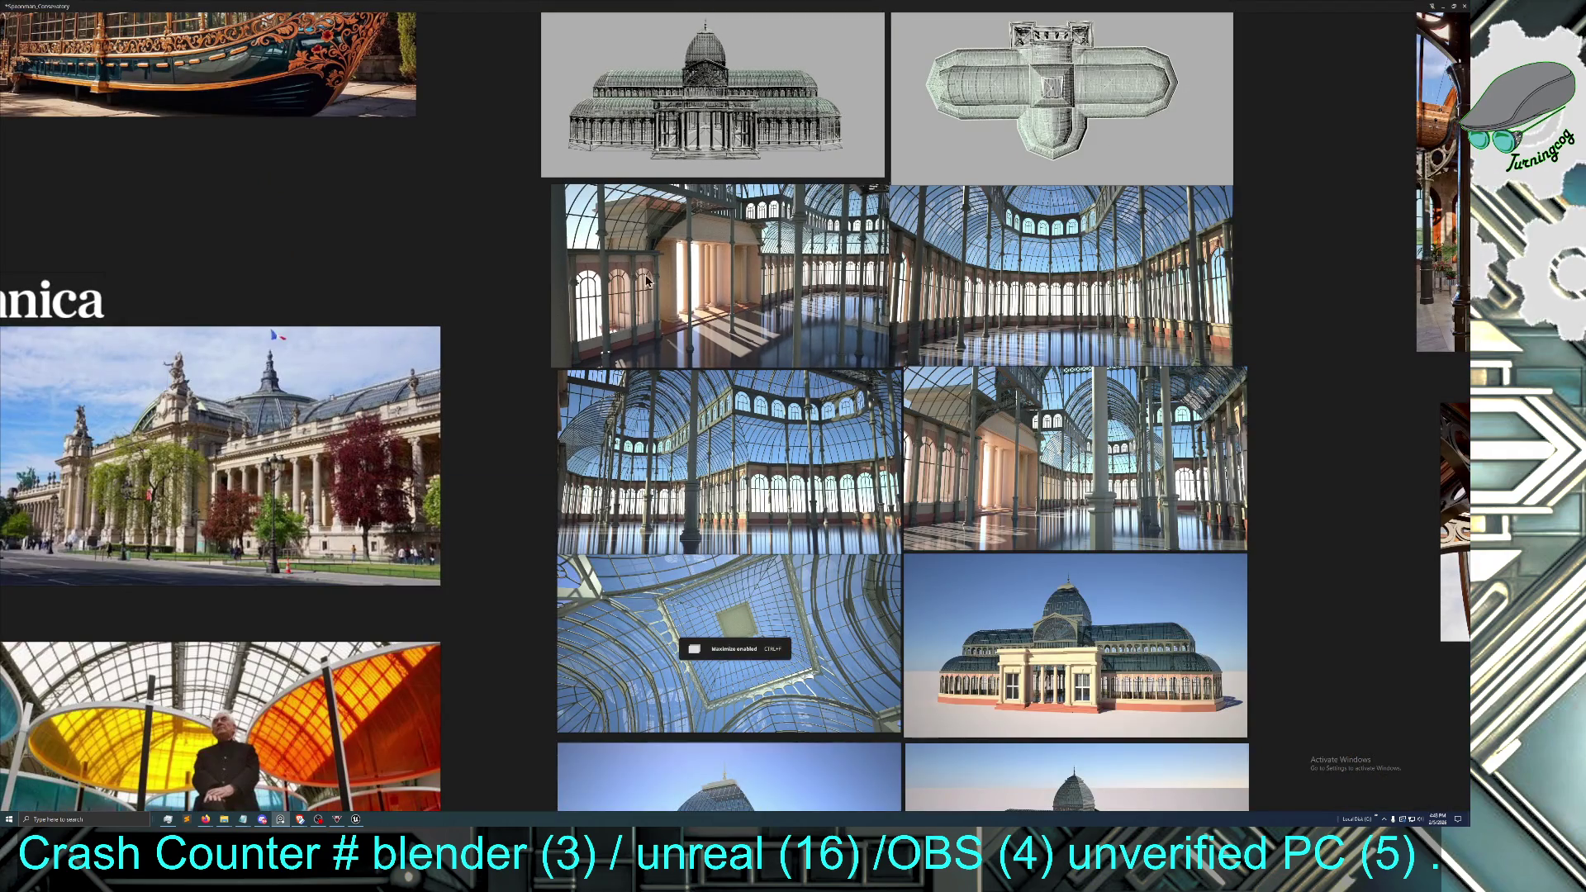
key(ctrl+f)
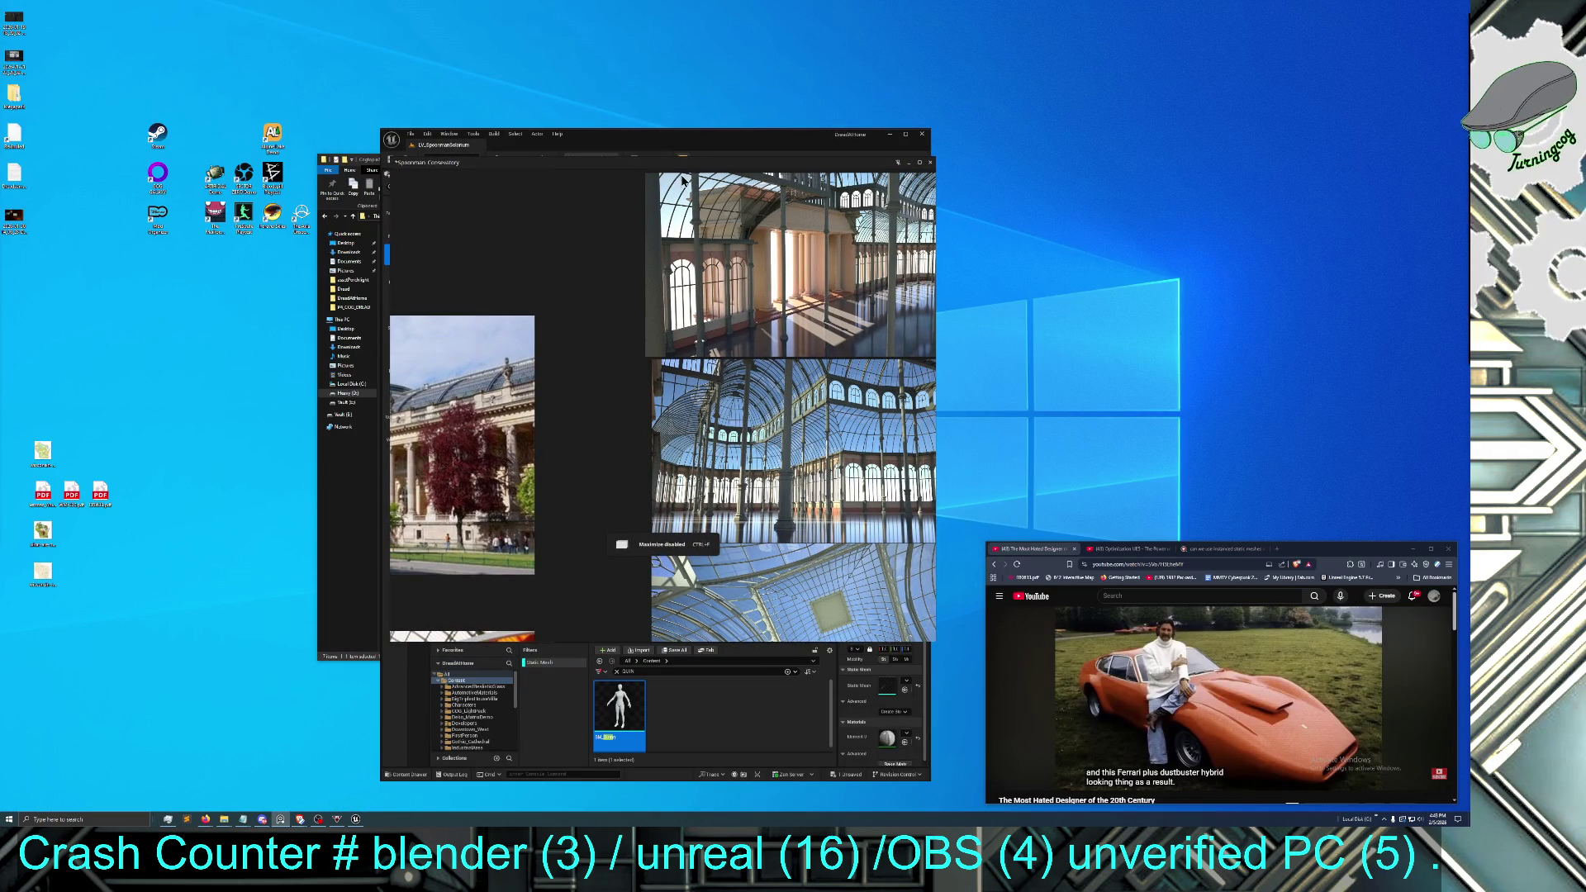
key(ctrl+f)
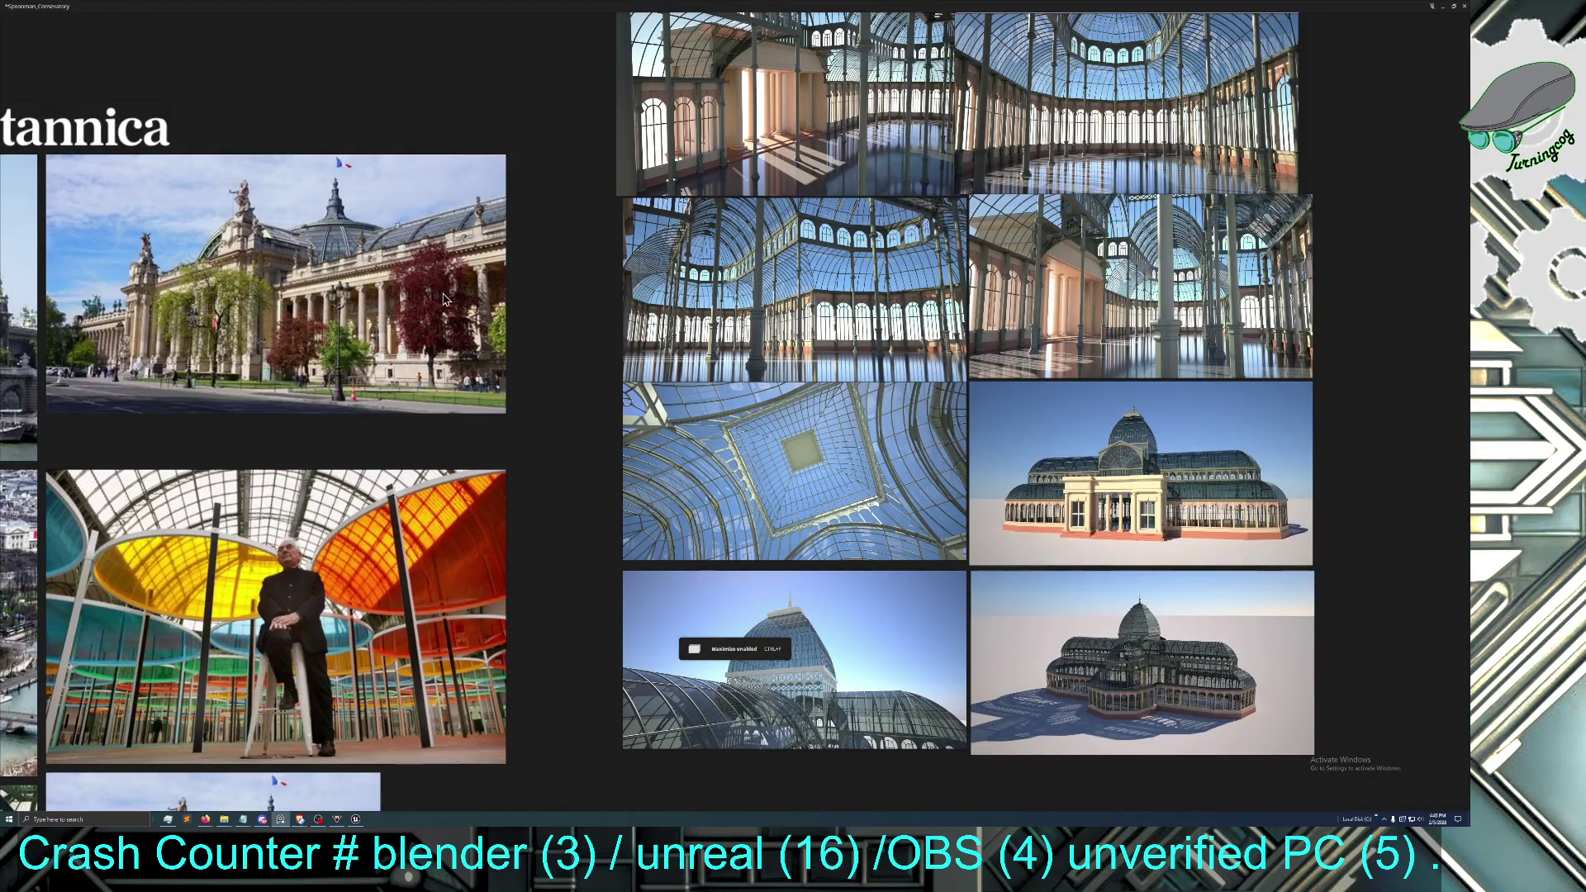
key(ctrl+f)
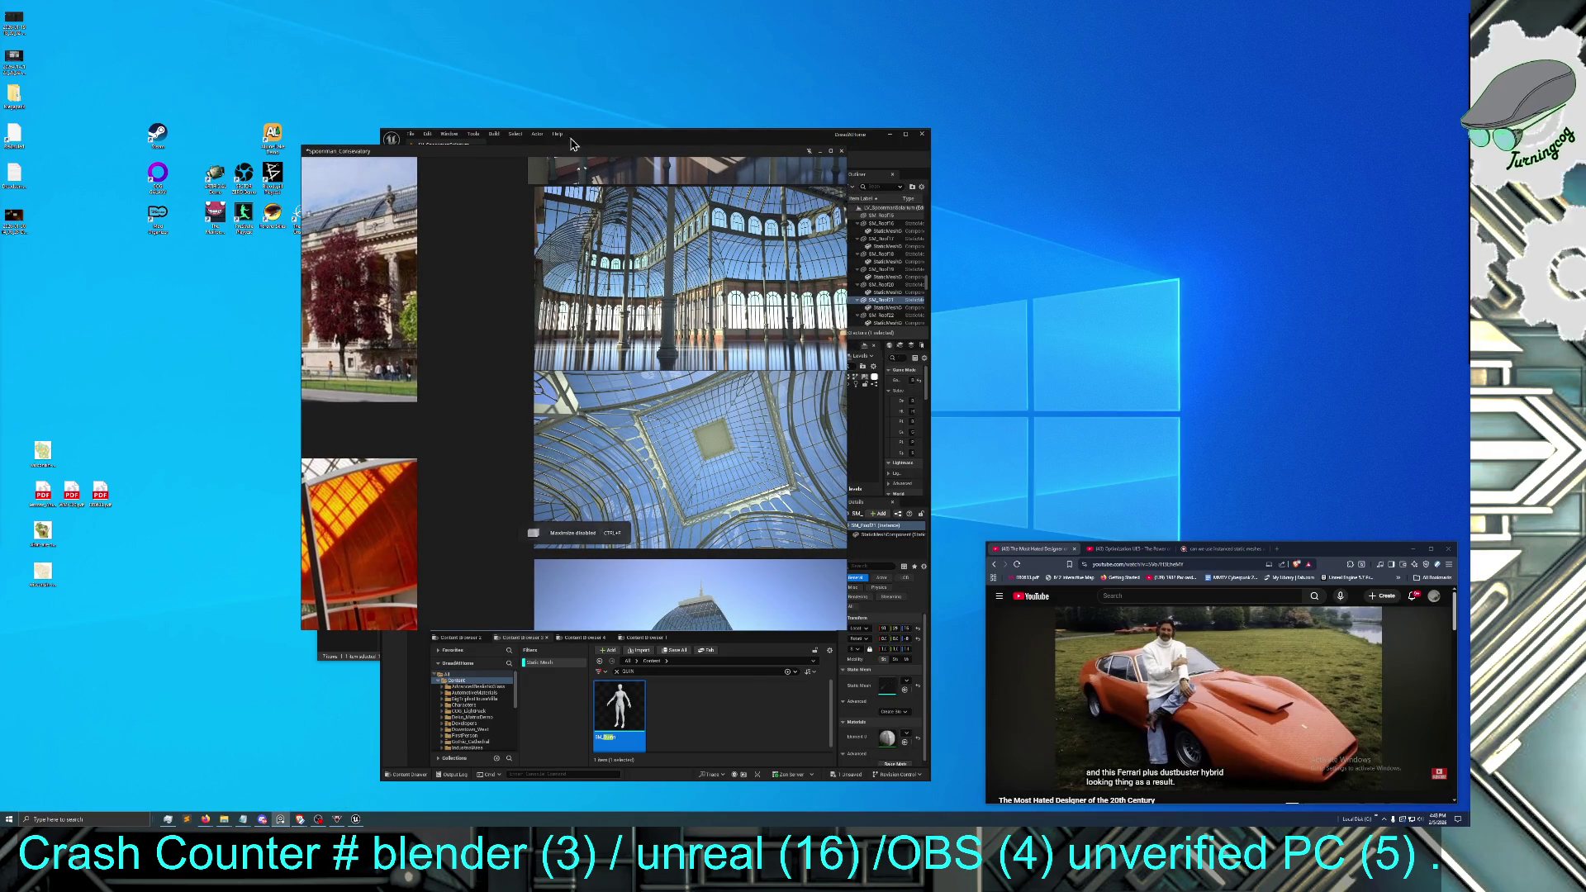
key(ctrl+f)
scroll(576, 295, down, 2)
scroll(573, 290, up, 2)
scroll(584, 290, down, 1)
scroll(800, 227, up, 1)
scroll(789, 256, down, 5)
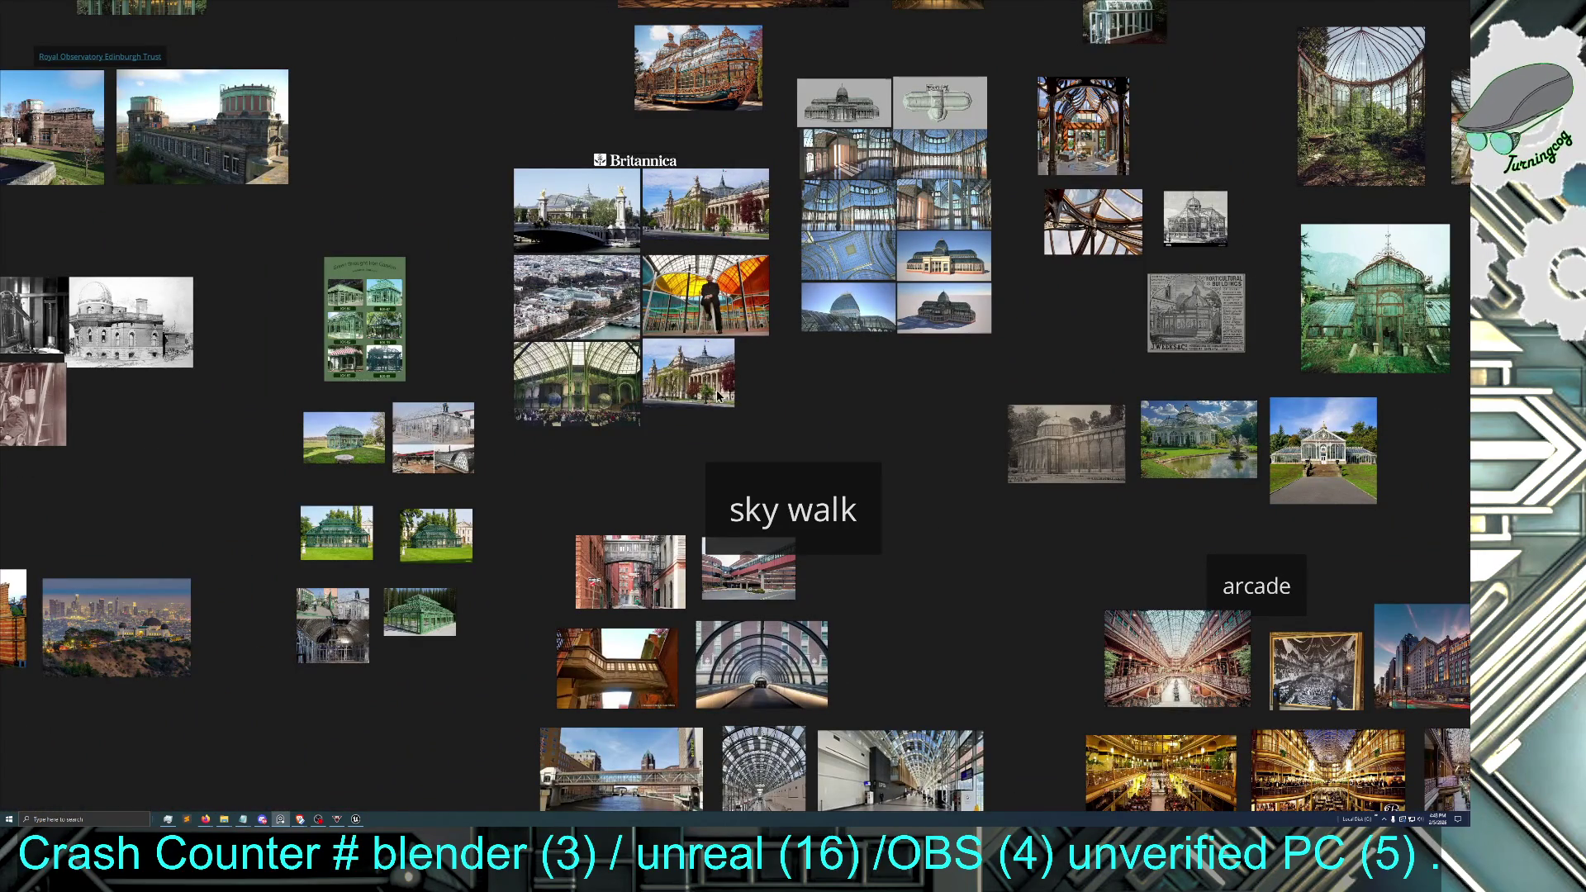
drag(625, 454, 932, 376)
mouse_move(735, 450)
mouse_down()
mouse_move(798, 537)
mouse_move(791, 628)
mouse_up()
drag(673, 495, 627, 652)
mouse_move(677, 476)
mouse_down()
mouse_move(678, 553)
mouse_move(804, 689)
mouse_up()
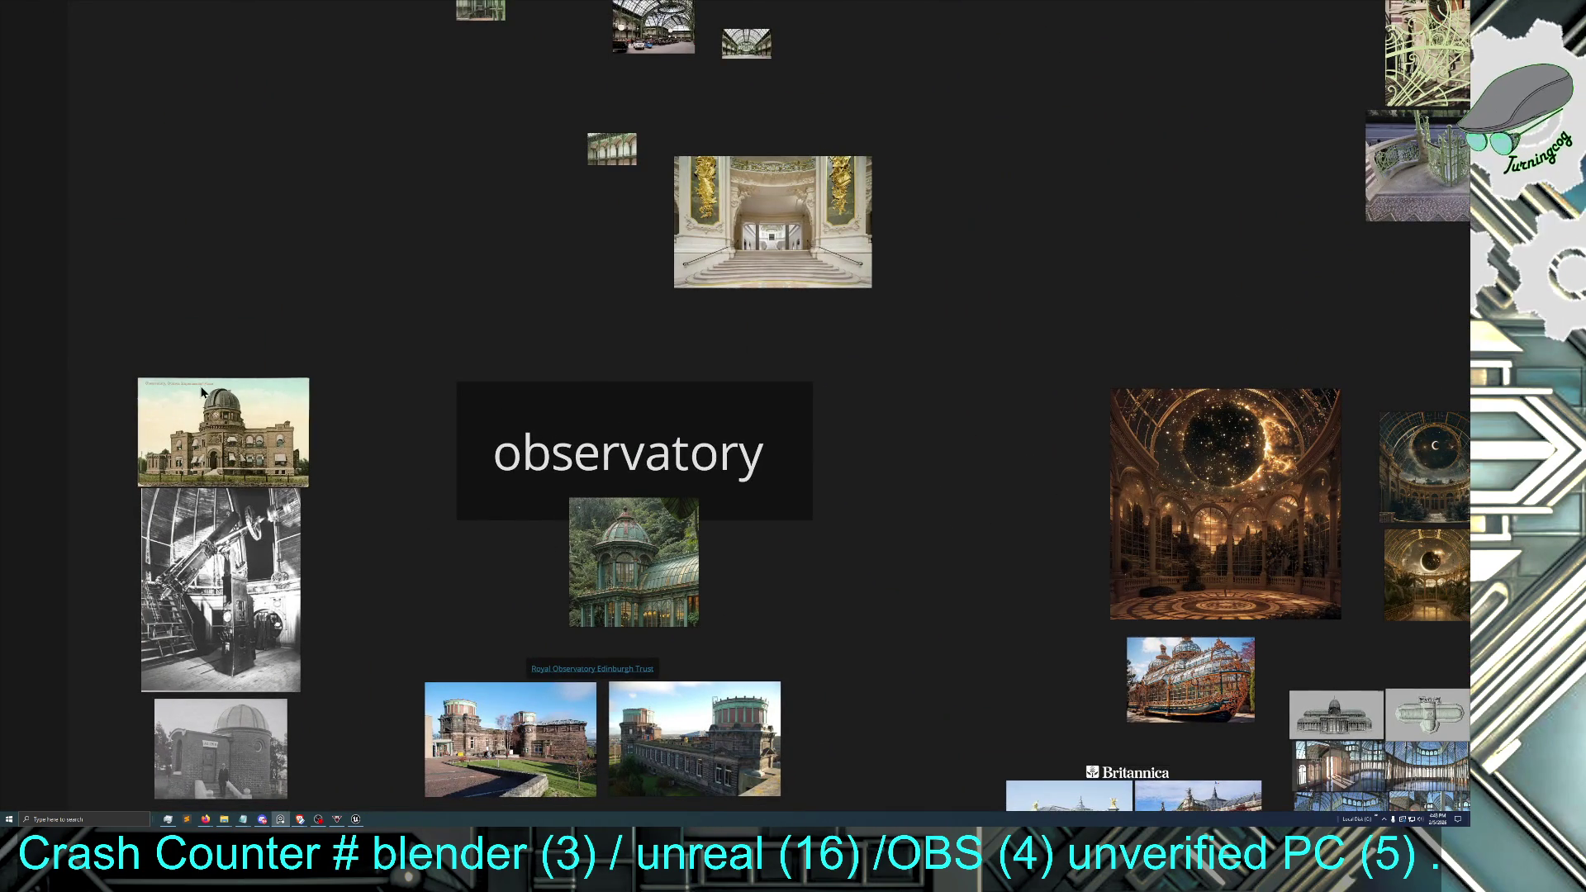
scroll(308, 464, down, 2)
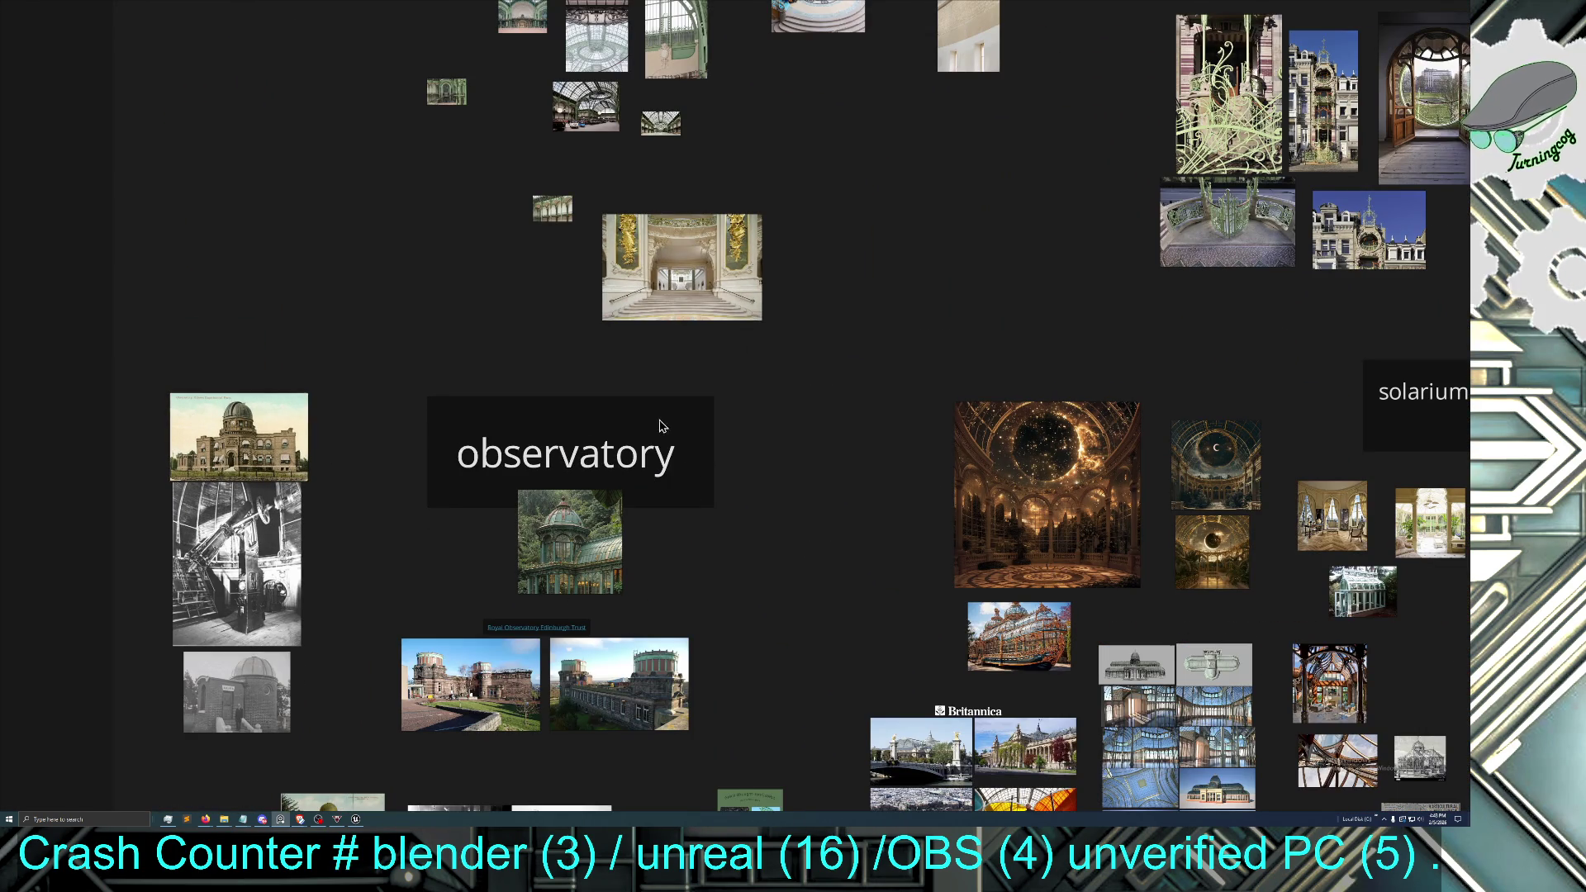
drag(814, 488, 769, 524)
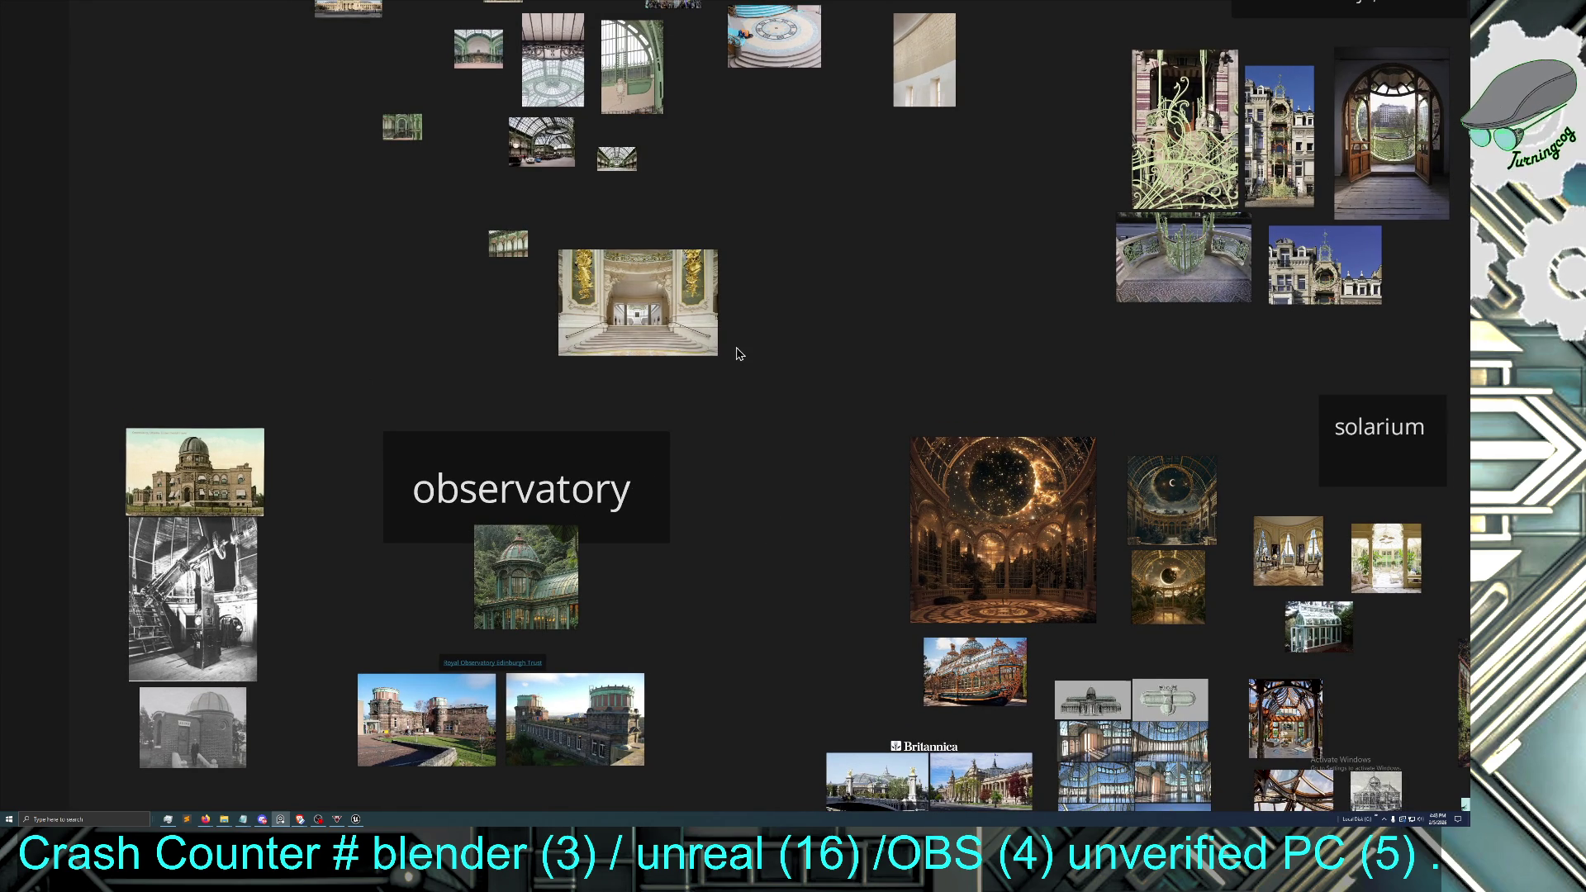
mouse_move(817, 302)
mouse_down()
mouse_move(785, 498)
mouse_move(726, 609)
mouse_move(766, 604)
mouse_up()
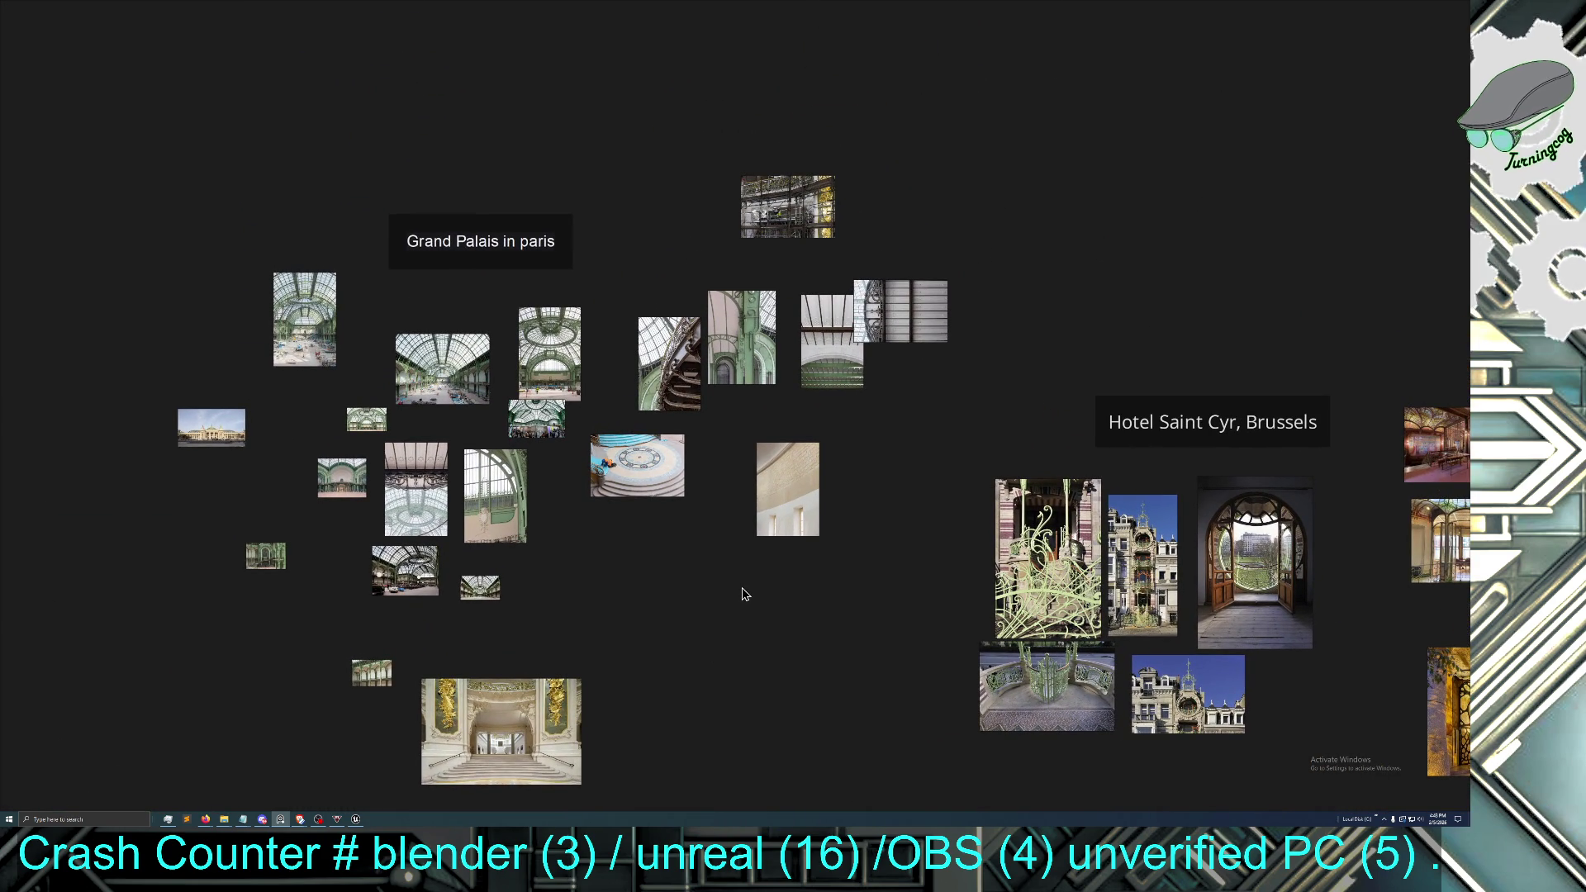
drag(746, 596, 676, 662)
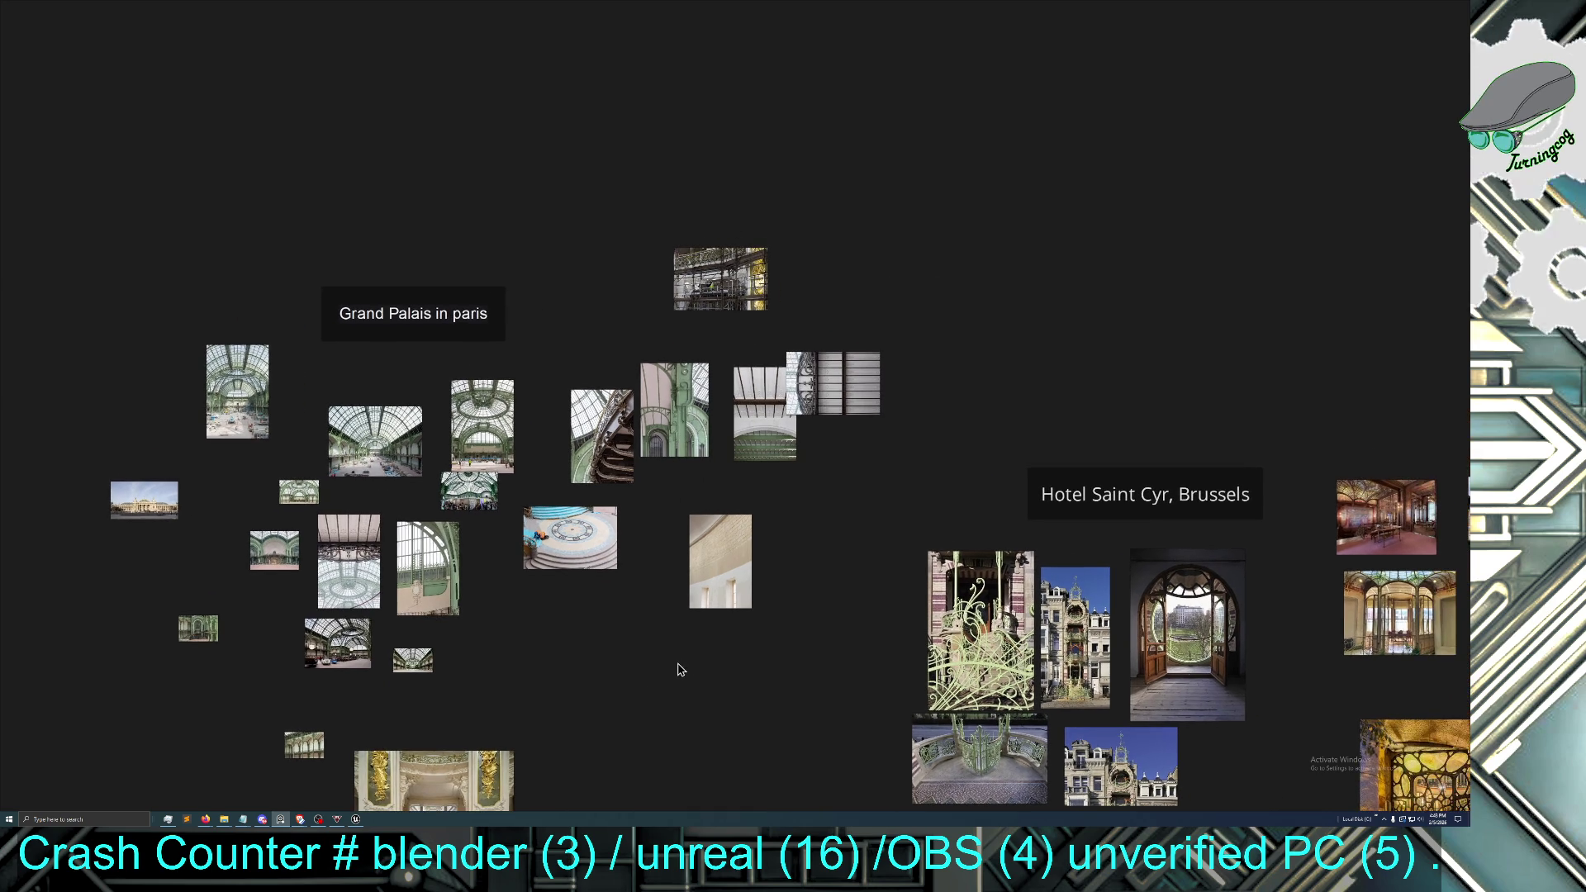
mouse_move(951, 619)
mouse_down()
mouse_move(664, 612)
mouse_move(735, 597)
mouse_move(504, 562)
mouse_up()
drag(641, 583, 598, 526)
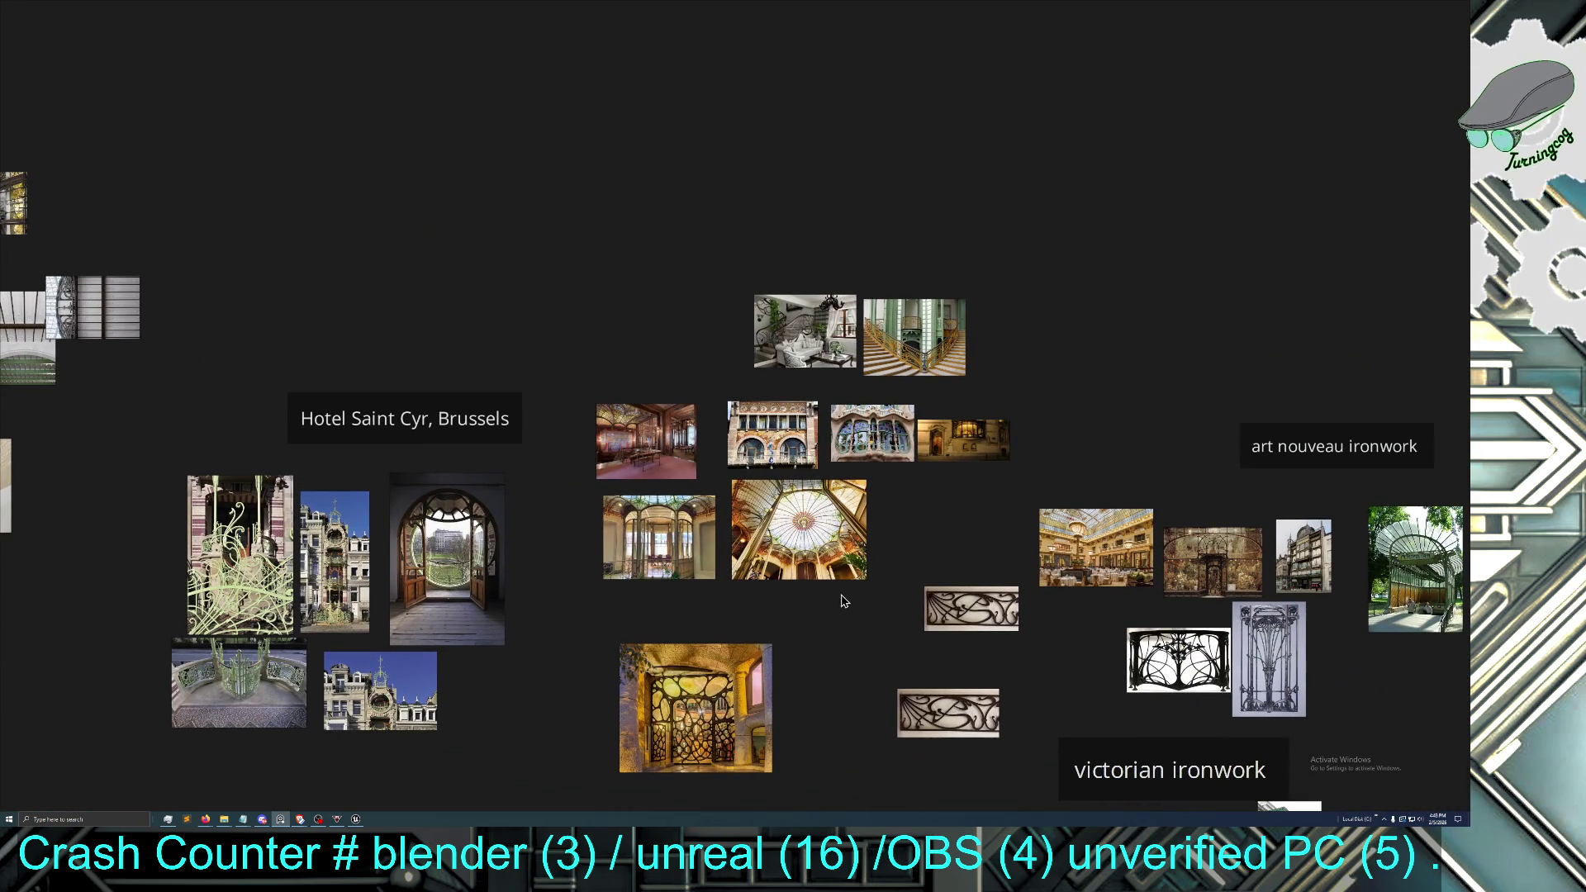
mouse_move(917, 552)
mouse_down()
mouse_move(812, 590)
mouse_move(854, 530)
mouse_move(854, 481)
mouse_up()
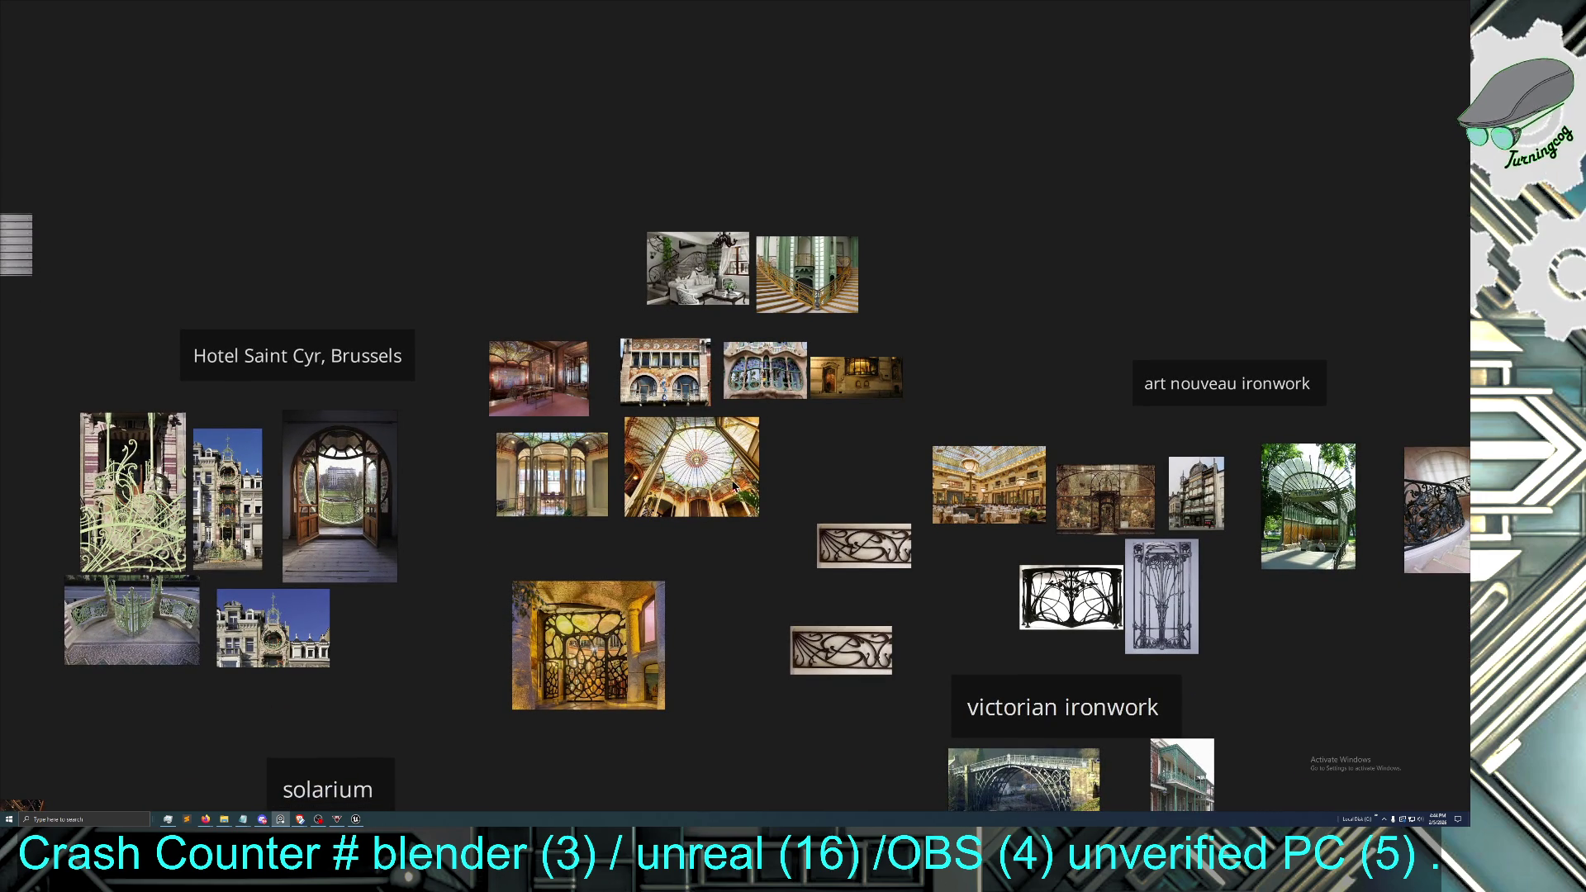
scroll(780, 479, down, 4)
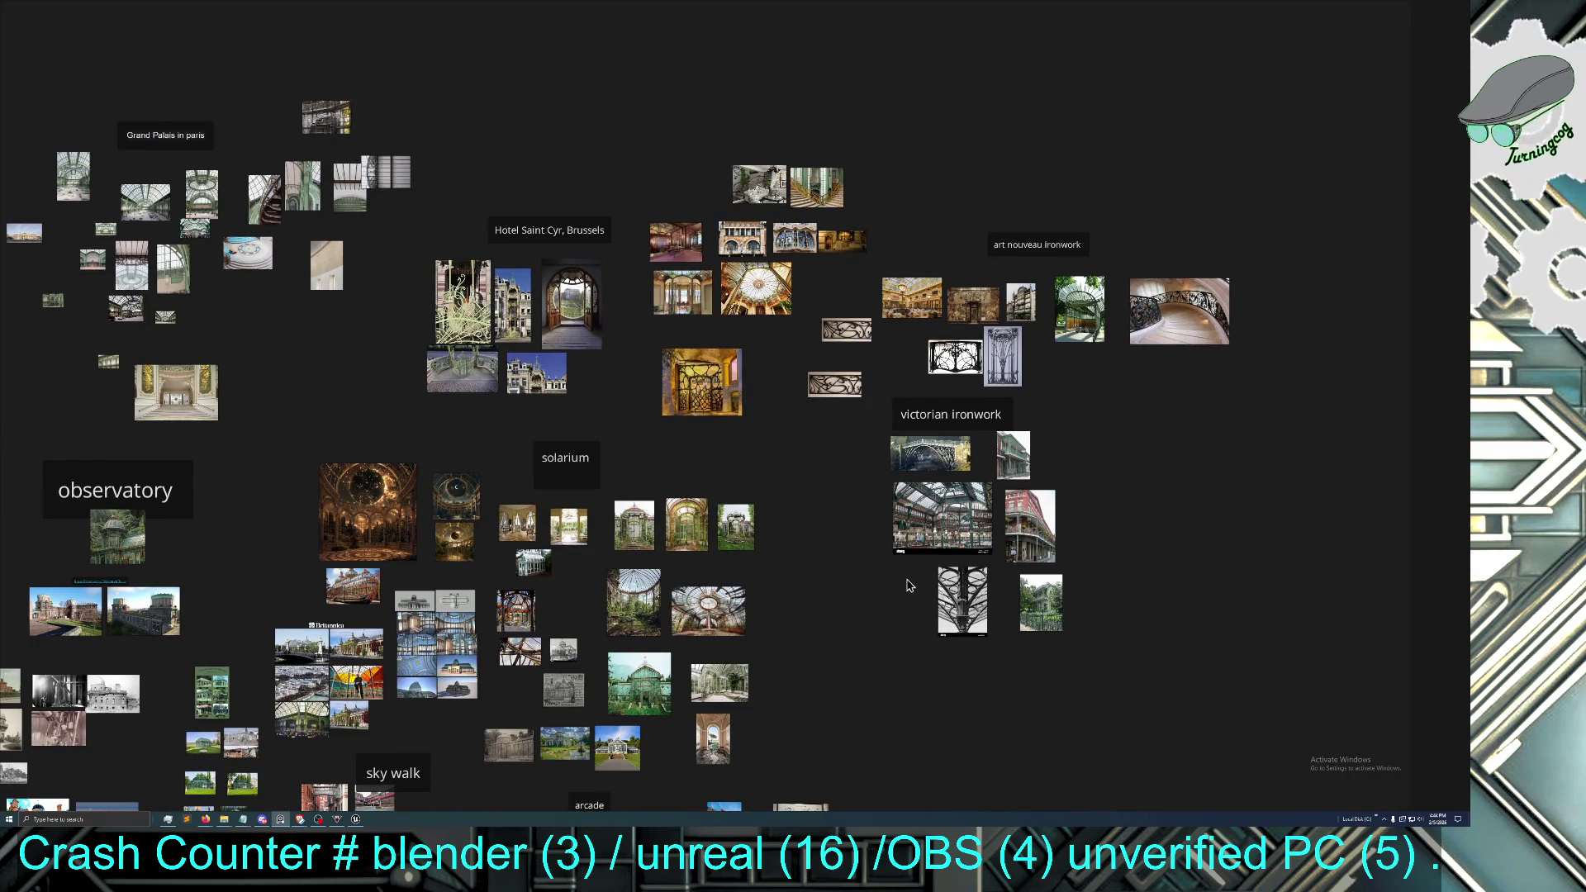
drag(918, 585, 936, 476)
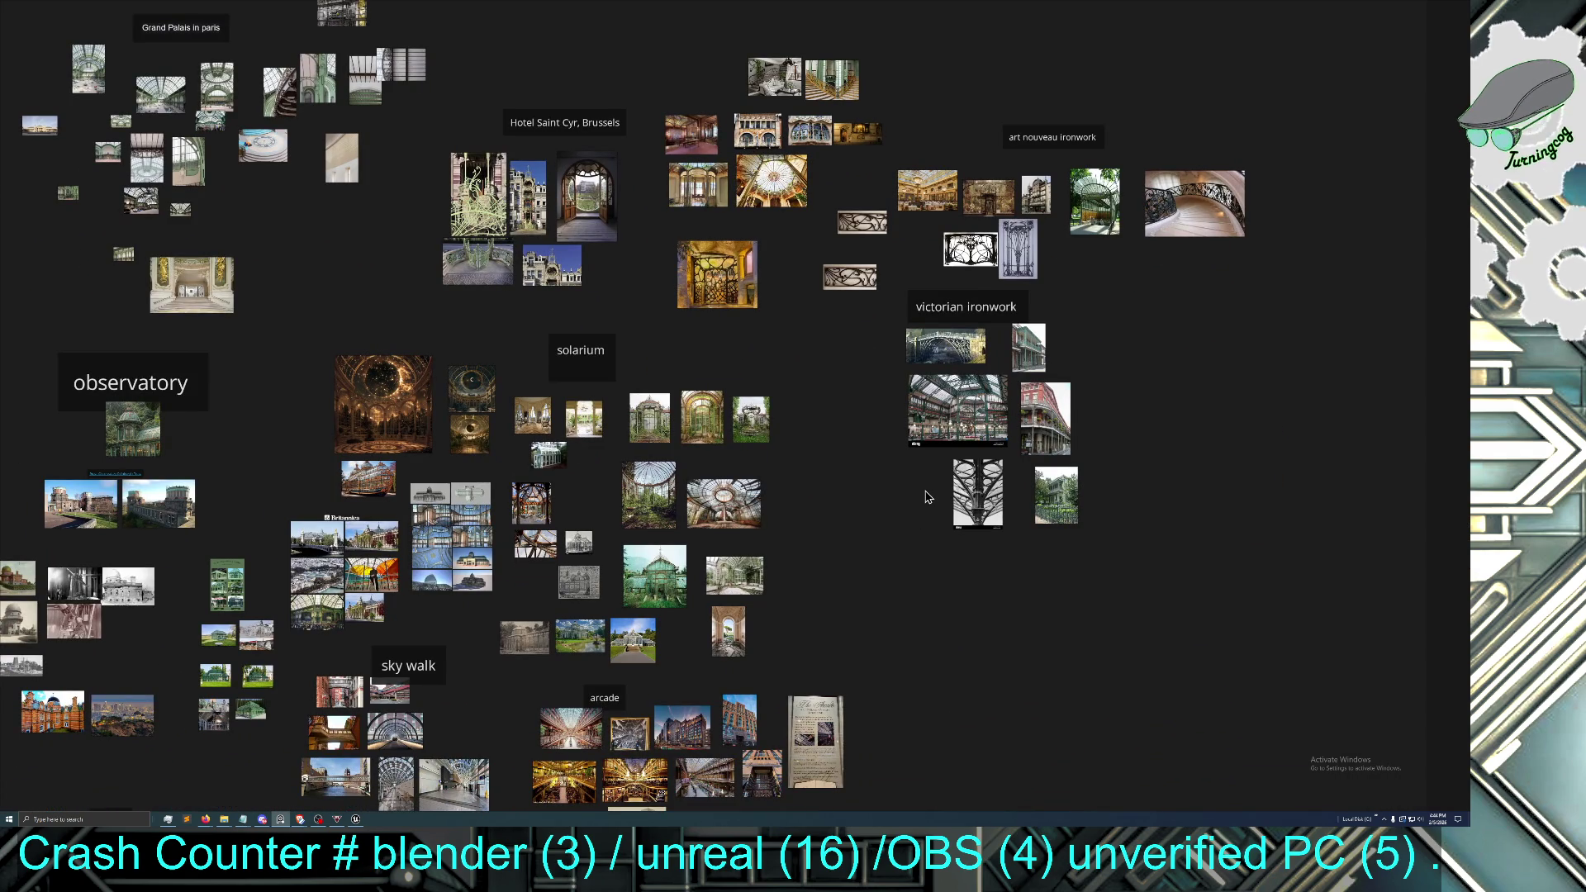
drag(896, 539, 1018, 428)
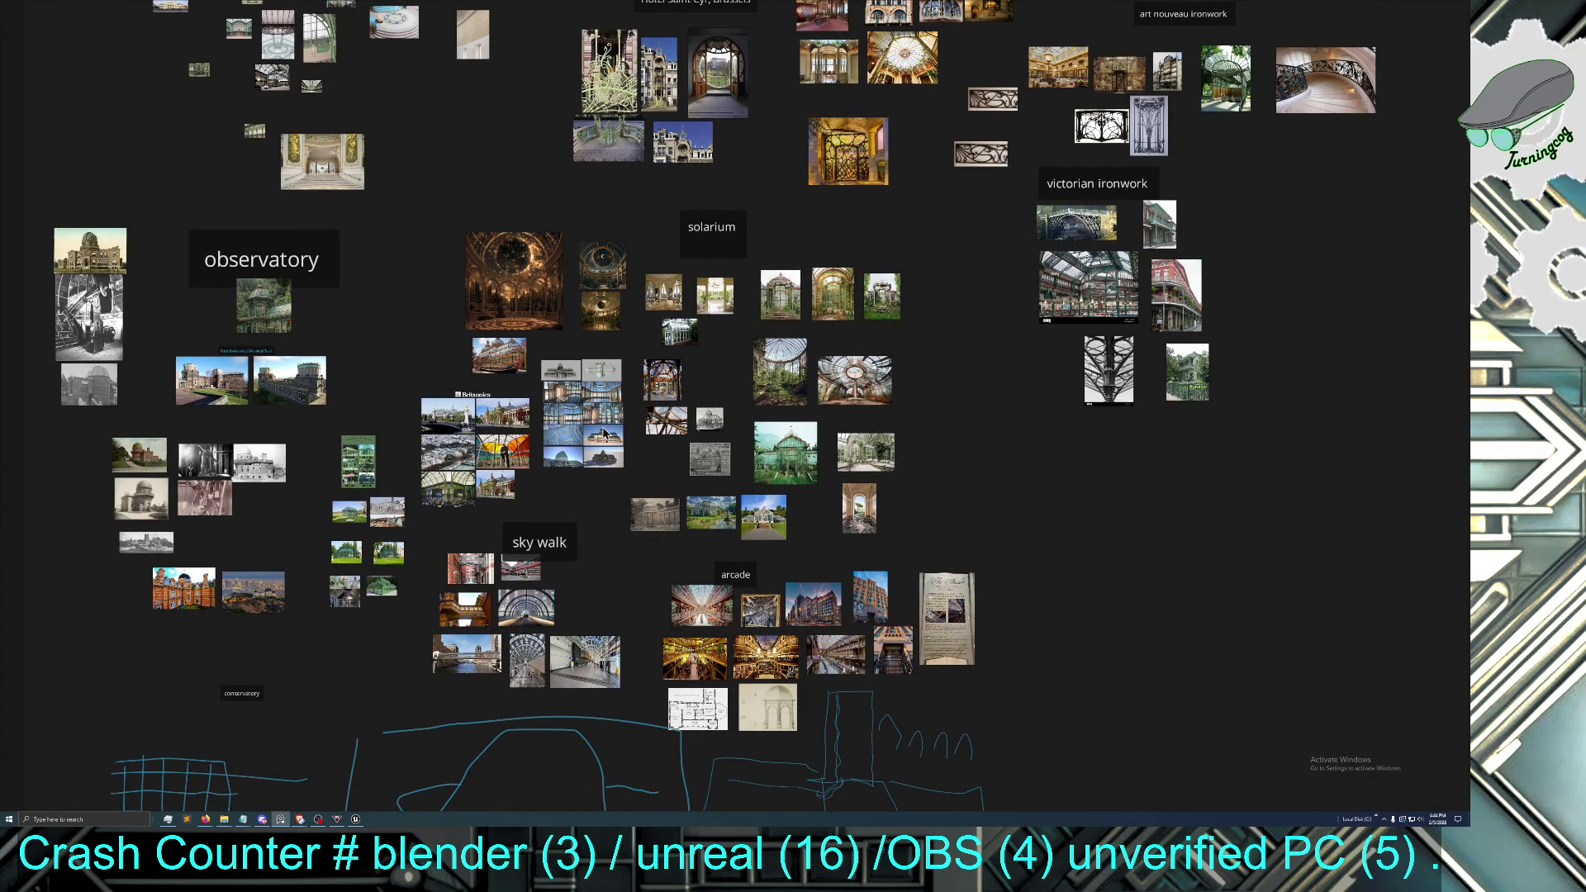
mouse_move(628, 496)
mouse_down()
mouse_move(618, 487)
mouse_move(740, 750)
mouse_up()
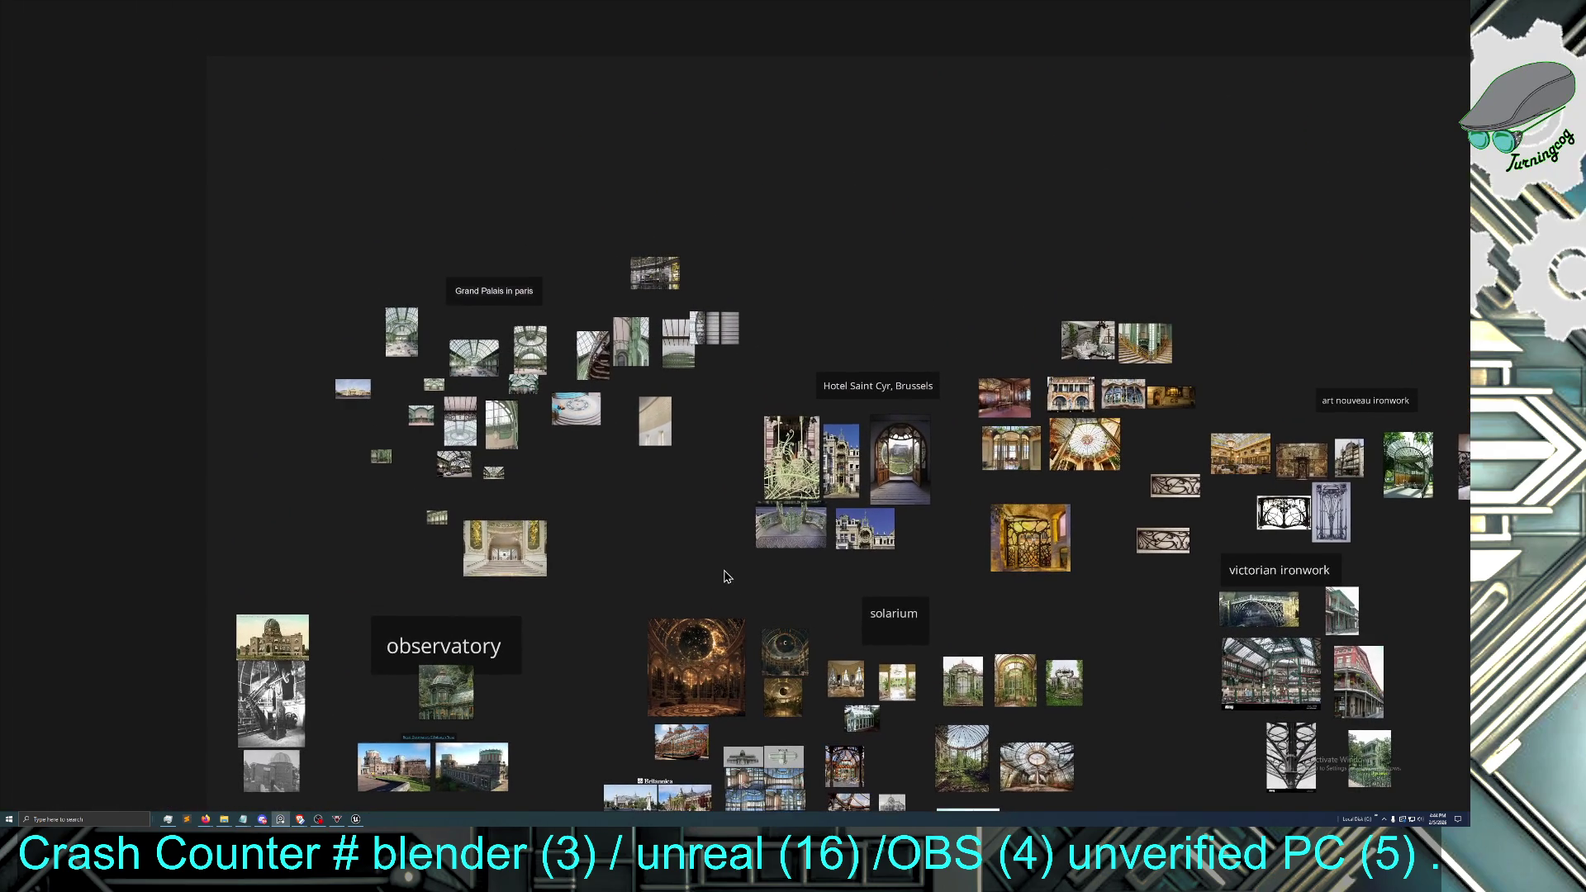
Zoom into the Grand Palais in paris images, pan to its title, and deselect the dome image
scroll(587, 464, up, 5)
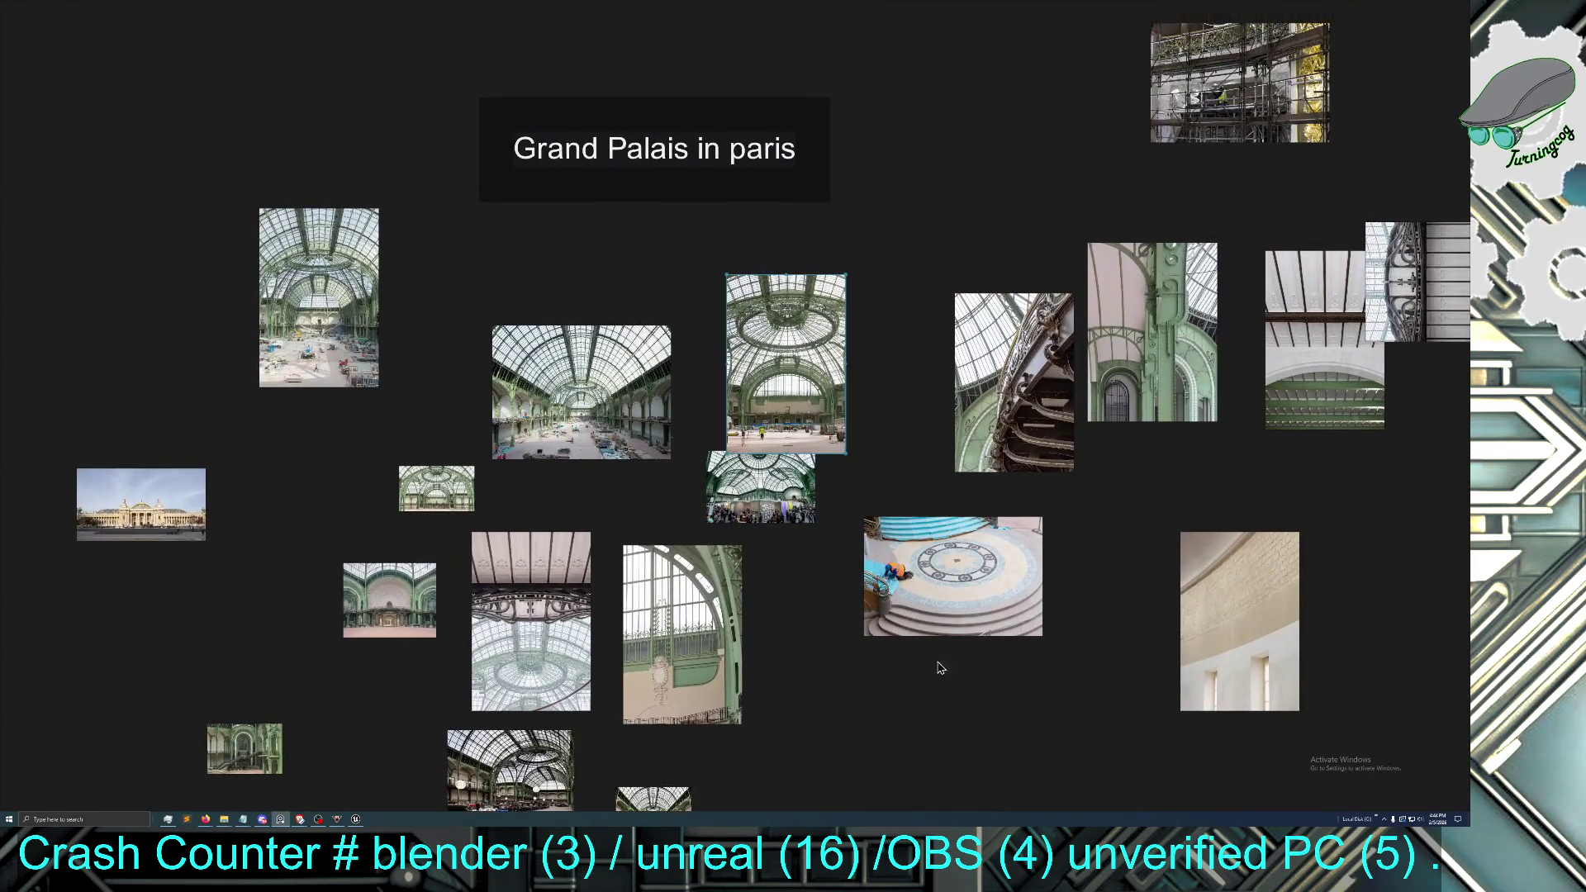
scroll(822, 508, up, 1)
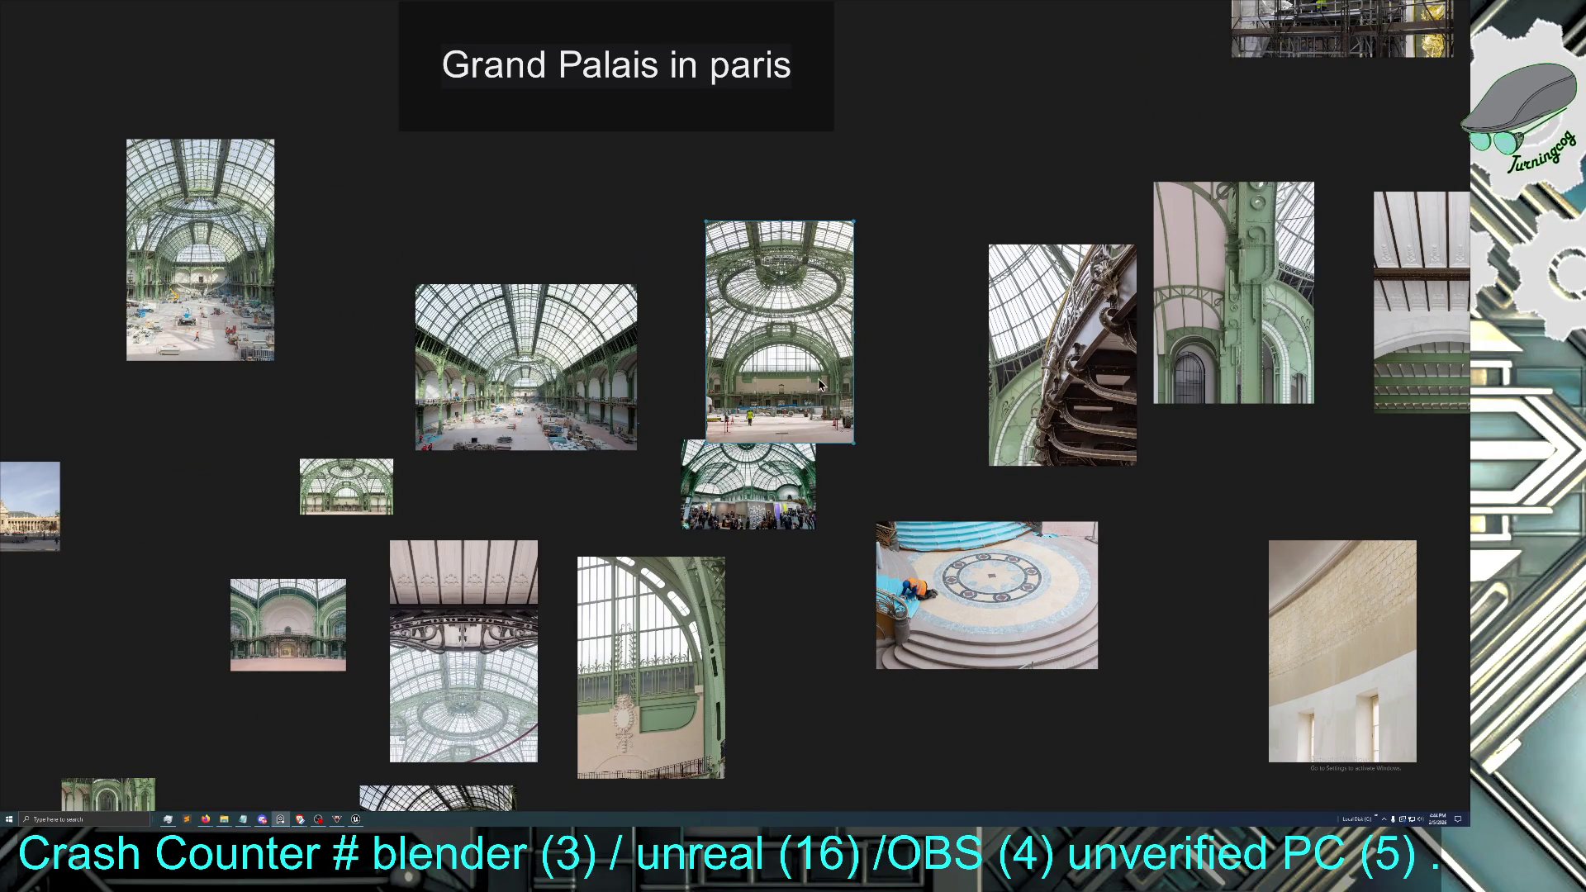
scroll(821, 382, up, 2)
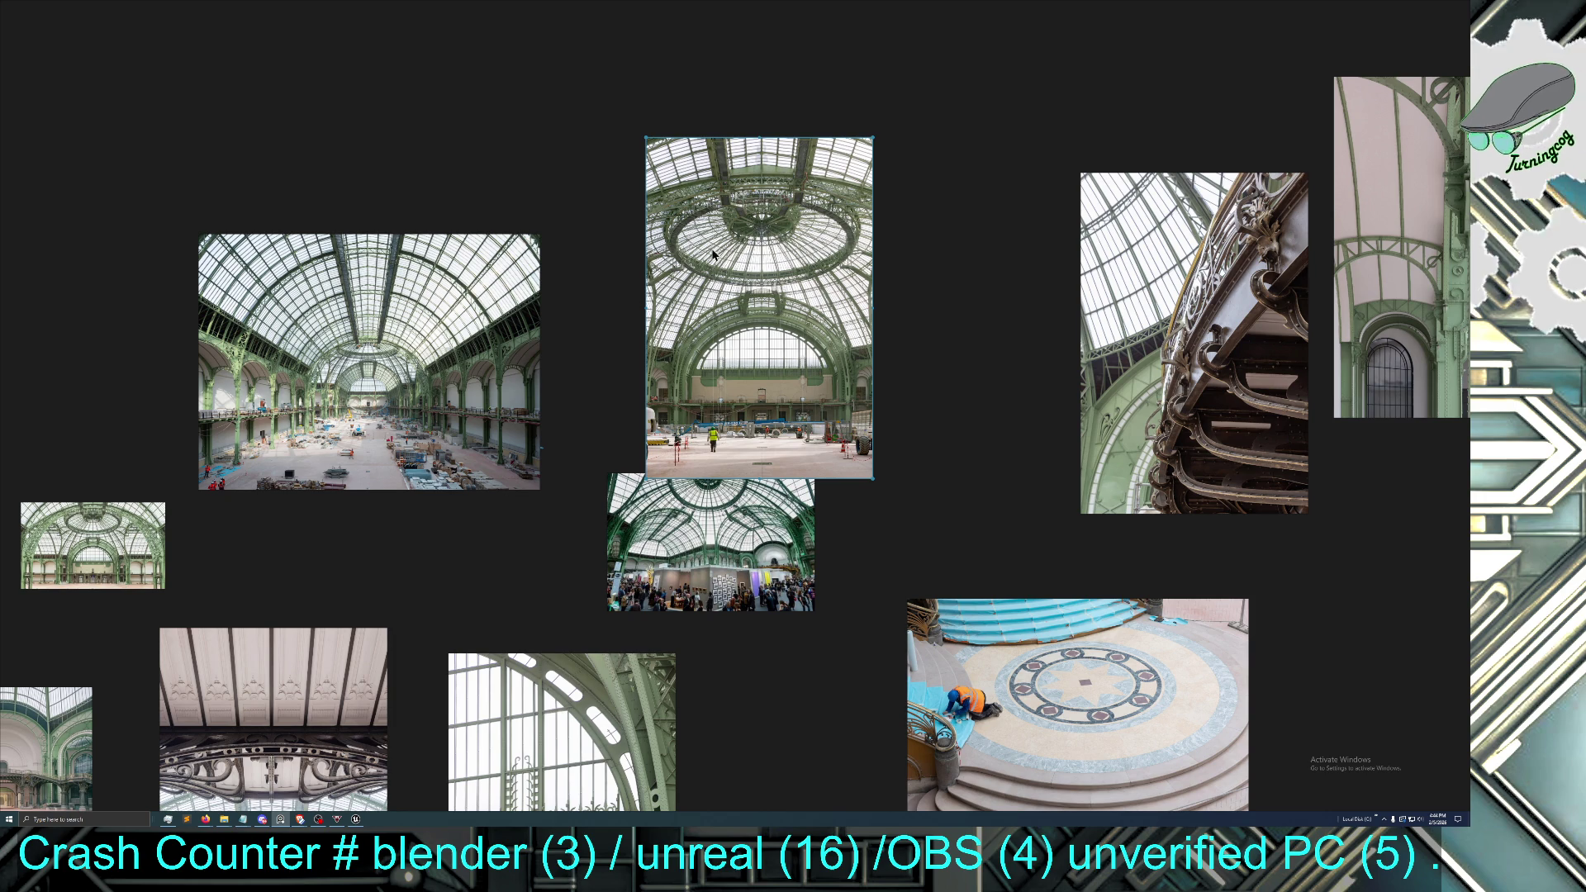
scroll(785, 241, down, 2)
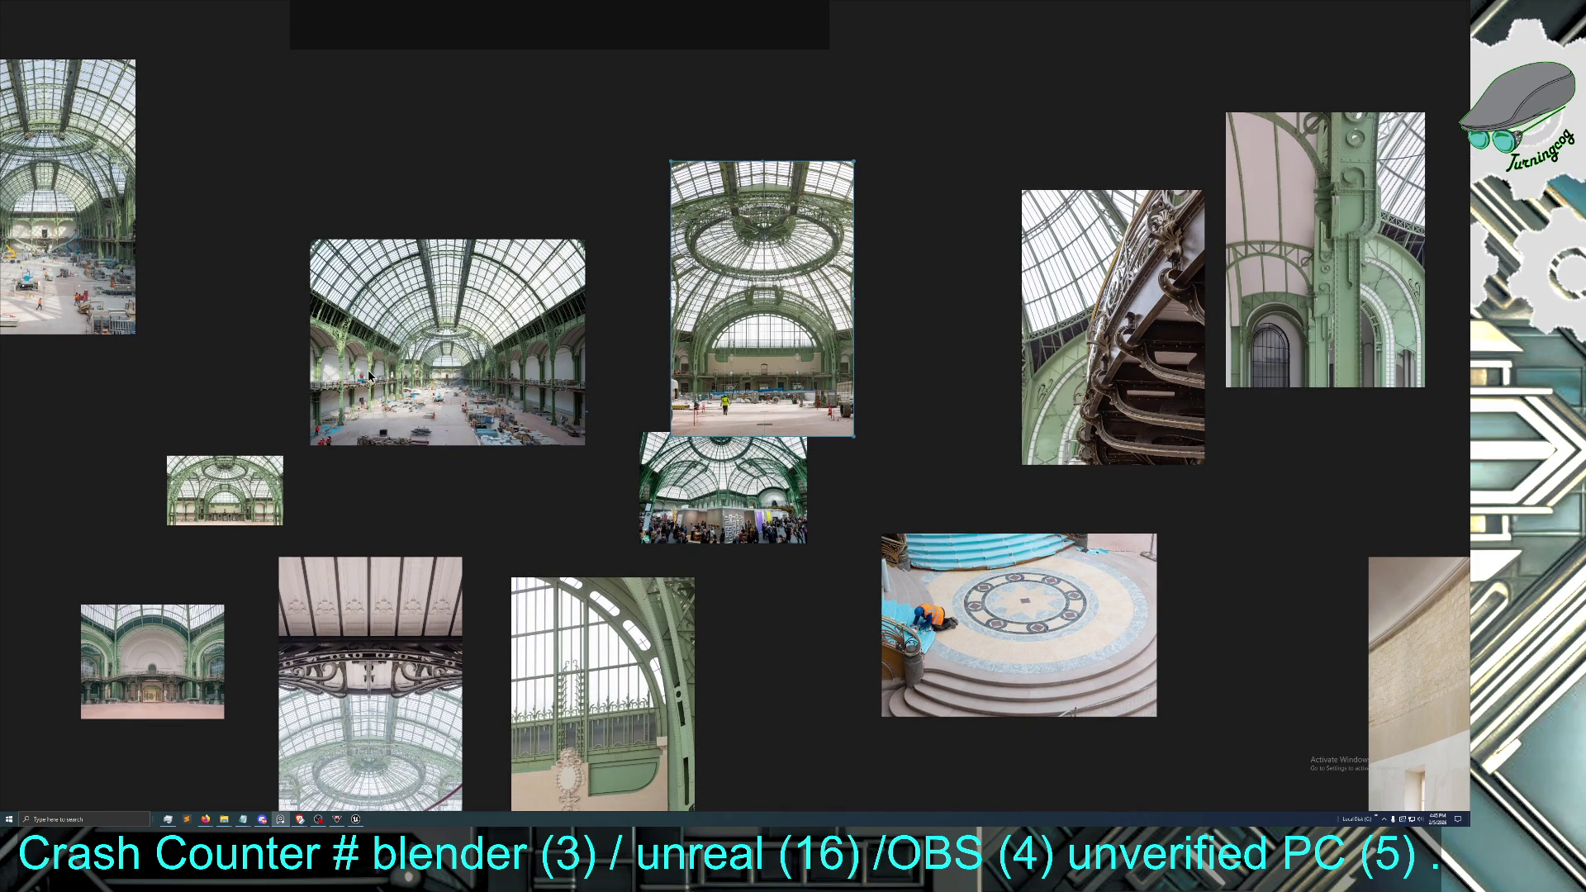
scroll(368, 370, down, 1)
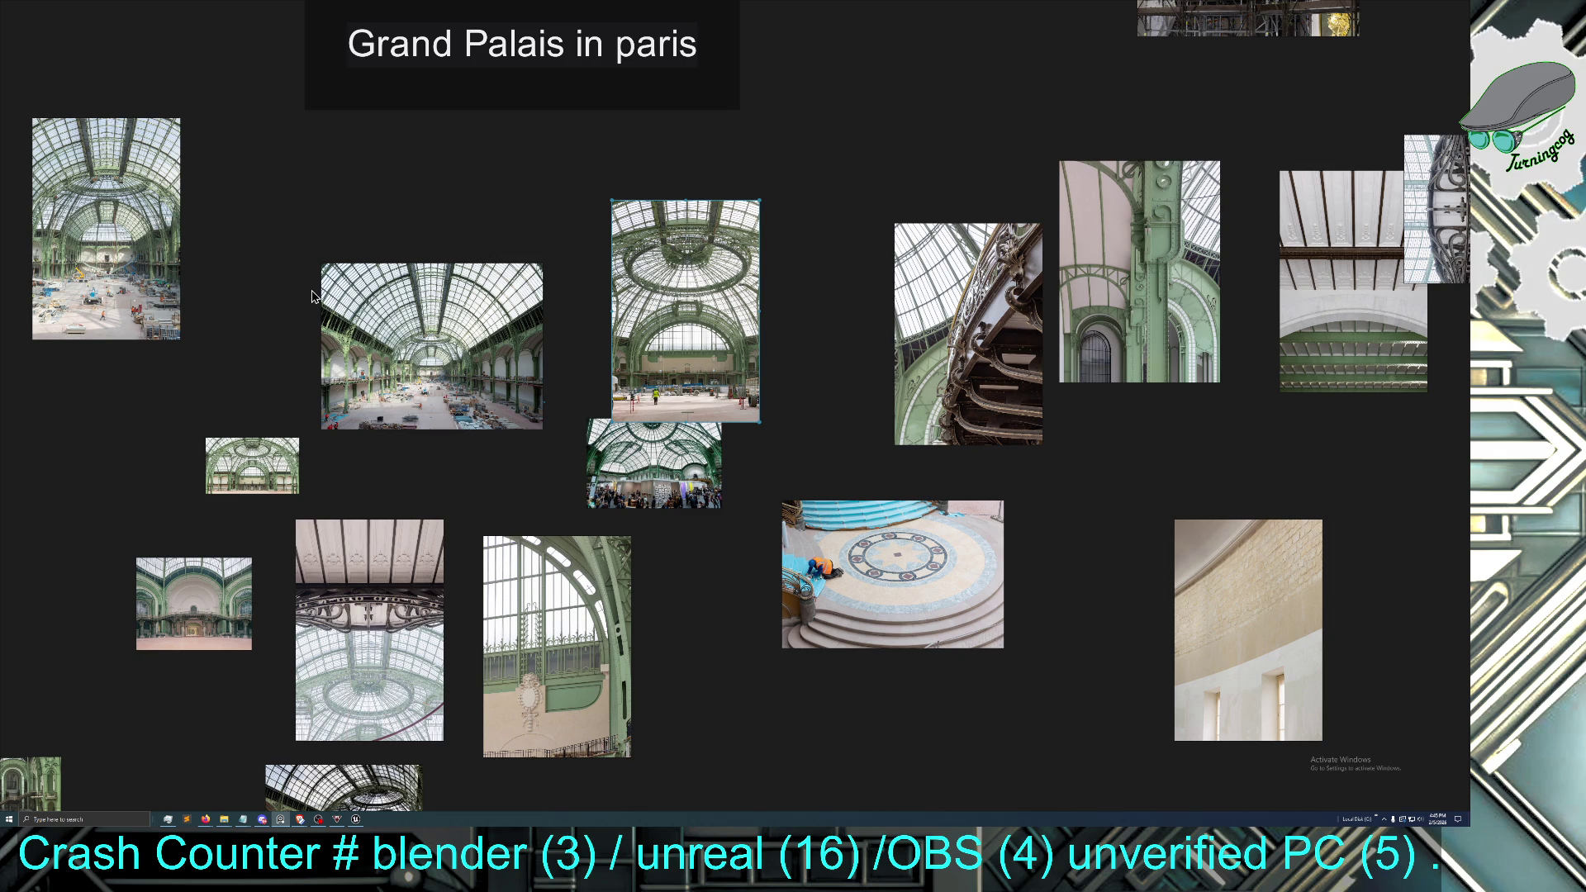
drag(948, 196, 920, 322)
click(889, 134)
Minimize the reference board and maximize the Unreal editor window
mouse_move(909, 7)
key(super+Down)
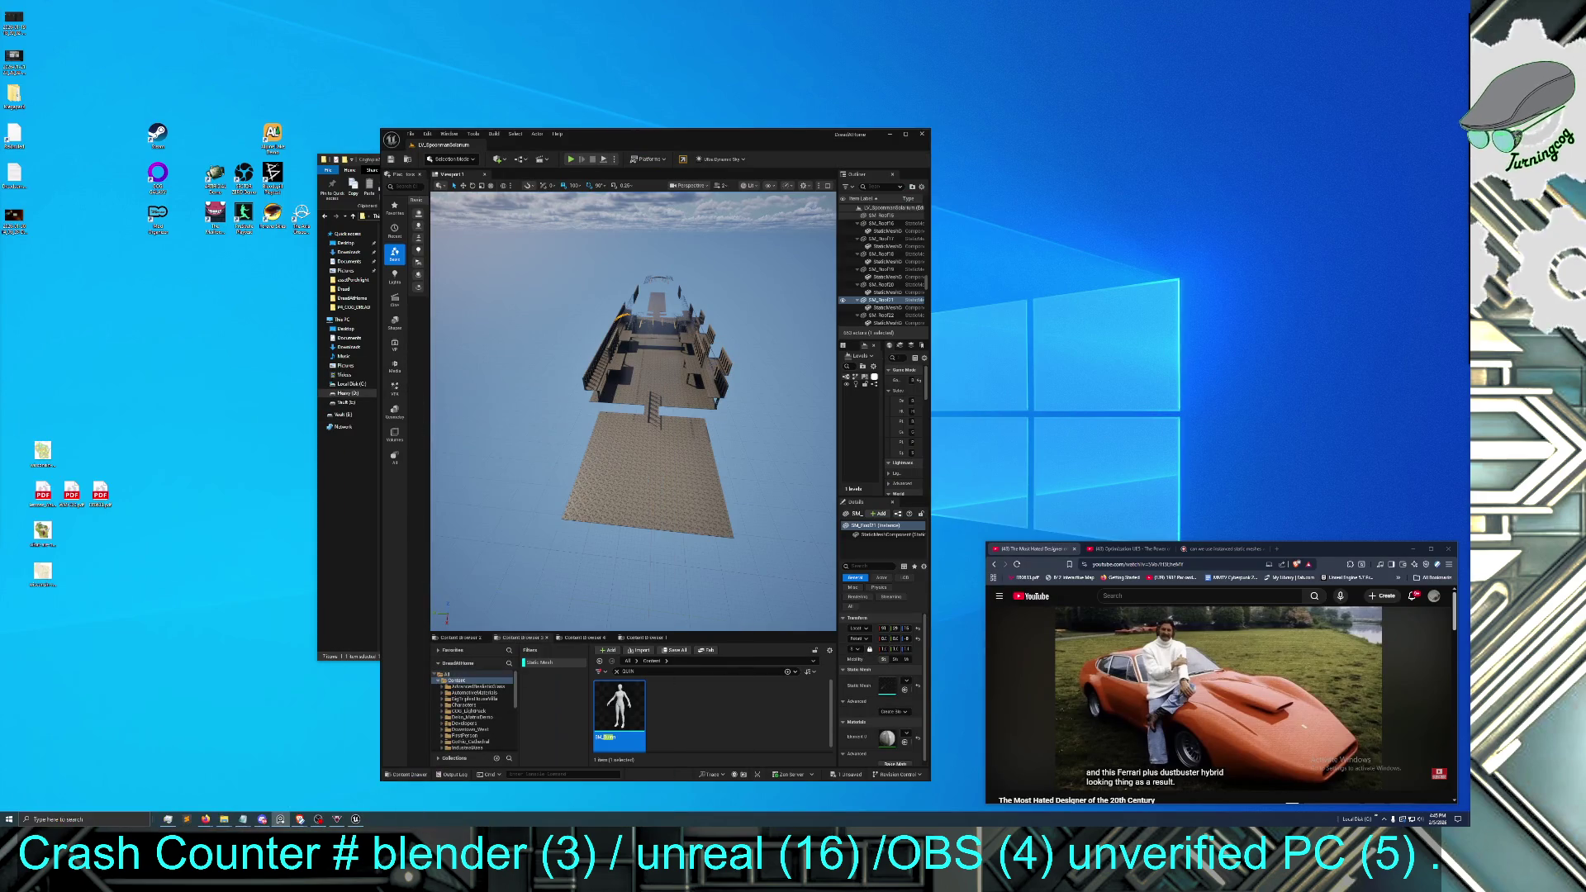
click(638, 430)
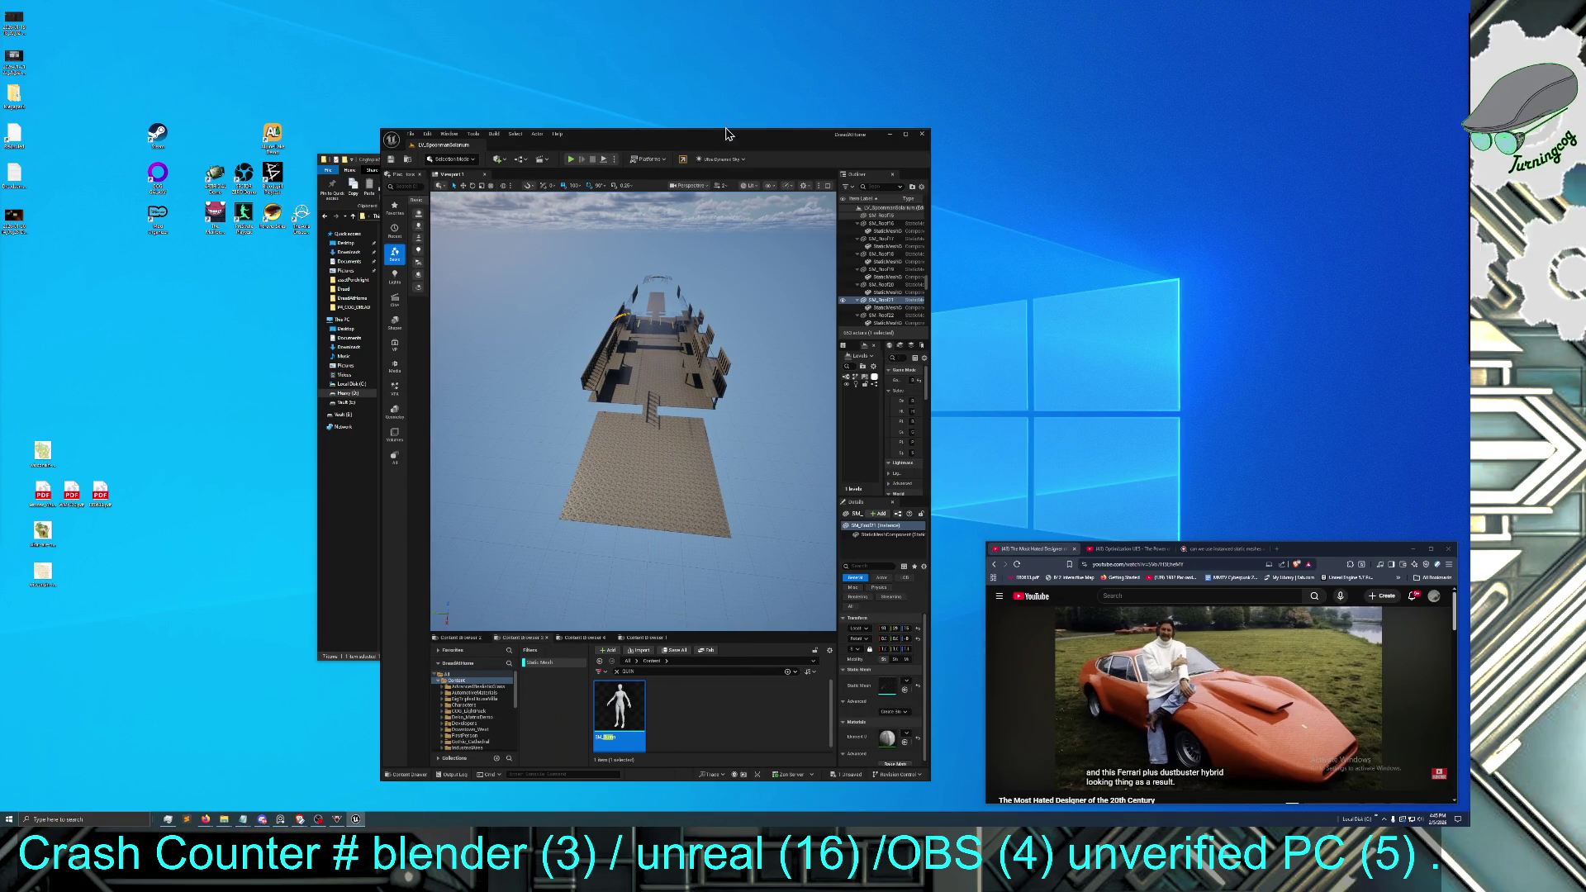
mouse_move(779, 129)
mouse_down()
mouse_move(805, 104)
mouse_move(816, 7)
mouse_up()
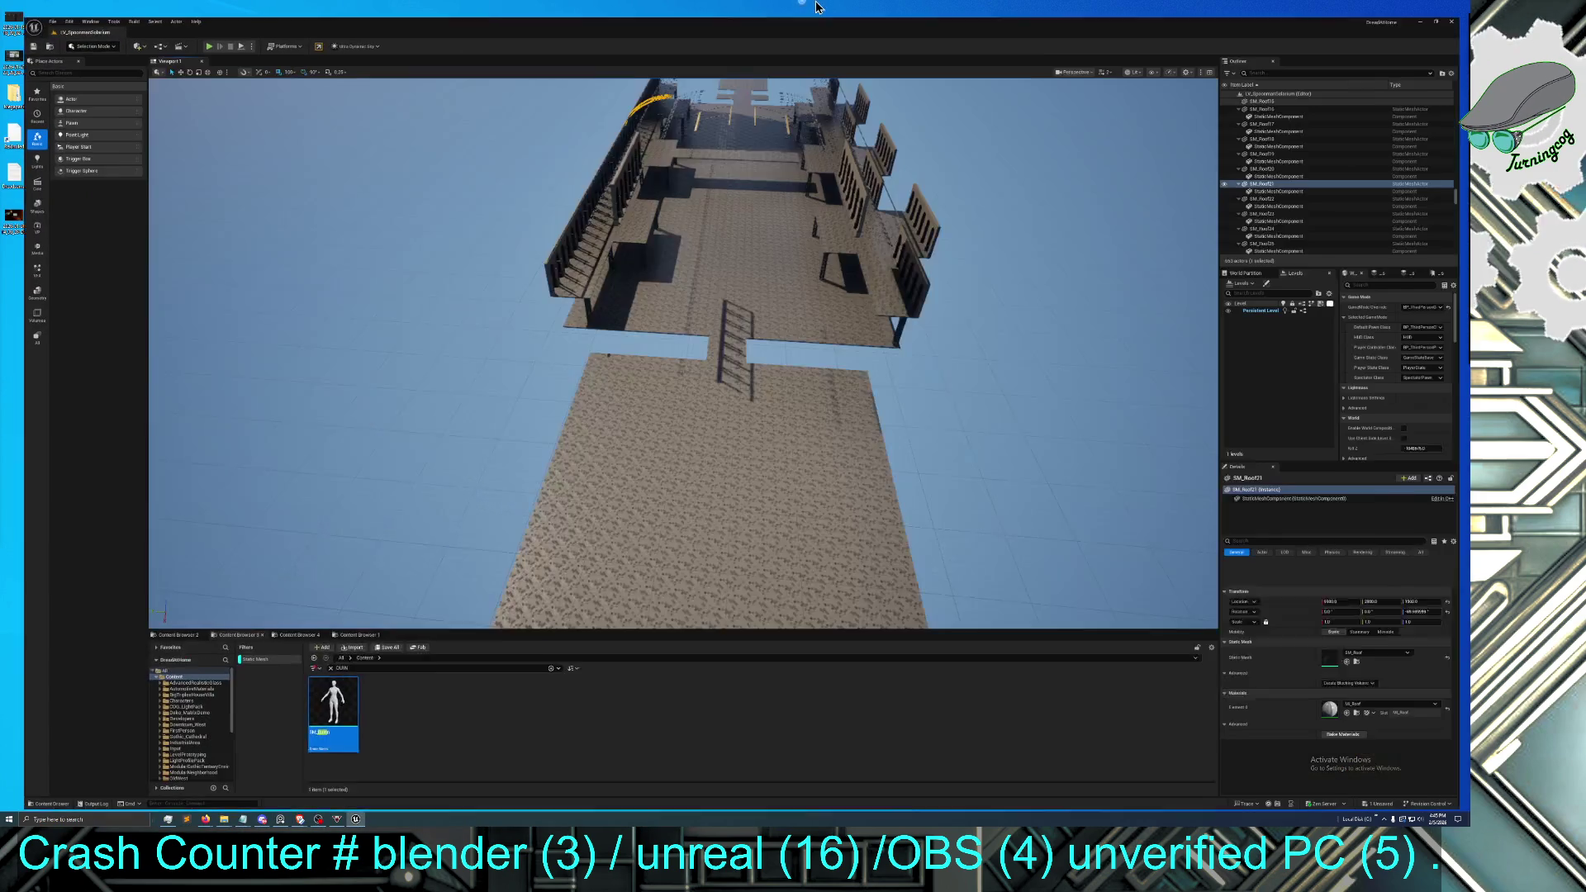
Move along the deck and select SM_FloorBaseDoubleTile106 with the move tool active
scroll(688, 407, up, 5)
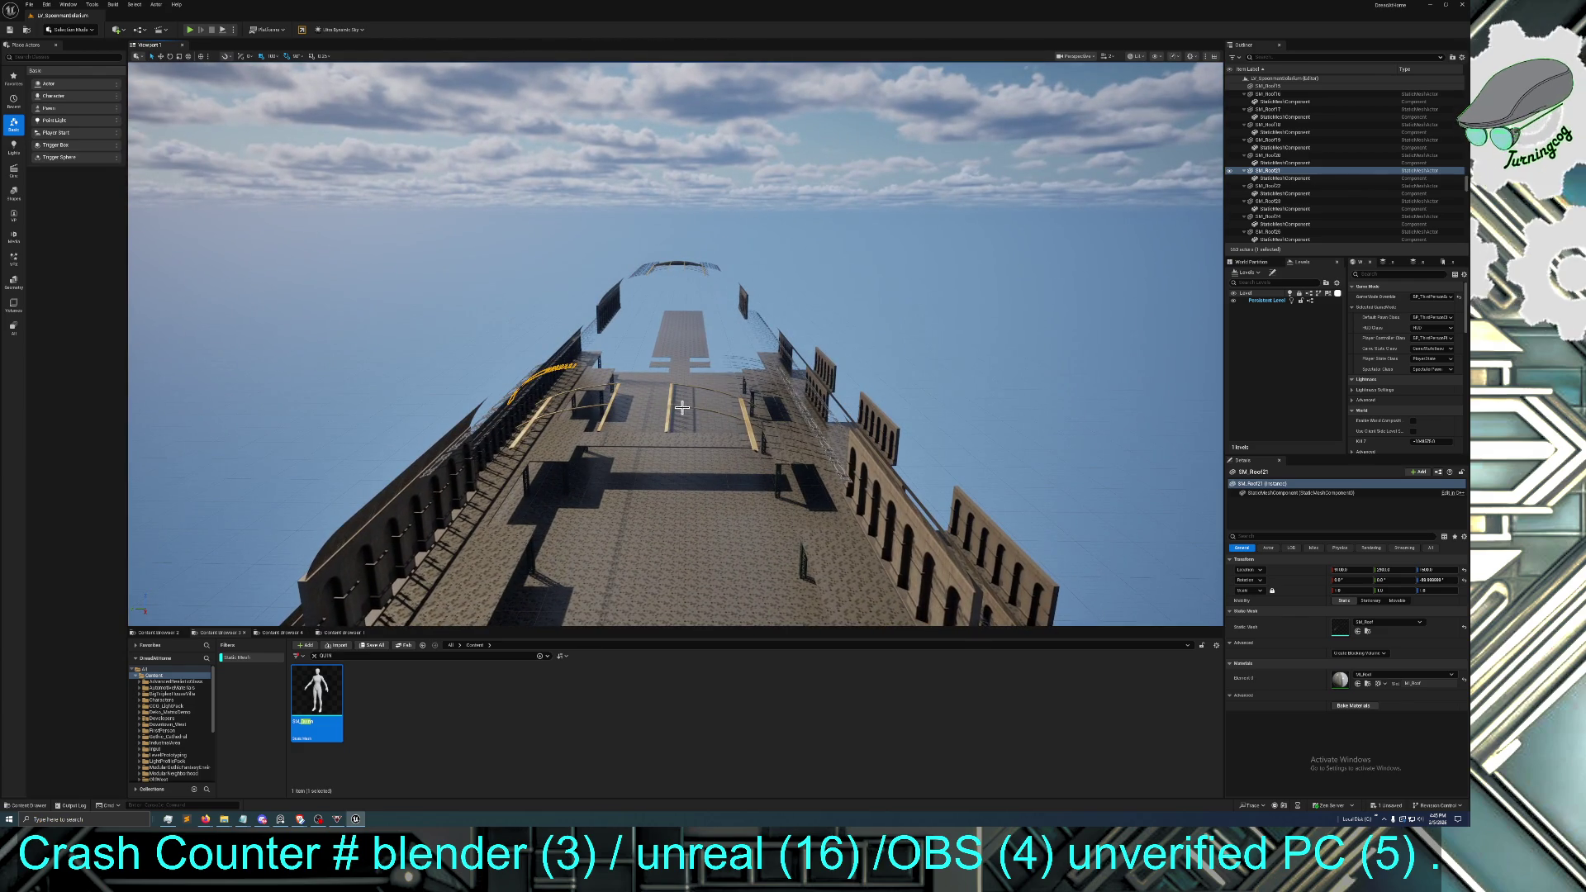
drag(688, 408, 666, 408)
click(656, 404)
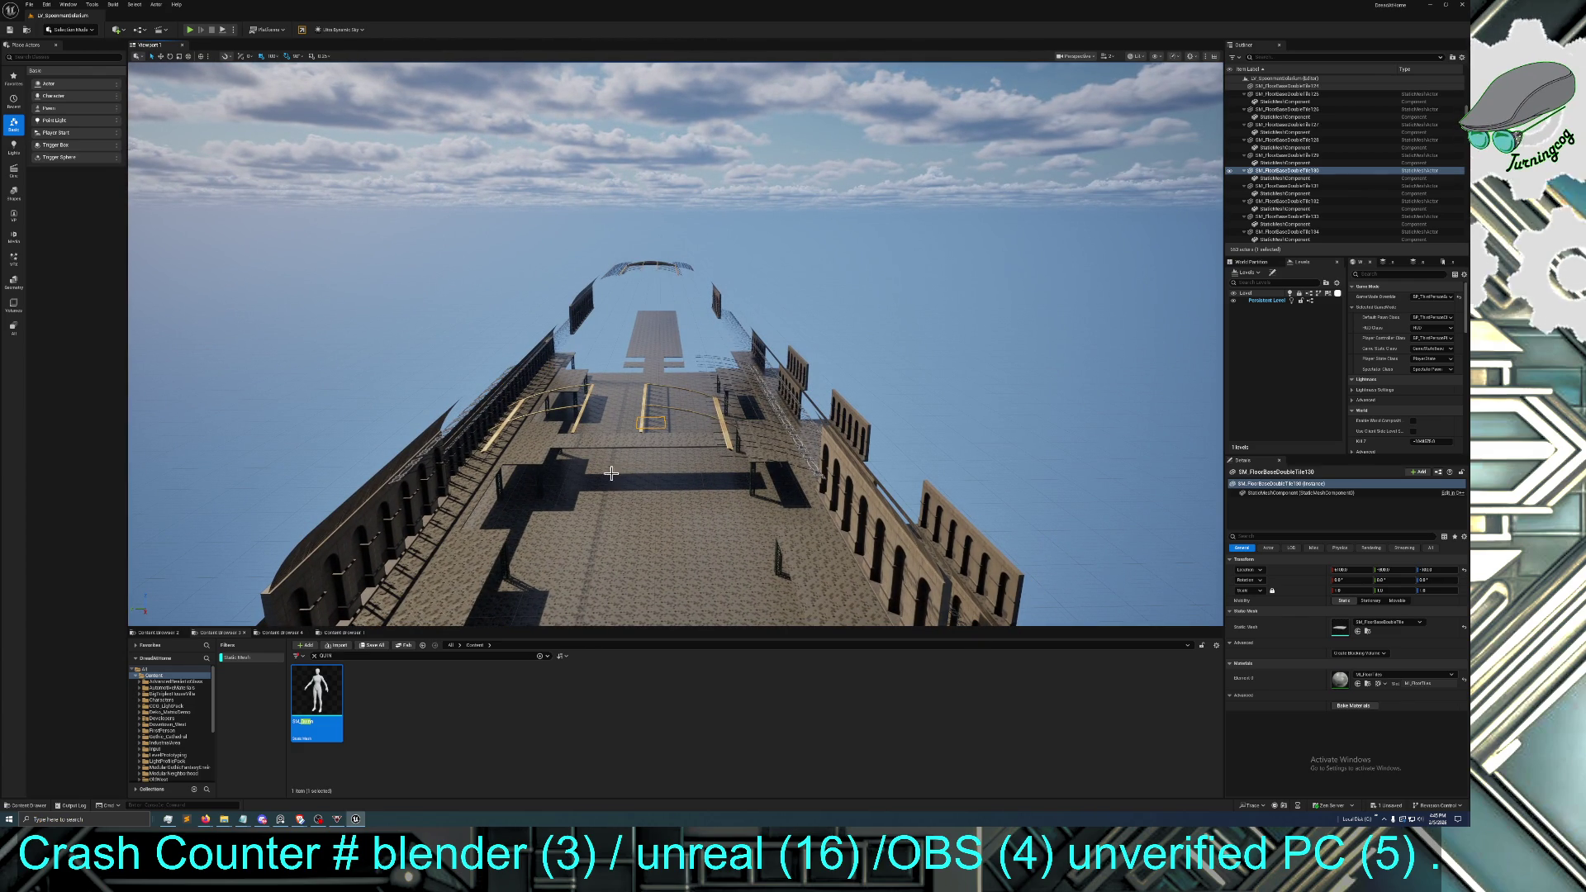
click(162, 56)
mouse_move(811, 529)
mouse_down()
mouse_move(826, 437)
mouse_move(826, 520)
mouse_move(774, 514)
mouse_move(769, 562)
mouse_move(719, 595)
mouse_move(715, 520)
mouse_move(651, 547)
mouse_up()
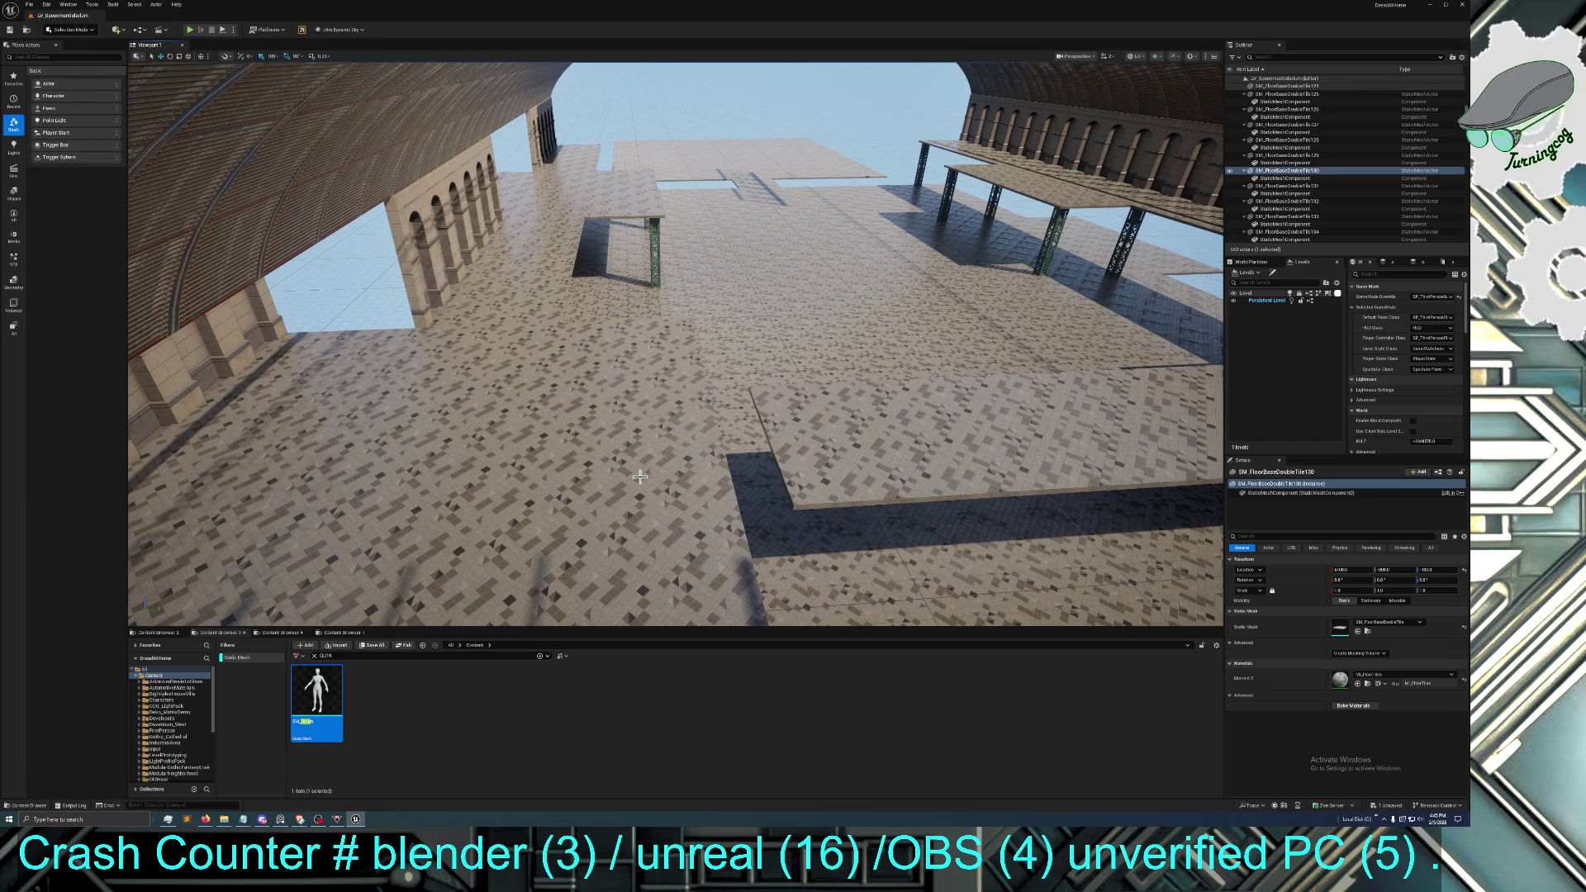
click(828, 411)
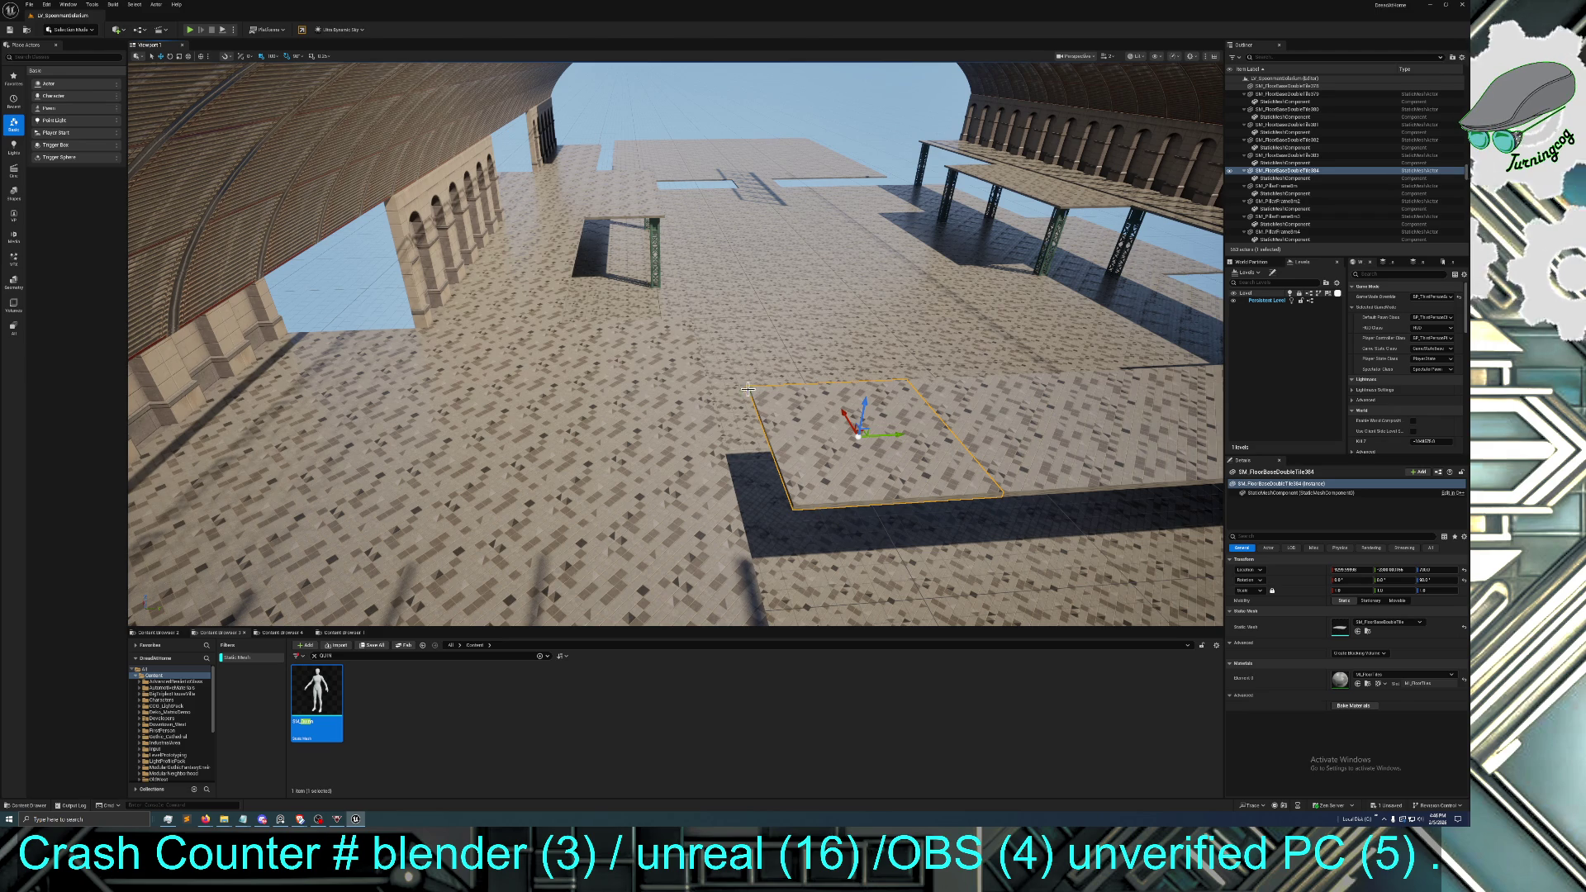
mouse_move(706, 373)
mouse_down()
mouse_move(661, 289)
mouse_move(661, 421)
mouse_move(705, 373)
mouse_up()
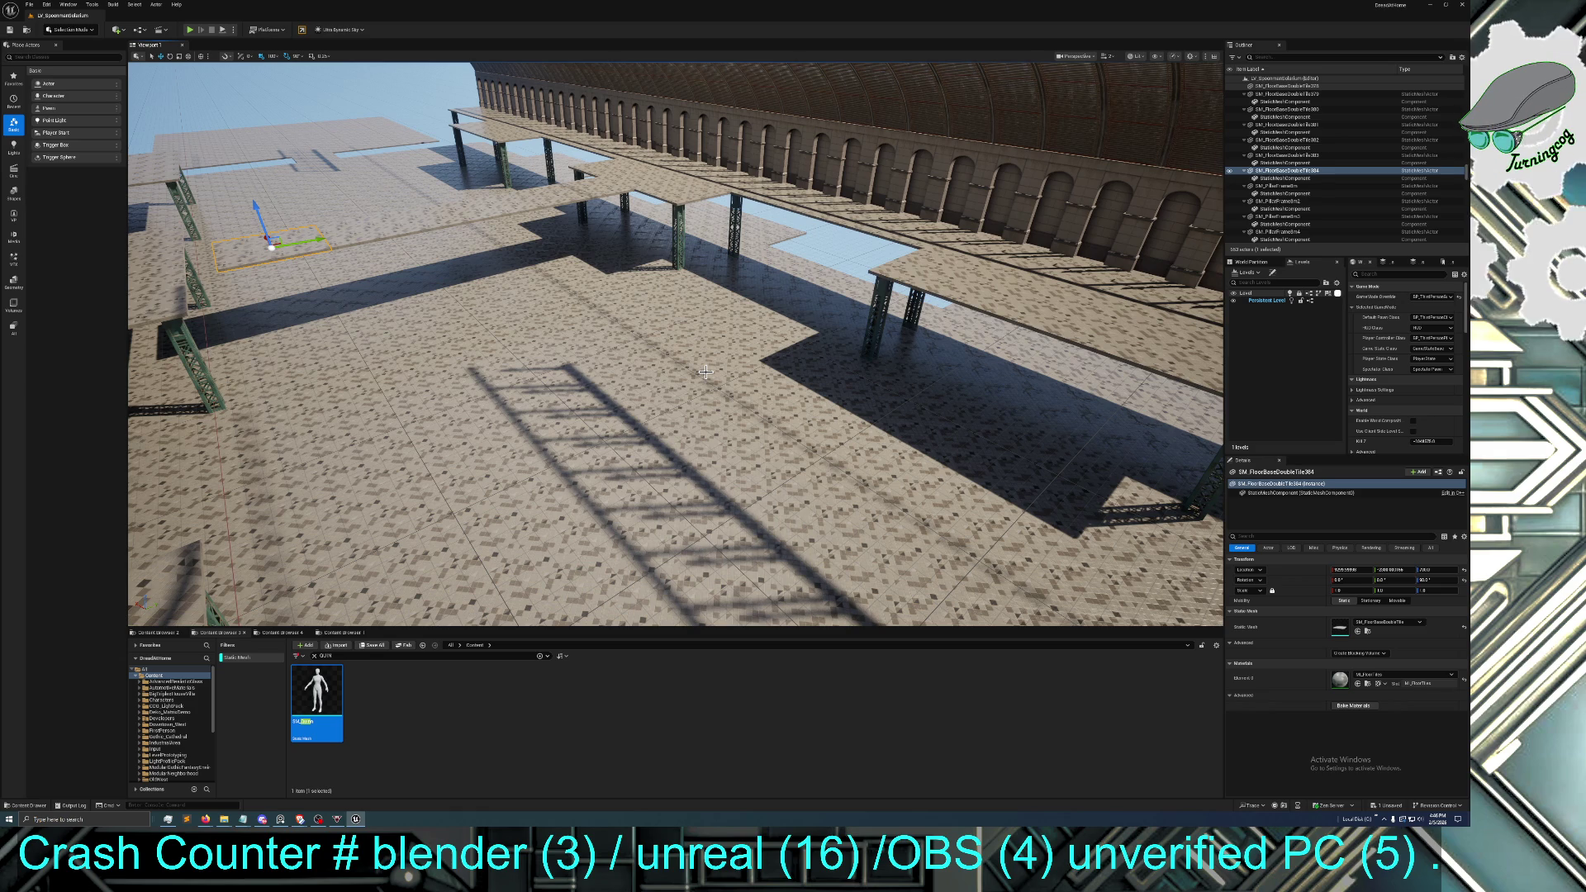
Fly under the arch, look up at the painted ceiling and select SM_Ceiling3
mouse_move(652, 387)
mouse_down()
mouse_move(632, 327)
mouse_move(628, 380)
mouse_move(661, 380)
mouse_move(645, 380)
mouse_move(644, 400)
mouse_move(646, 331)
mouse_move(652, 413)
mouse_move(653, 380)
mouse_move(686, 380)
mouse_move(673, 388)
mouse_move(673, 364)
mouse_move(698, 363)
mouse_move(685, 339)
mouse_up()
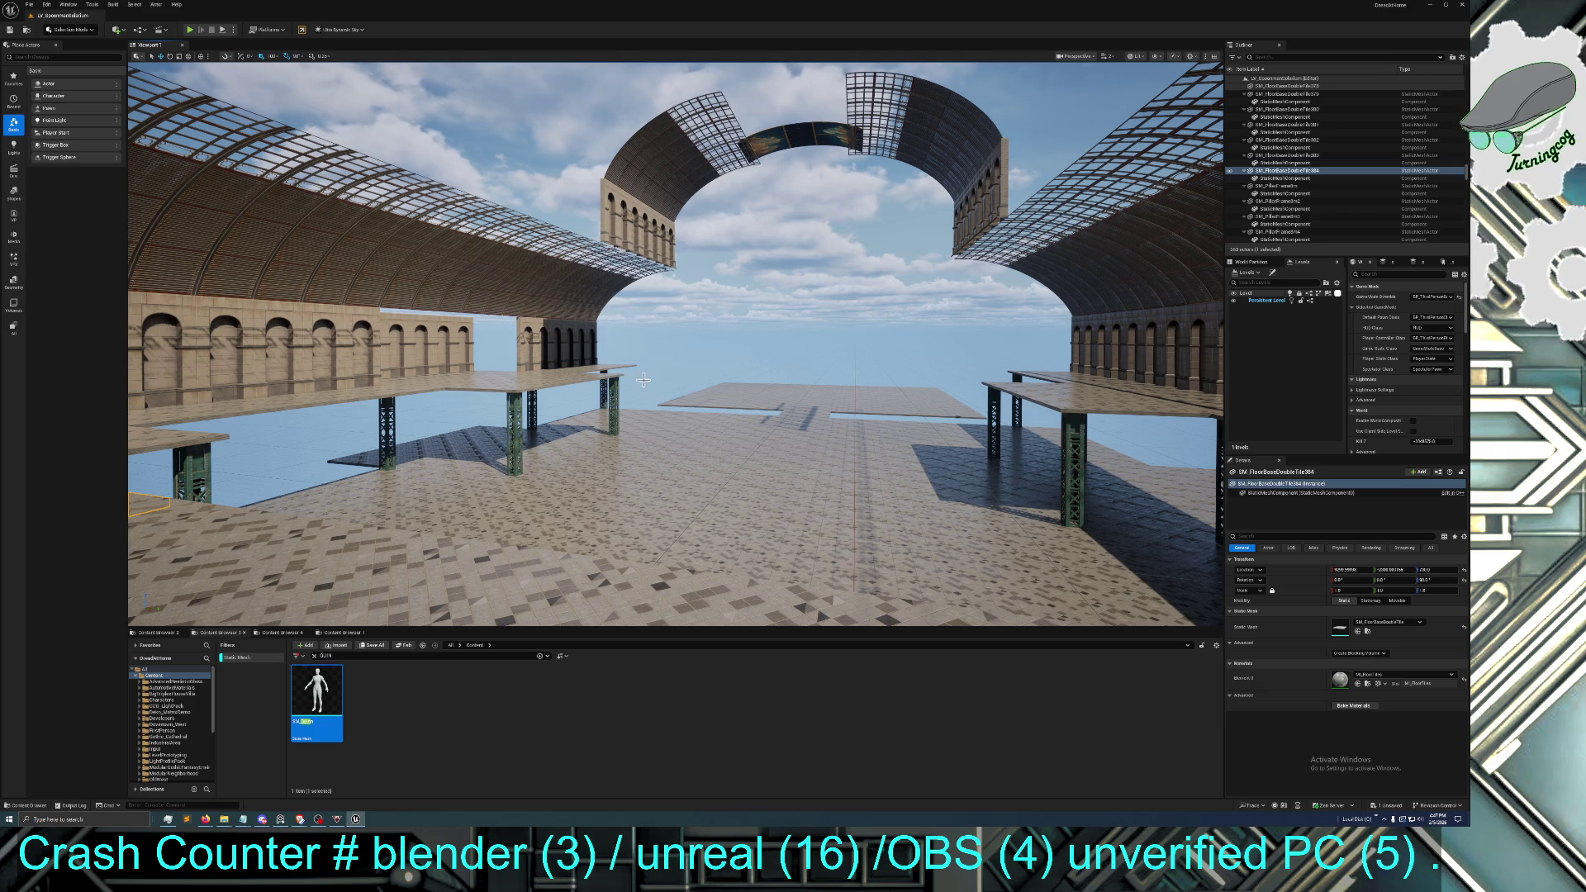
mouse_move(615, 362)
mouse_down()
mouse_move(583, 347)
mouse_move(568, 366)
mouse_move(706, 374)
mouse_up()
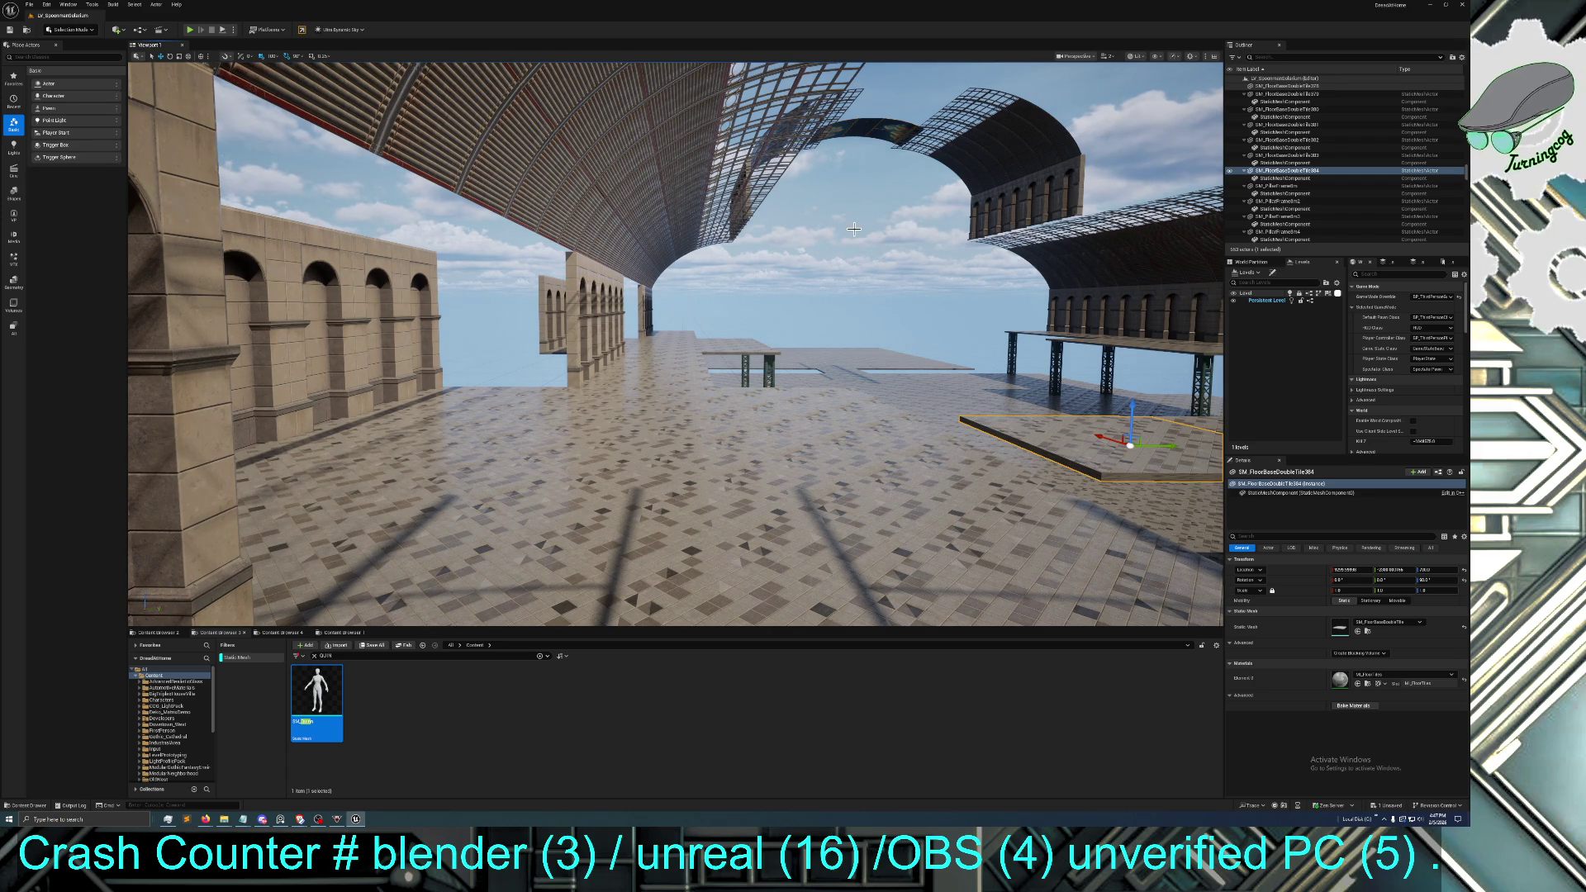
mouse_move(797, 250)
mouse_down()
mouse_move(743, 199)
mouse_move(694, 224)
mouse_move(736, 247)
mouse_up()
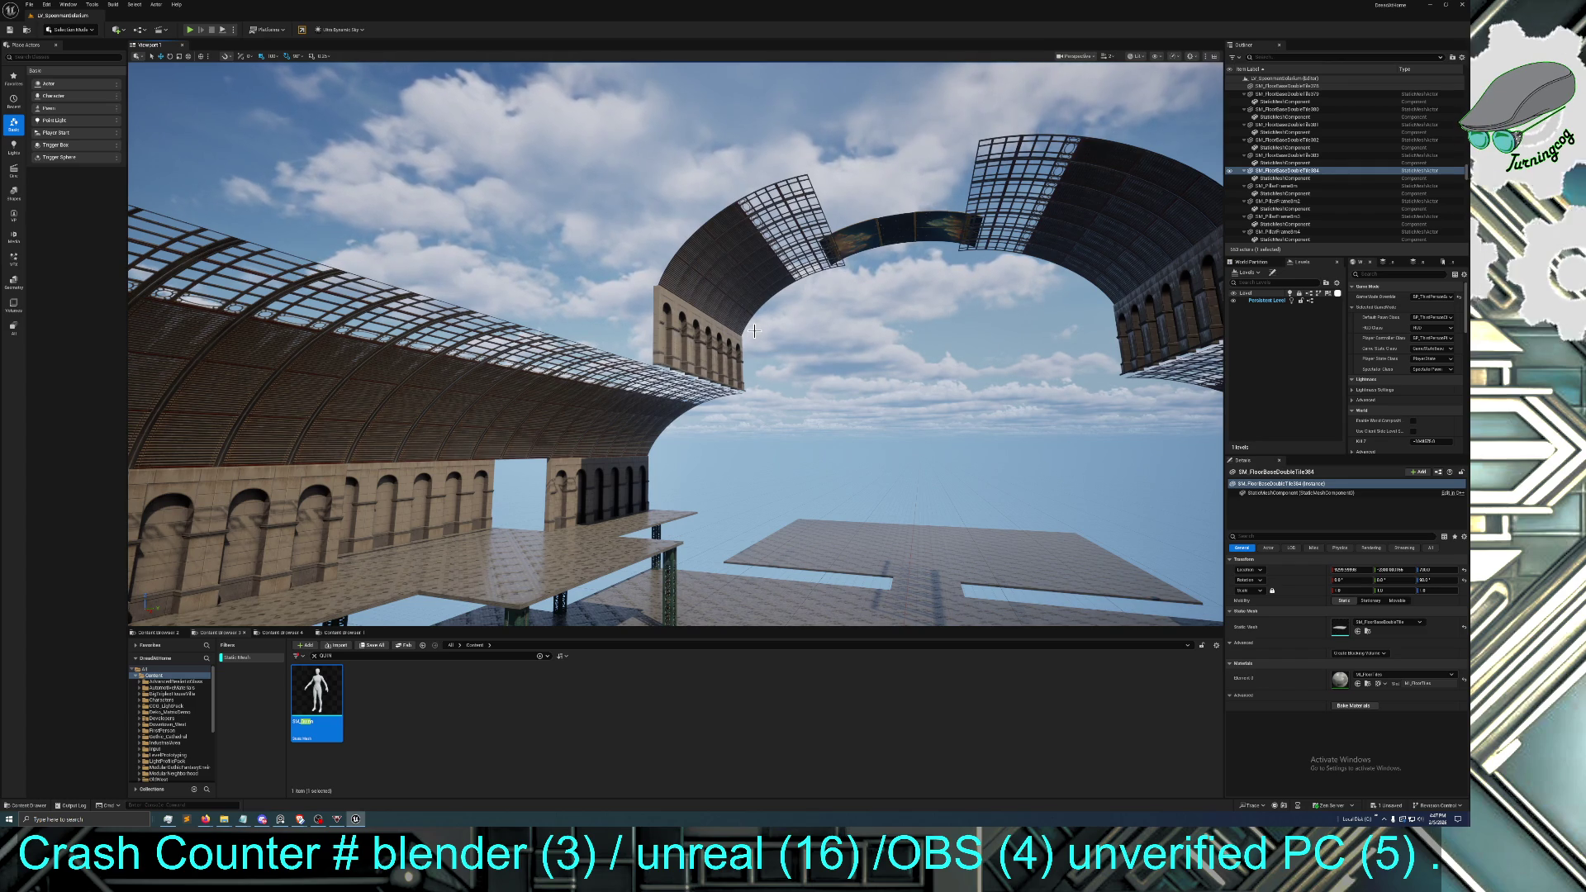
mouse_move(740, 342)
mouse_down()
mouse_move(711, 364)
mouse_move(727, 376)
mouse_up()
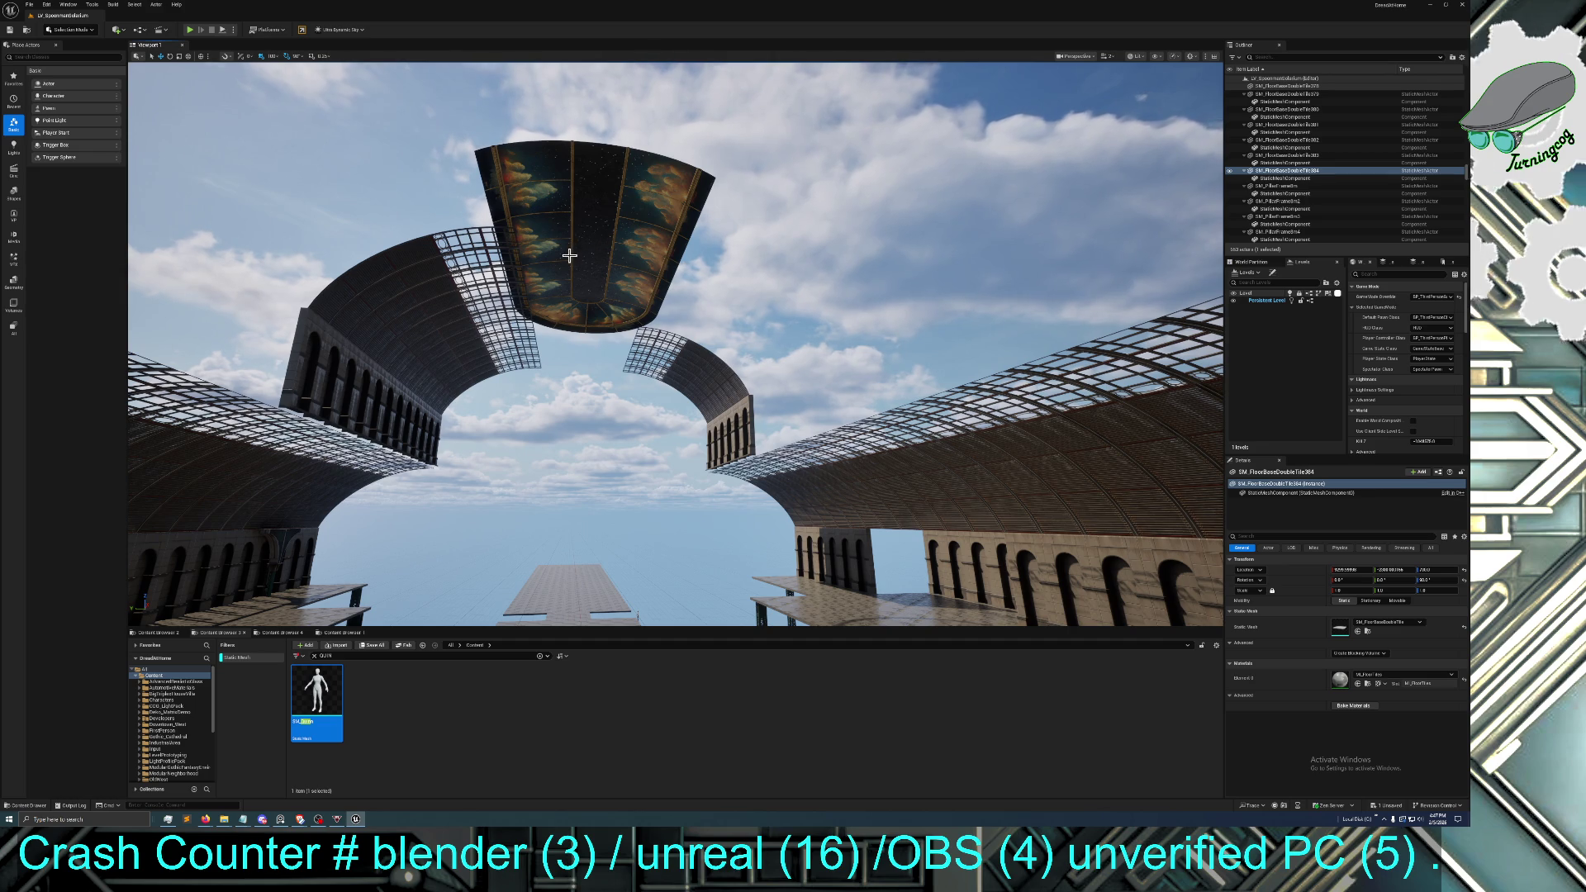
mouse_move(586, 160)
mouse_down()
mouse_move(588, 132)
mouse_move(607, 128)
mouse_move(678, 358)
mouse_up()
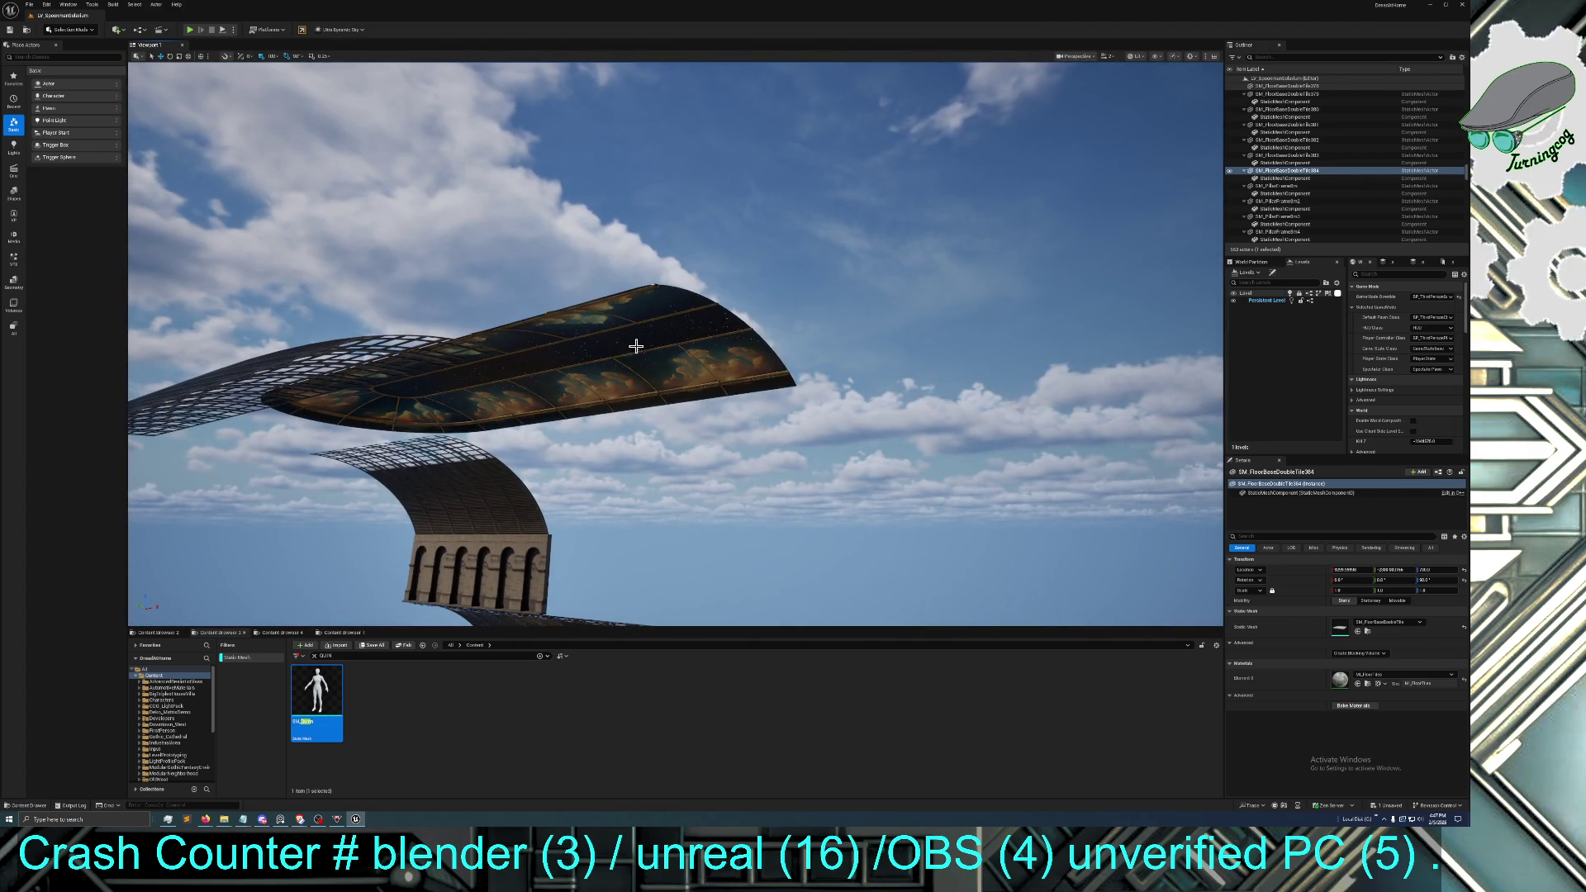
scroll(524, 372, up, 1)
click(524, 371)
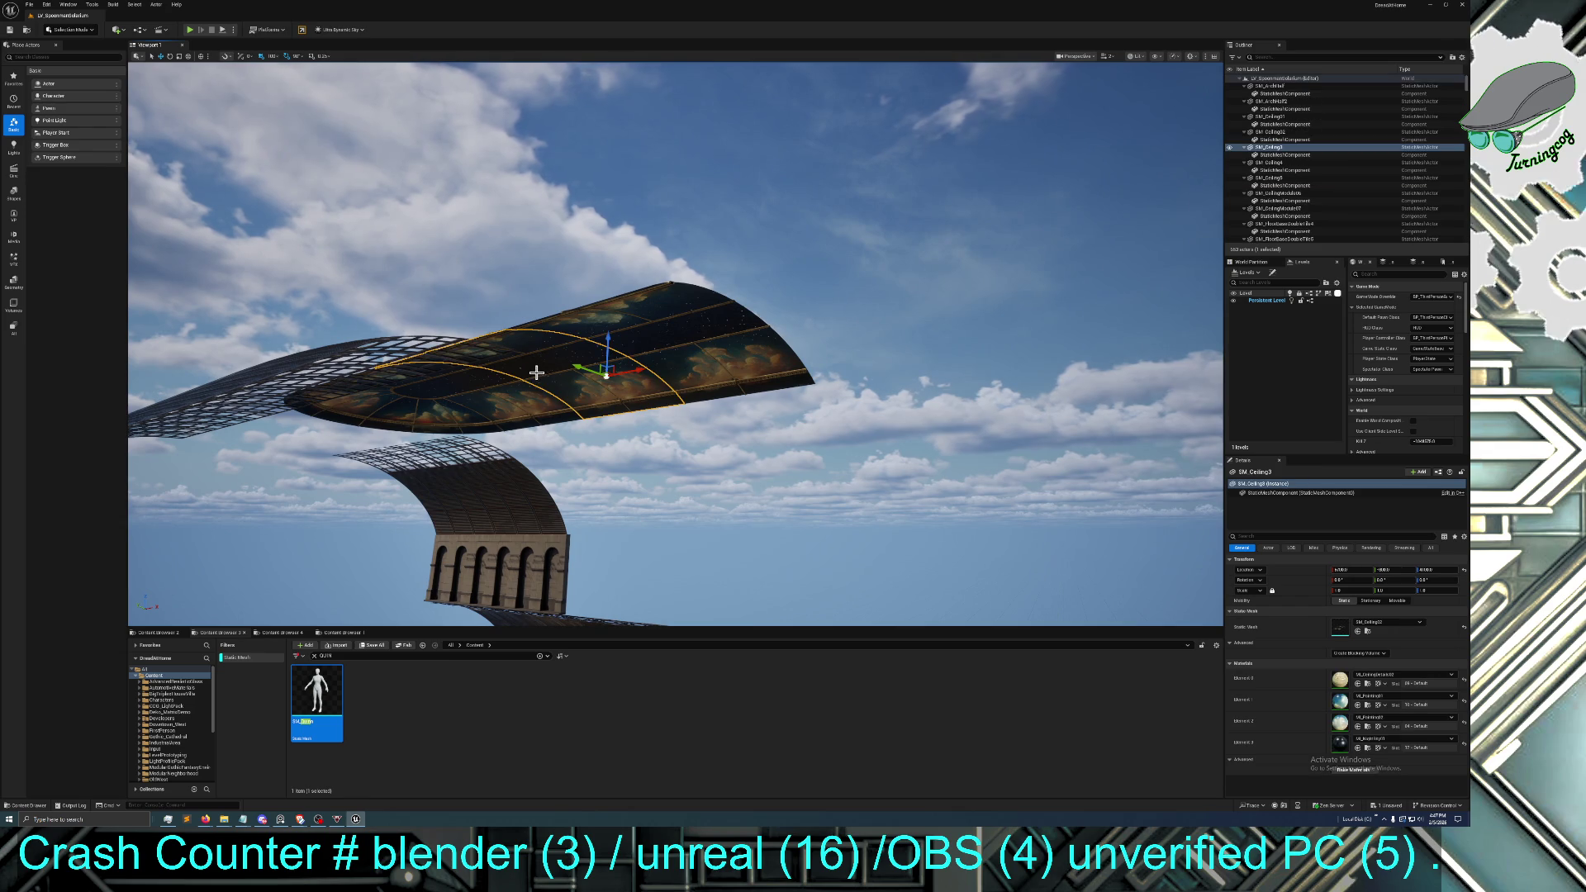
Select the three ceiling segments, duplicate them and slide the copies along to extend the strip
ctrl+click(735, 355)
ctrl+click(479, 388)
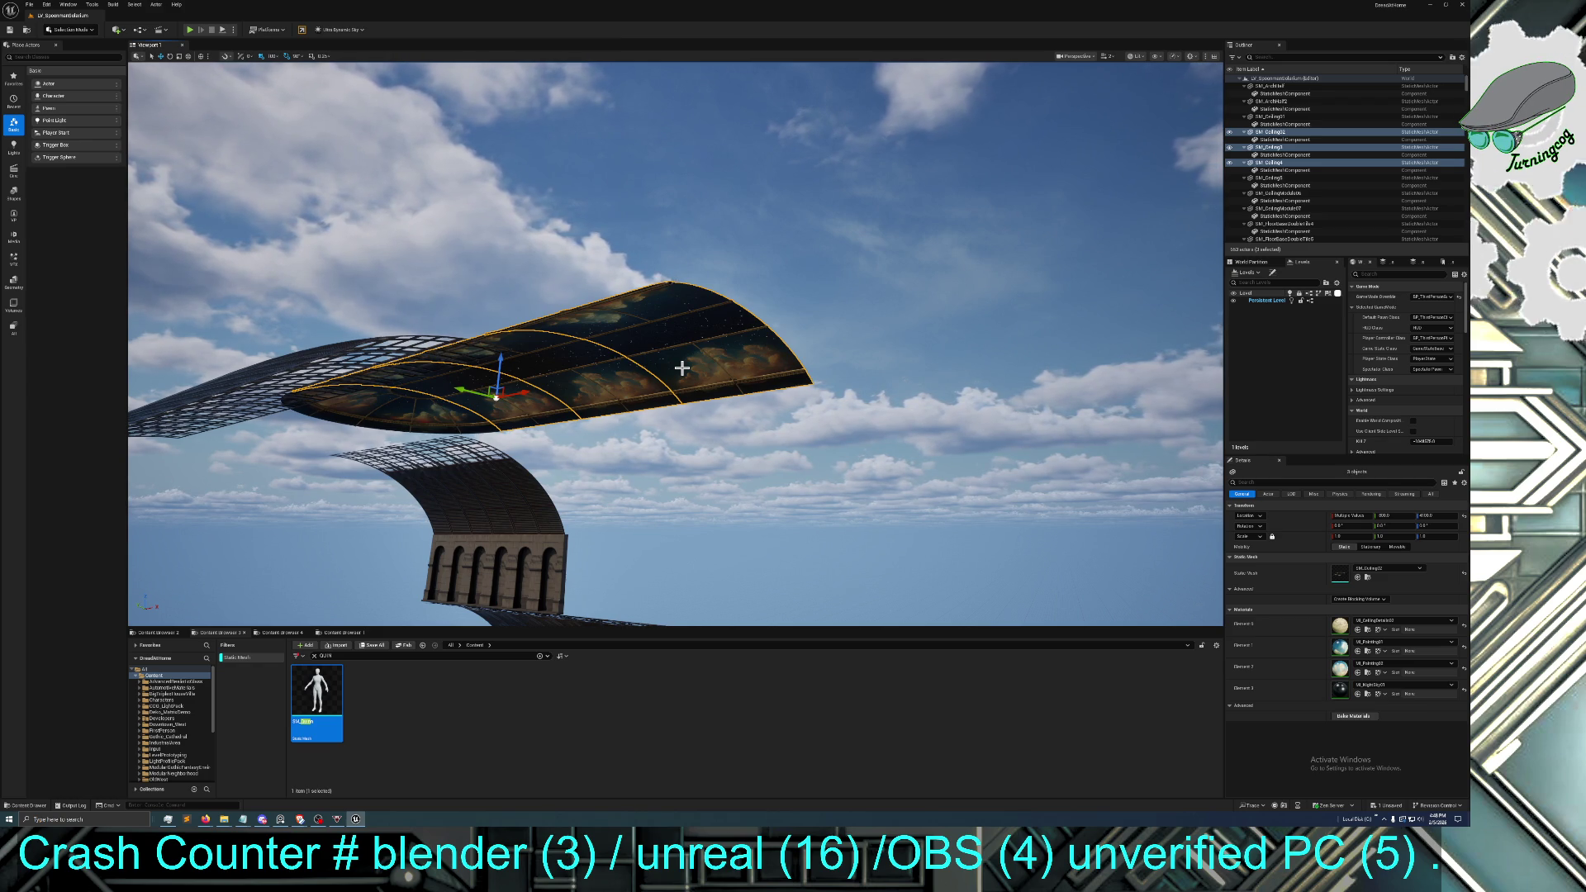
key(ctrl+d)
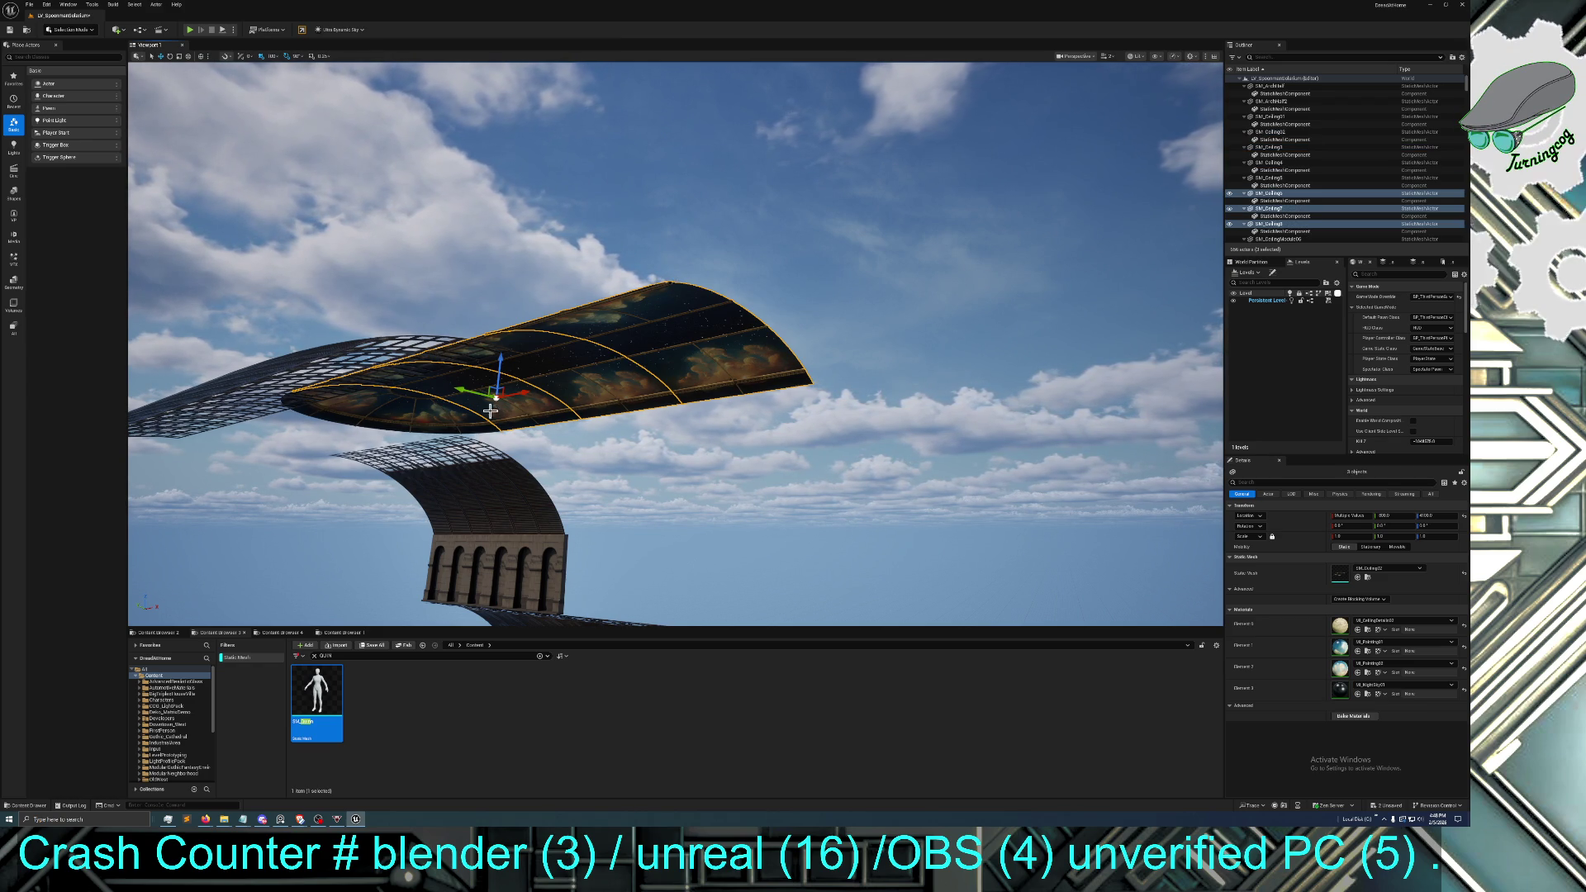
key(Right)
mouse_move(472, 389)
mouse_down()
mouse_move(620, 347)
mouse_move(814, 330)
mouse_move(1081, 275)
mouse_move(1003, 290)
mouse_up()
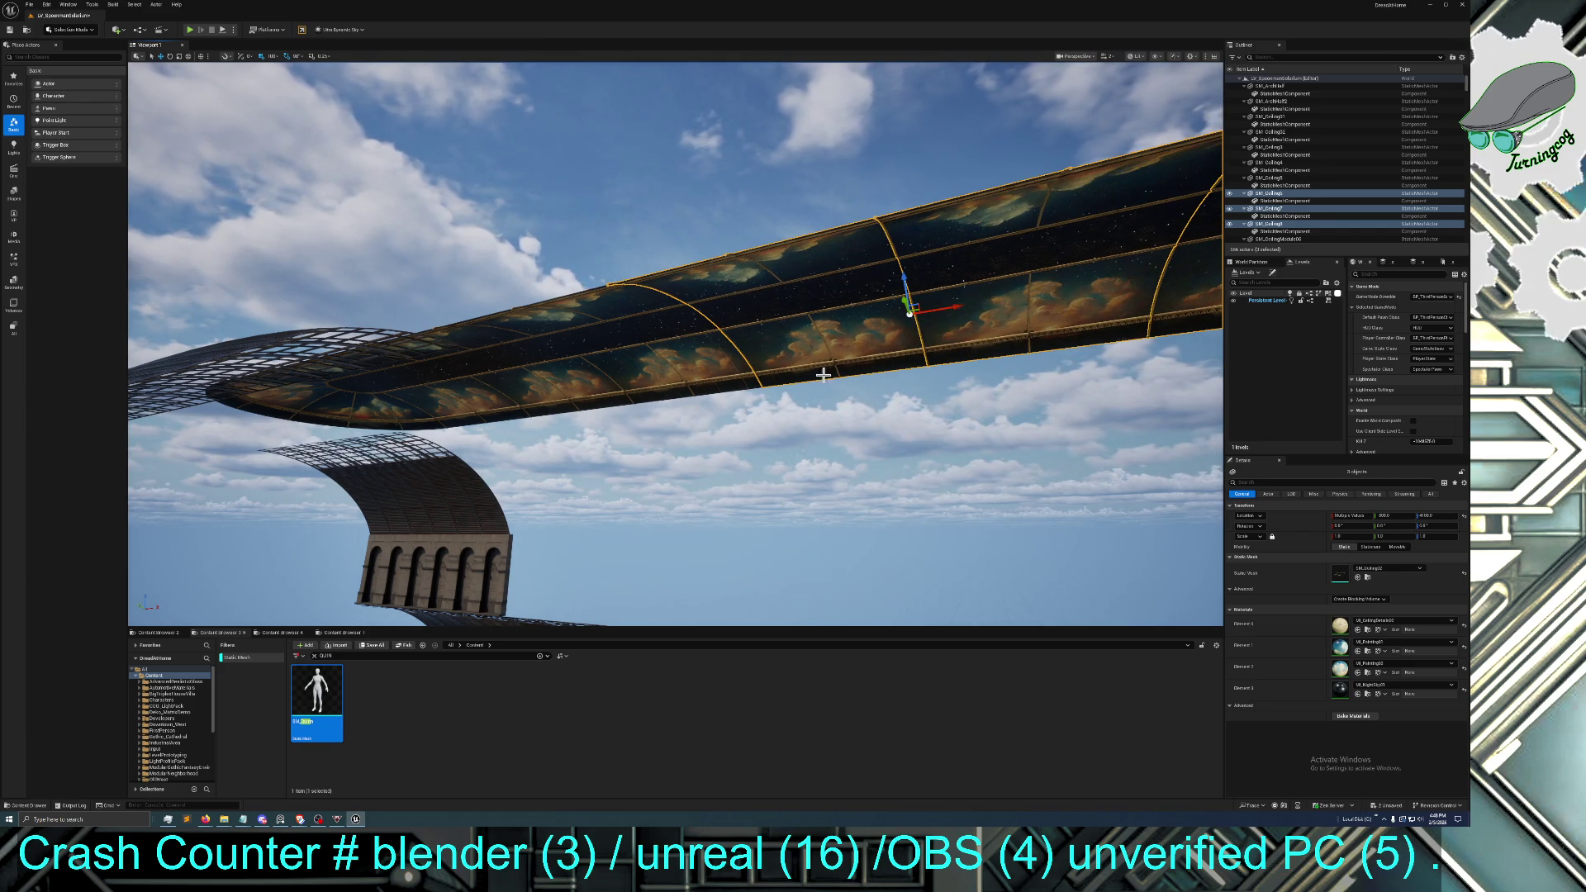
key(f)
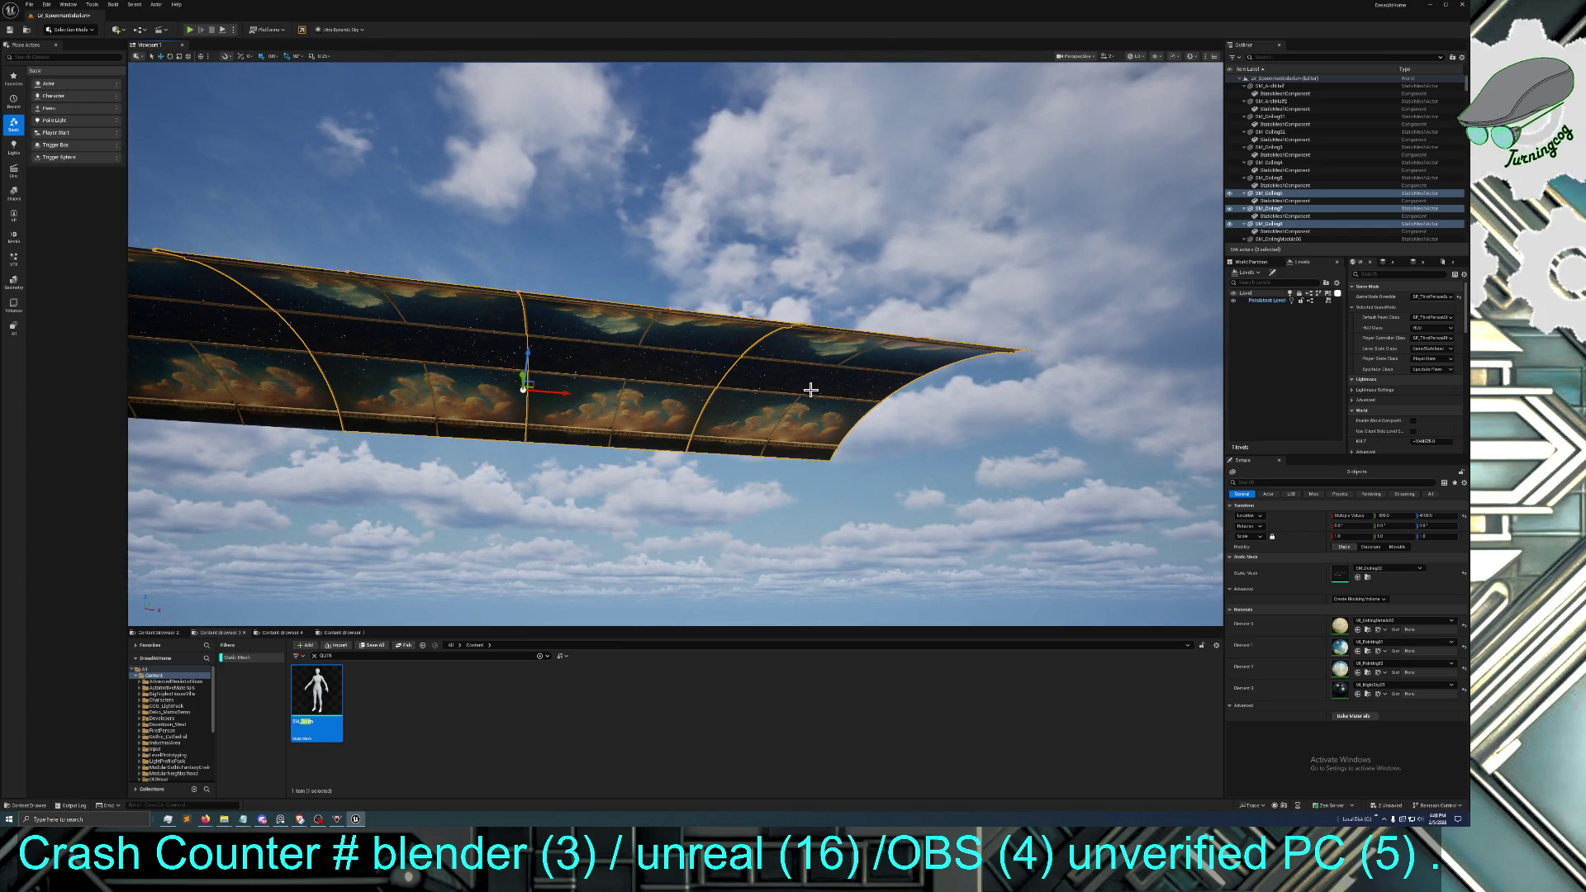
Duplicate the ceiling segments twice more, lengthening the strip toward the far arch
key(ctrl+d)
mouse_move(566, 392)
mouse_down()
mouse_move(1057, 431)
mouse_move(1099, 388)
mouse_up()
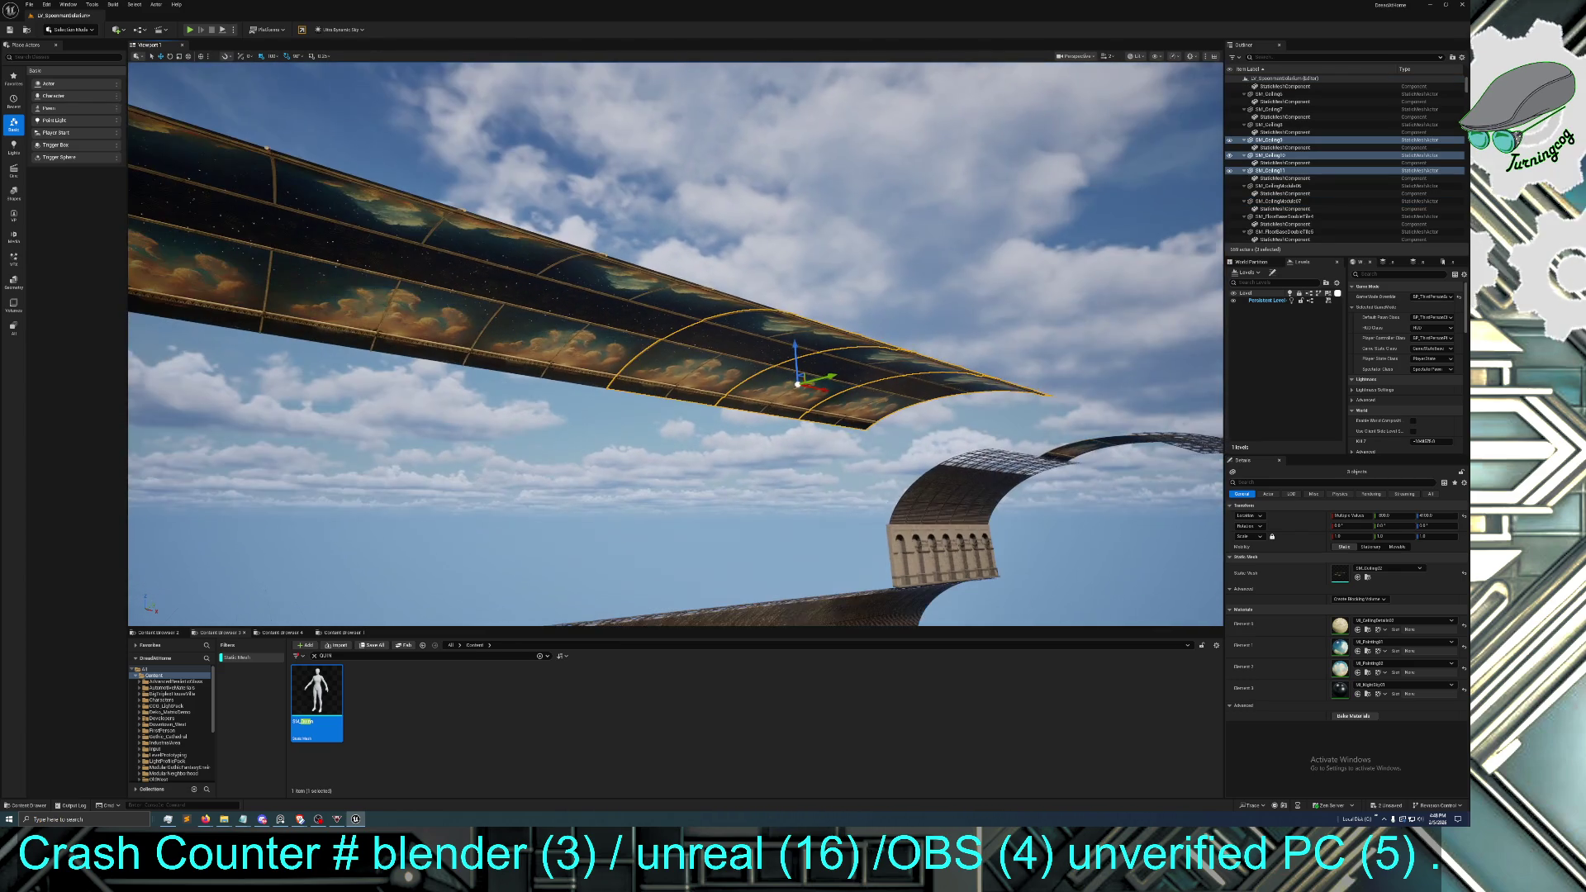
mouse_move(976, 490)
mouse_down()
mouse_move(1065, 486)
mouse_move(977, 490)
mouse_up()
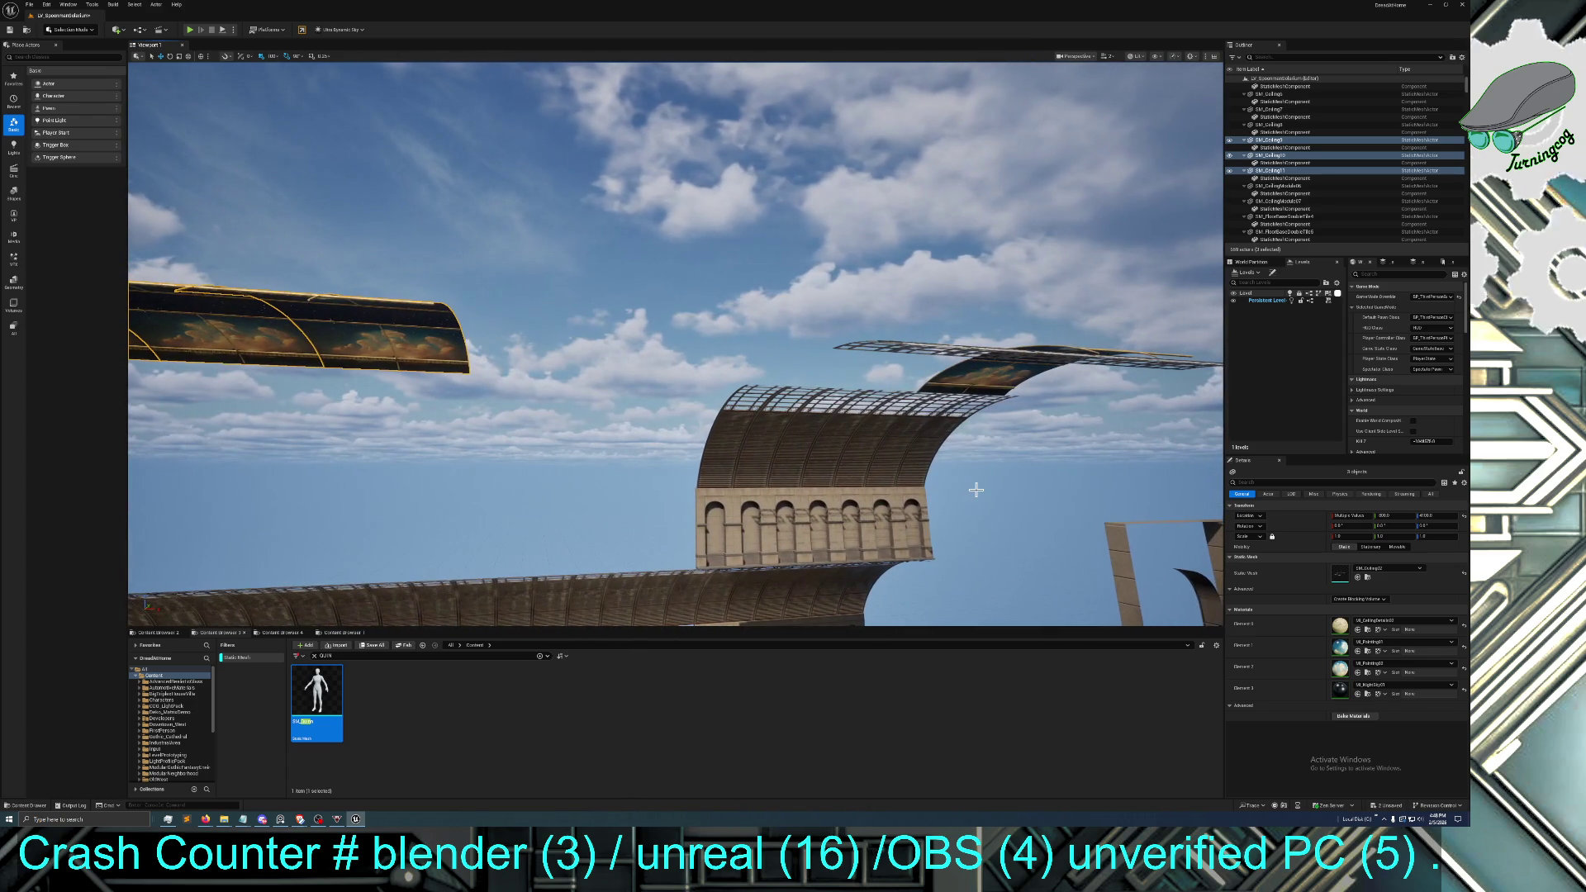
key(ctrl+d)
mouse_move(518, 431)
mouse_down()
mouse_move(462, 430)
mouse_move(714, 428)
mouse_up()
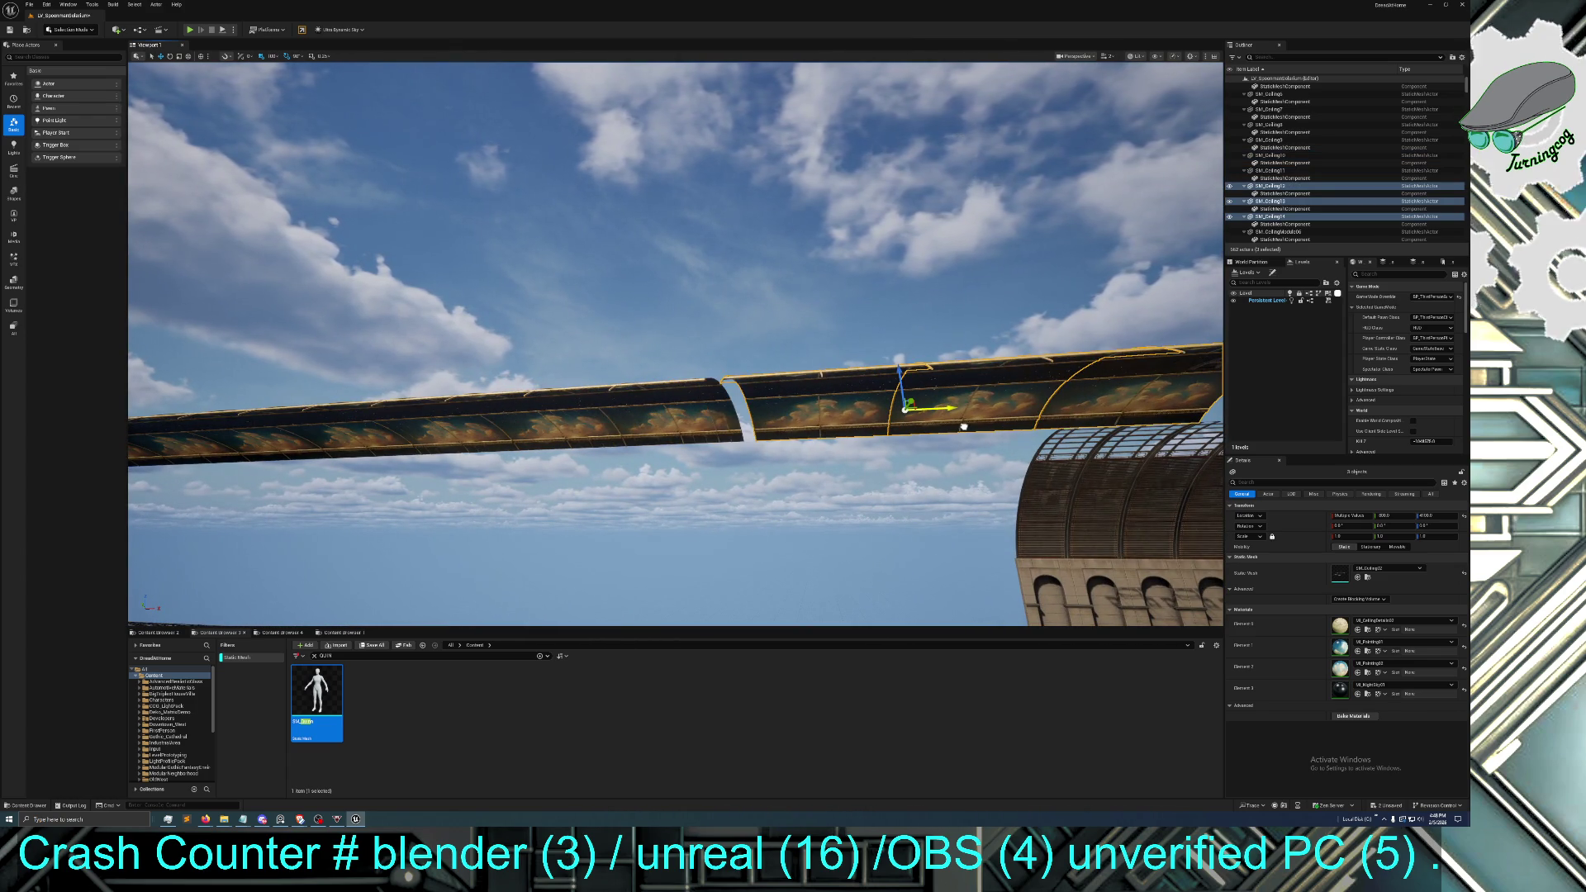
mouse_move(674, 347)
mouse_down()
mouse_move(653, 355)
mouse_move(674, 314)
mouse_up()
drag(892, 468, 892, 467)
Duplicate a single ceiling panel and slide it into the remaining gap
click(561, 397)
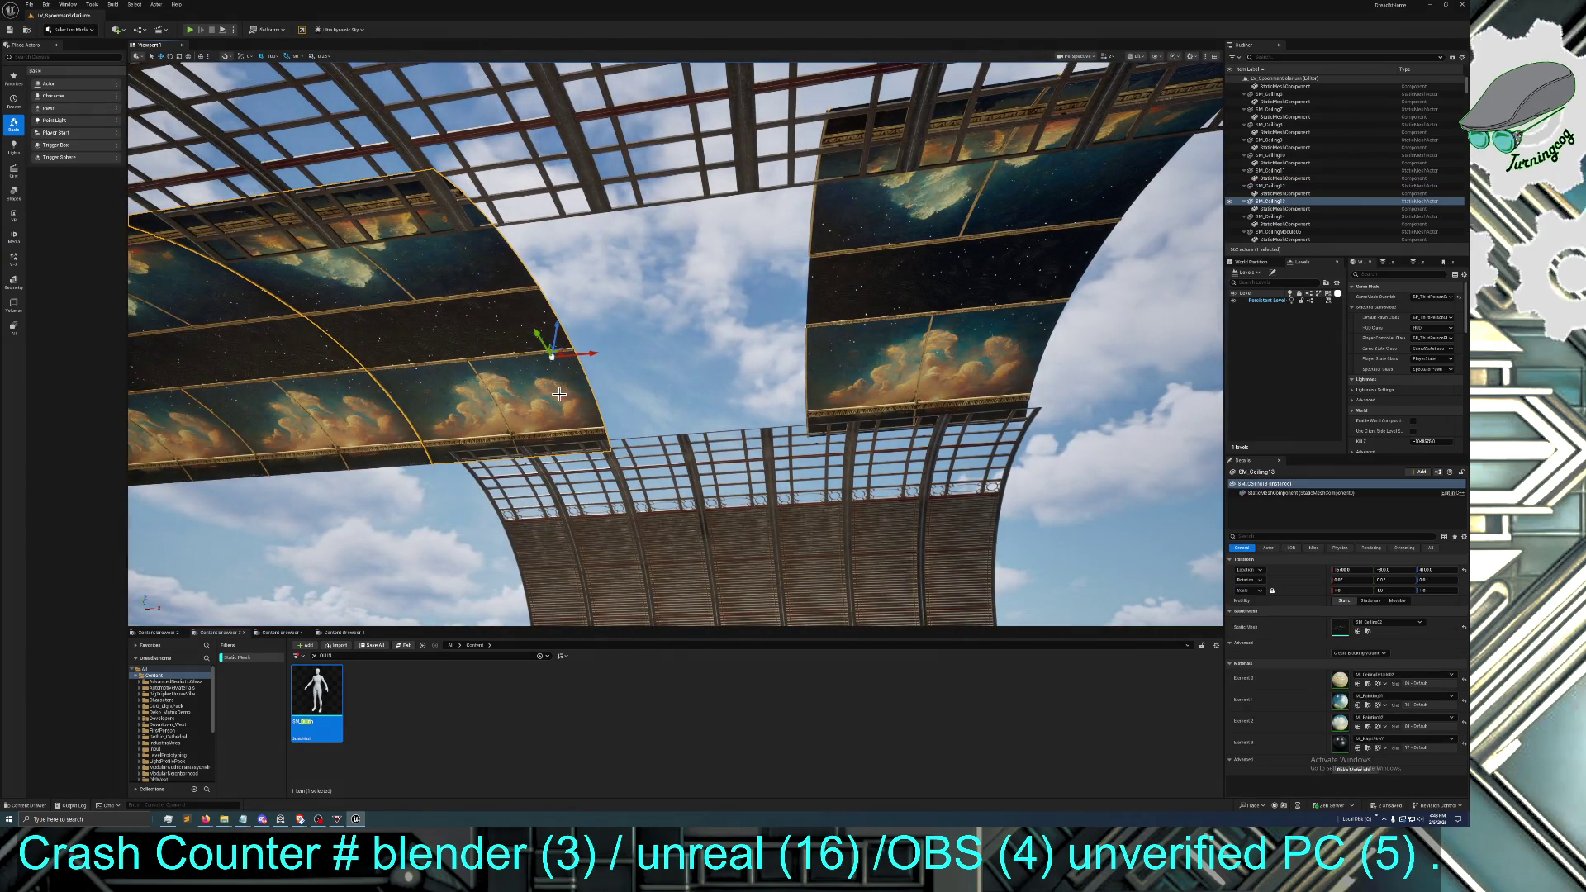
key(ctrl+d)
drag(582, 353, 859, 364)
mouse_move(801, 496)
mouse_down()
mouse_move(743, 463)
mouse_move(702, 512)
mouse_move(735, 458)
mouse_move(727, 496)
mouse_move(718, 430)
mouse_move(801, 496)
mouse_up()
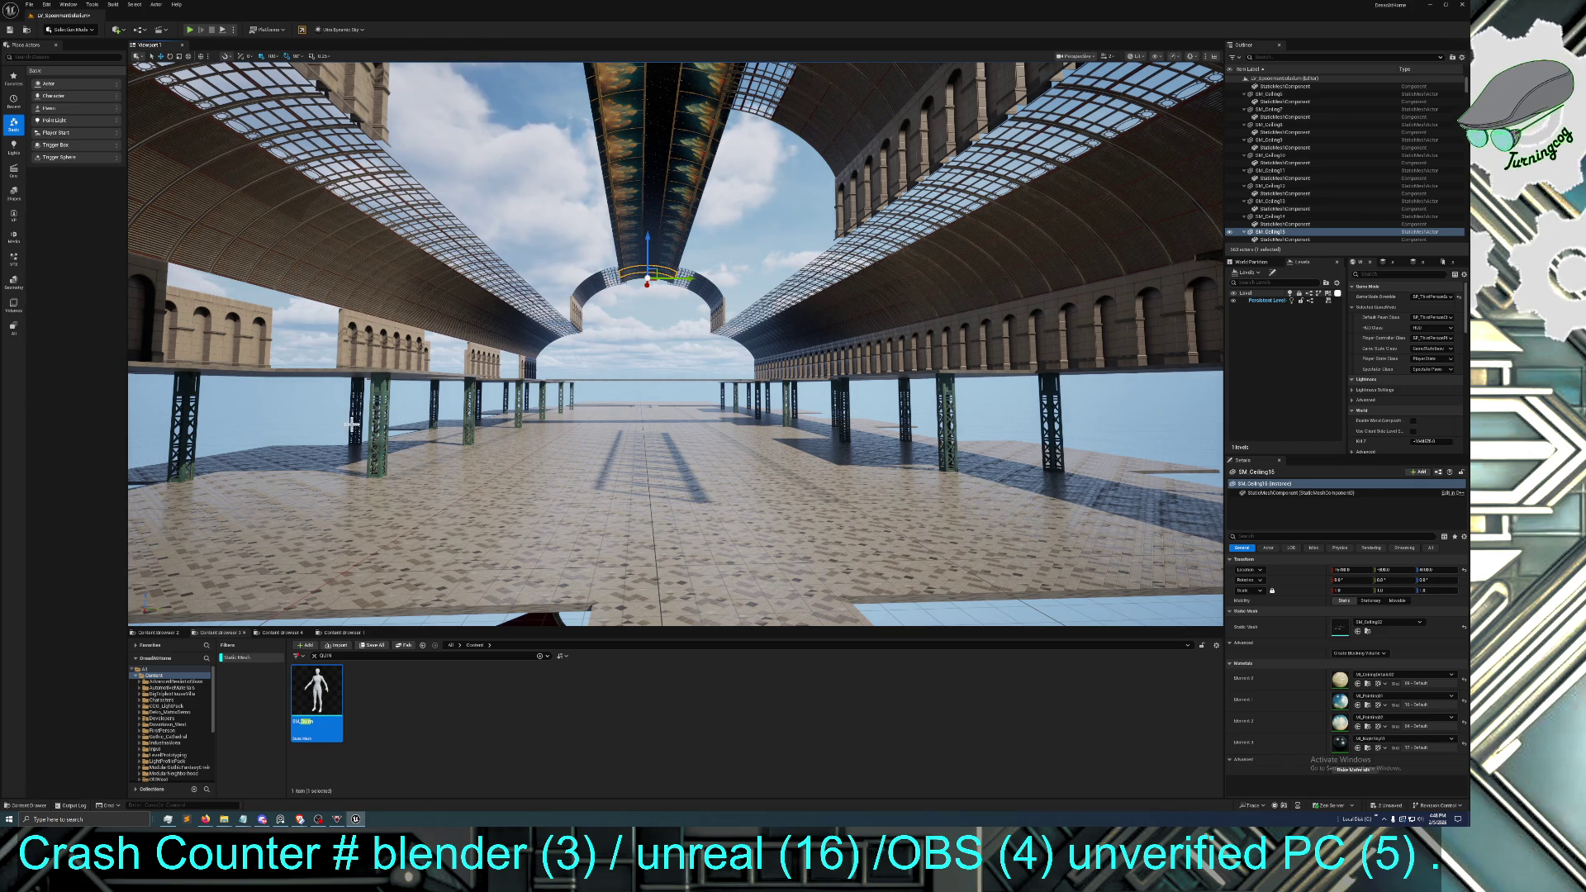
drag(499, 456, 545, 450)
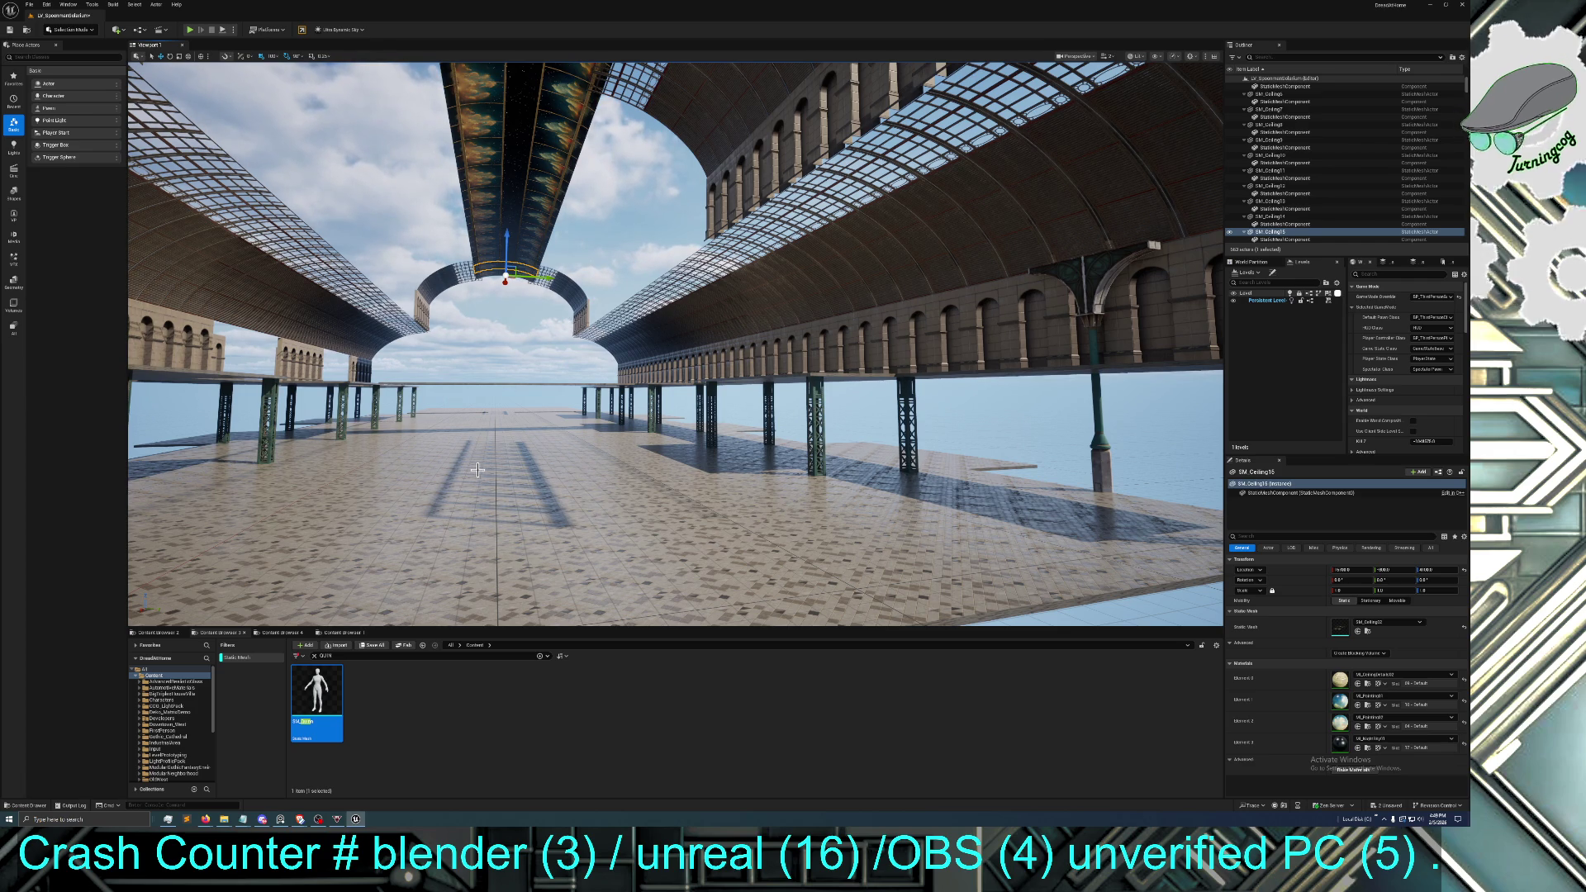
mouse_move(478, 469)
mouse_down()
mouse_move(478, 413)
mouse_move(478, 512)
mouse_move(562, 479)
mouse_move(537, 496)
mouse_move(727, 488)
mouse_up()
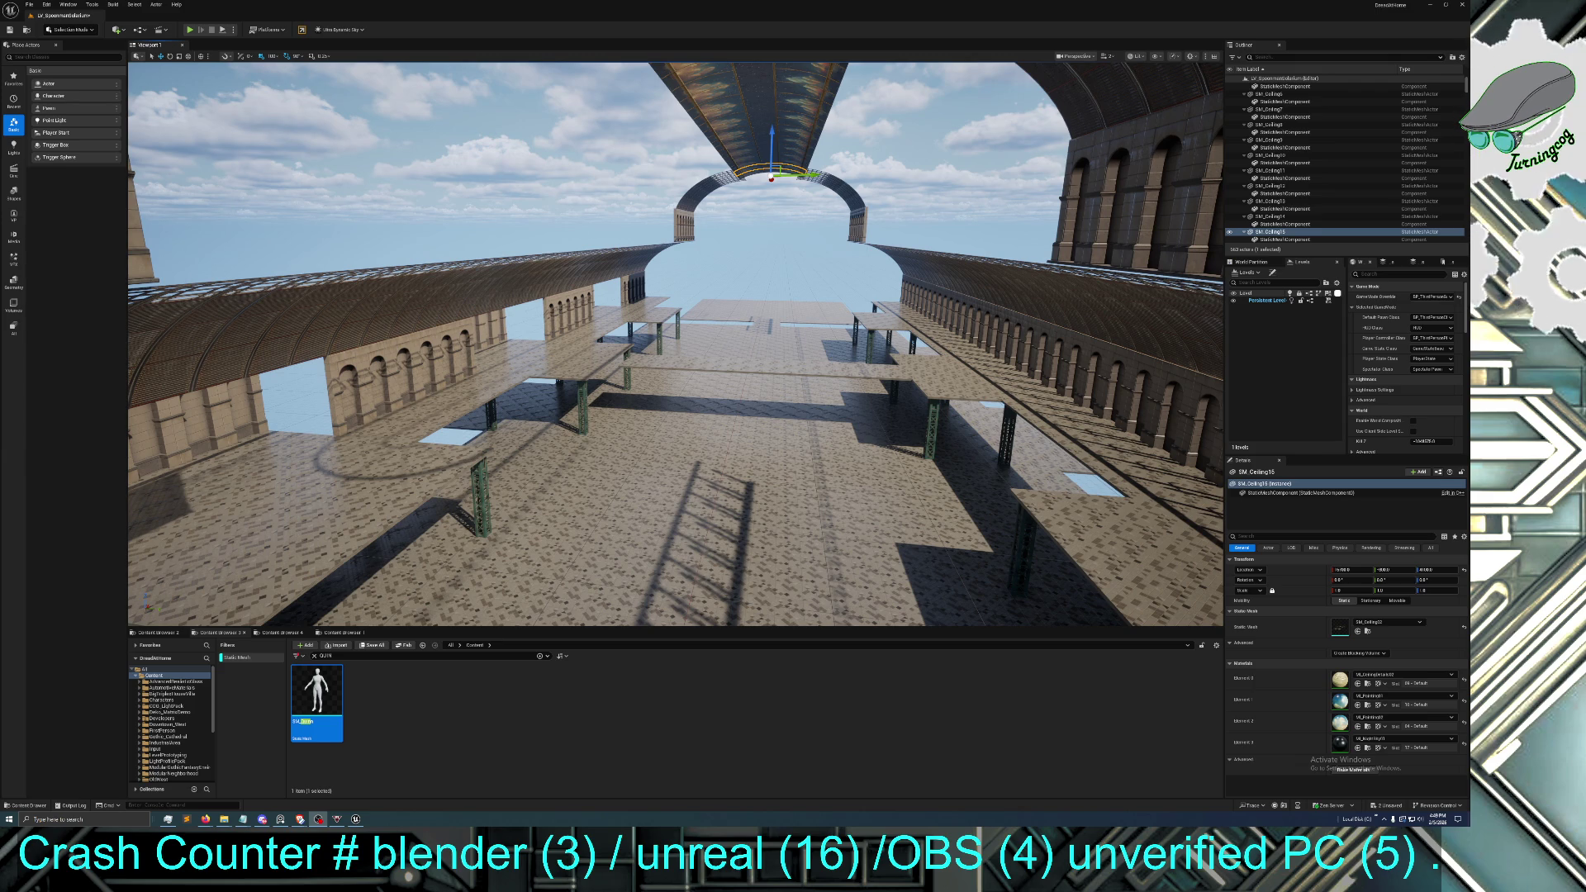
mouse_move(660, 347)
mouse_down()
mouse_move(528, 380)
mouse_move(545, 384)
mouse_up()
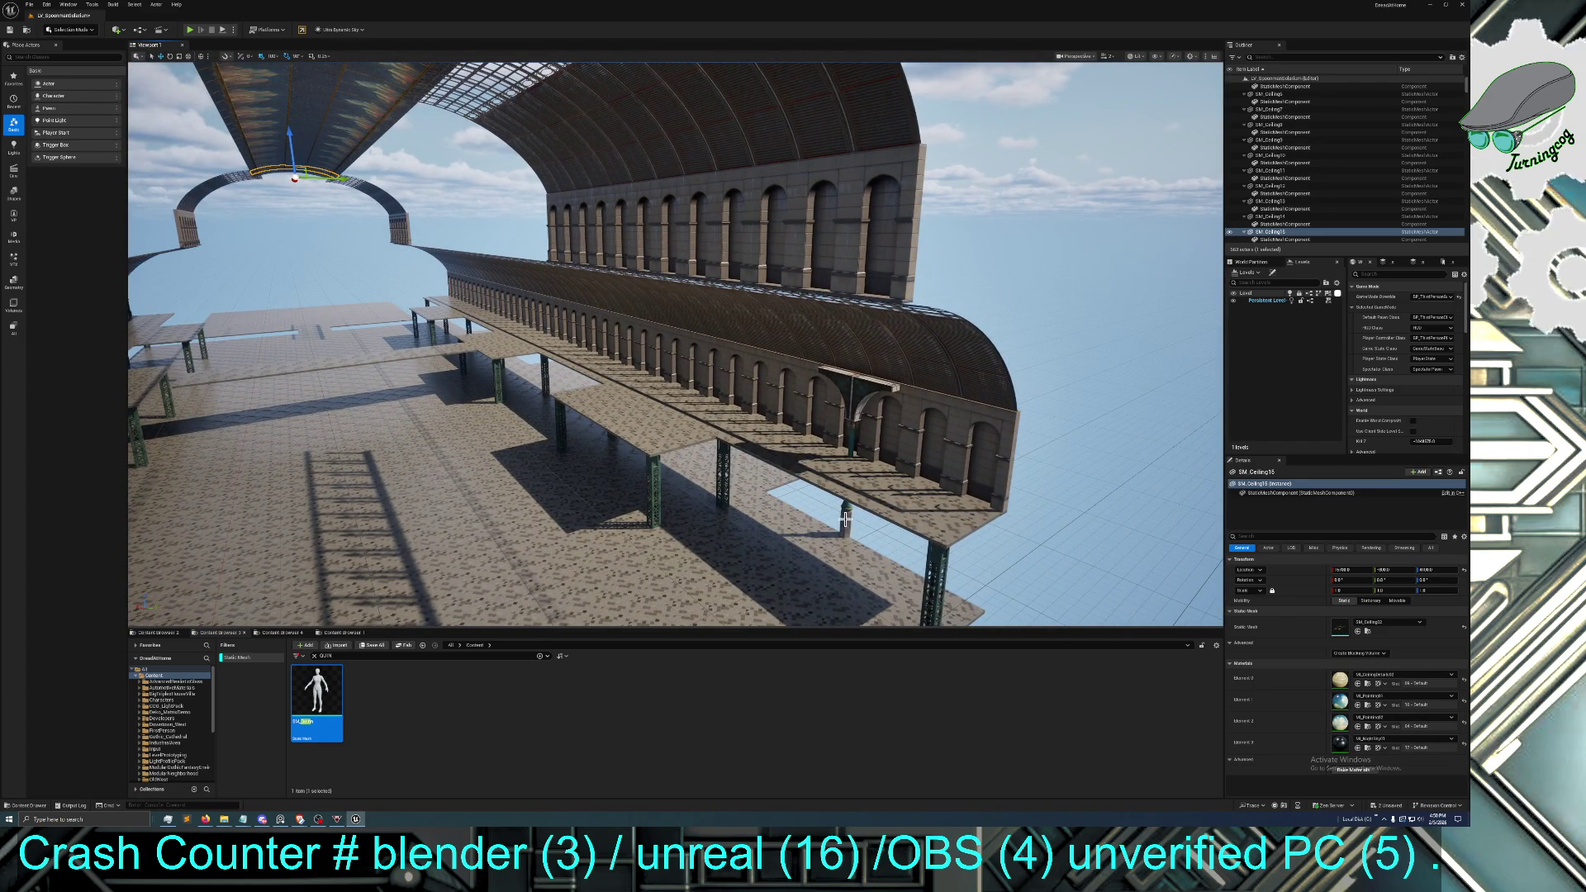
Select the lamp post and both arch halves, move them along Y, and frame them
click(841, 447)
ctrl+click(864, 395)
ctrl+click(836, 383)
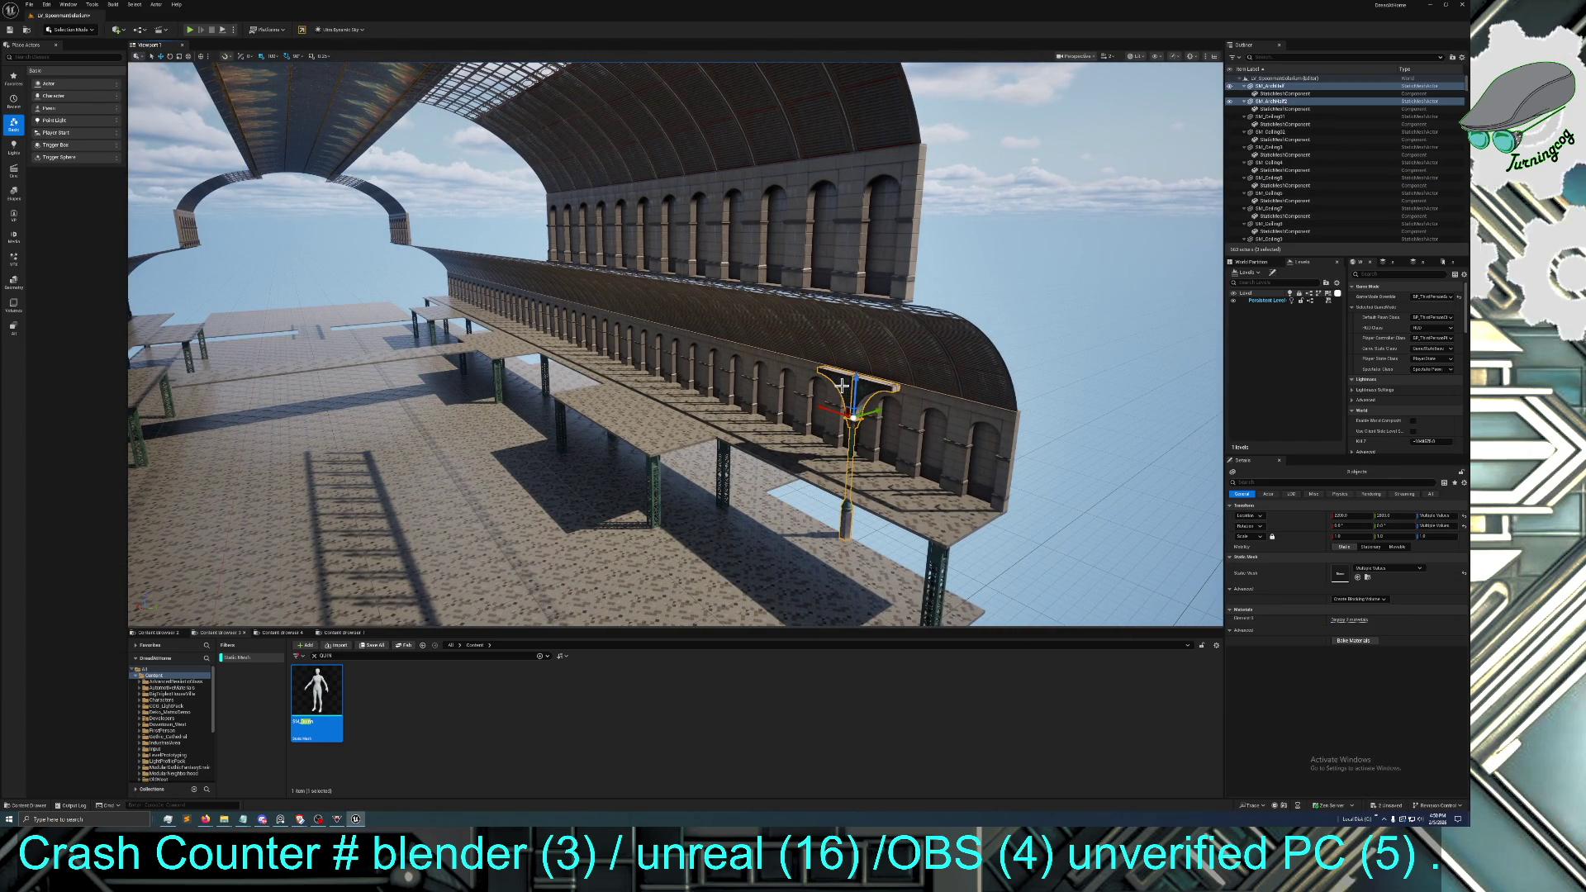
drag(881, 411, 830, 436)
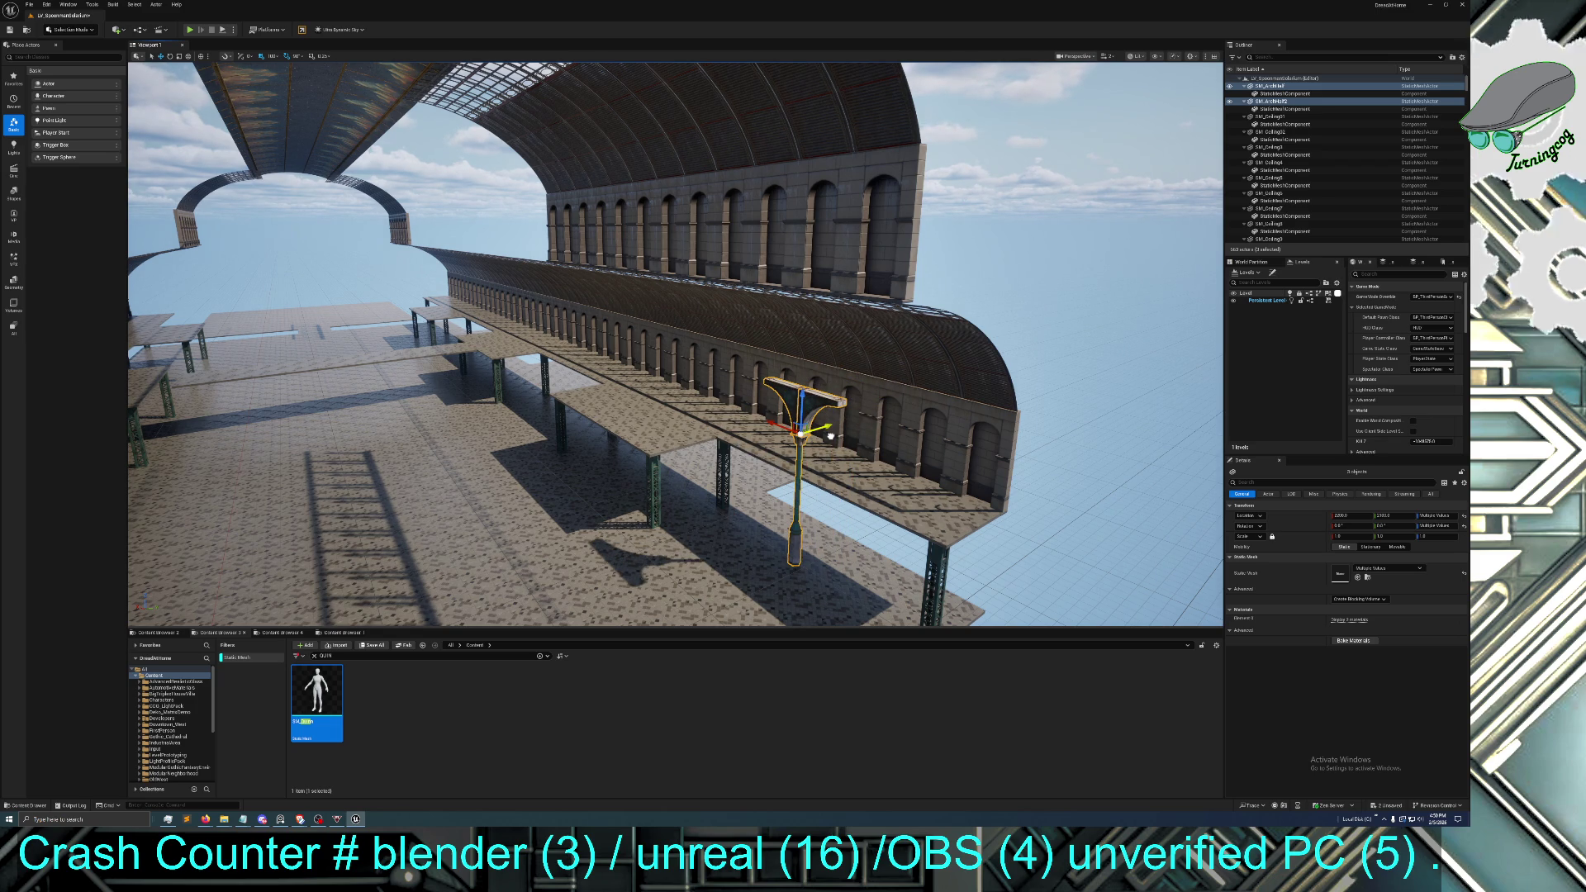
key(f)
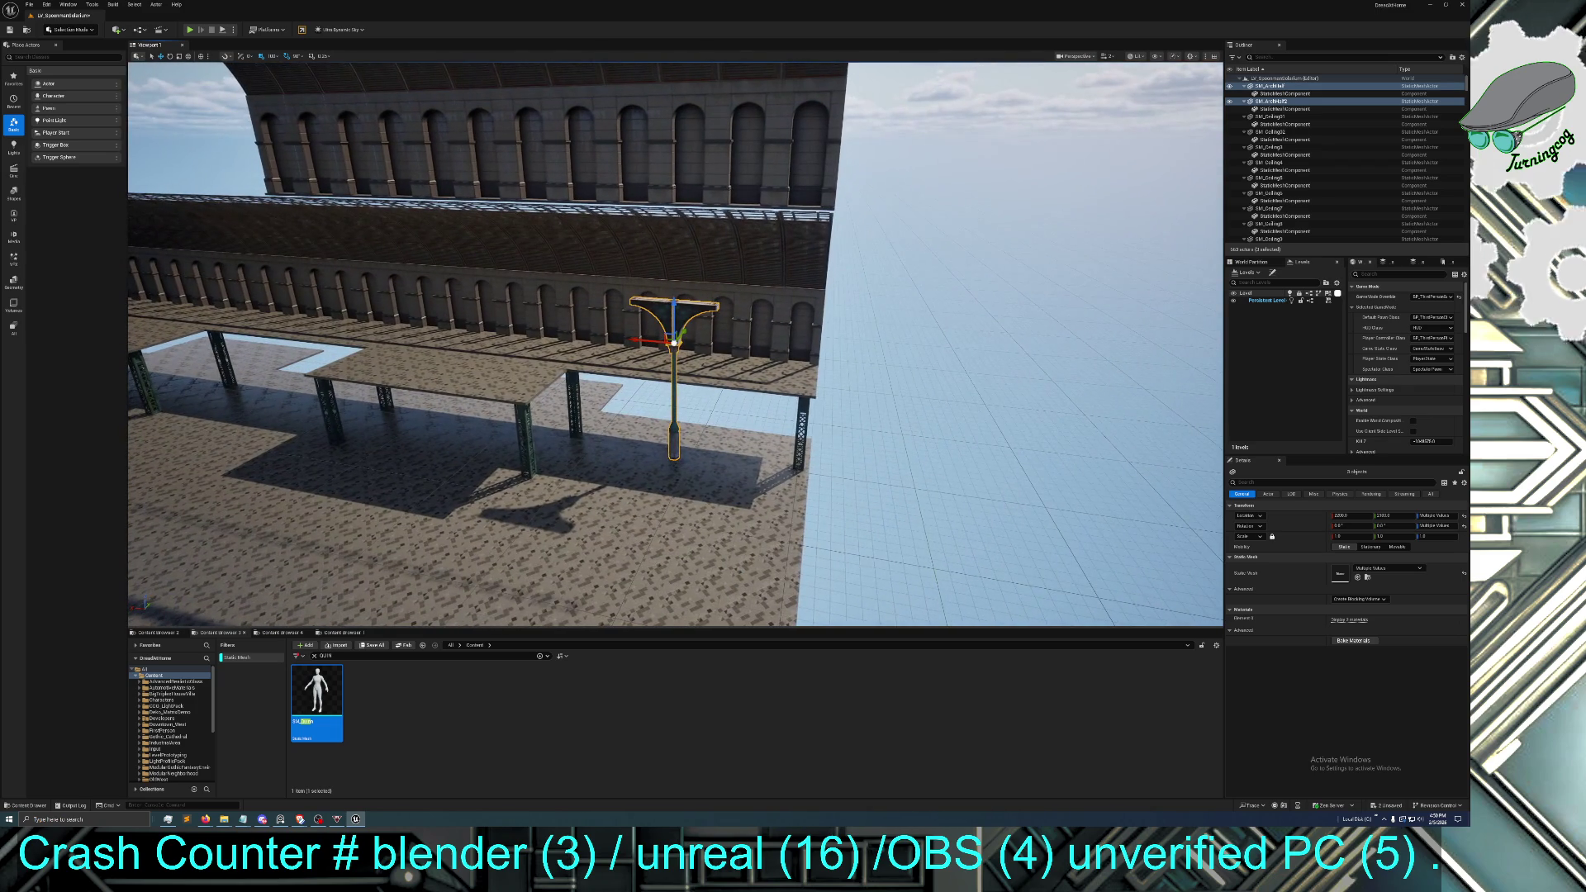
Orbit closer and nudge the post and arch halves slightly sideways again
click(655, 443)
drag(655, 443, 421, 455)
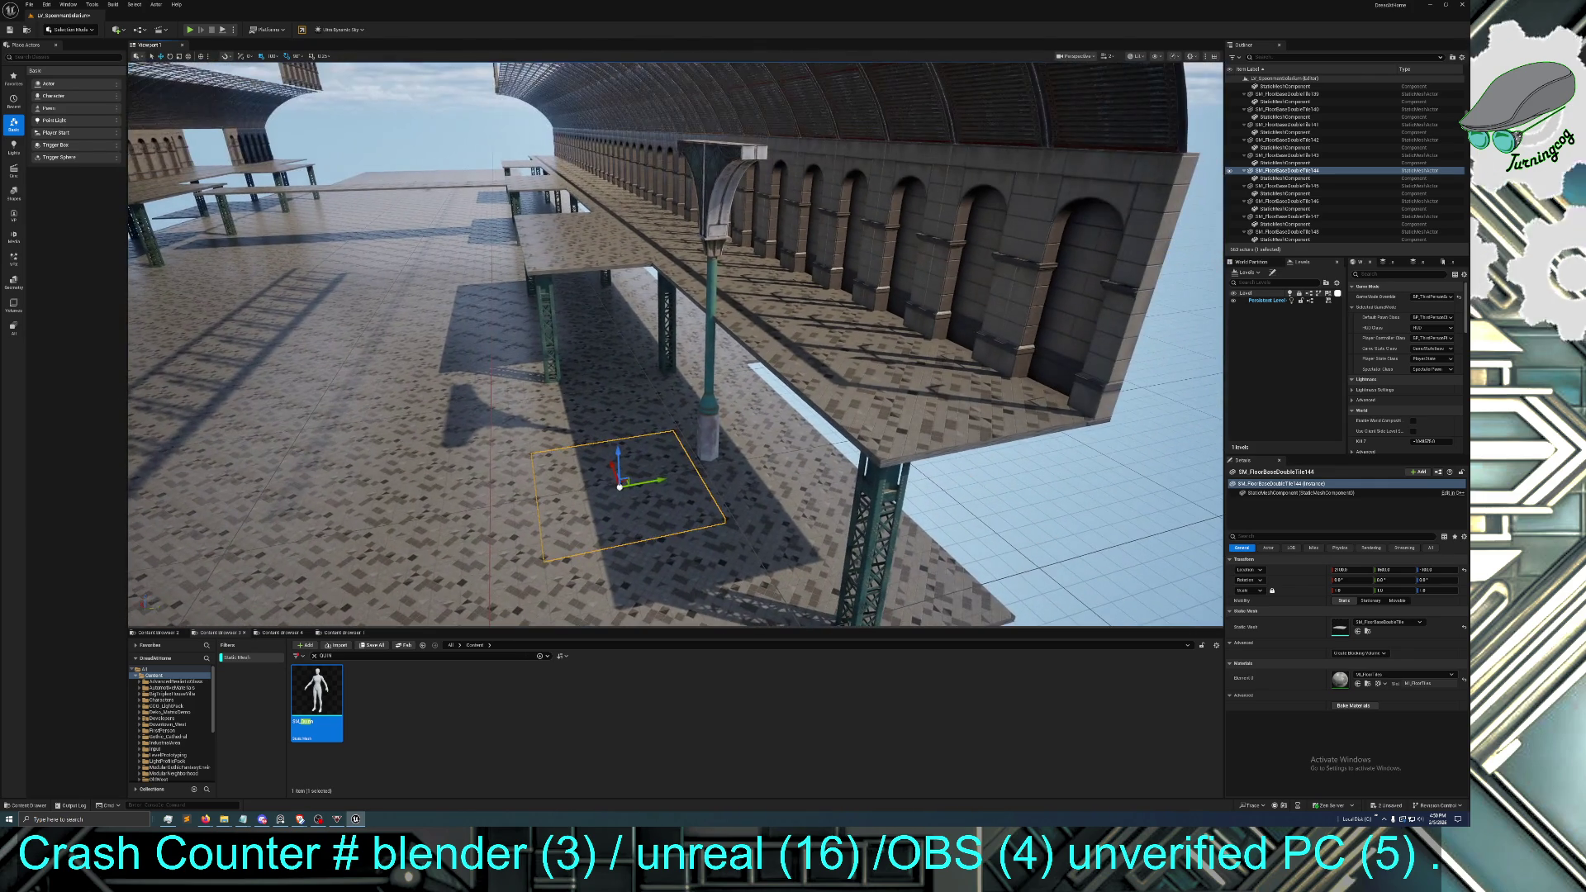
click(711, 417)
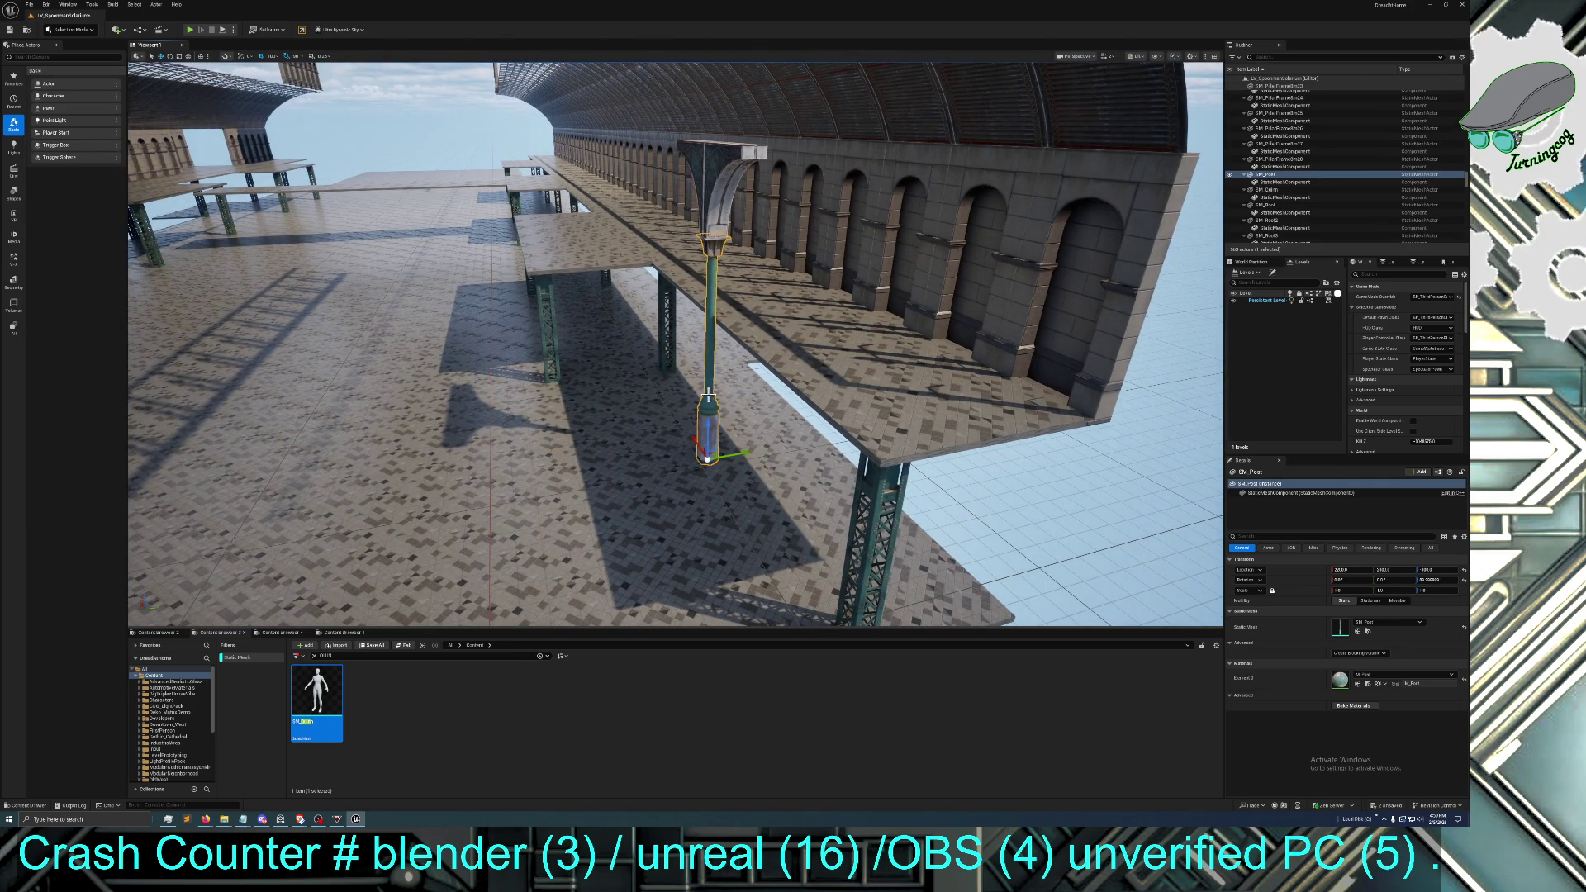
ctrl+click(717, 214)
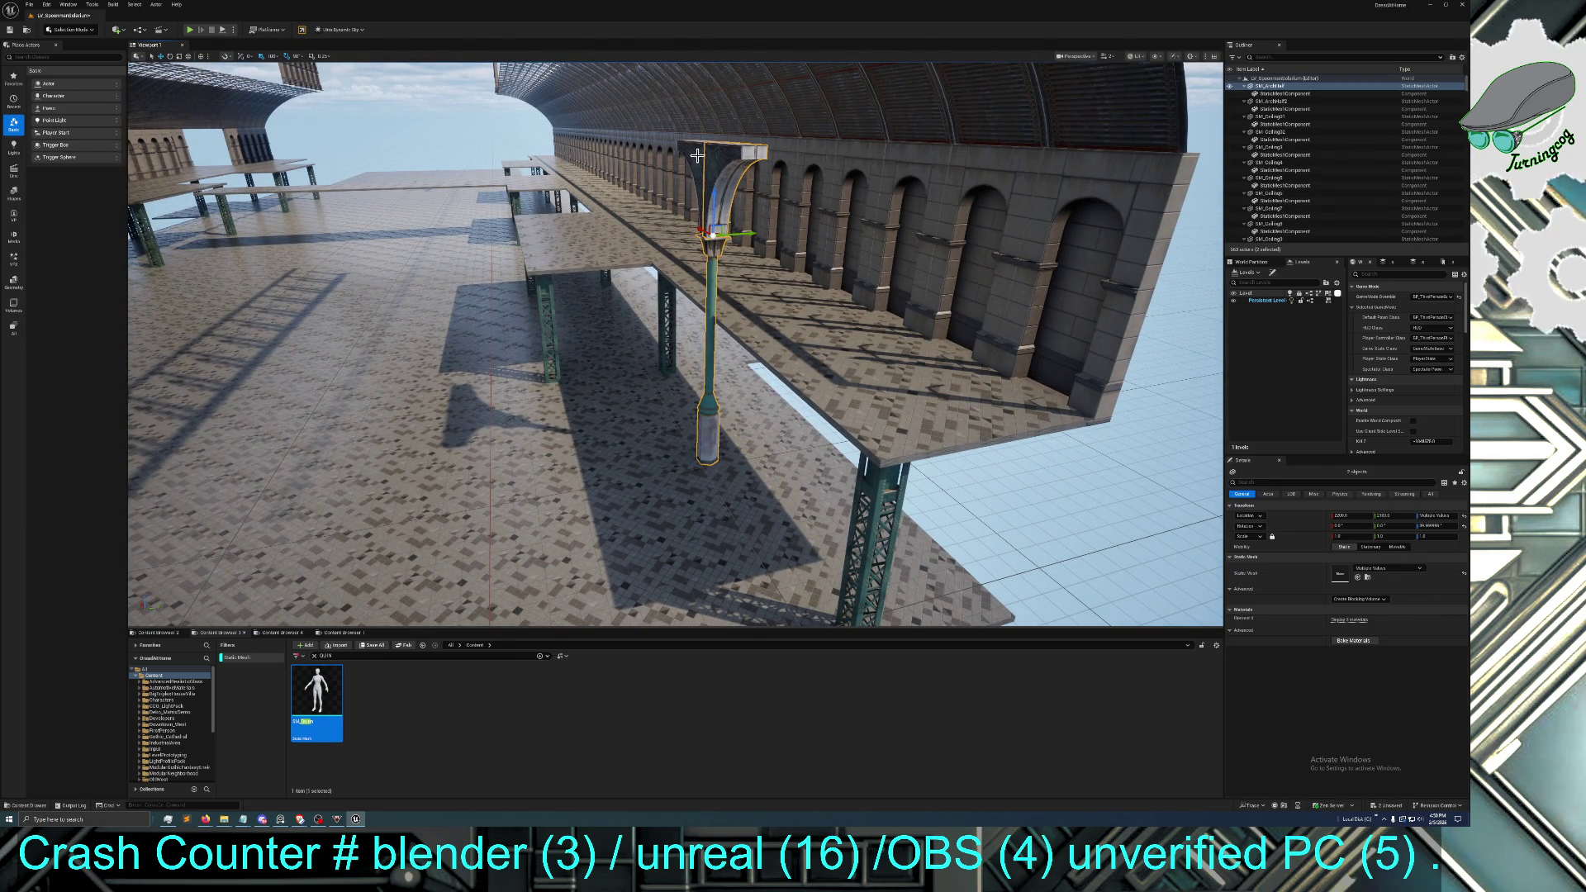
ctrl+click(707, 193)
drag(748, 234, 731, 233)
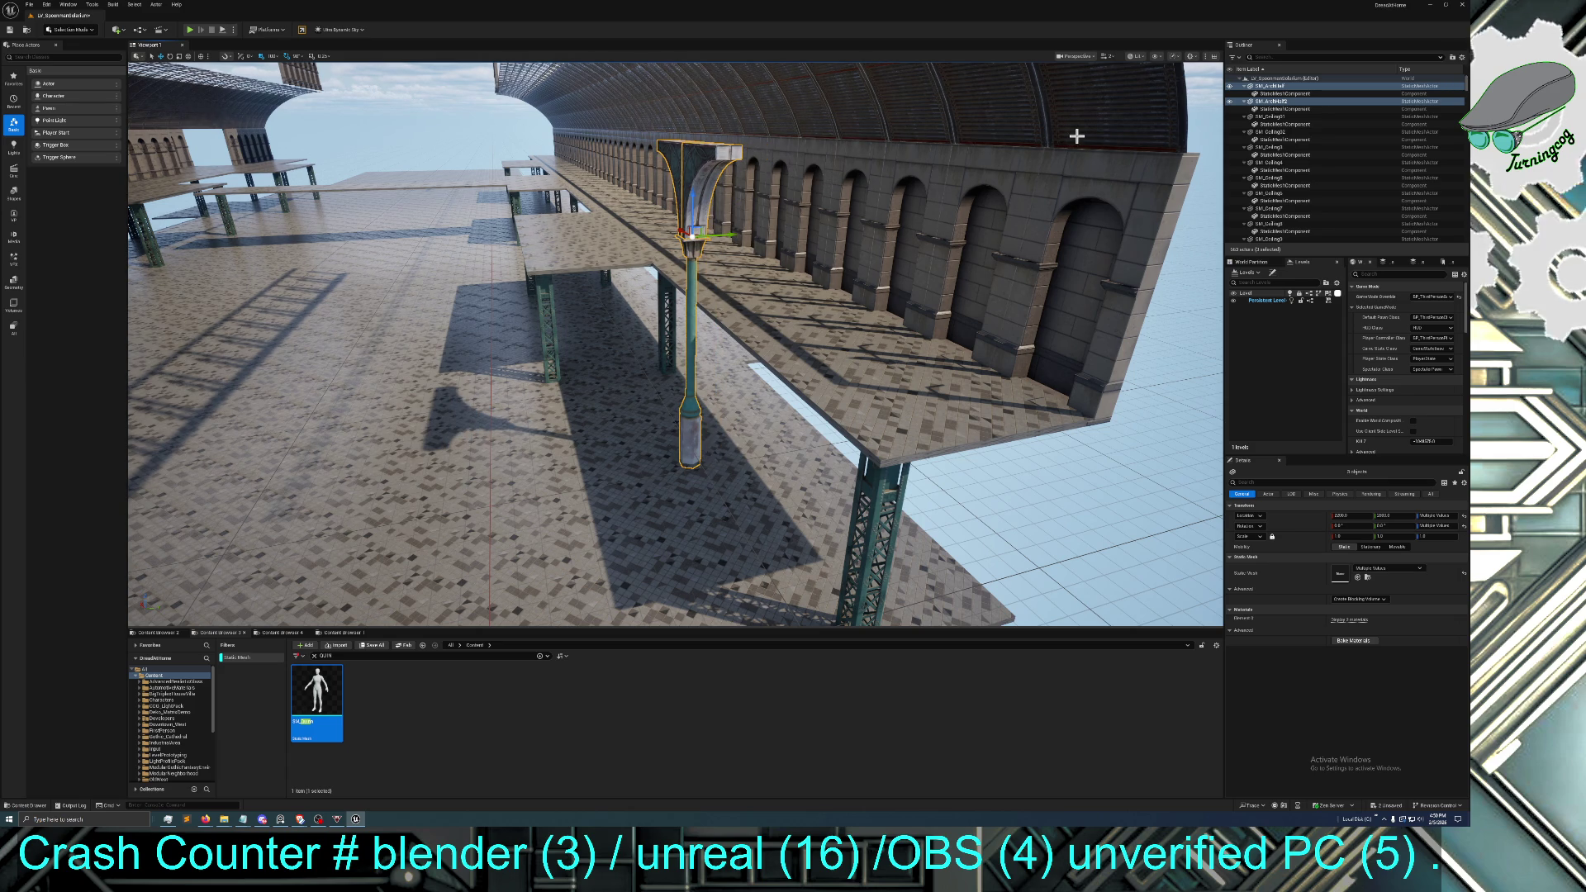
Select the arched roof section and frame it in the view
scroll(810, 117, down, 5)
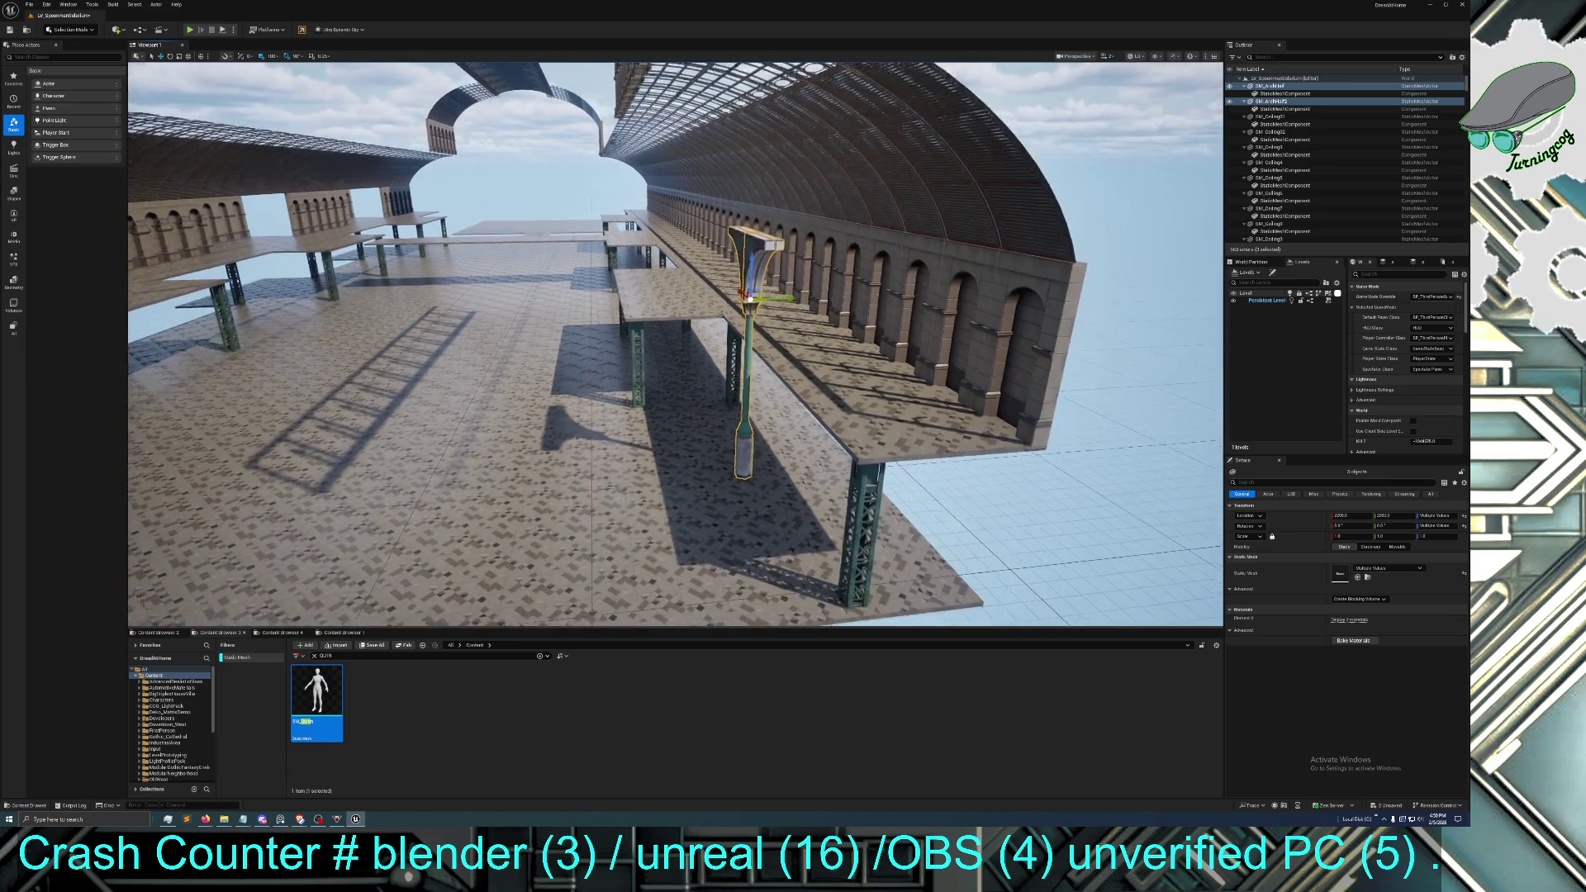
click(829, 219)
key(f)
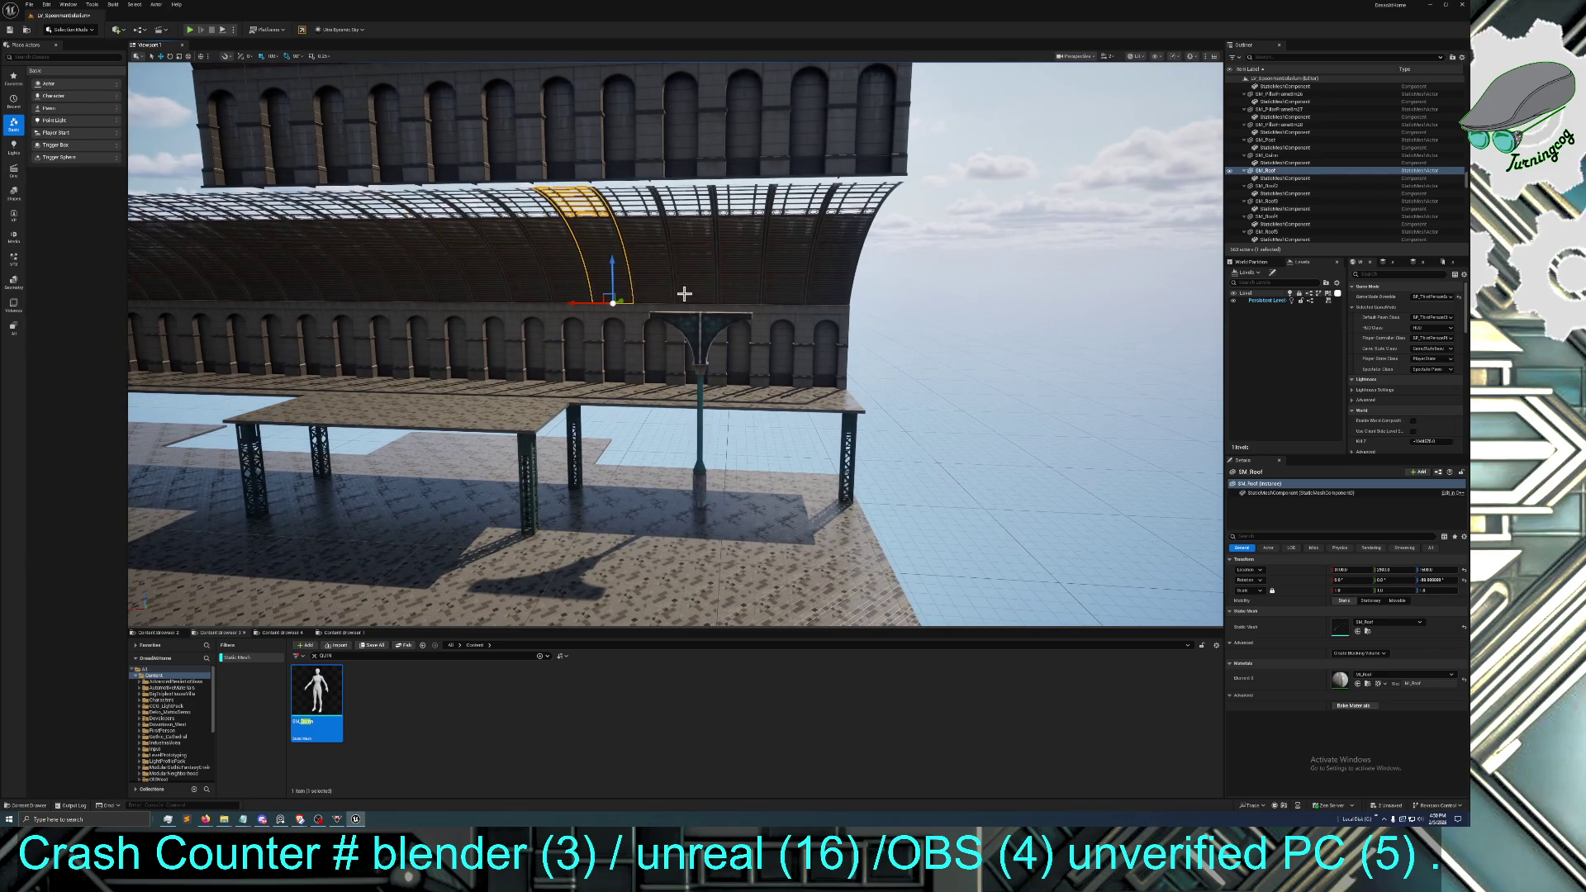
Ctrl-select the remaining curved roof segments, then pull back to view the arches
ctrl+click(661, 281)
ctrl+click(690, 270)
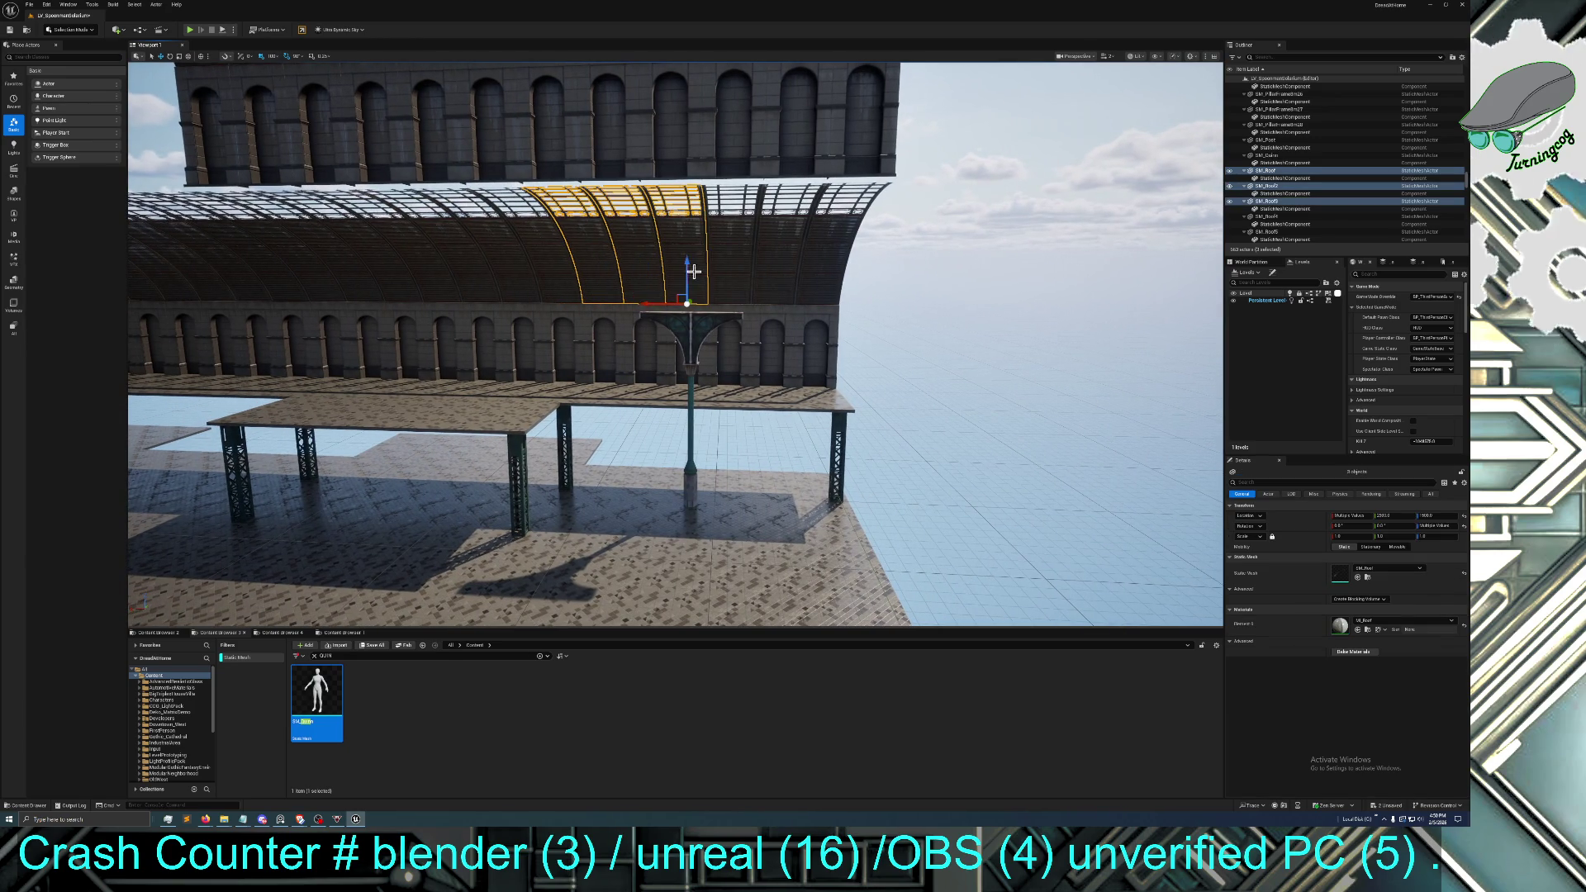
ctrl+click(729, 271)
ctrl+click(776, 276)
ctrl+click(826, 272)
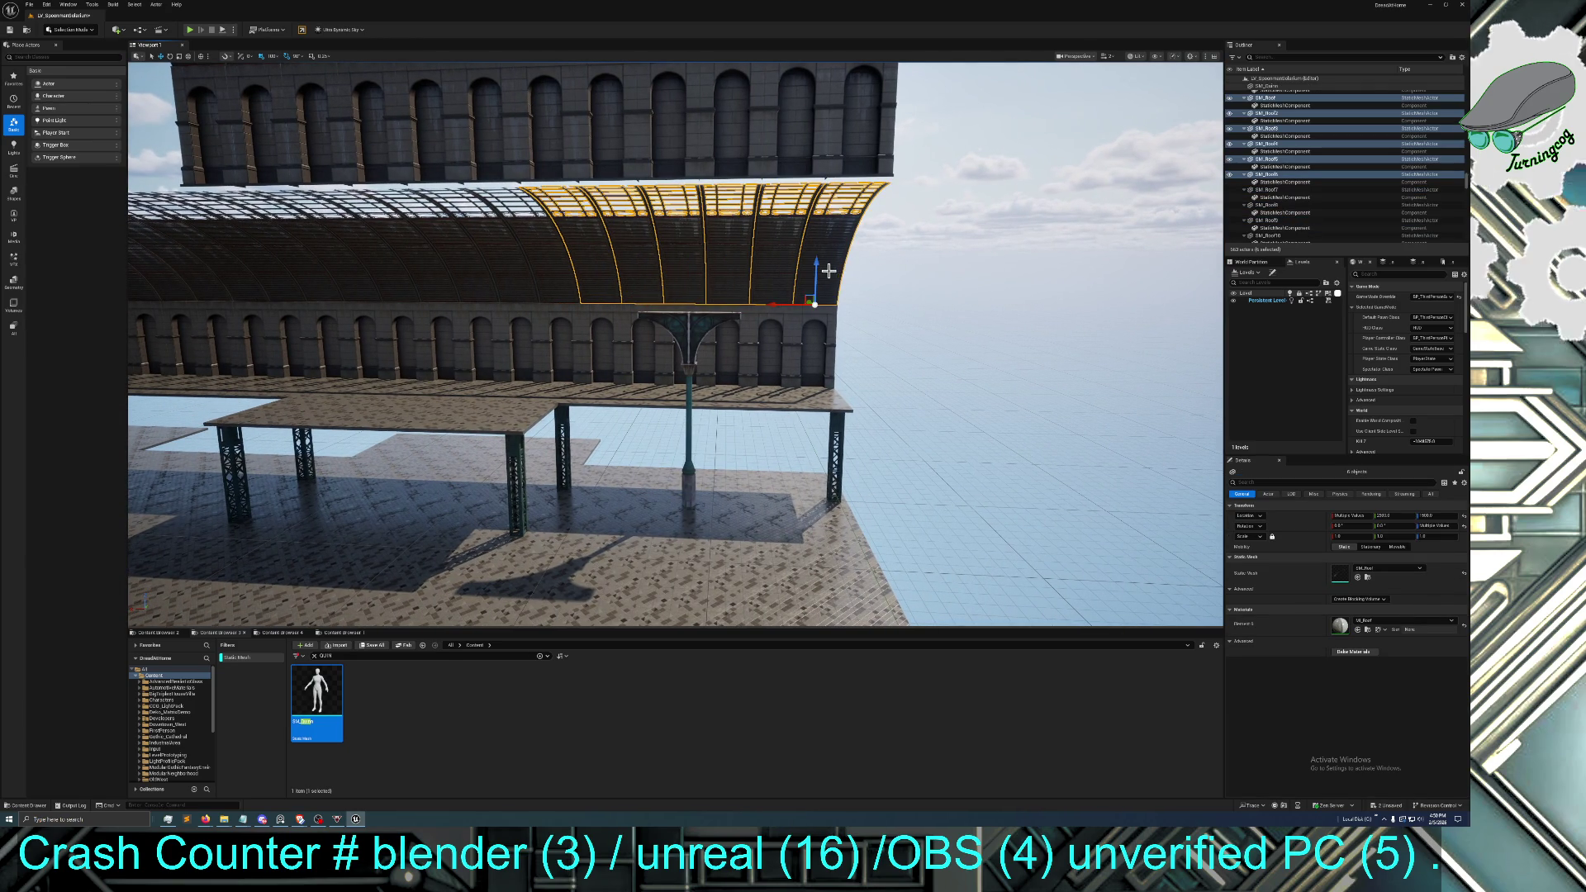
mouse_move(812, 309)
mouse_down()
mouse_move(972, 427)
mouse_move(737, 407)
mouse_move(627, 347)
mouse_up()
mouse_move(818, 570)
mouse_down()
mouse_move(777, 479)
mouse_move(743, 609)
mouse_move(790, 451)
mouse_move(981, 407)
mouse_move(966, 355)
mouse_up()
mouse_move(751, 416)
mouse_down()
mouse_move(747, 462)
mouse_move(751, 417)
mouse_up()
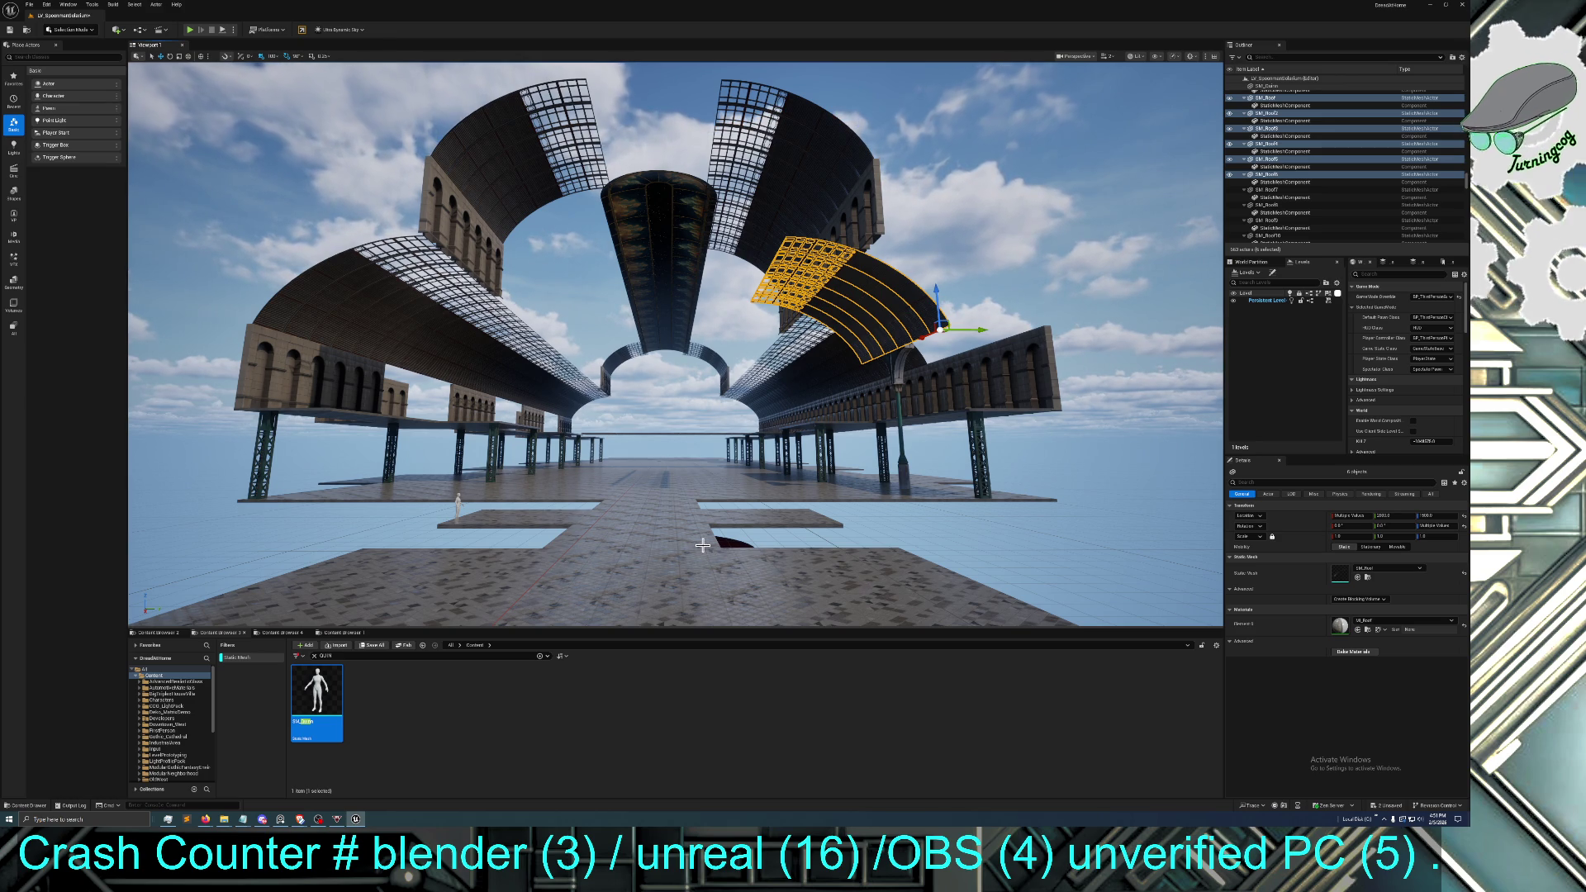
Fly up beneath the curved ceiling modules to see their dark undersides
drag(702, 545, 698, 591)
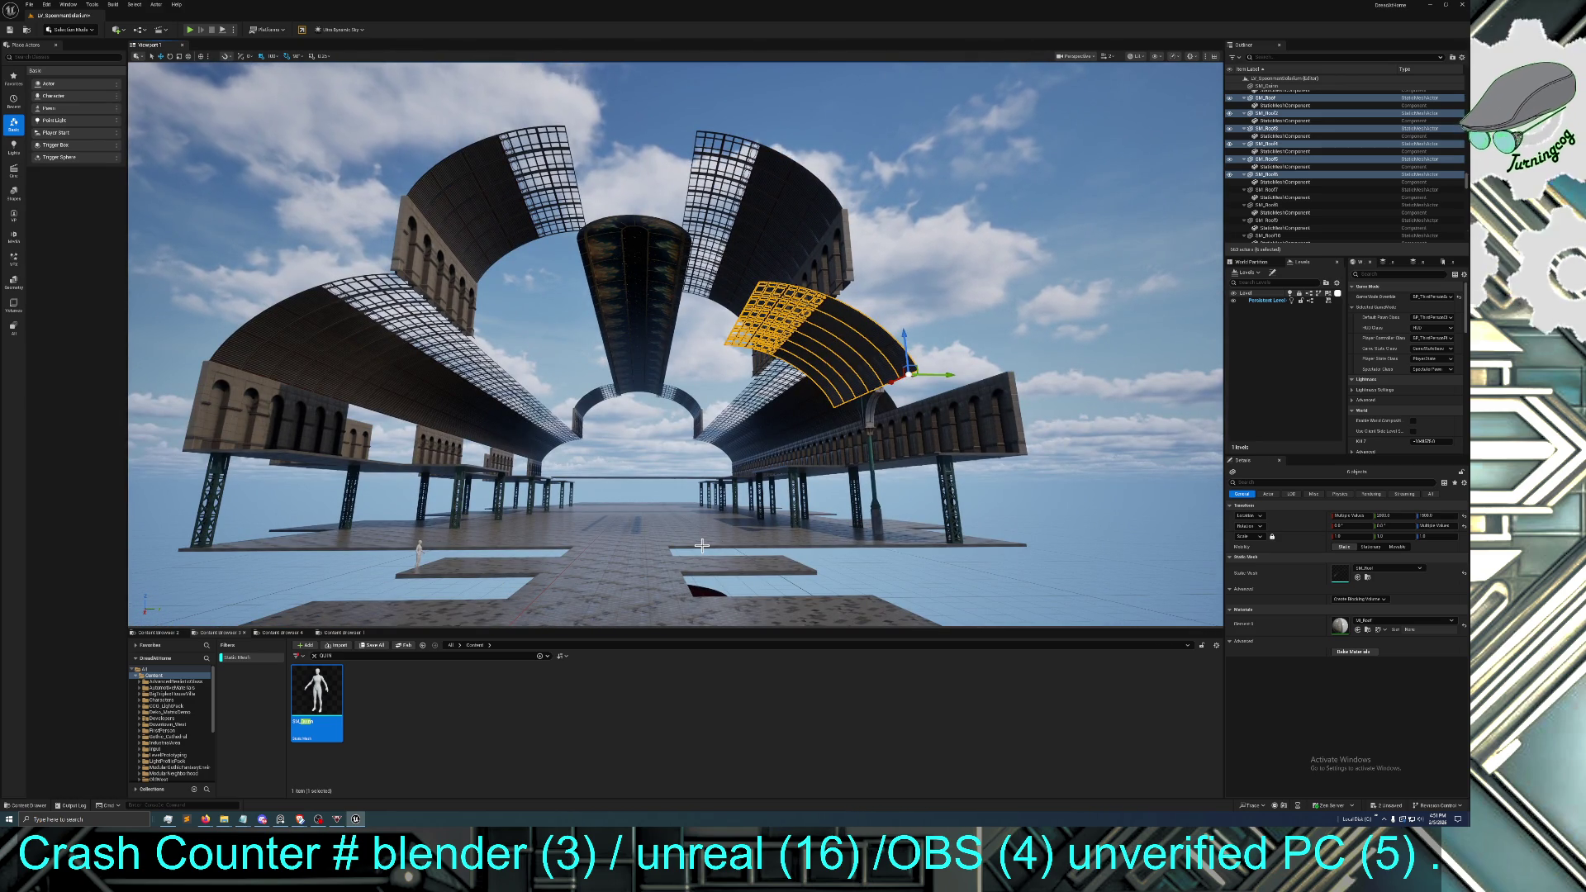
drag(701, 545, 701, 489)
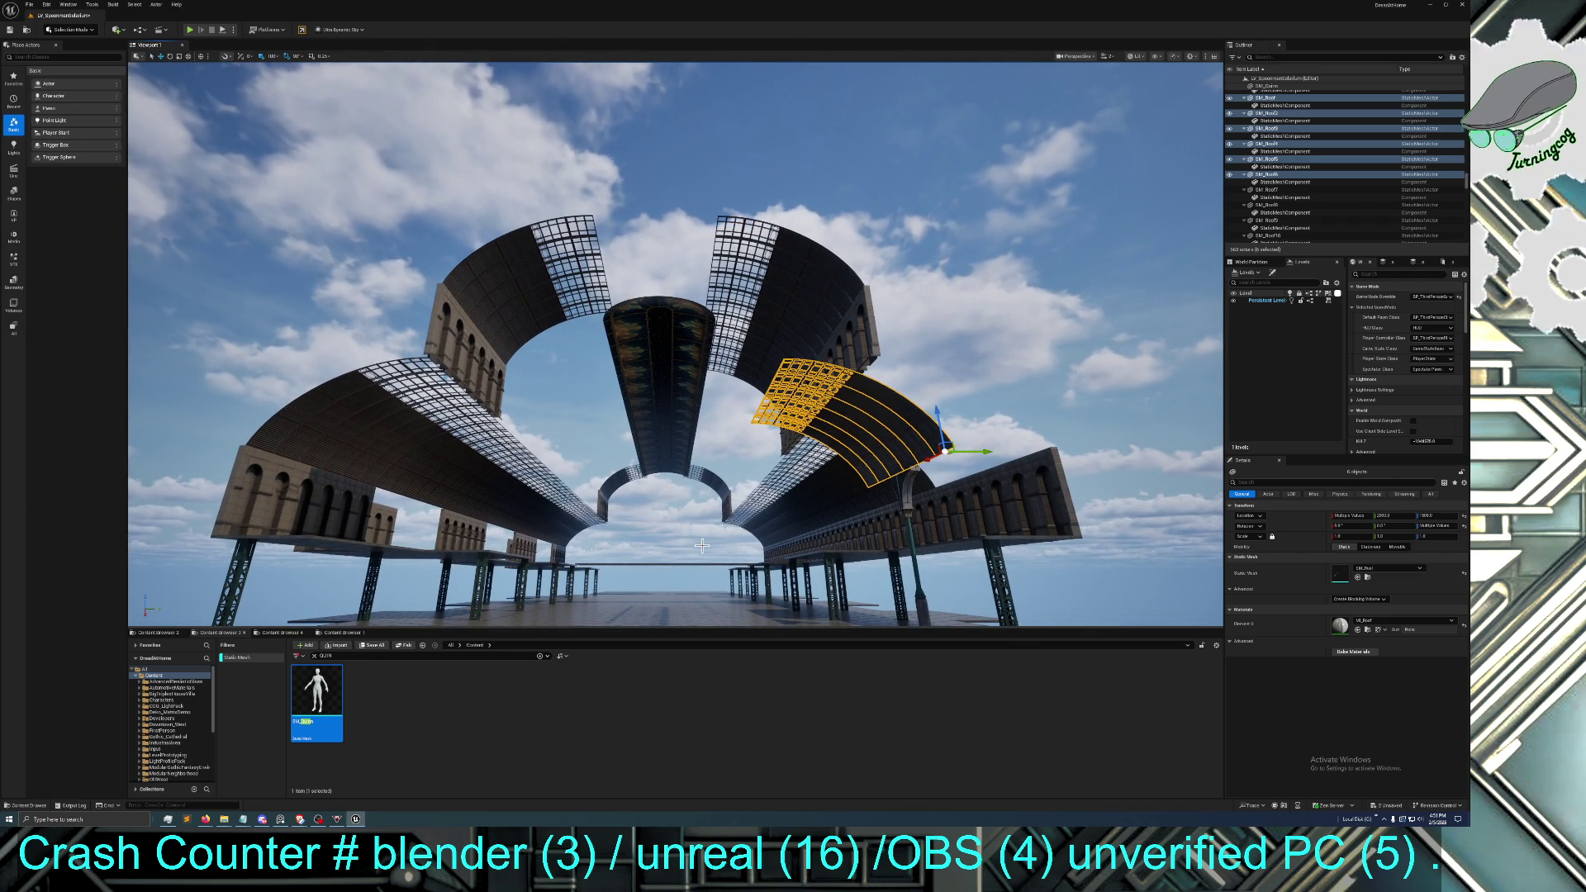
scroll(716, 557, up, 1)
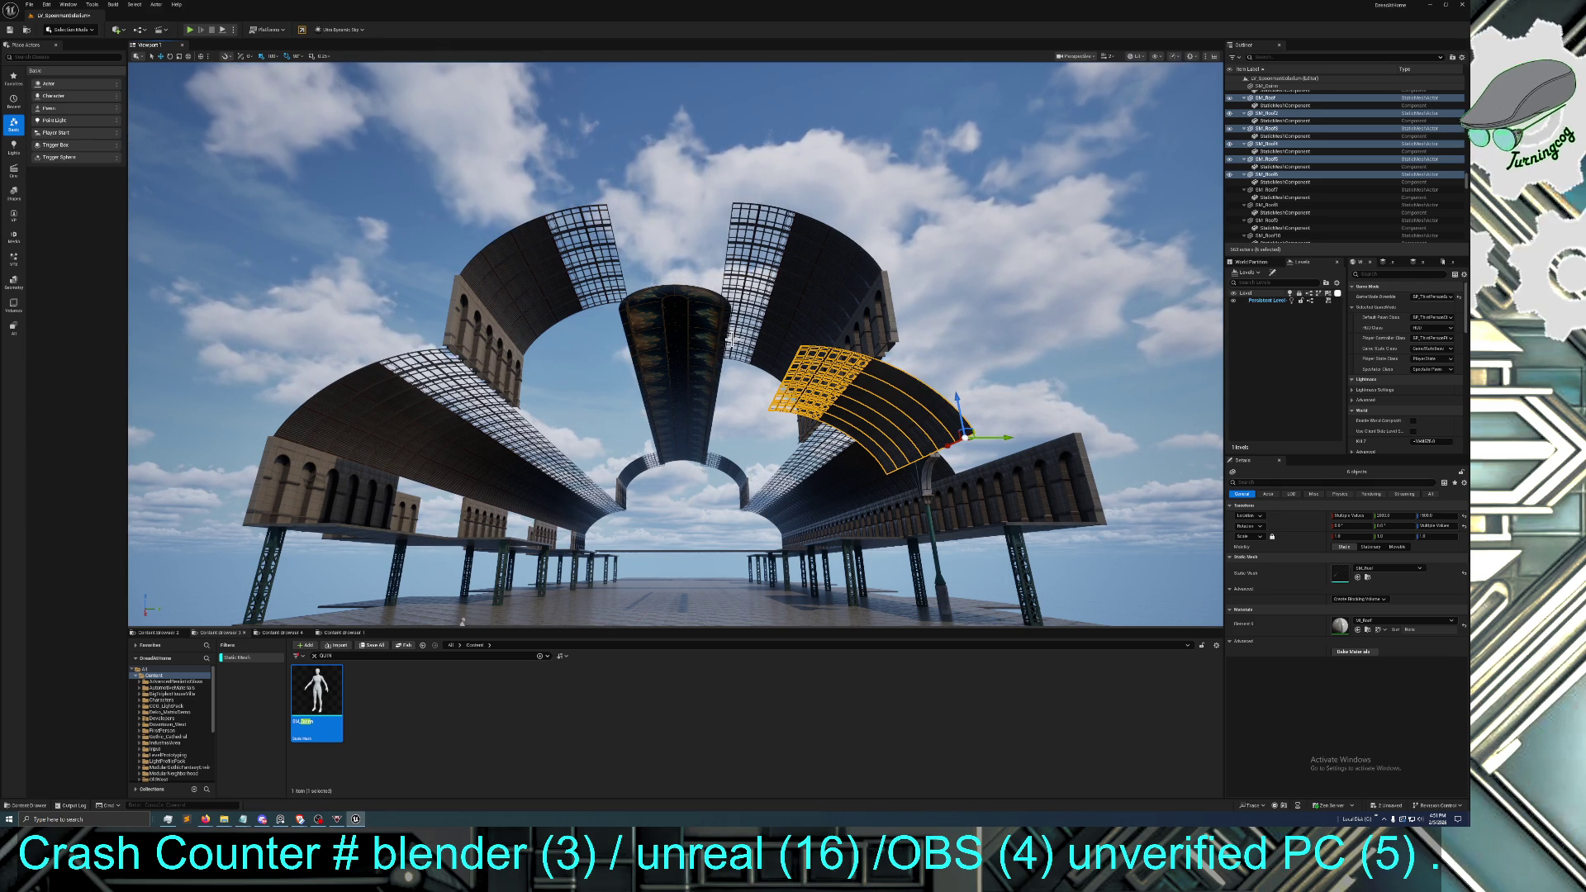
mouse_move(732, 332)
mouse_down()
mouse_move(732, 388)
mouse_move(732, 343)
mouse_move(835, 336)
mouse_up()
Select SM_CeilingModule07 and rotate it 180° about Z
click(816, 339)
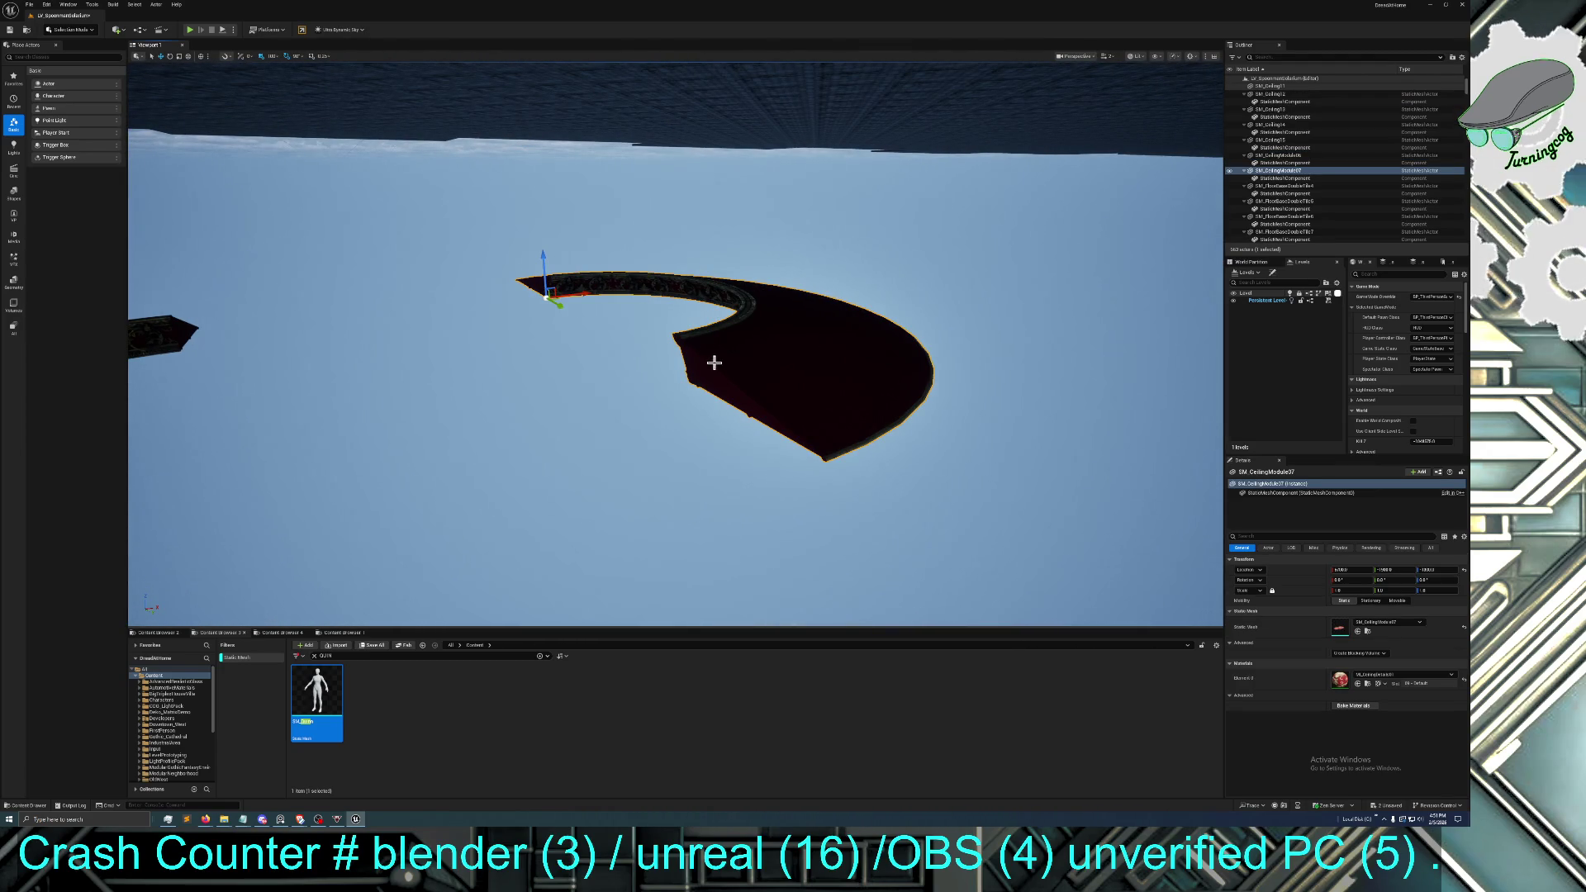
click(170, 58)
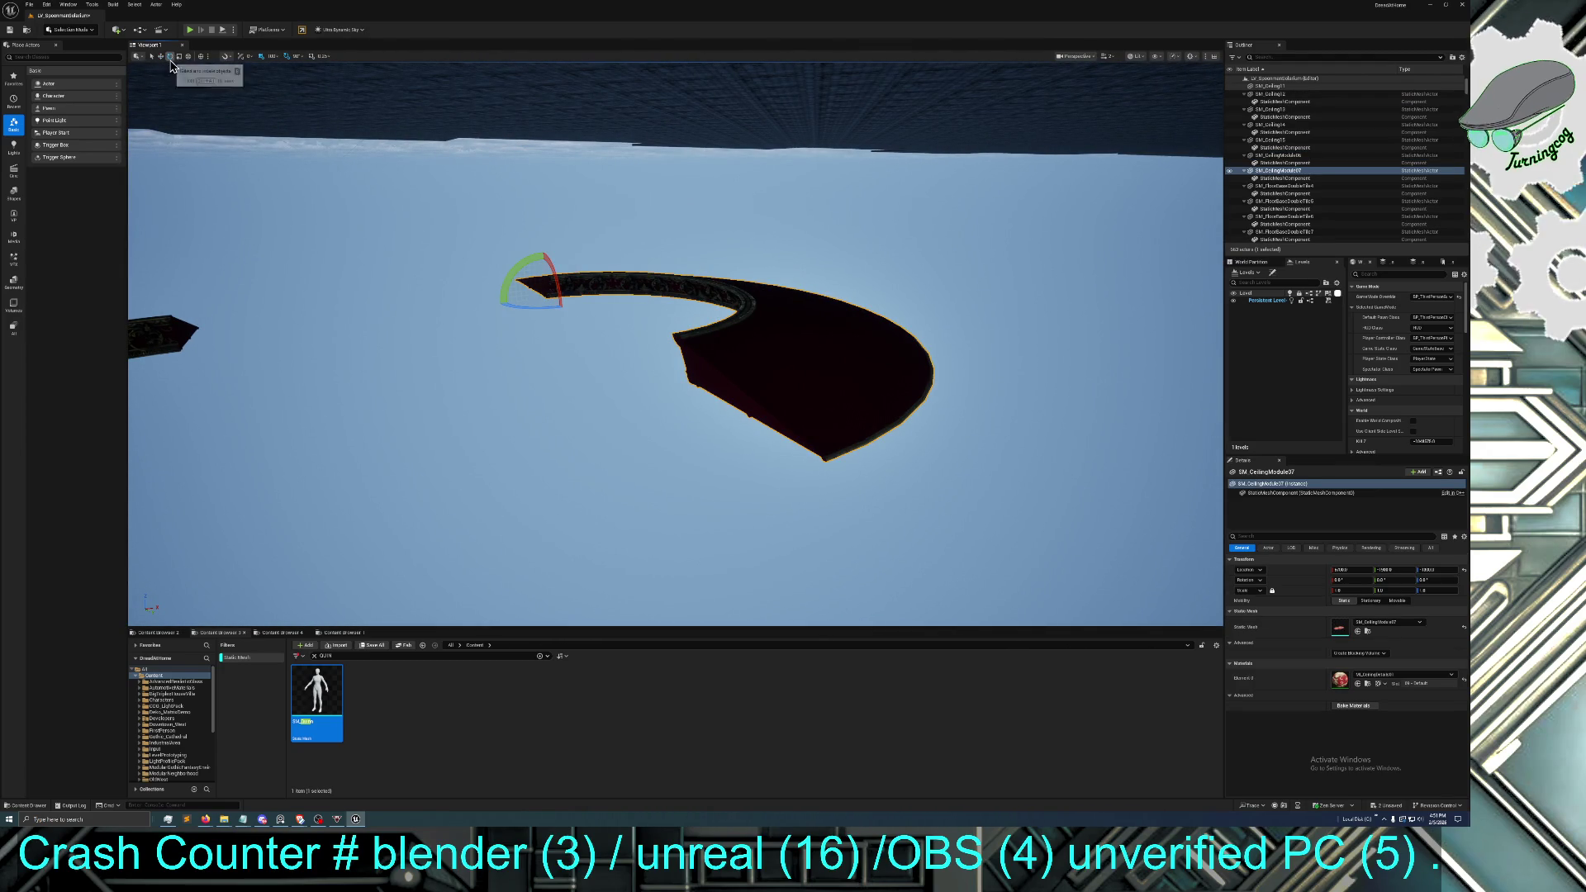
drag(548, 308, 578, 306)
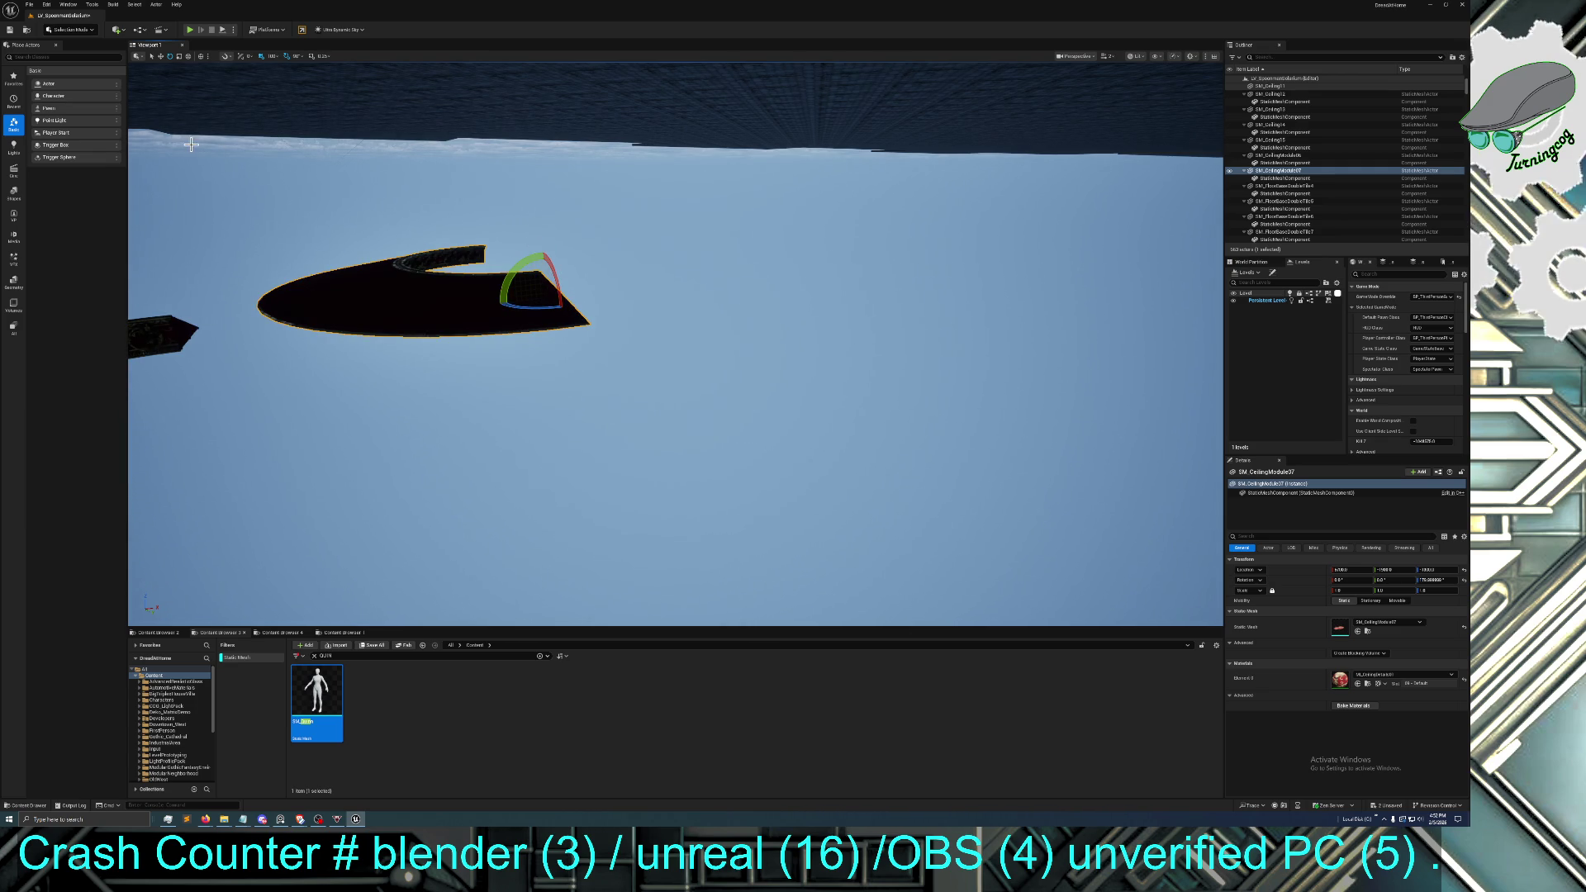
Slide the ceiling module along X and raise it up between the arches
click(162, 57)
scroll(647, 349, down, 3)
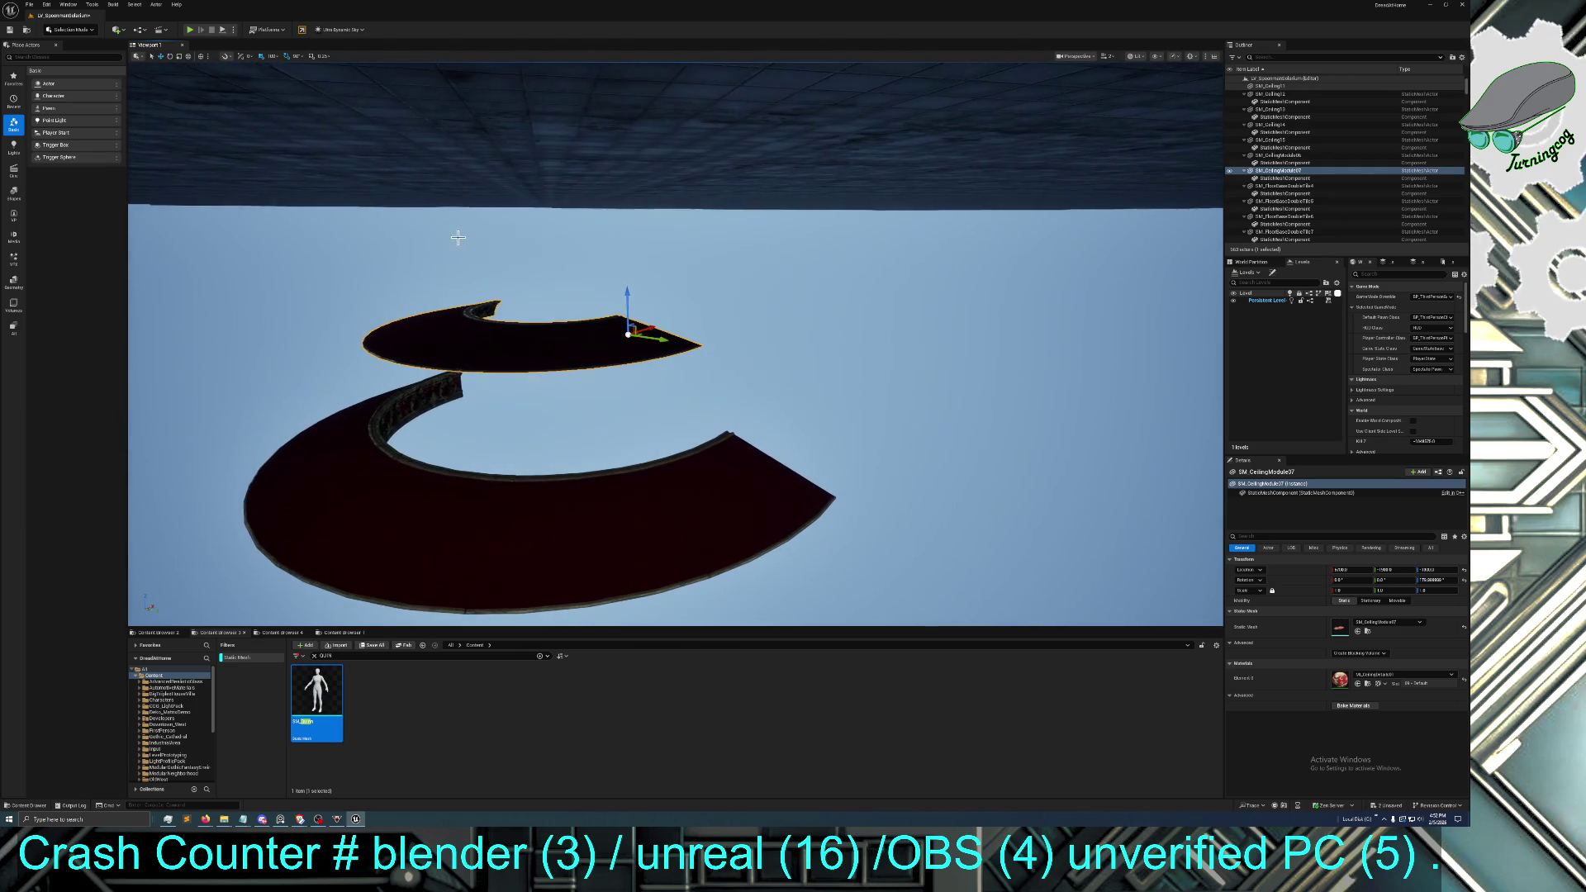
drag(659, 336, 845, 351)
scroll(845, 351, up, 1)
scroll(845, 351, down, 2)
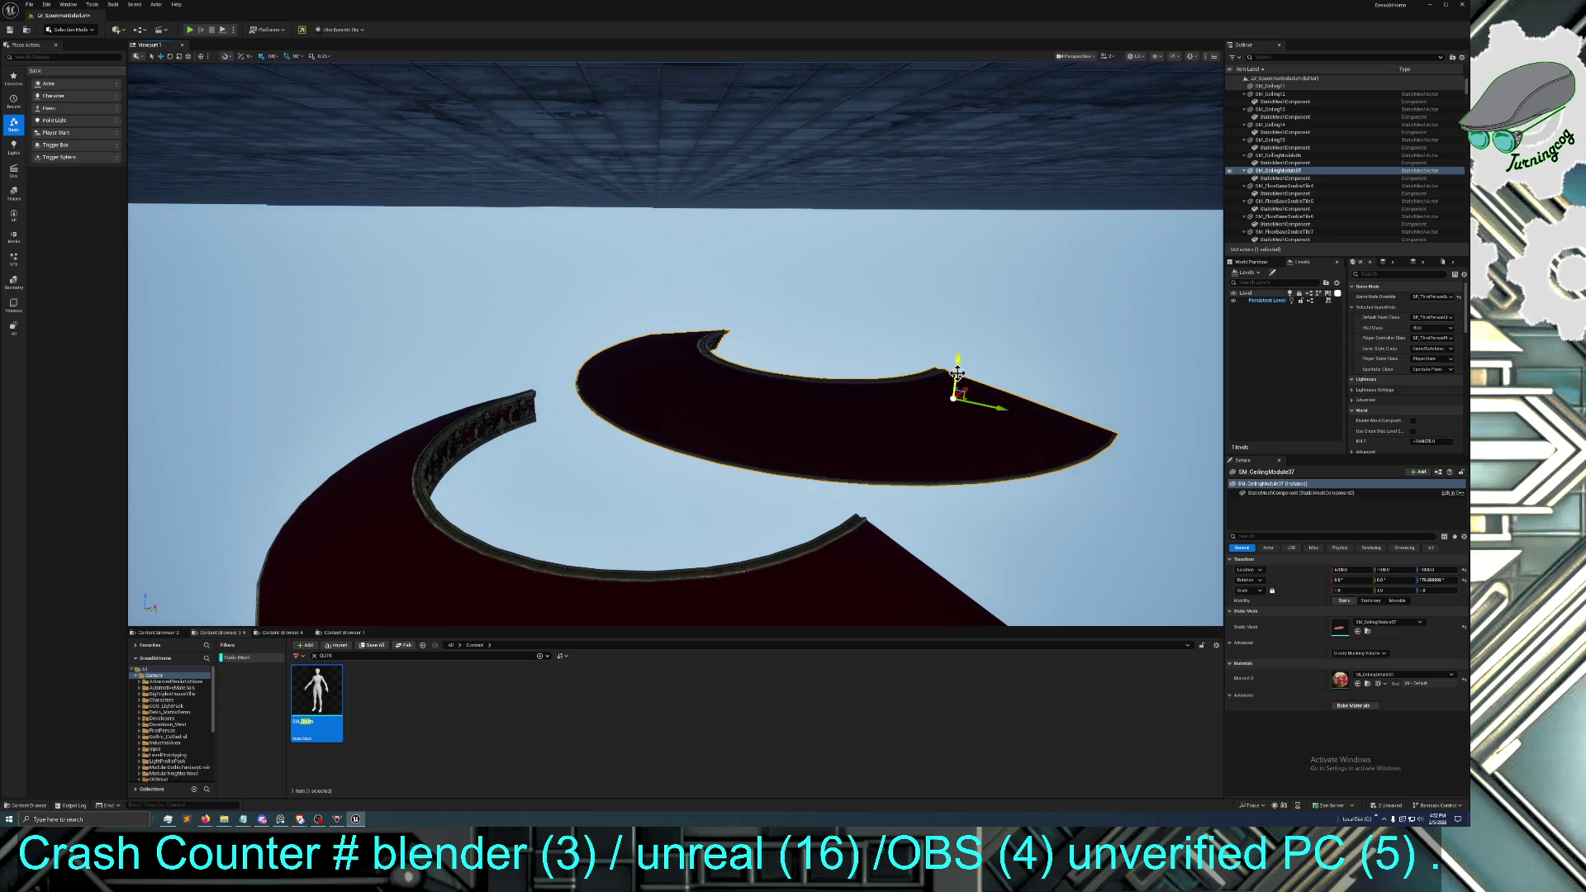
drag(958, 363, 983, 73)
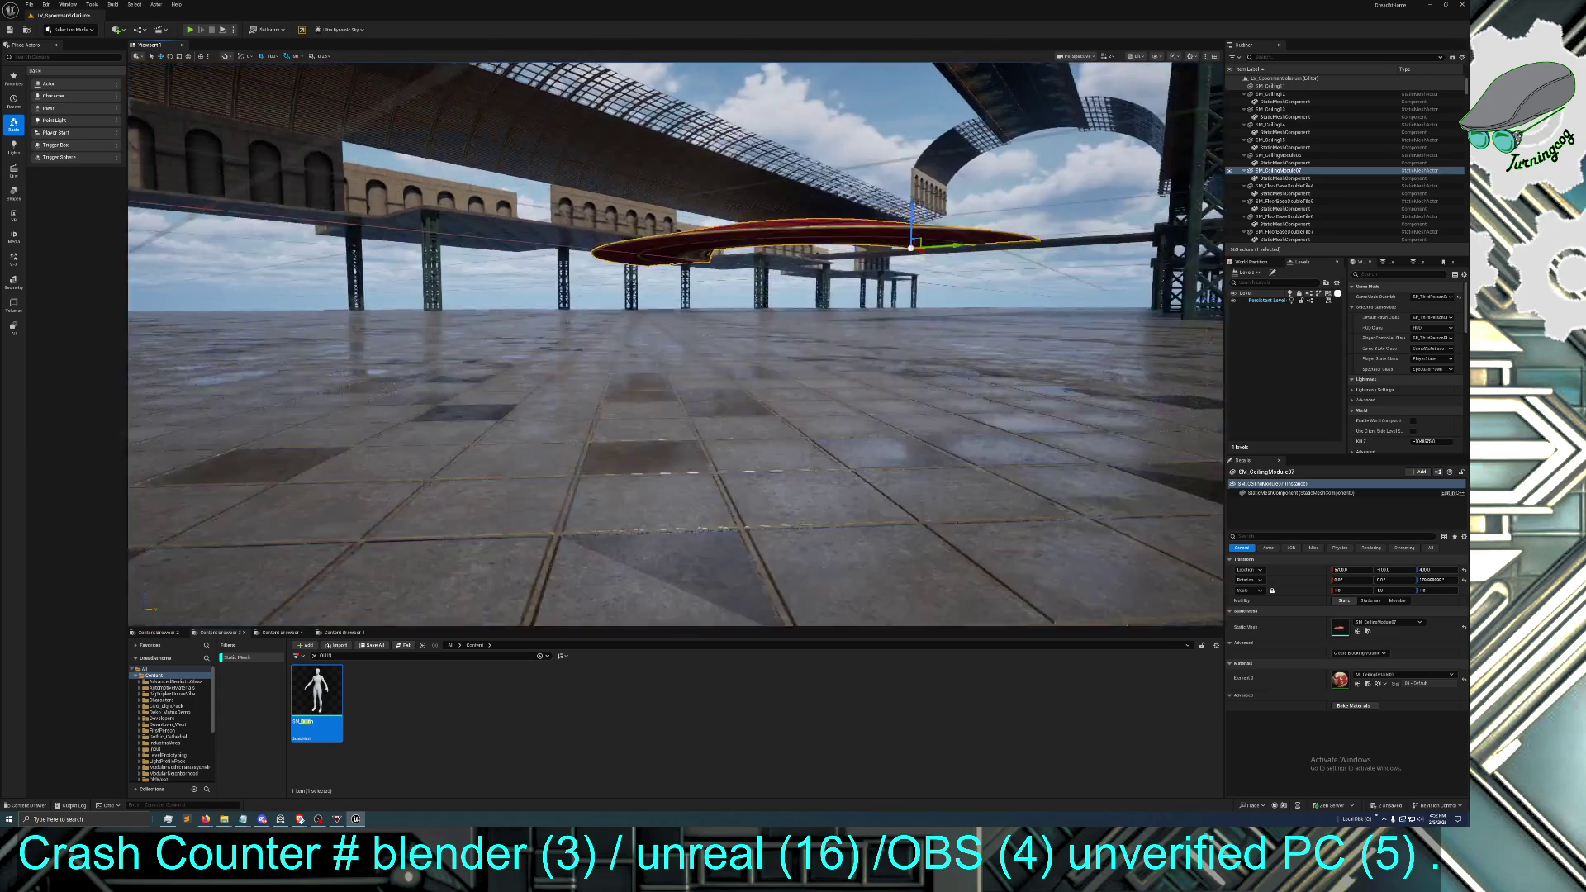
key(f)
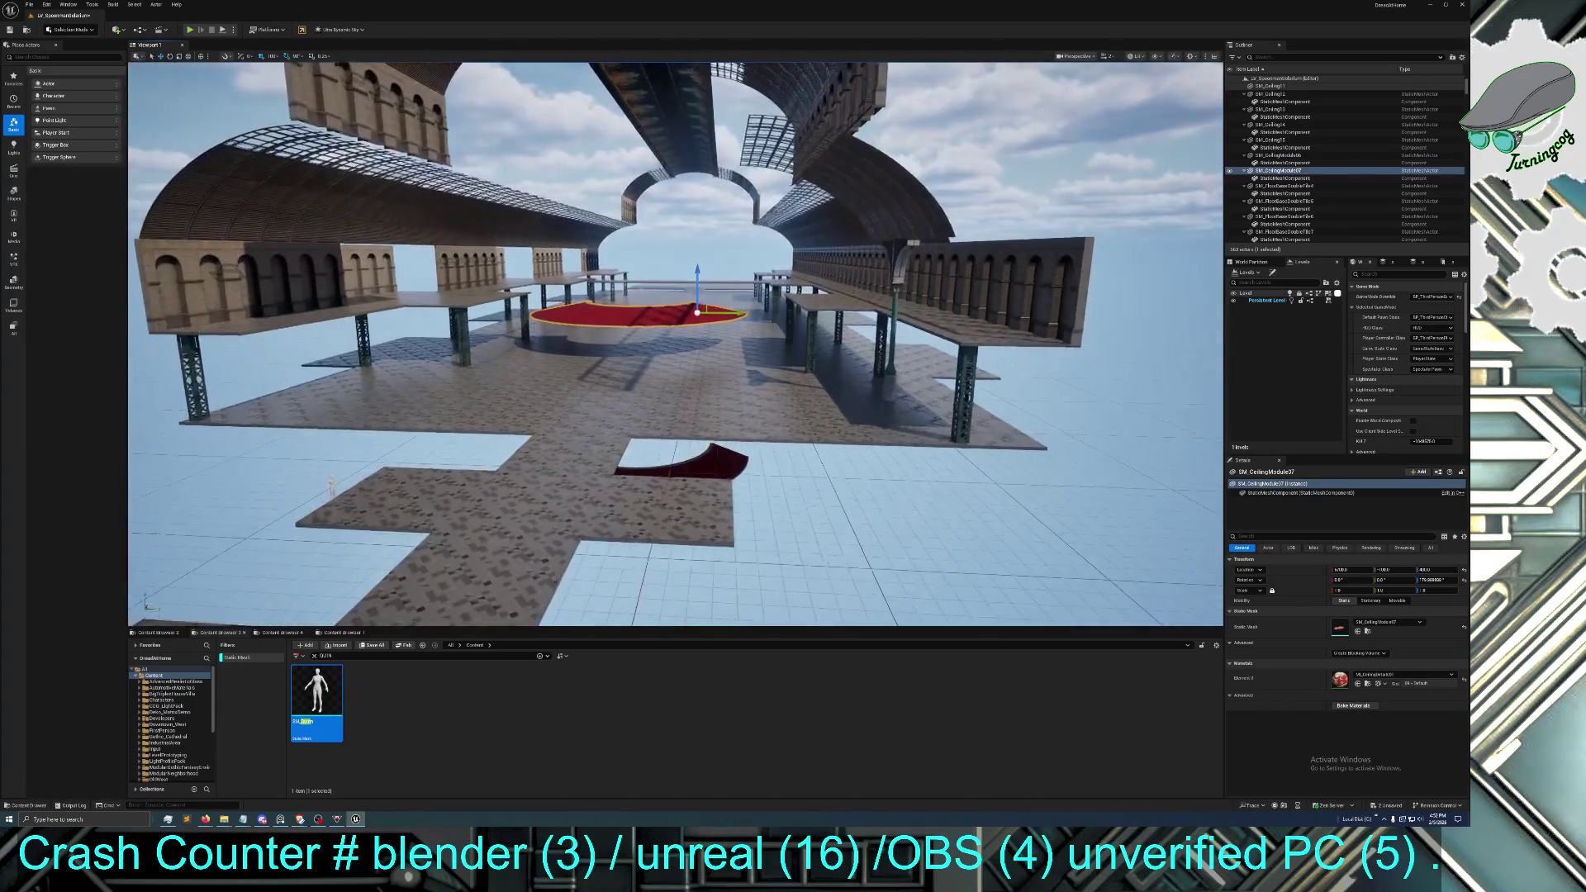
drag(698, 276, 698, 105)
Fly through the arches to check the module and lower it slightly
key(w)
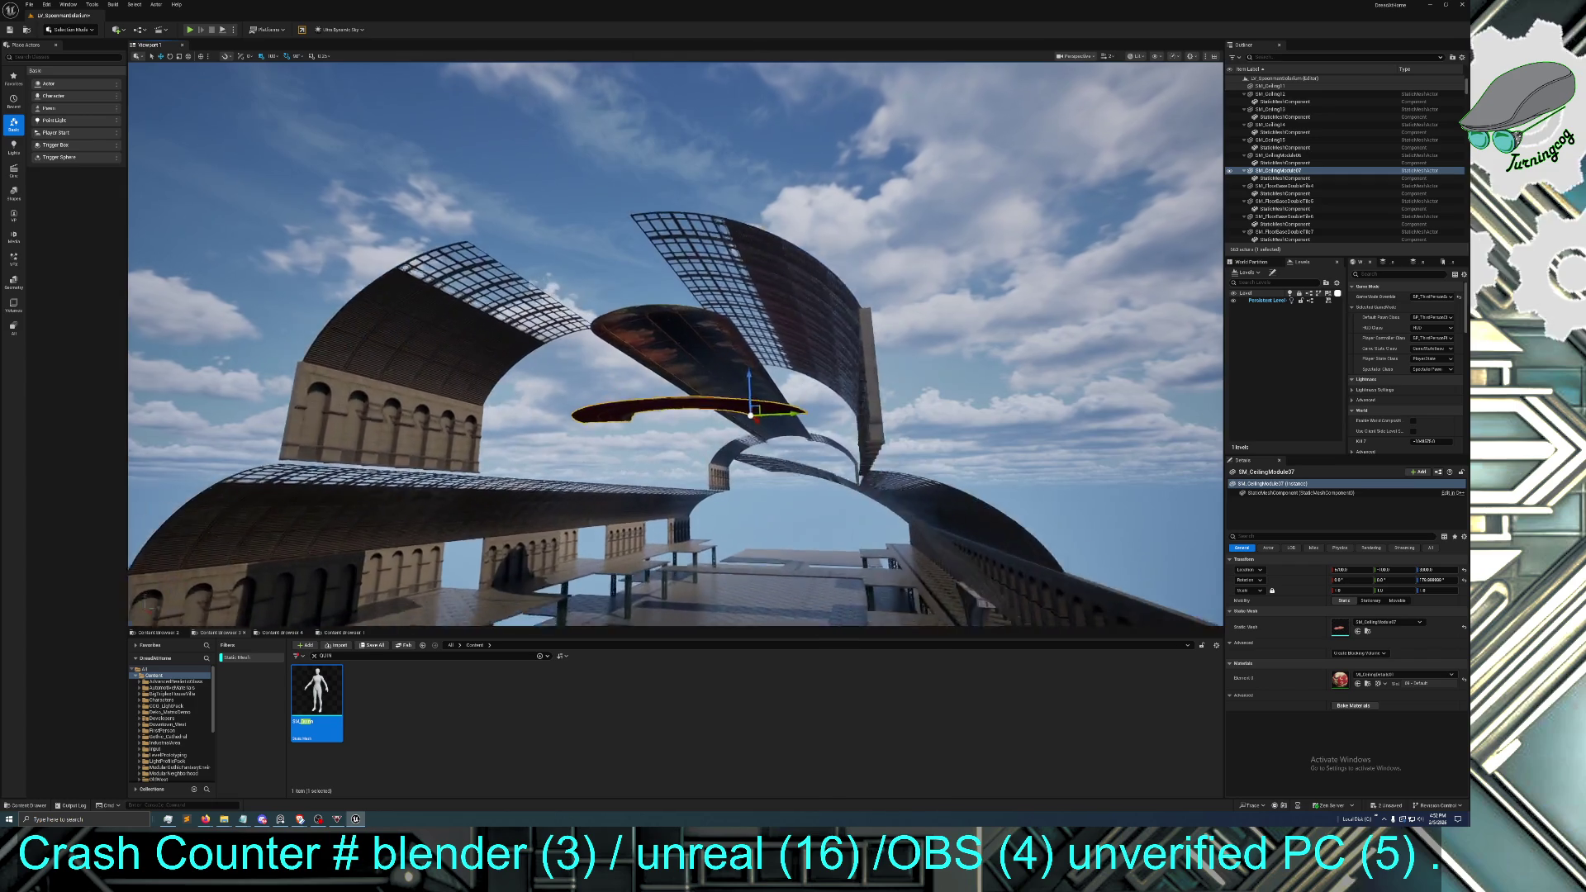
key(w)
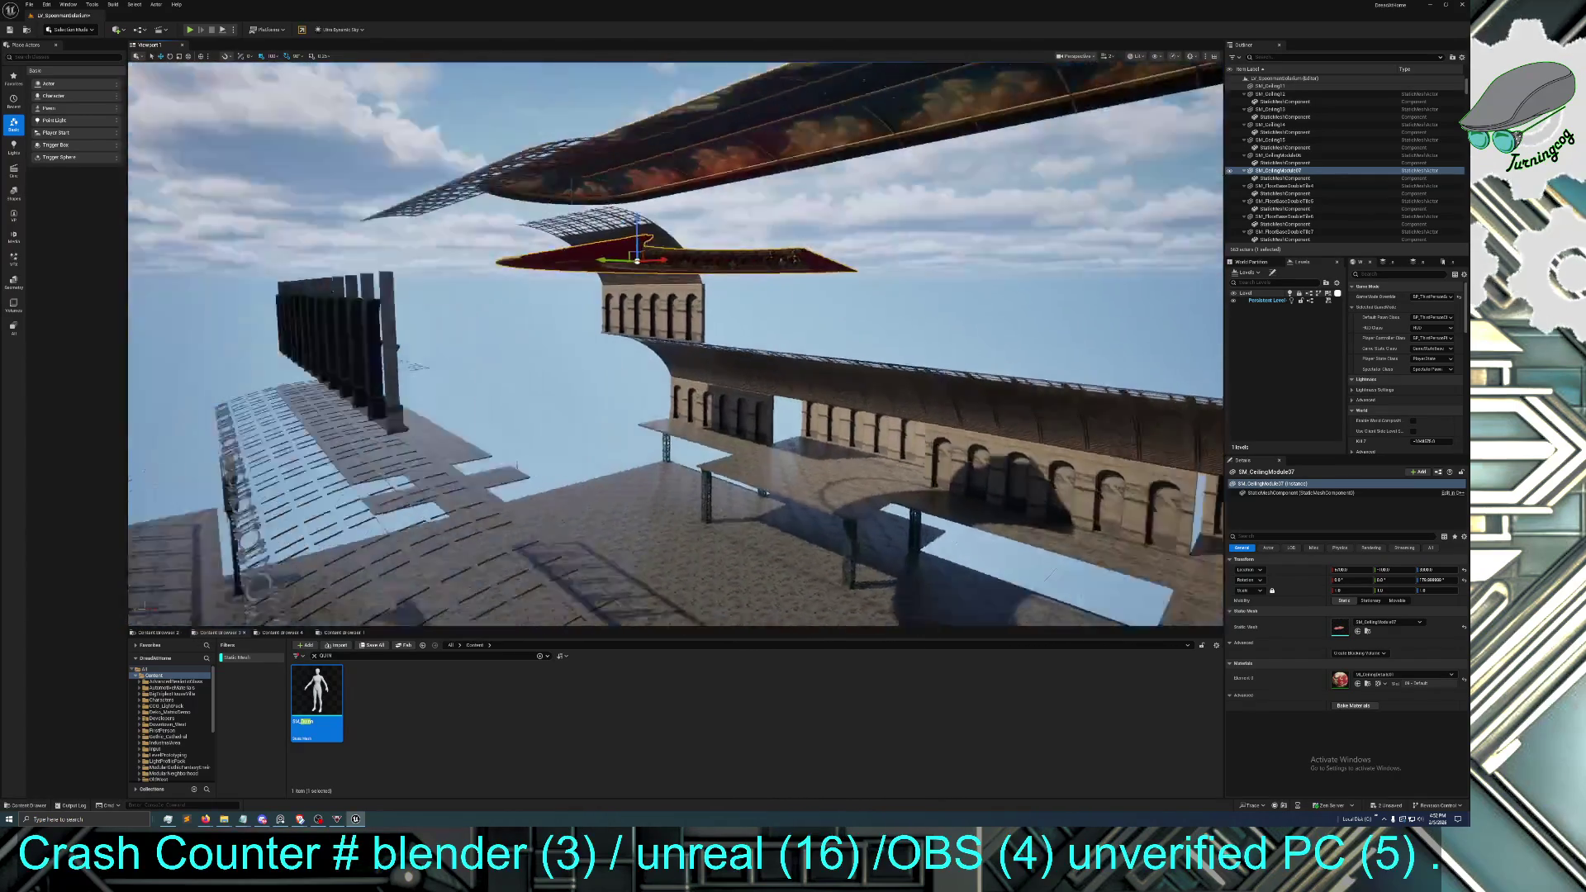
key(s)
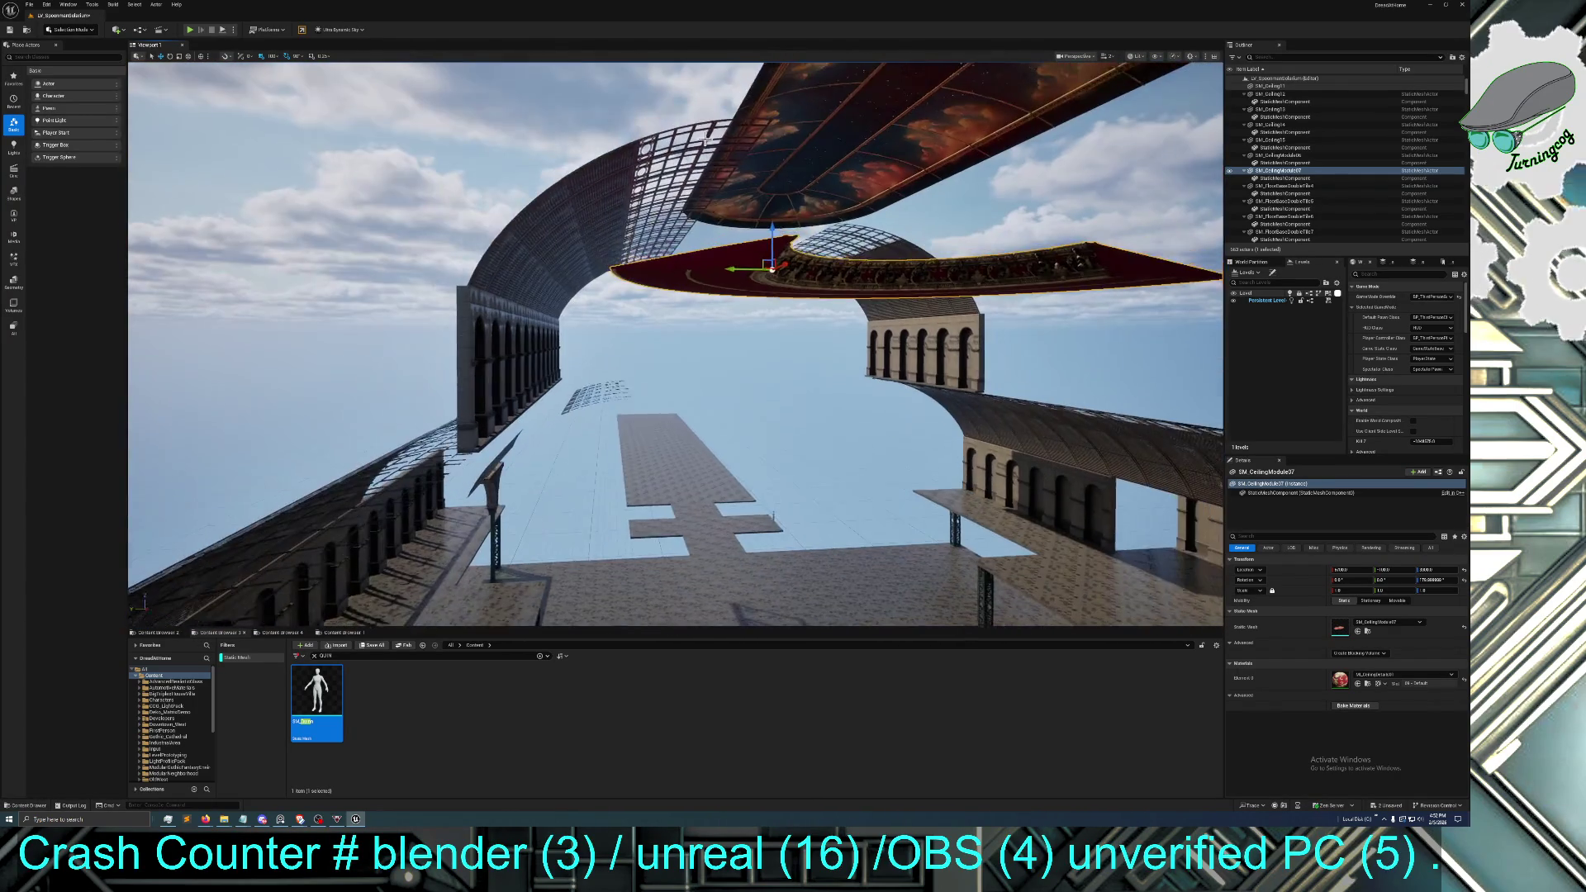
drag(769, 228, 771, 345)
key(w)
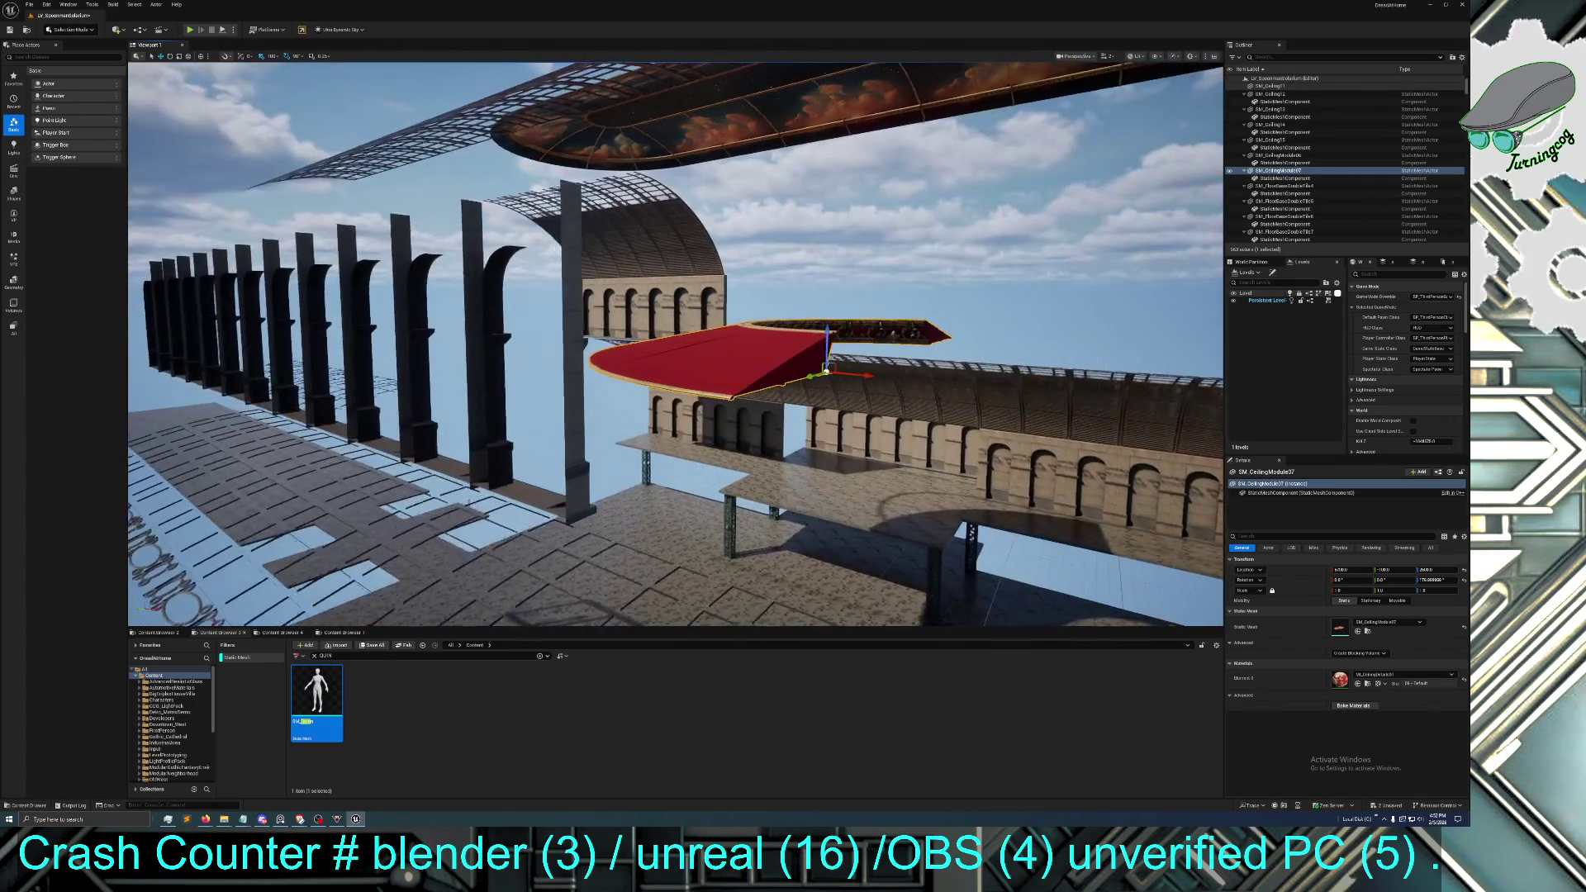
Reselect the red module, slide it sideways along Y, and frame it under the arches
click(863, 380)
click(802, 361)
drag(857, 377, 497, 362)
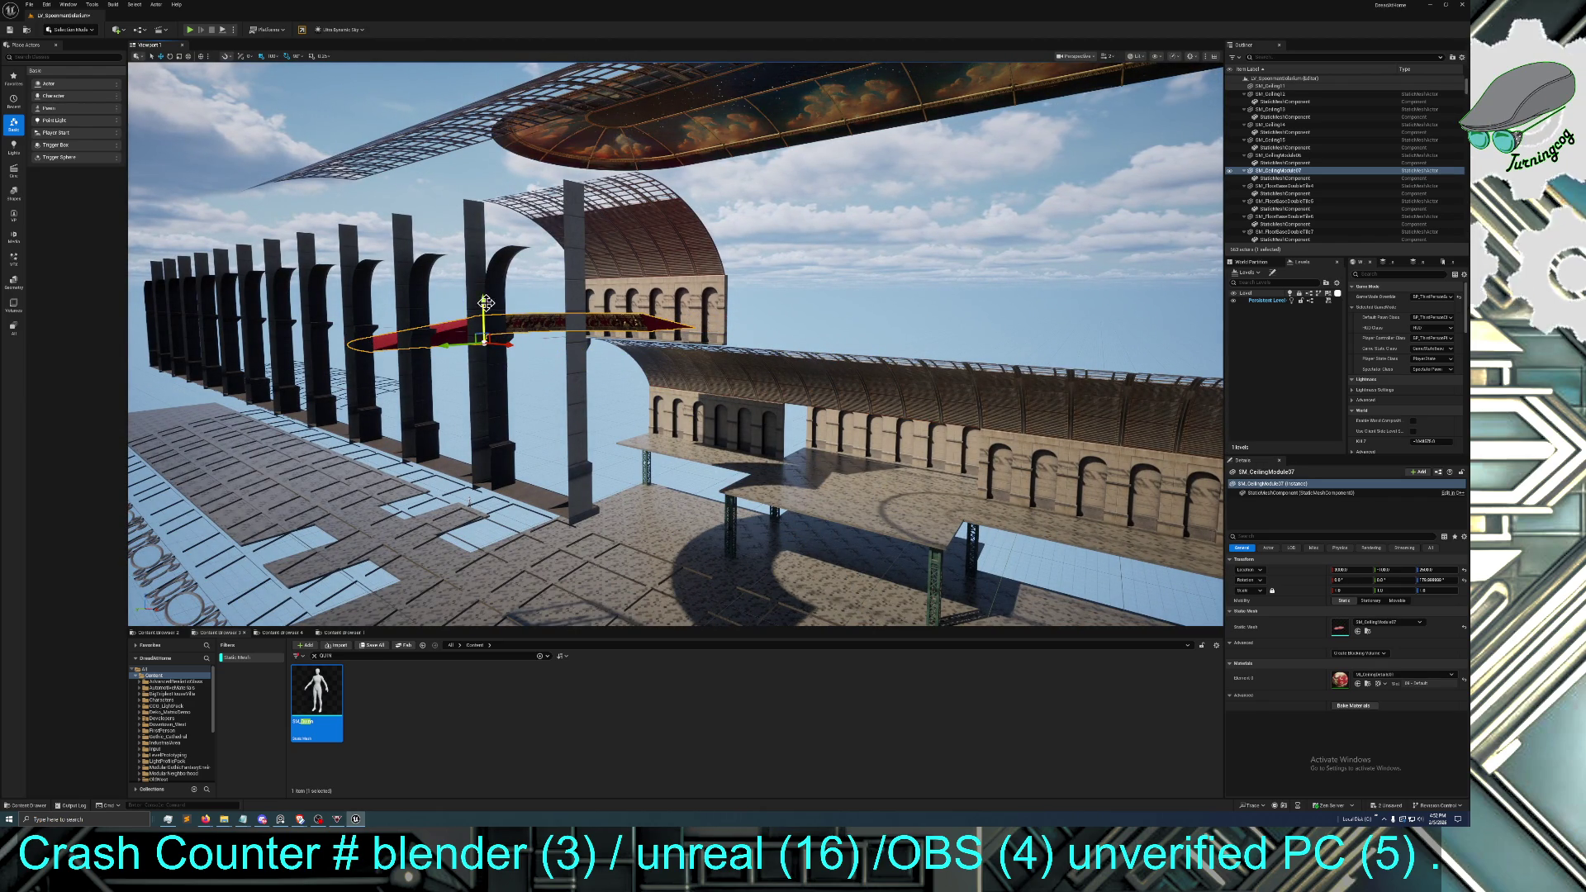
key(f)
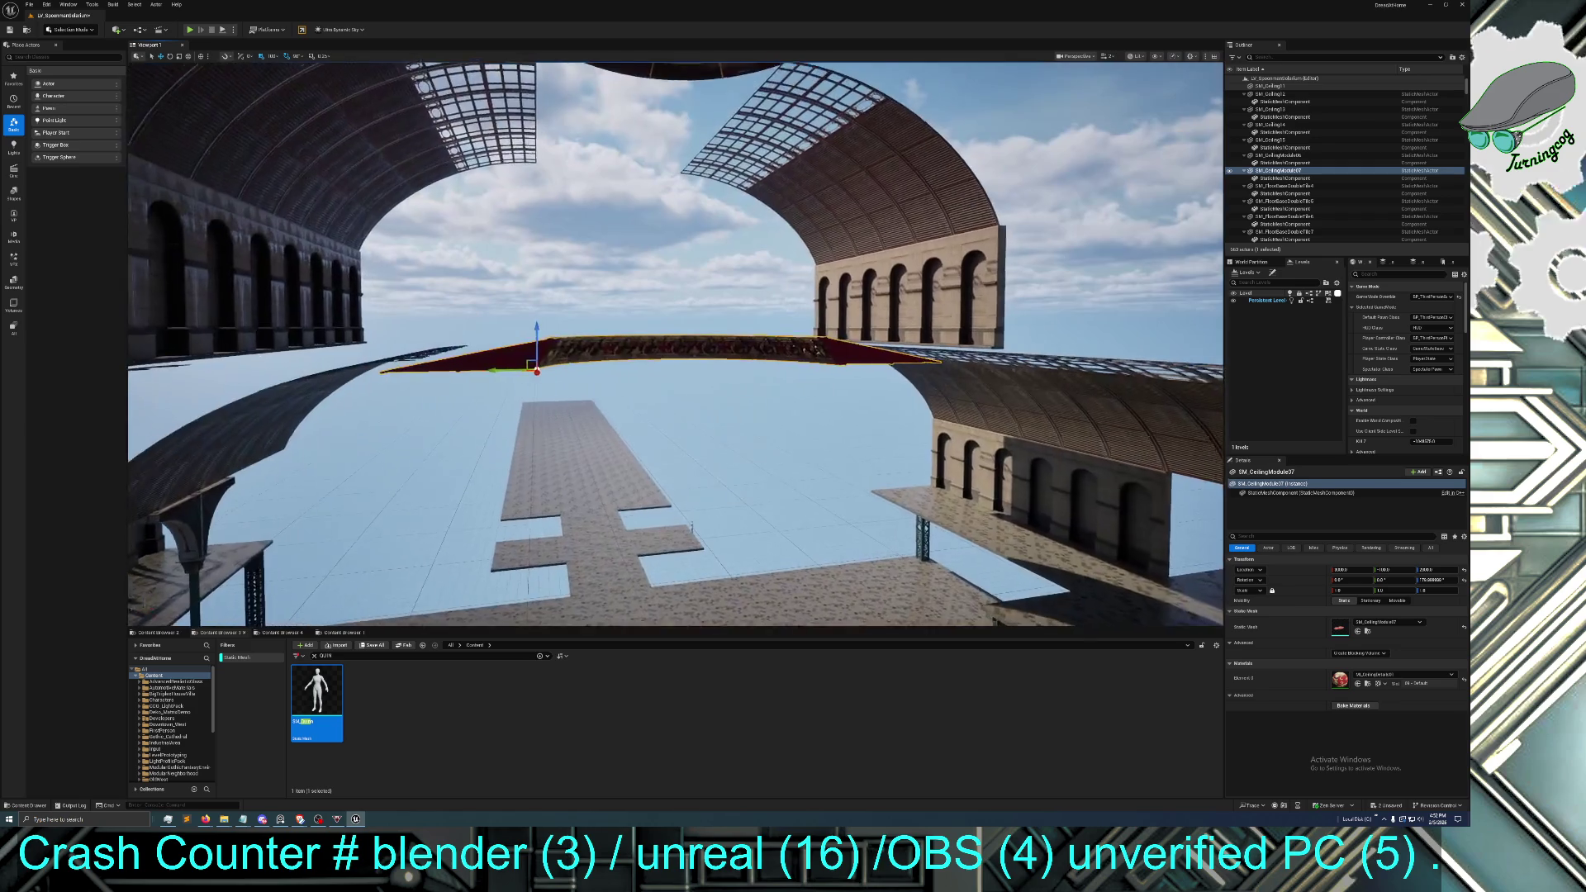
mouse_move(536, 372)
mouse_down()
mouse_move(533, 463)
mouse_move(529, 314)
mouse_move(546, 356)
mouse_move(545, 331)
mouse_move(545, 446)
mouse_move(507, 364)
mouse_up()
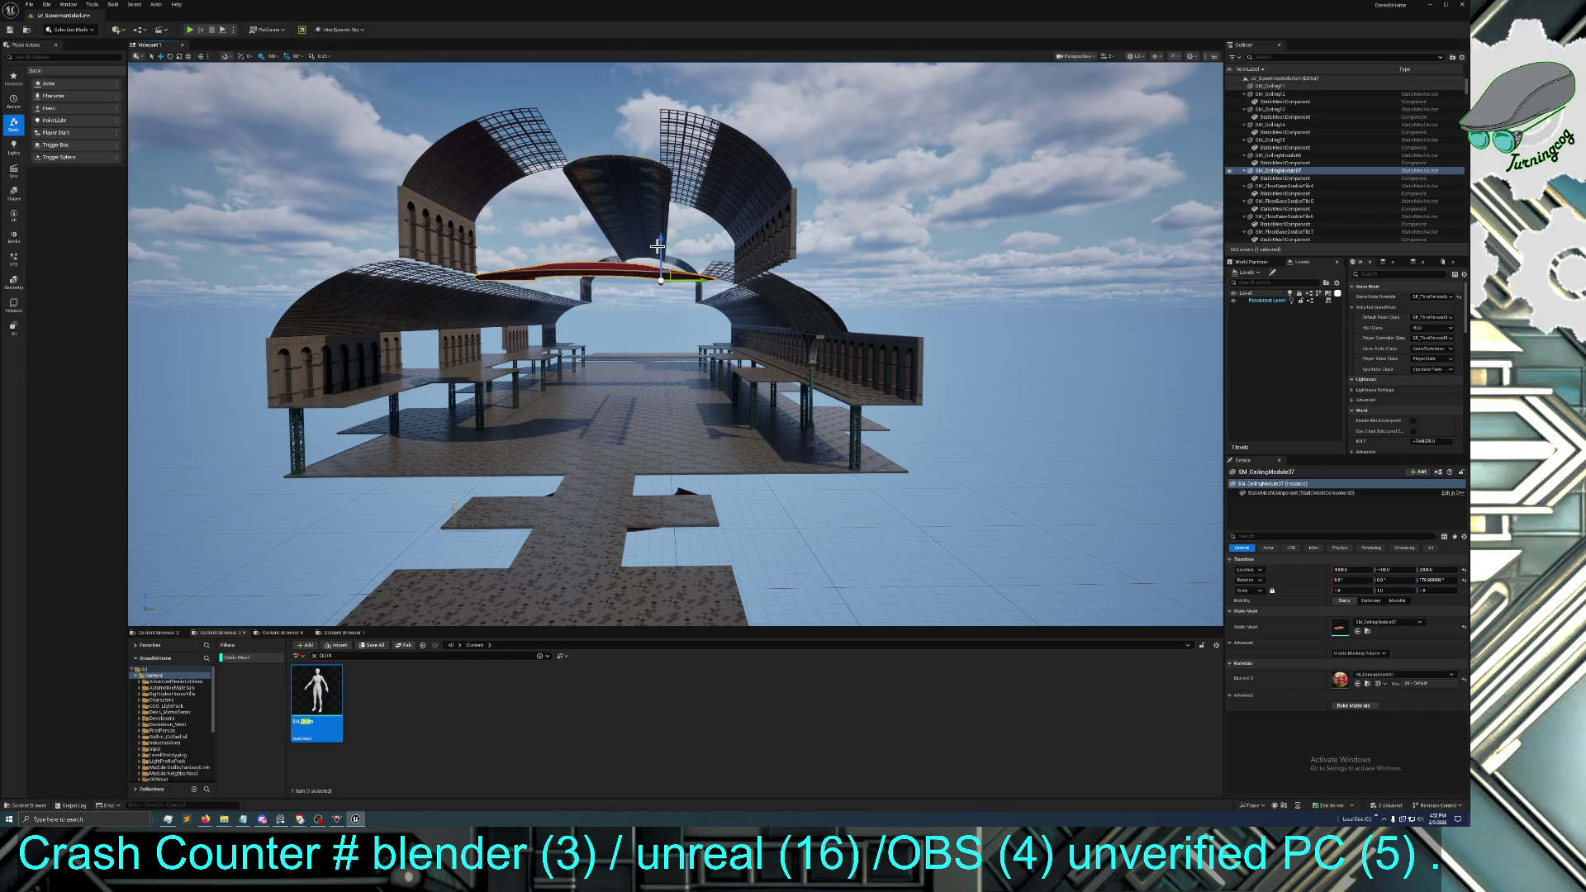
Raise the red ceiling piece slightly over the roof gaps, check it from above, and select an arcade-side wall
scroll(657, 246, up, 4)
mouse_move(631, 238)
mouse_down()
mouse_move(628, 223)
mouse_move(621, 250)
mouse_up()
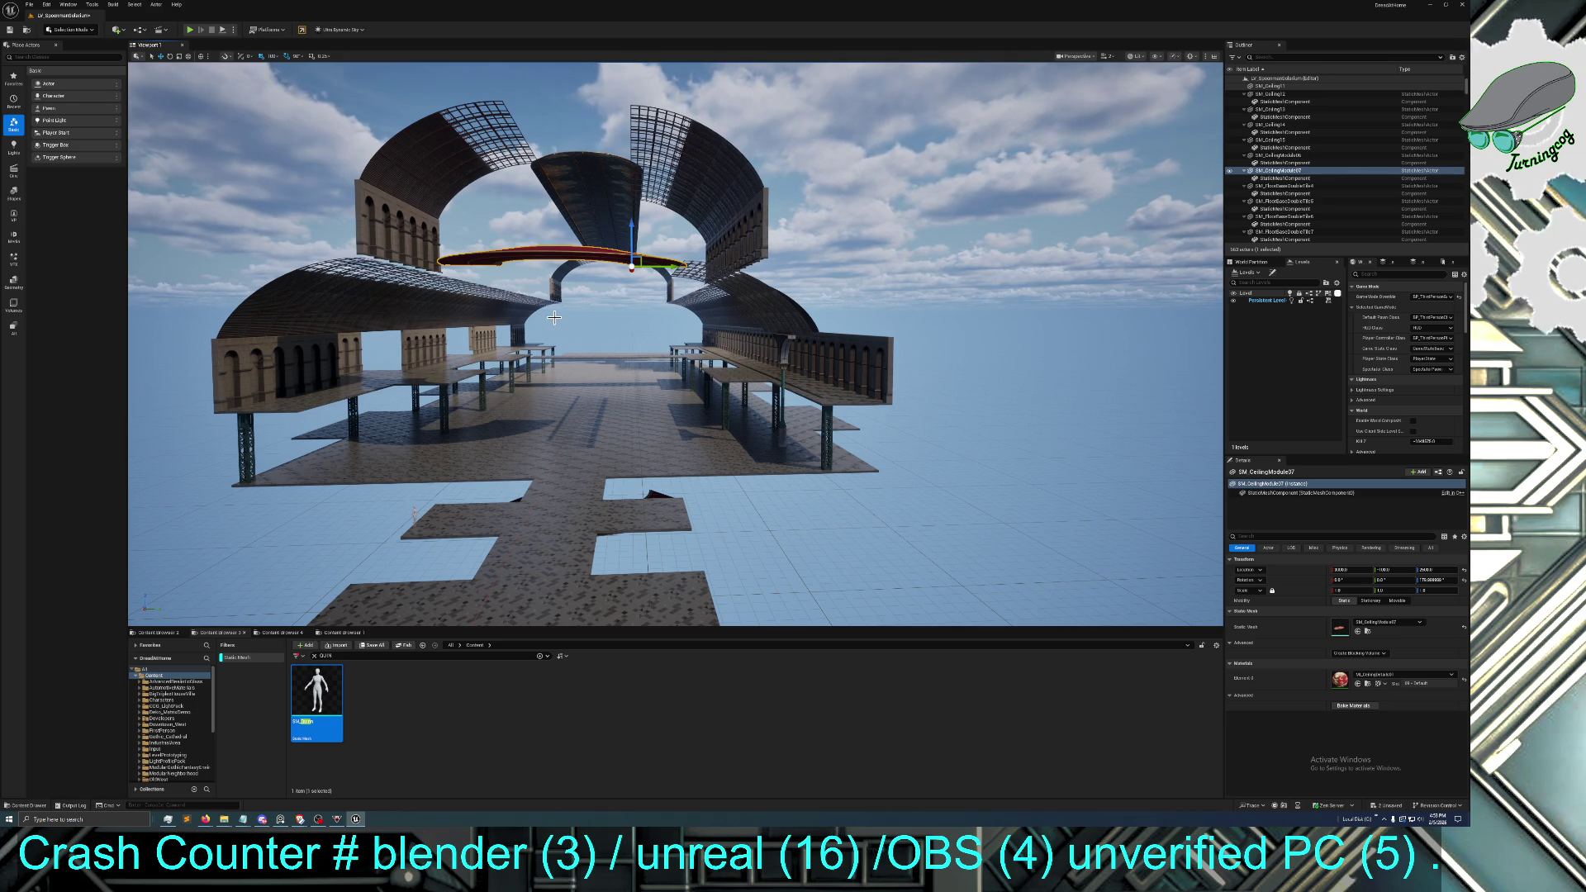
scroll(553, 317, up, 10)
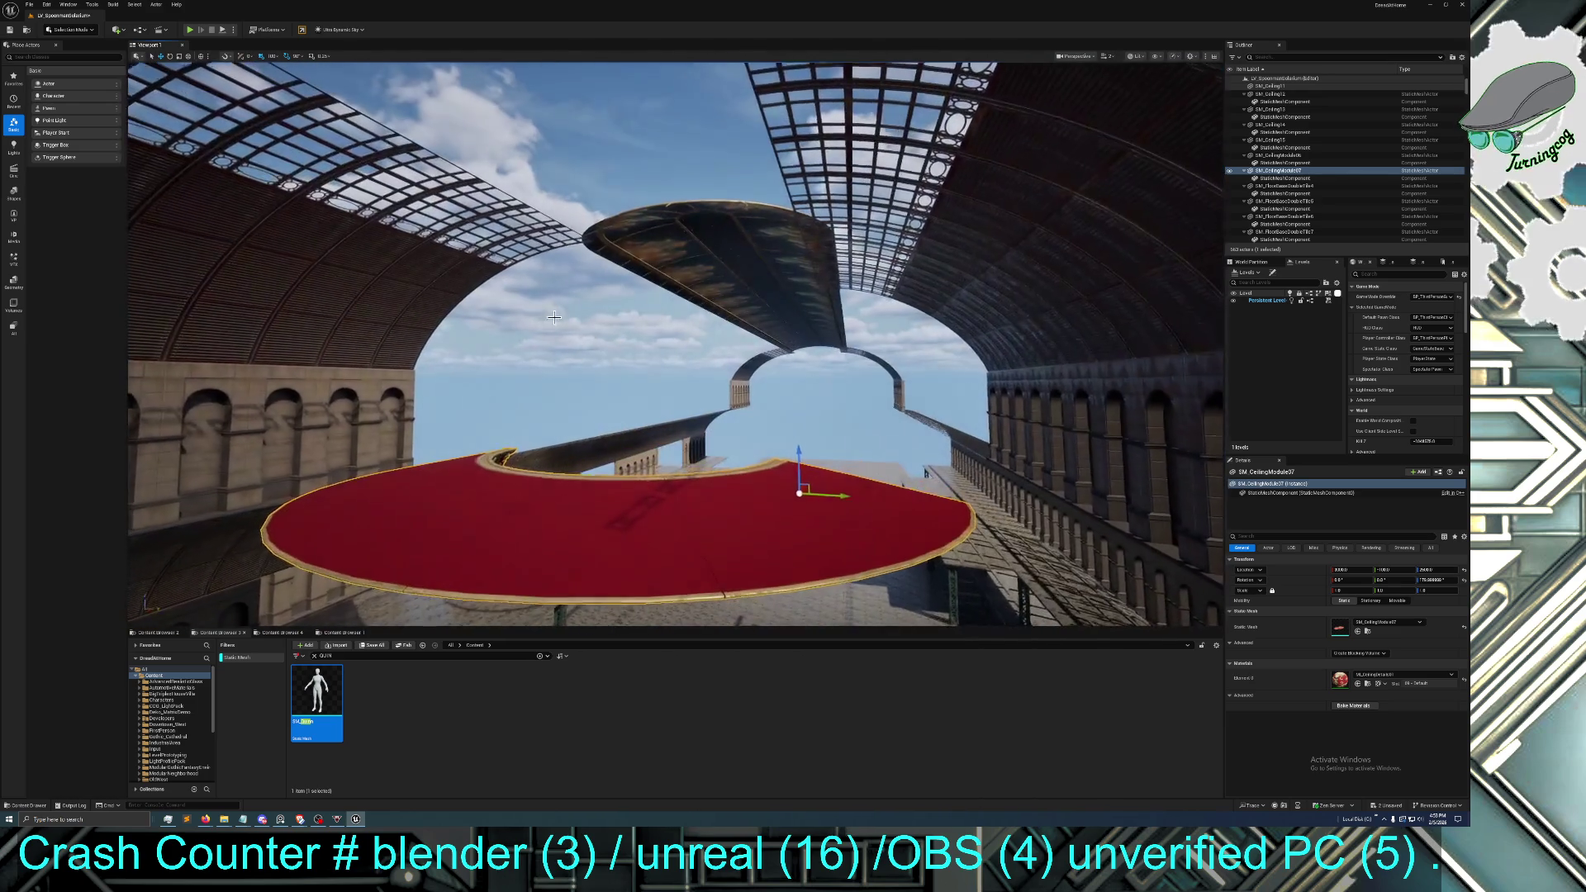
mouse_move(645, 371)
mouse_down()
mouse_move(746, 270)
mouse_move(743, 578)
mouse_move(661, 430)
mouse_move(567, 347)
mouse_up()
click(567, 339)
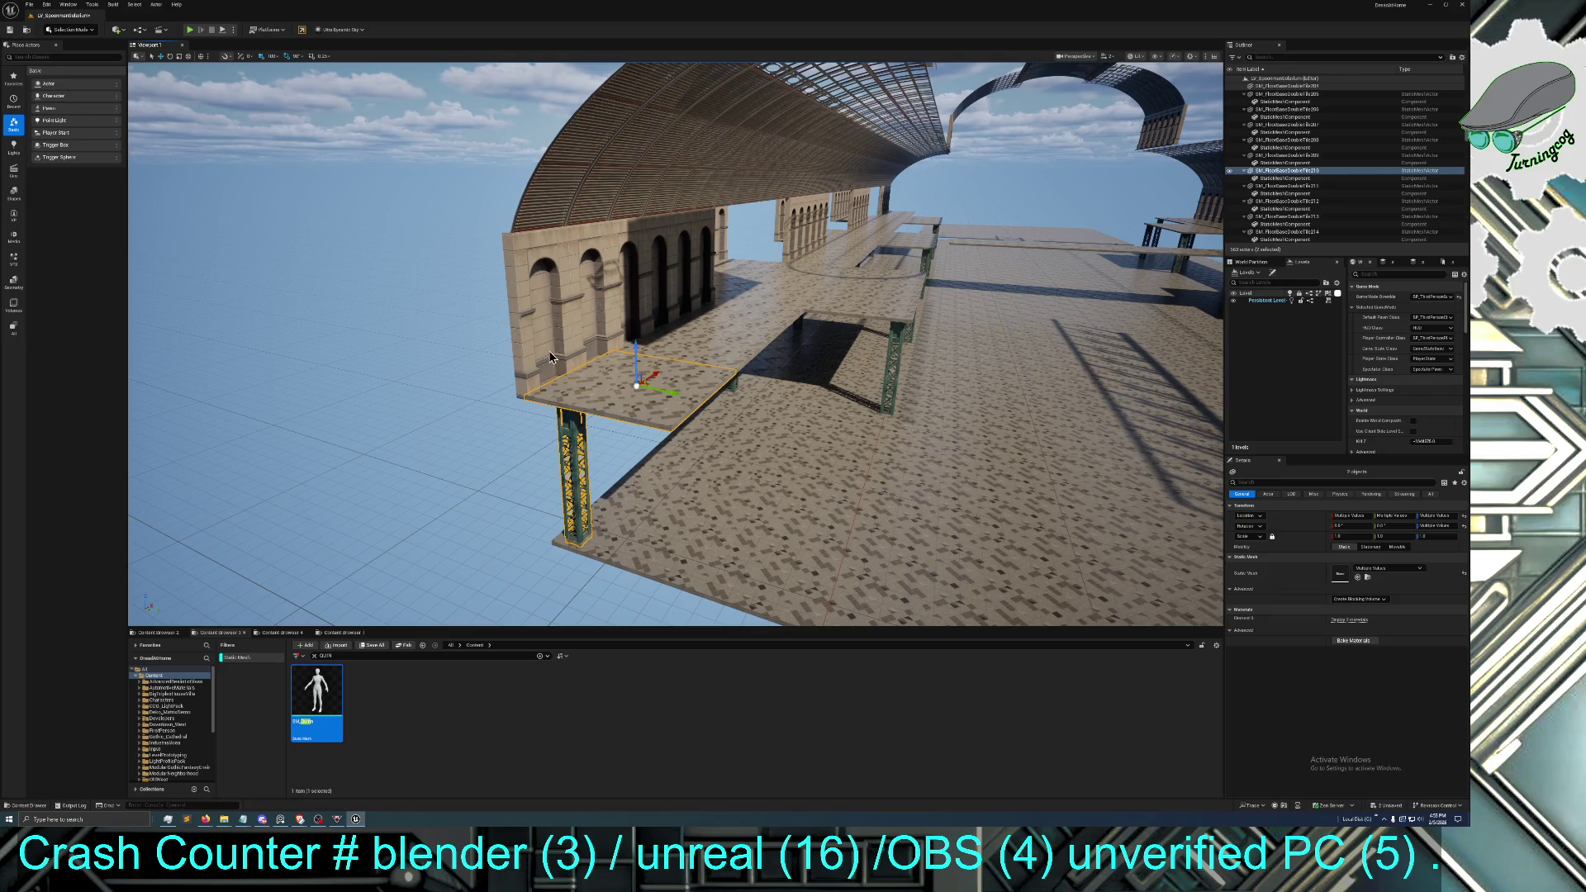
Add four arcade wall pieces and floor tile SM_FloorBaseDoubleTile253 to the selection
ctrl+click(600, 314)
ctrl+click(644, 277)
ctrl+click(615, 280)
ctrl+click(667, 281)
ctrl+click(710, 326)
Add the floor tiles under the arcade and the front steel pier to the selection
drag(695, 280, 665, 256)
drag(807, 306, 807, 306)
ctrl+click(647, 303)
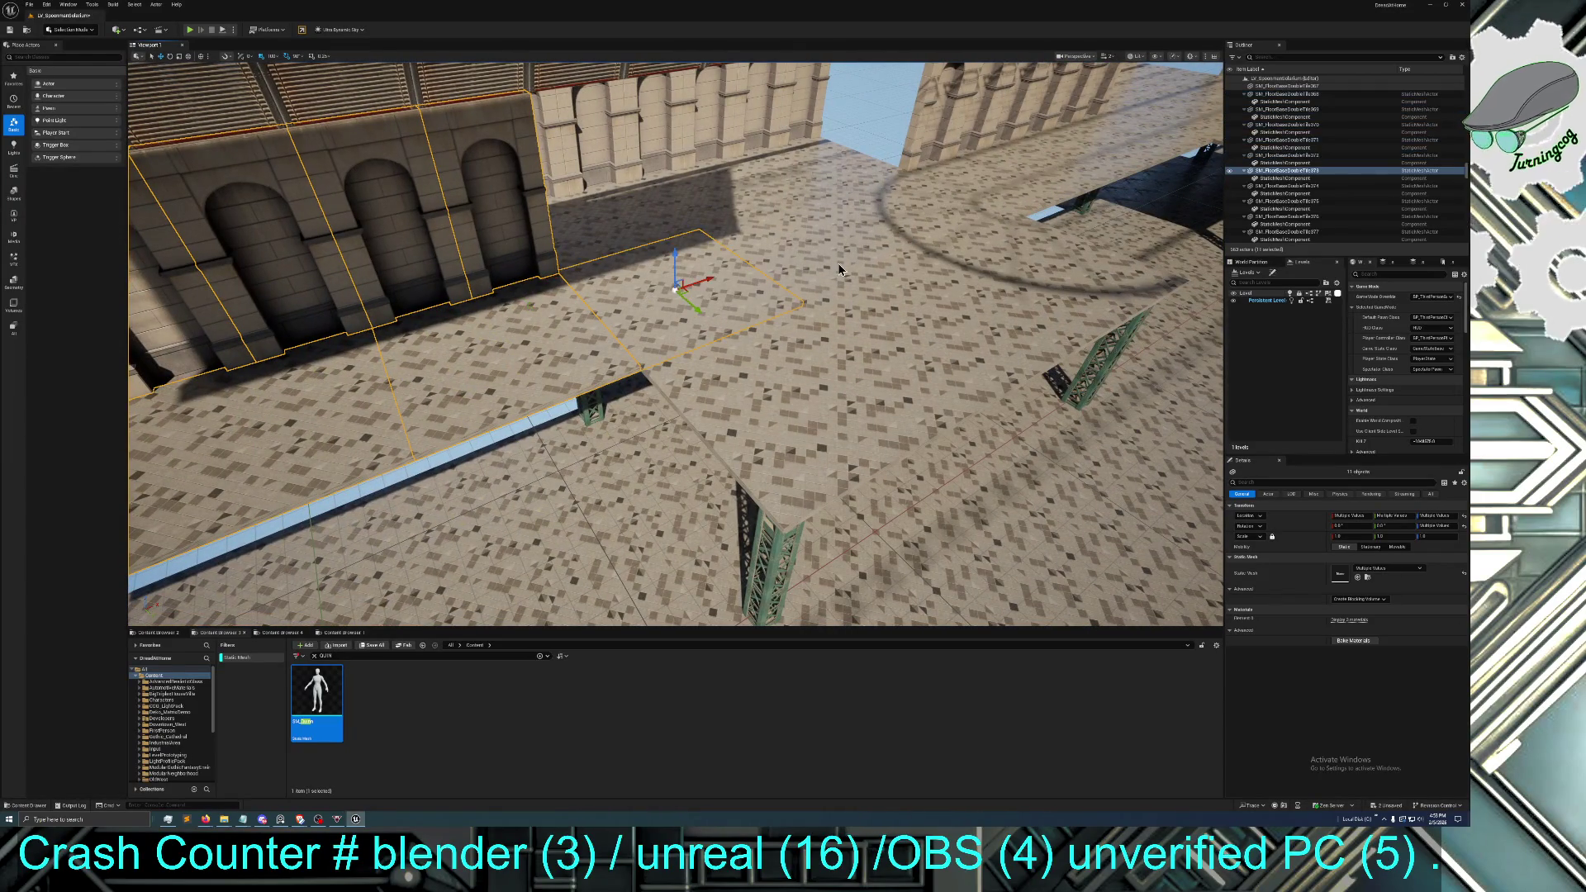
ctrl+click(837, 263)
ctrl+click(928, 207)
ctrl+click(1026, 289)
ctrl+click(941, 339)
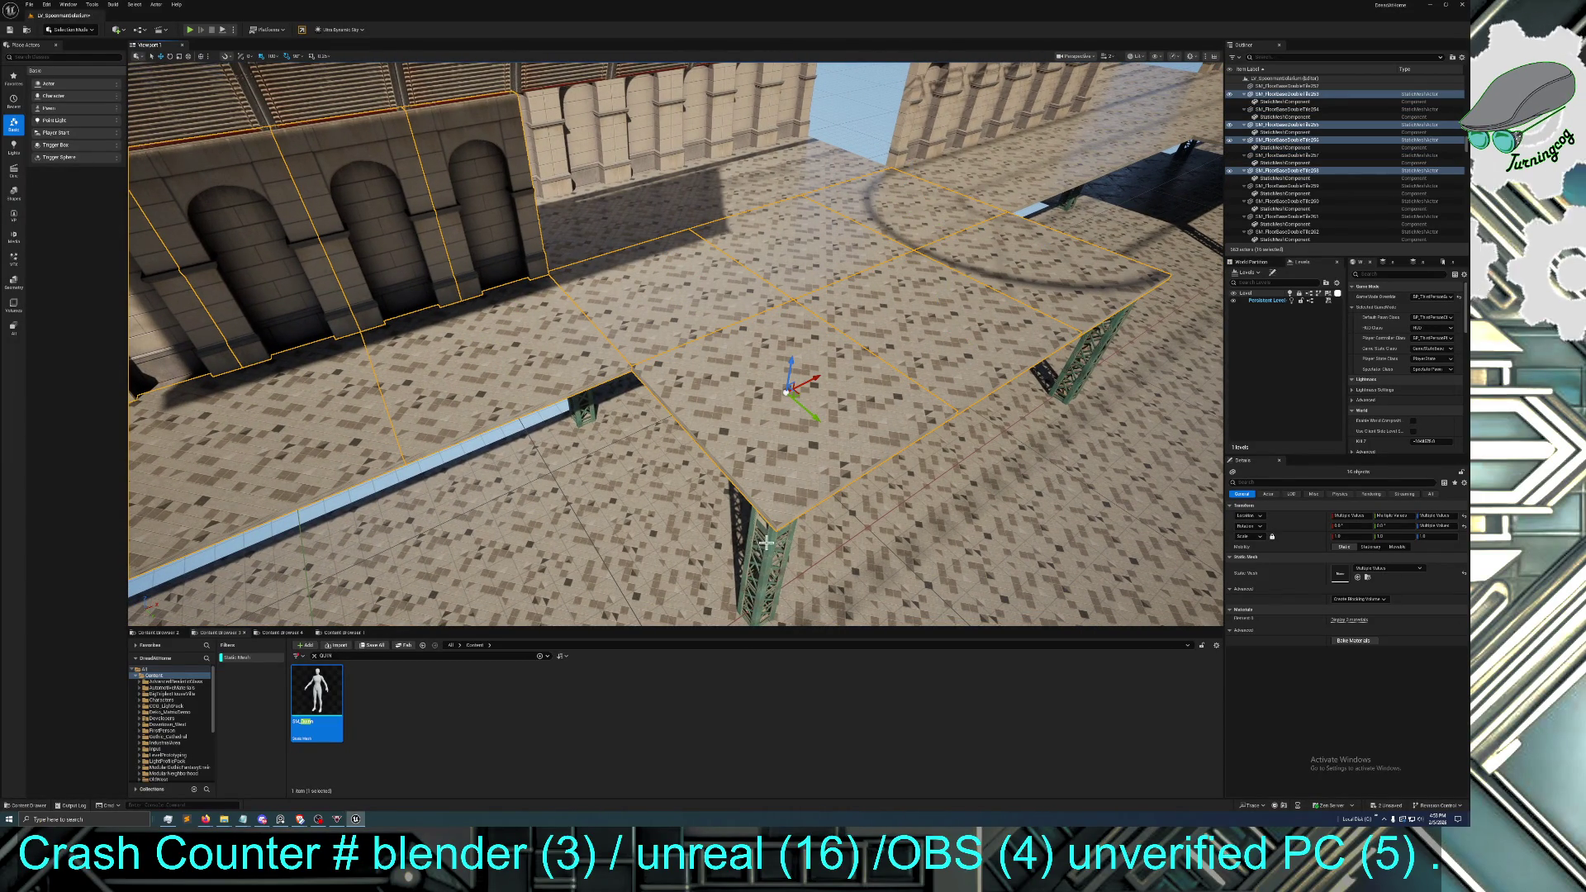
ctrl+click(765, 541)
ctrl+click(774, 558)
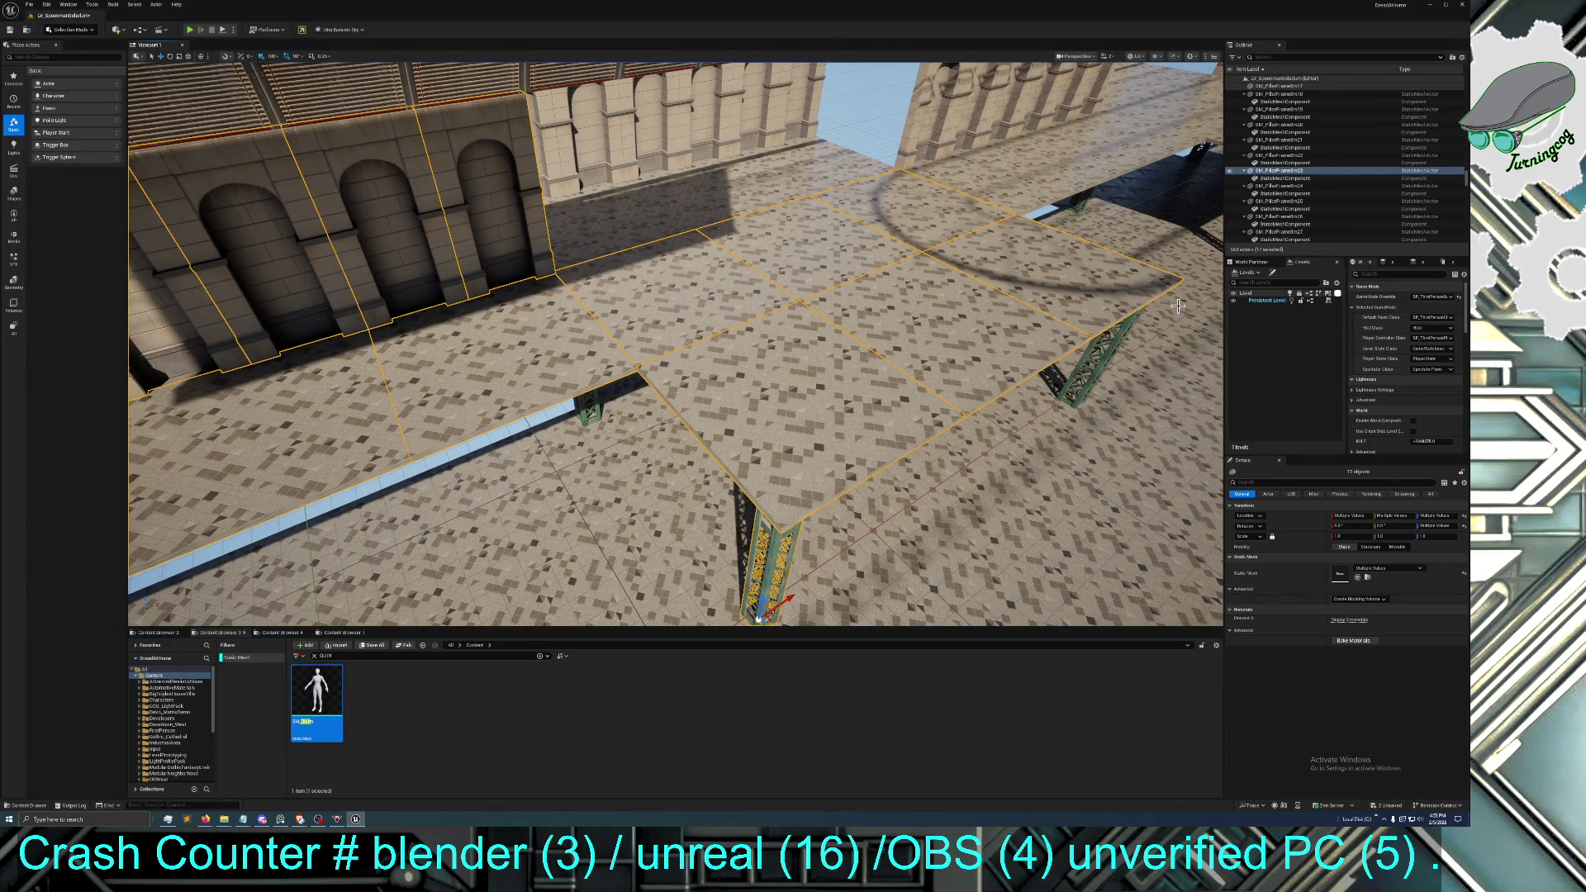
Add the right pier, the back floor tiles and the back wall pieces to the selection
ctrl+click(1108, 357)
ctrl+click(592, 230)
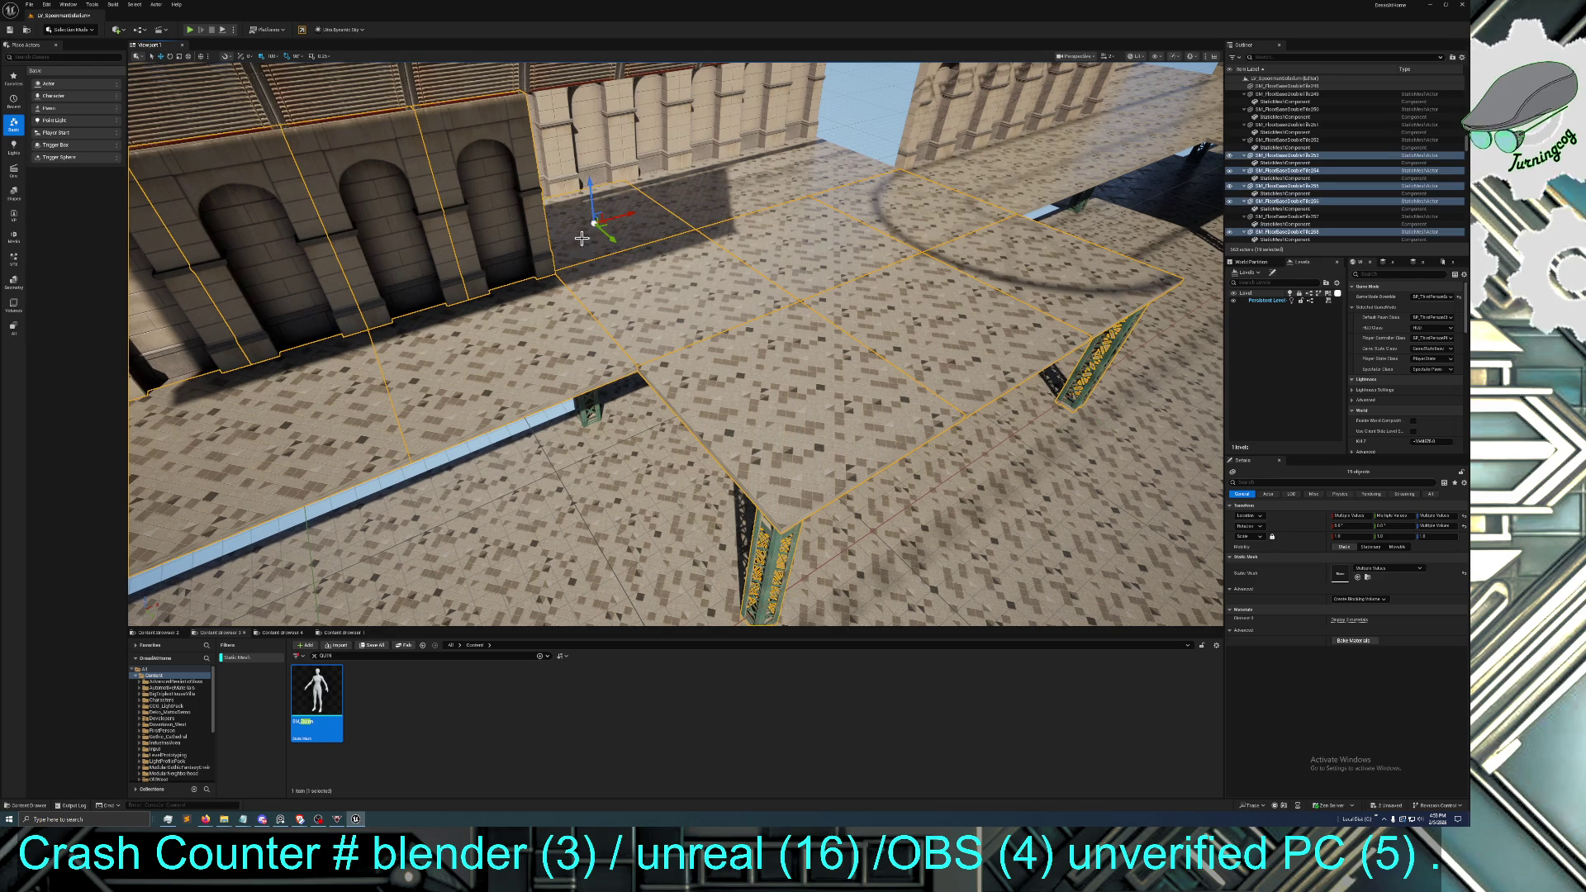
ctrl+click(717, 194)
ctrl+click(786, 140)
ctrl+click(758, 129)
ctrl+click(710, 131)
ctrl+click(679, 133)
ctrl+click(652, 136)
ctrl+click(584, 149)
ctrl+click(549, 146)
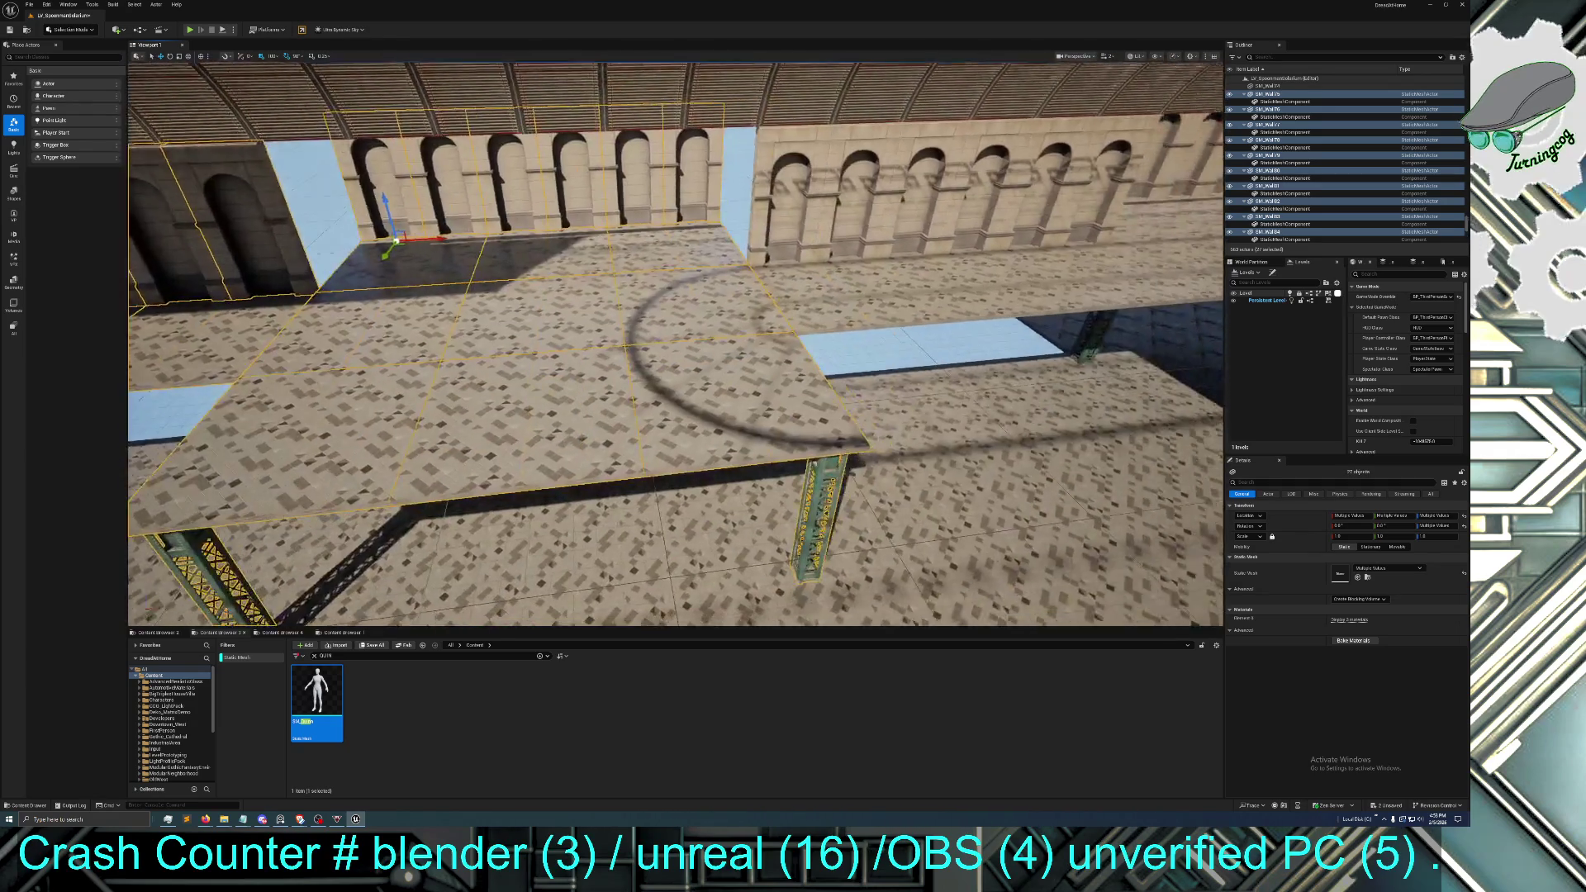
Add the upper arcade wall segments to the selection
drag(742, 248, 742, 221)
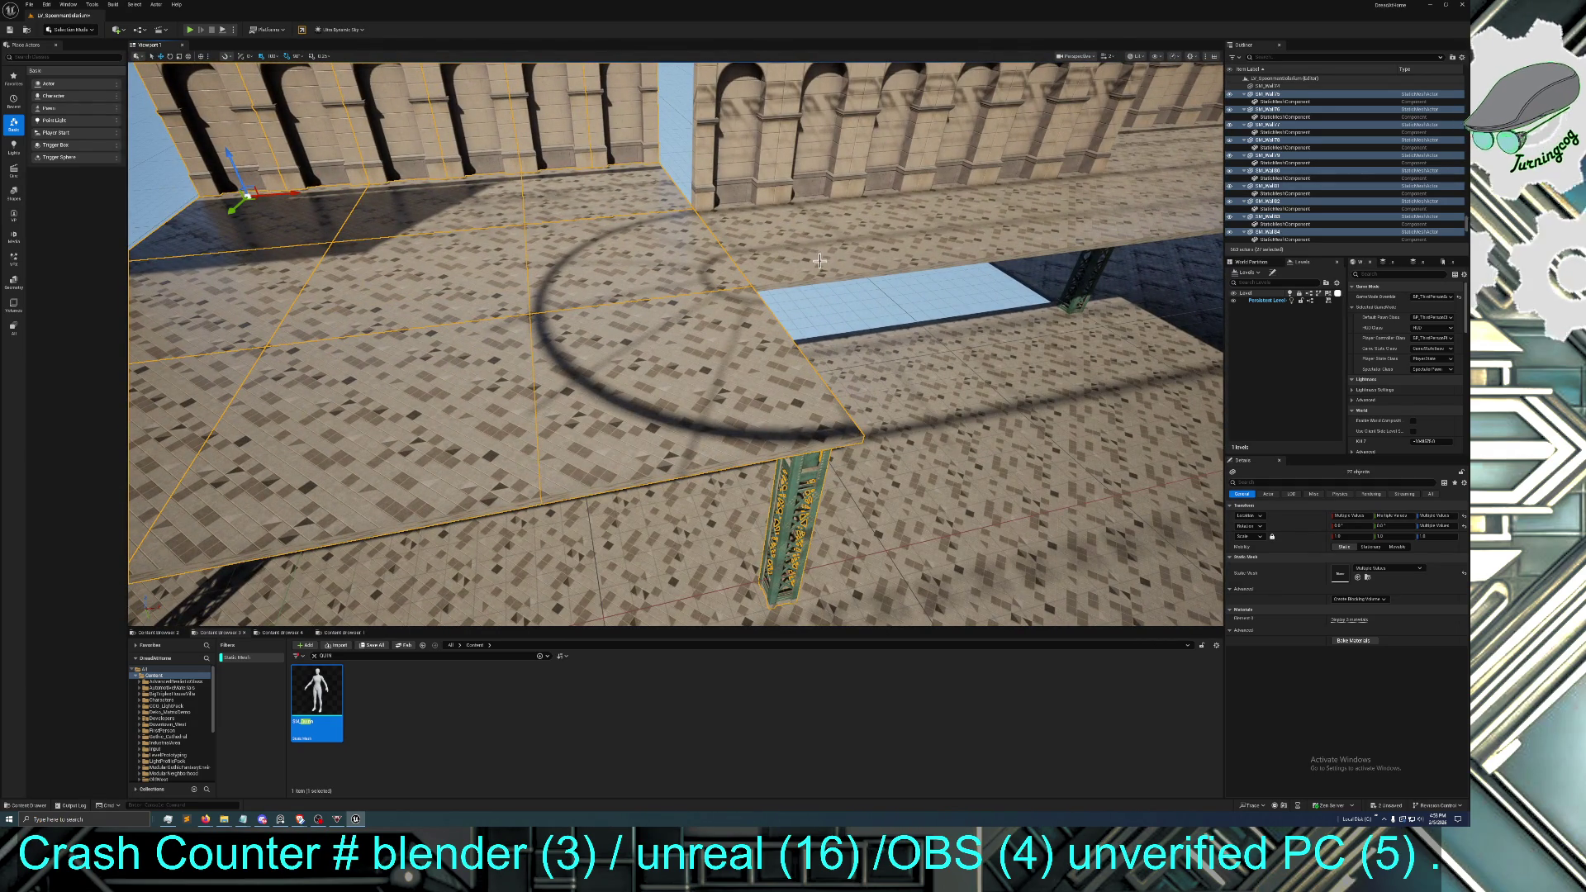
drag(827, 252, 827, 240)
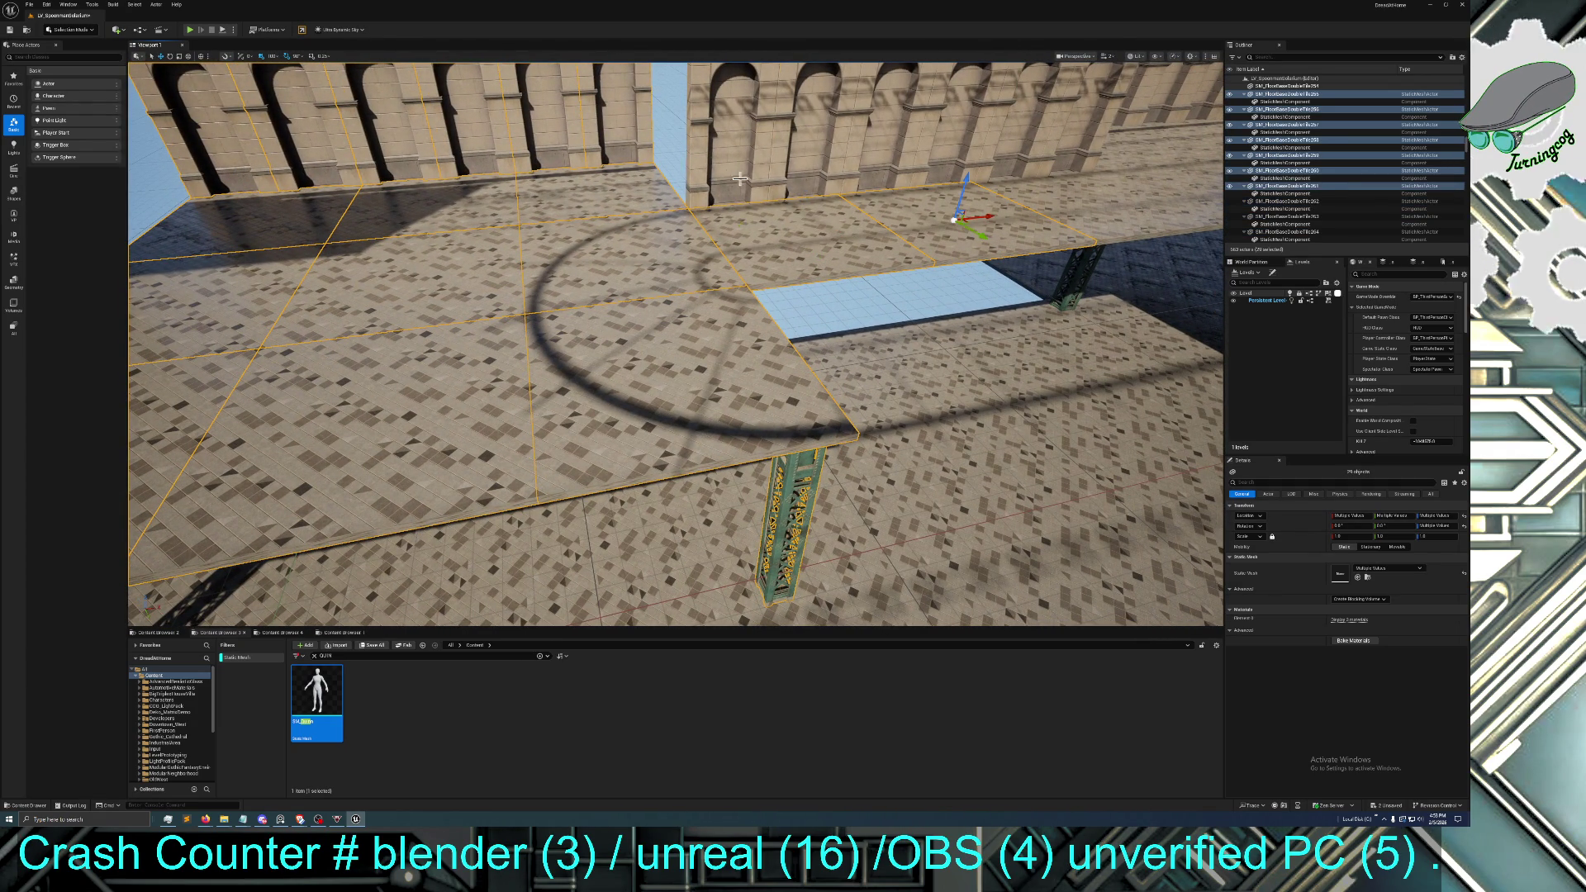
ctrl+click(801, 159)
ctrl+click(867, 141)
ctrl+click(950, 132)
ctrl+click(1035, 122)
ctrl+click(1004, 131)
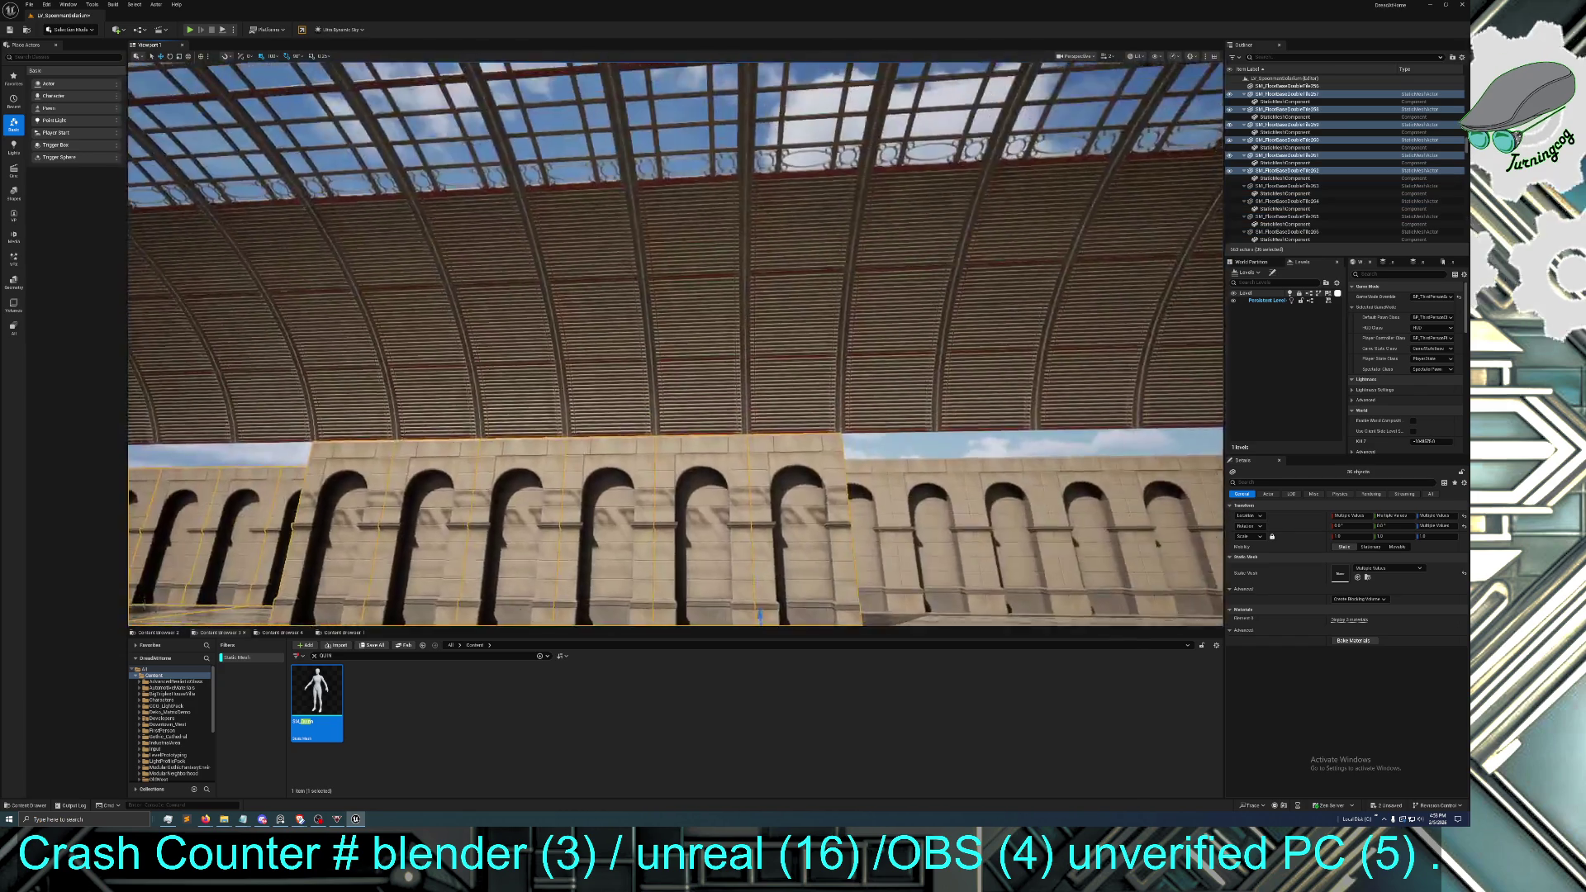
Add the six right-side arcade wall segments to the selection
drag(949, 135, 950, 135)
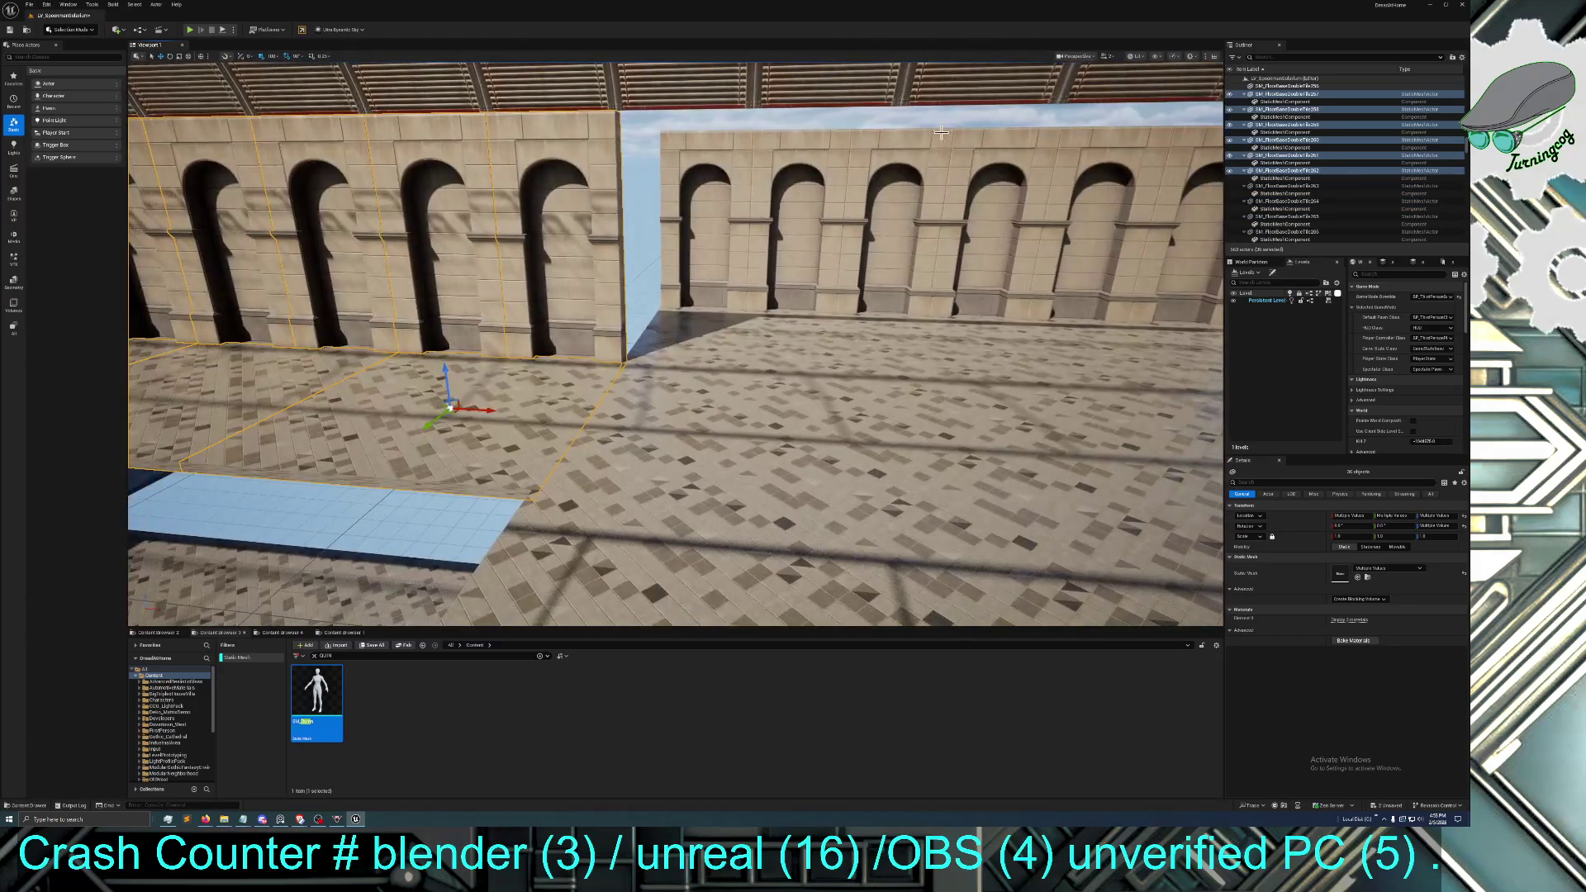
ctrl+click(742, 236)
ctrl+click(802, 248)
ctrl+click(888, 257)
ctrl+click(983, 260)
ctrl+click(1066, 257)
ctrl+click(1151, 258)
drag(1150, 258, 1085, 308)
Add the six floor tiles near the wall base to the selection
ctrl+click(518, 337)
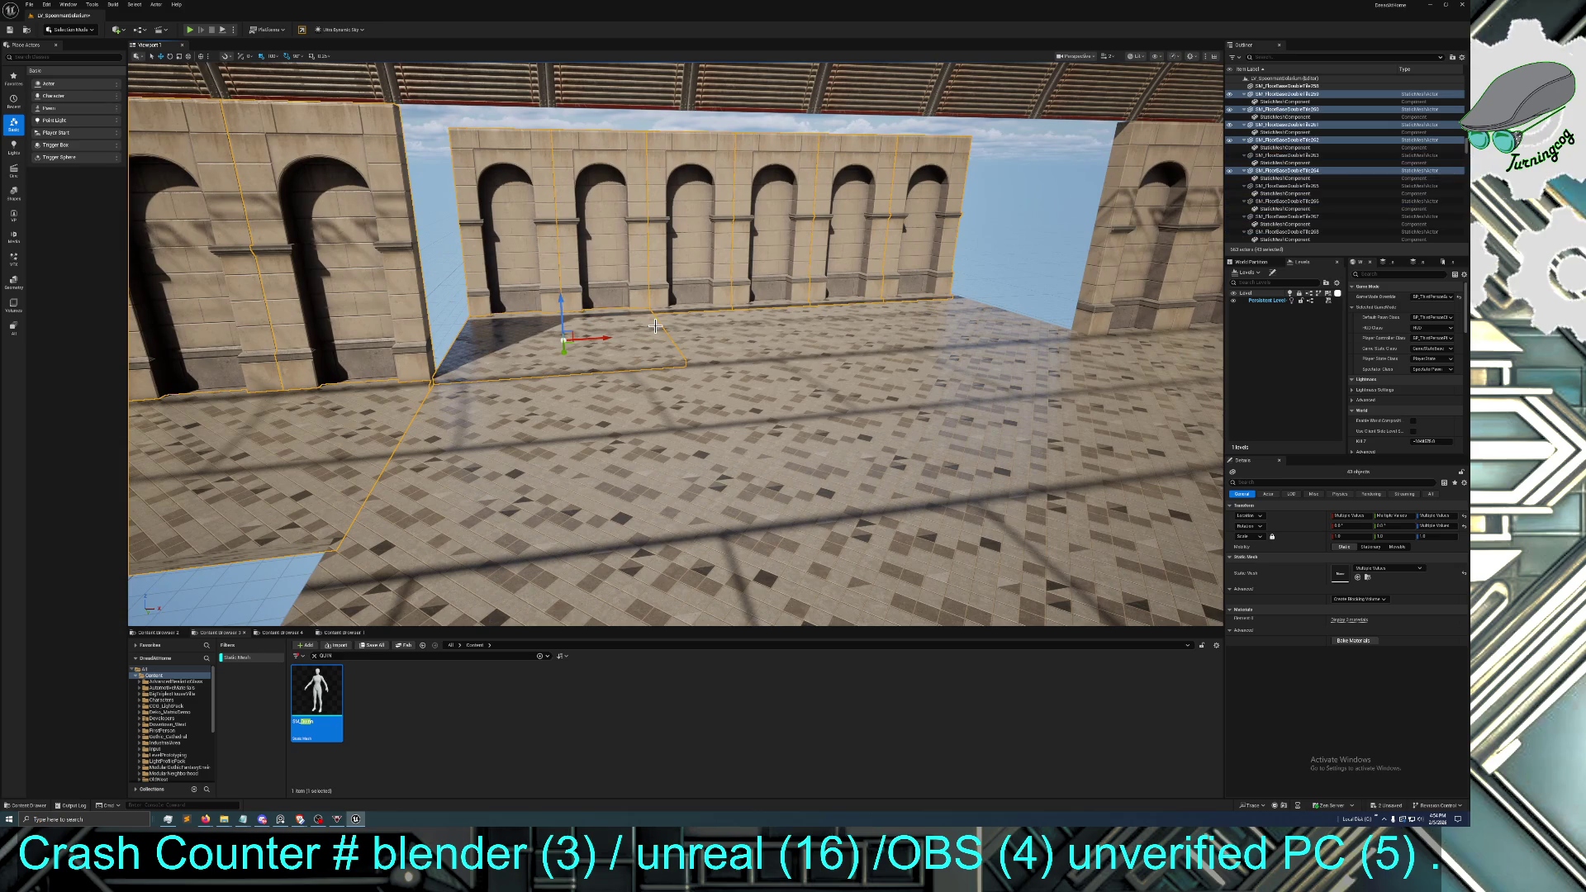
ctrl+click(771, 329)
ctrl+click(974, 320)
ctrl+click(1087, 383)
ctrl+click(840, 385)
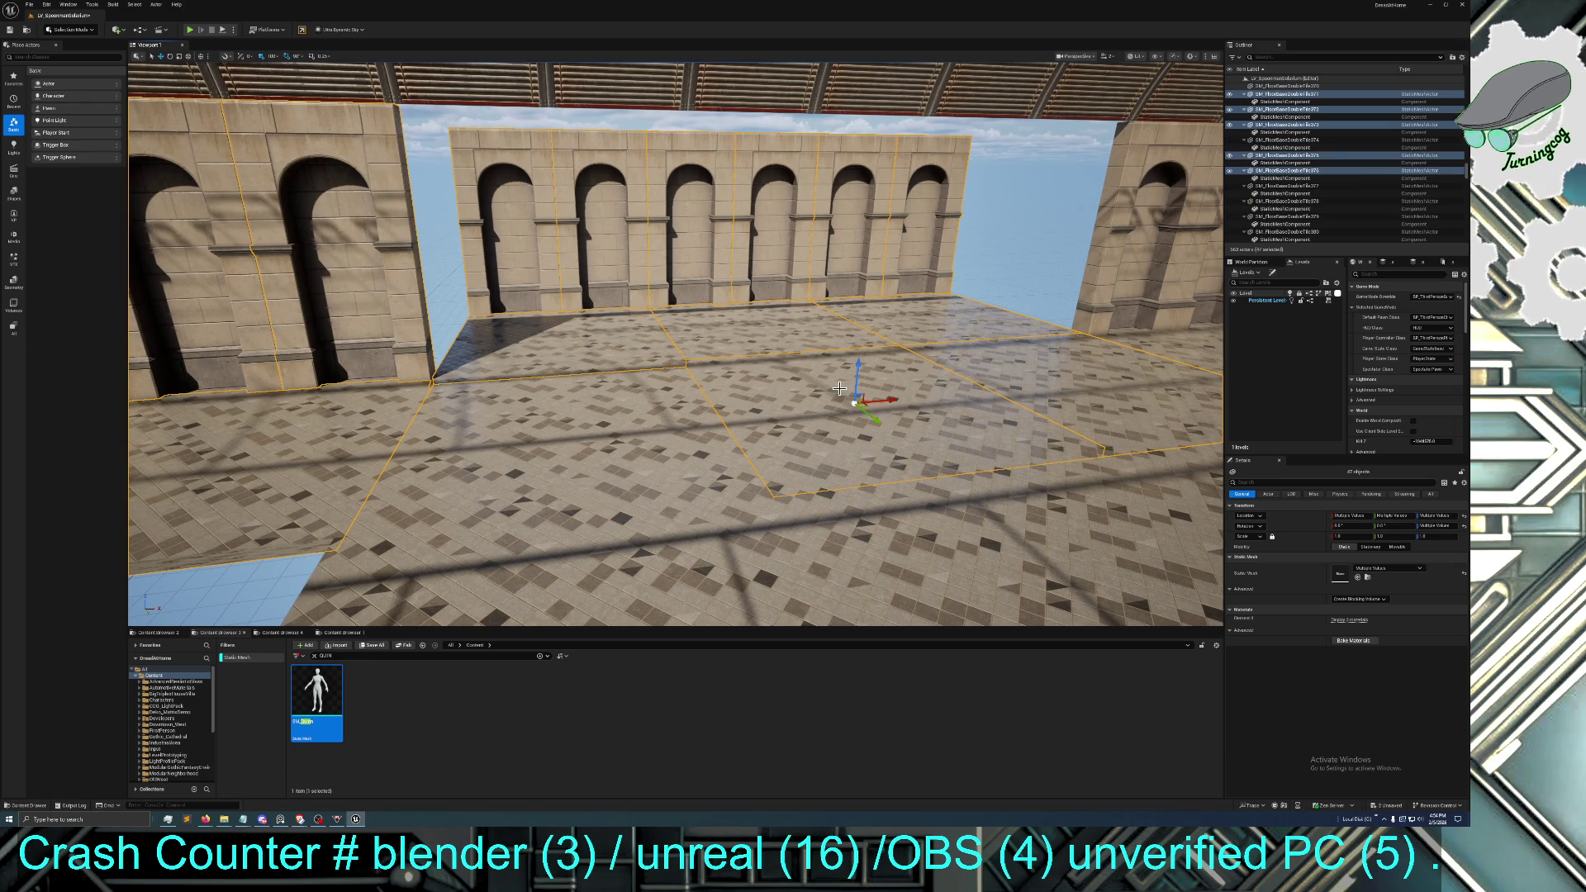
ctrl+click(601, 438)
mouse_move(601, 438)
mouse_down()
mouse_move(602, 463)
mouse_move(601, 443)
mouse_up()
Add three front floor tiles and the pillar frame to the selection
ctrl+click(685, 438)
ctrl+click(870, 423)
ctrl+click(1089, 414)
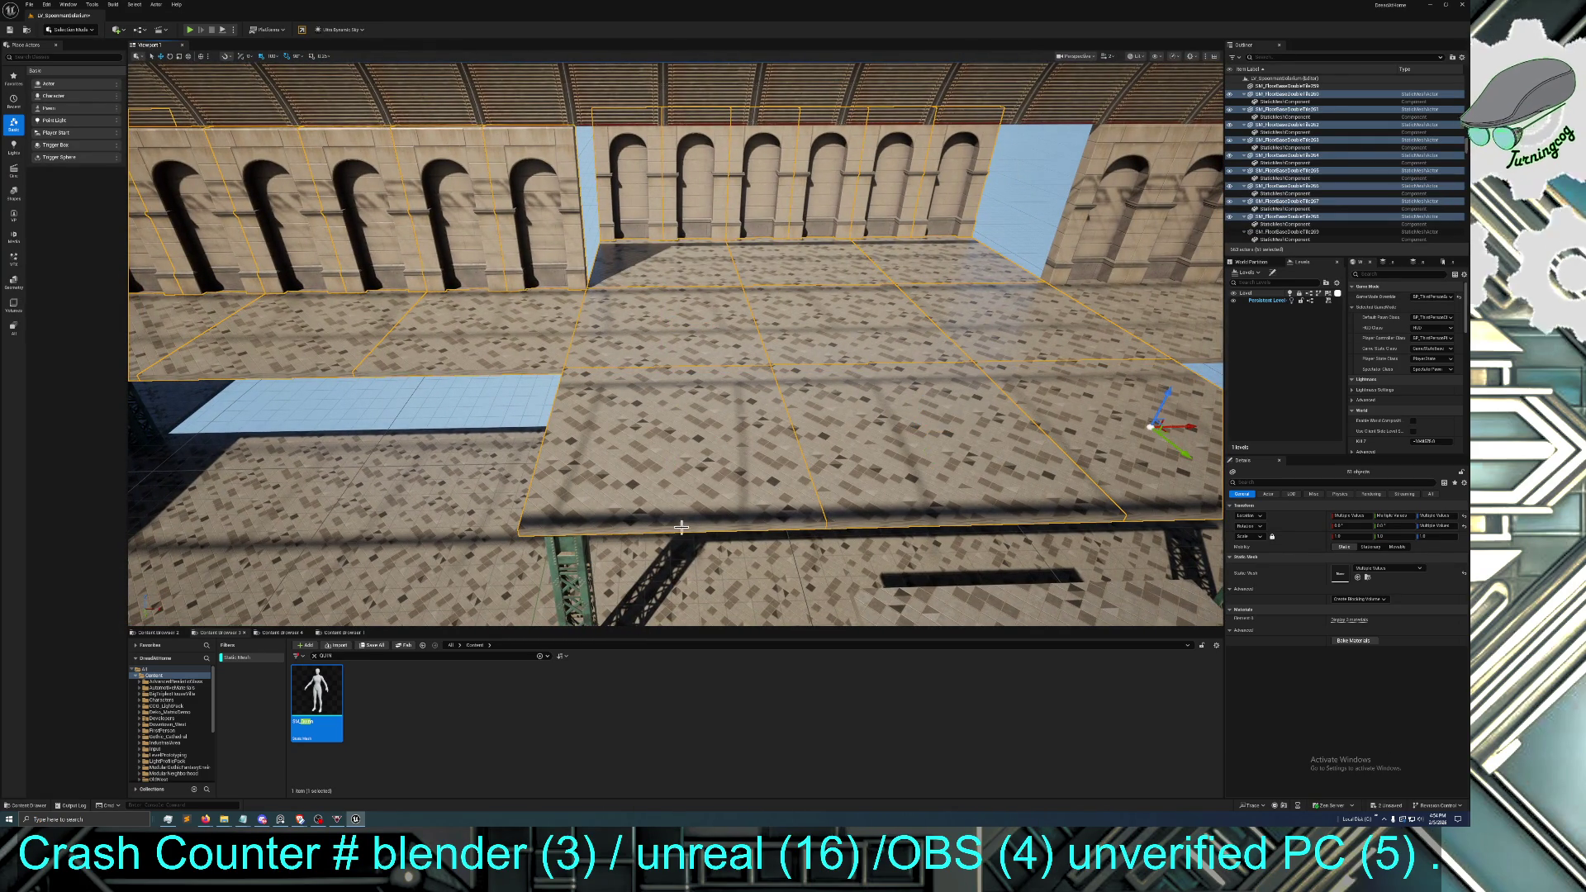
ctrl+click(572, 570)
mouse_move(573, 570)
mouse_down()
mouse_move(713, 553)
mouse_move(600, 409)
mouse_up()
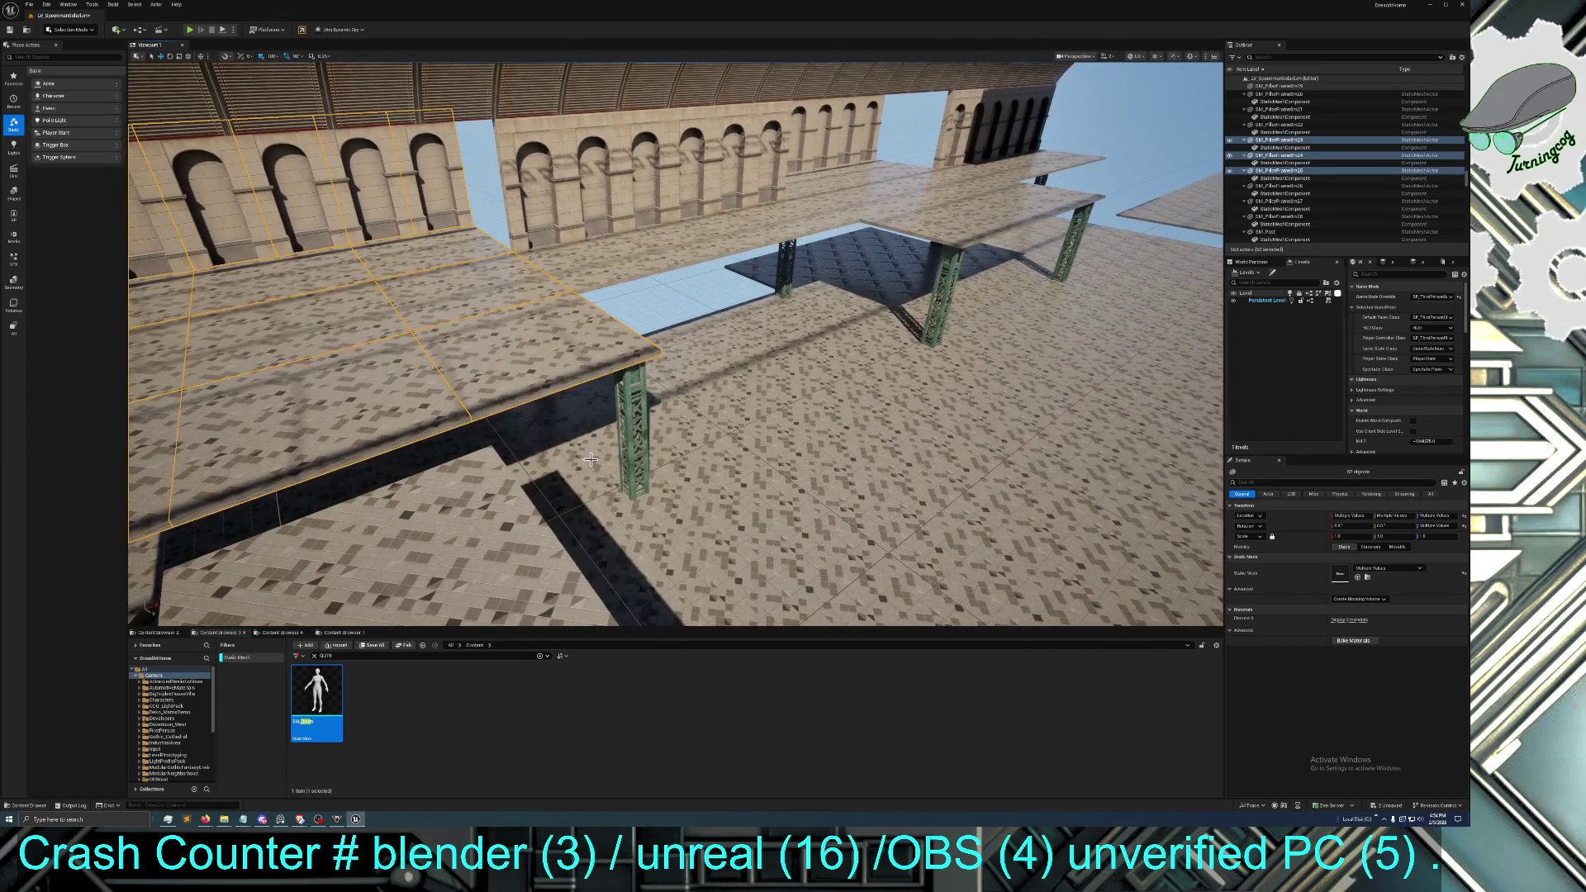
Add another pillar frame and the row of arched wall pieces to the selection
ctrl+click(628, 390)
ctrl+click(578, 248)
ctrl+click(607, 211)
ctrl+click(644, 198)
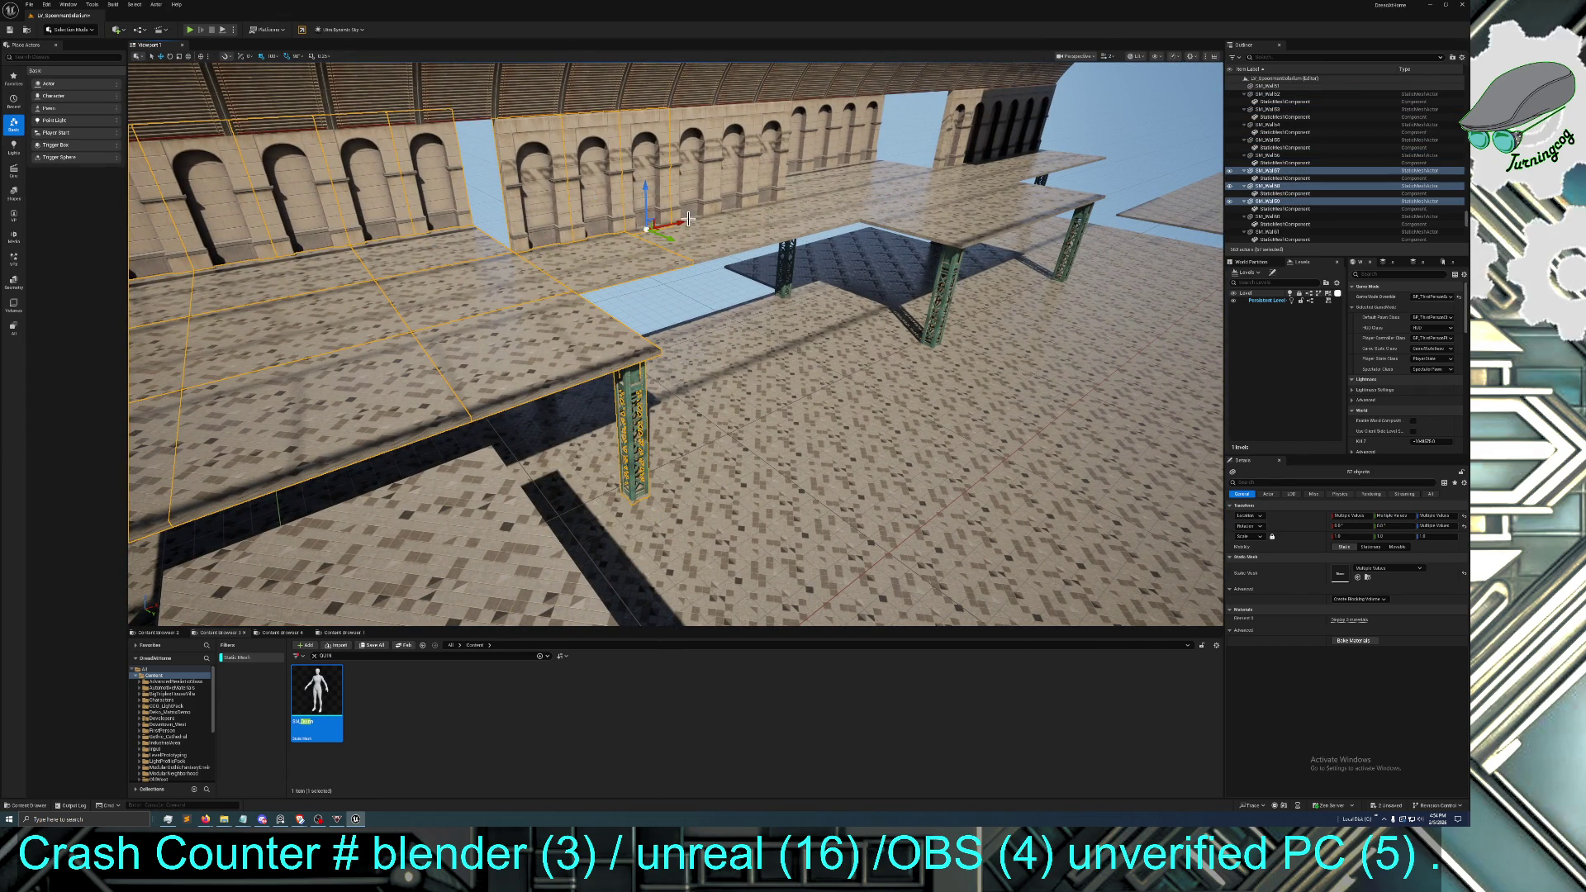
ctrl+click(688, 221)
ctrl+click(694, 200)
ctrl+click(732, 196)
ctrl+click(750, 217)
Add three upper floor tiles, the near floor tile and its green pillar
ctrl+click(783, 232)
ctrl+click(815, 199)
ctrl+click(873, 196)
drag(873, 195, 623, 466)
ctrl+click(623, 465)
ctrl+click(610, 544)
Add the right pillar plus the right-side, back and back-row floor tiles
ctrl+click(1023, 449)
ctrl+click(781, 458)
ctrl+click(937, 425)
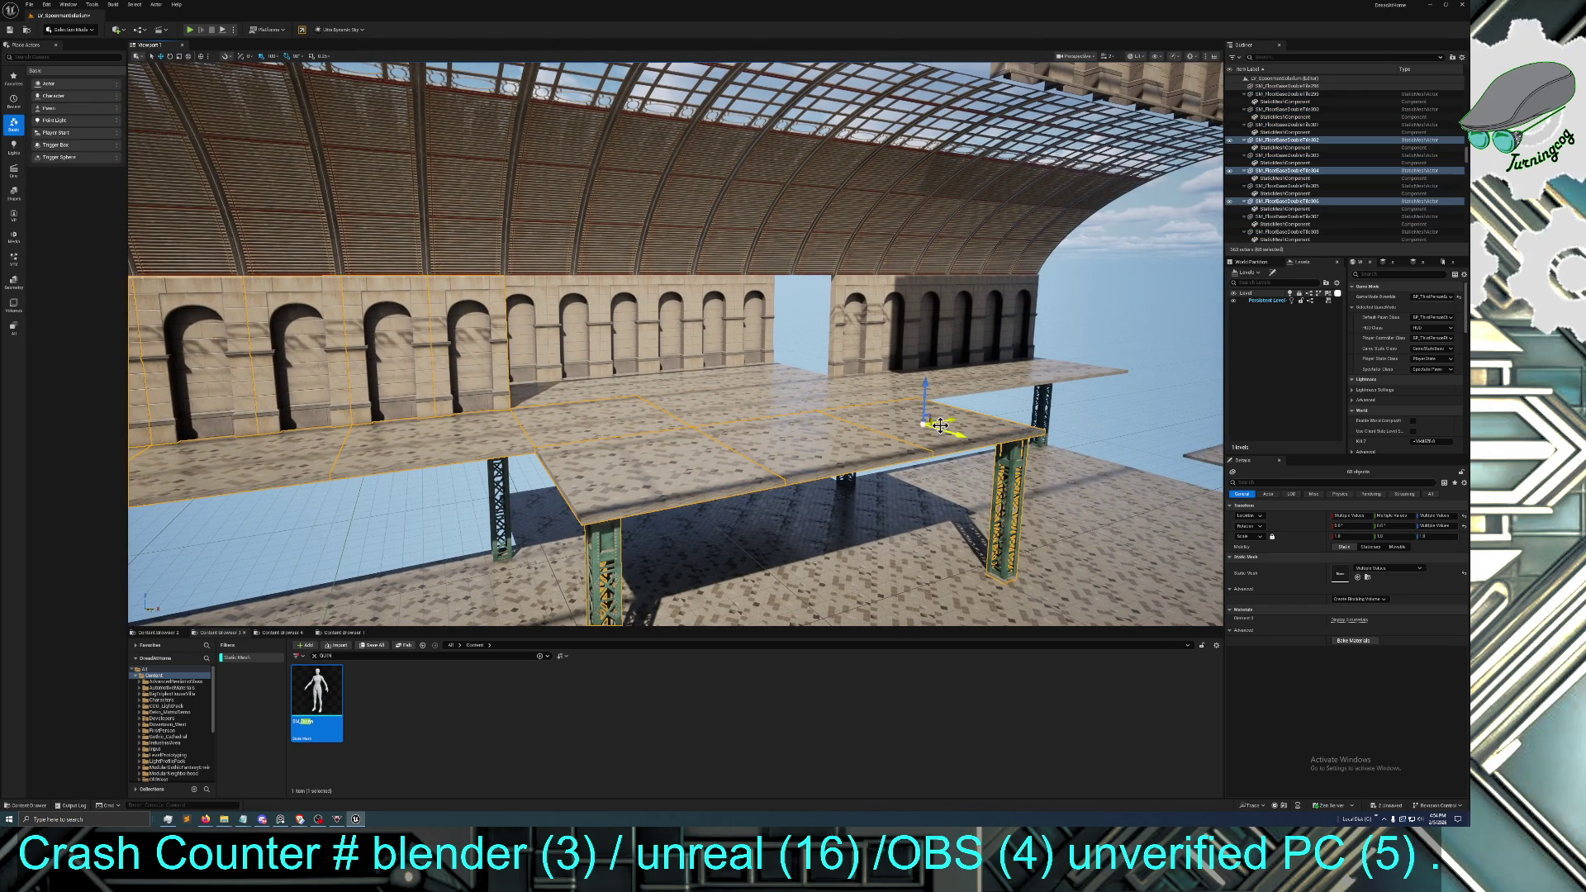
ctrl+click(886, 405)
ctrl+click(814, 402)
ctrl+click(570, 387)
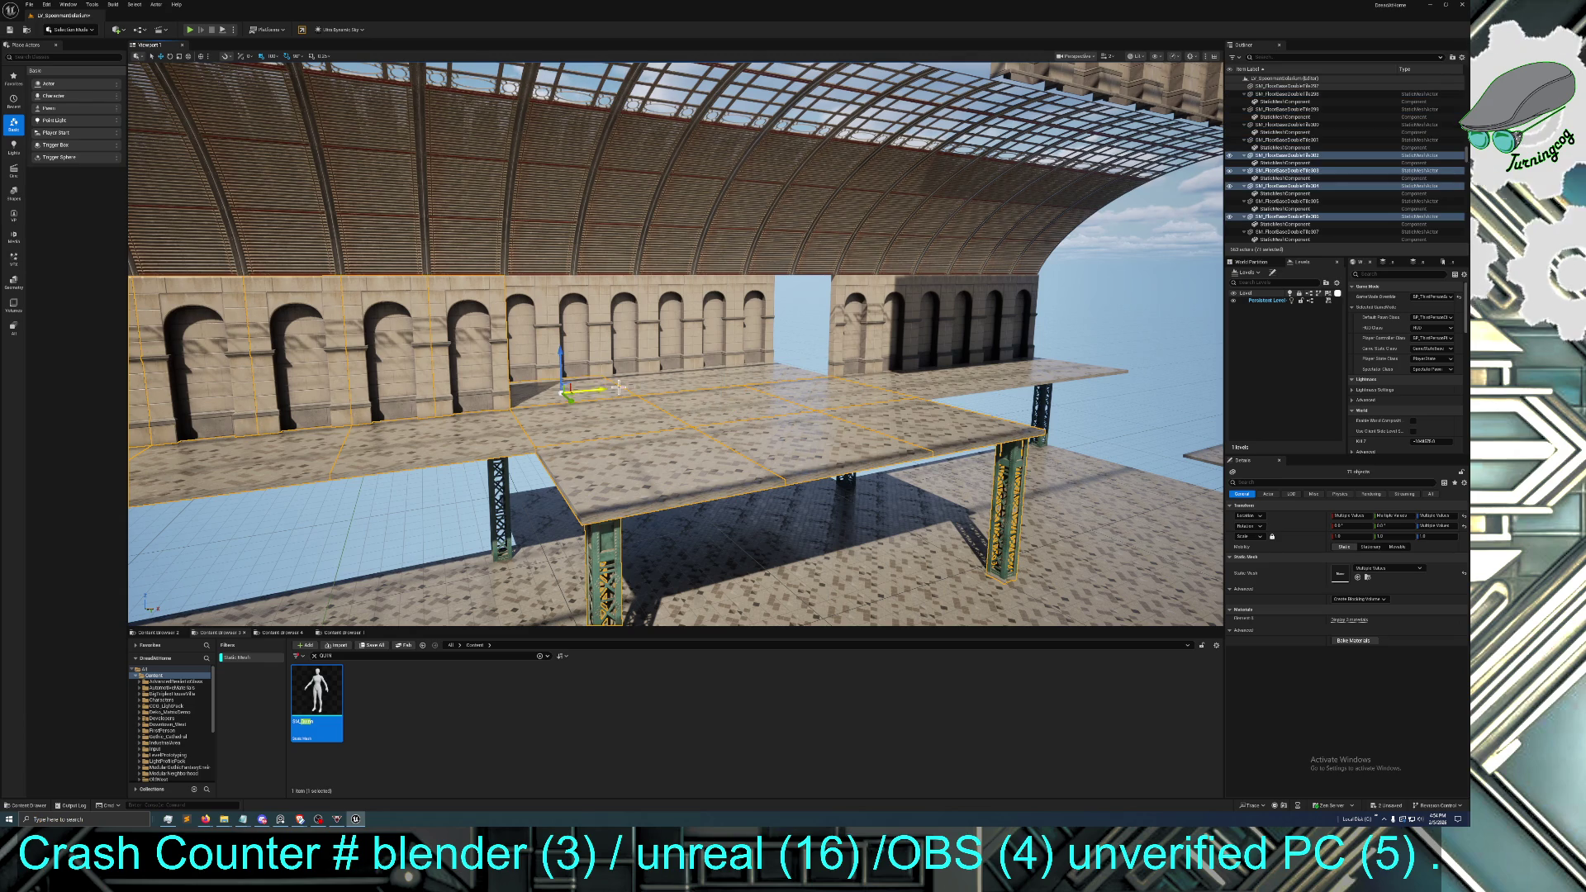
ctrl+click(686, 377)
ctrl+click(903, 375)
ctrl+click(942, 374)
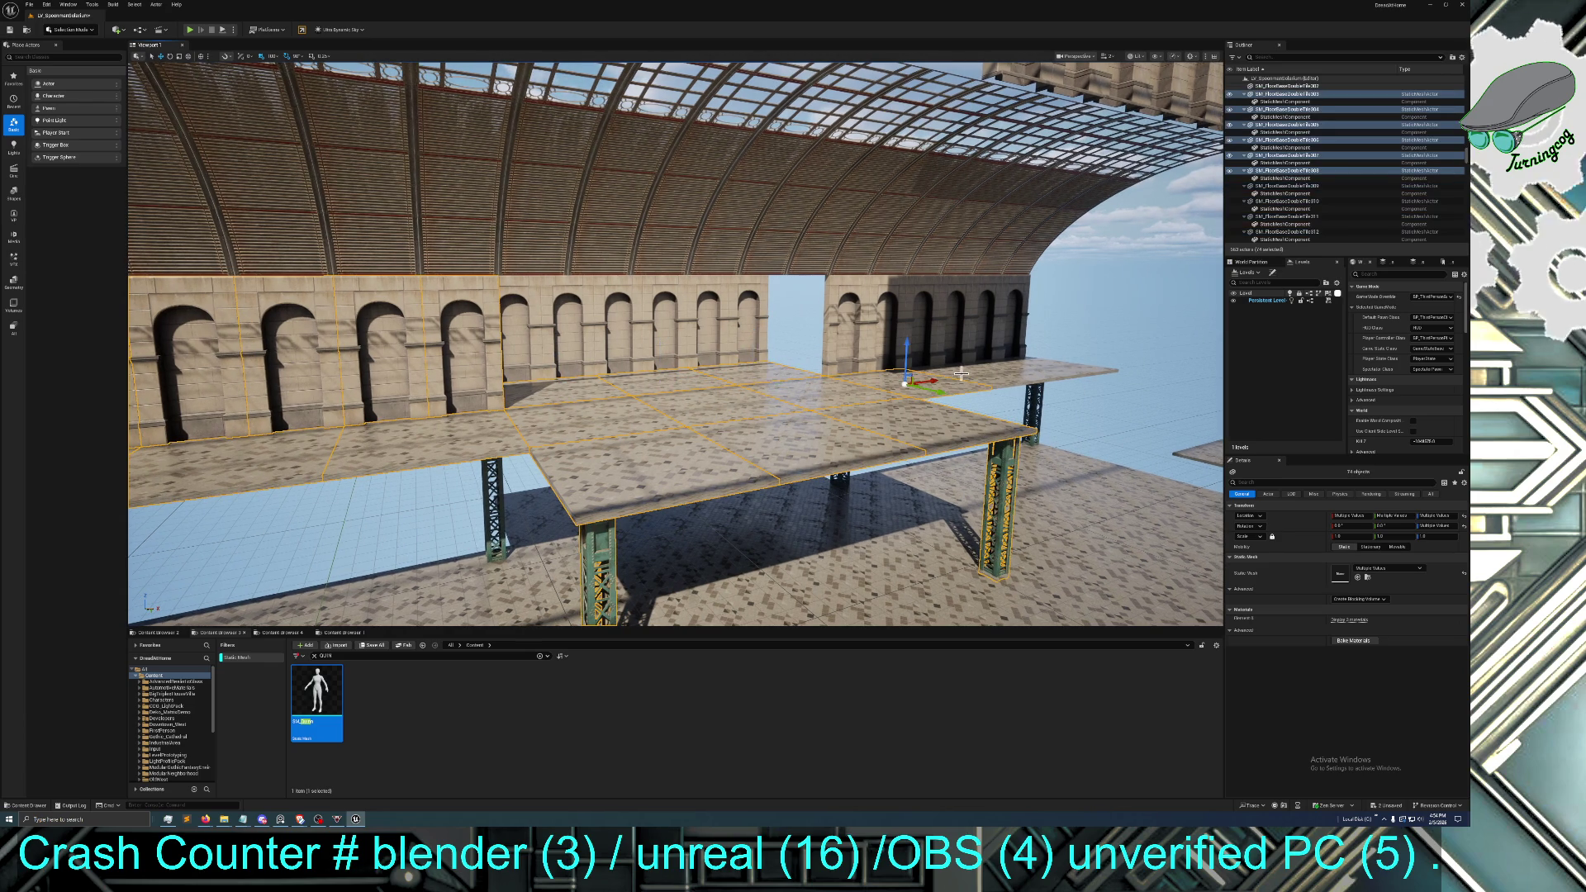
ctrl+click(1017, 368)
Add the back-right wall pieces to the selection
ctrl+click(1011, 333)
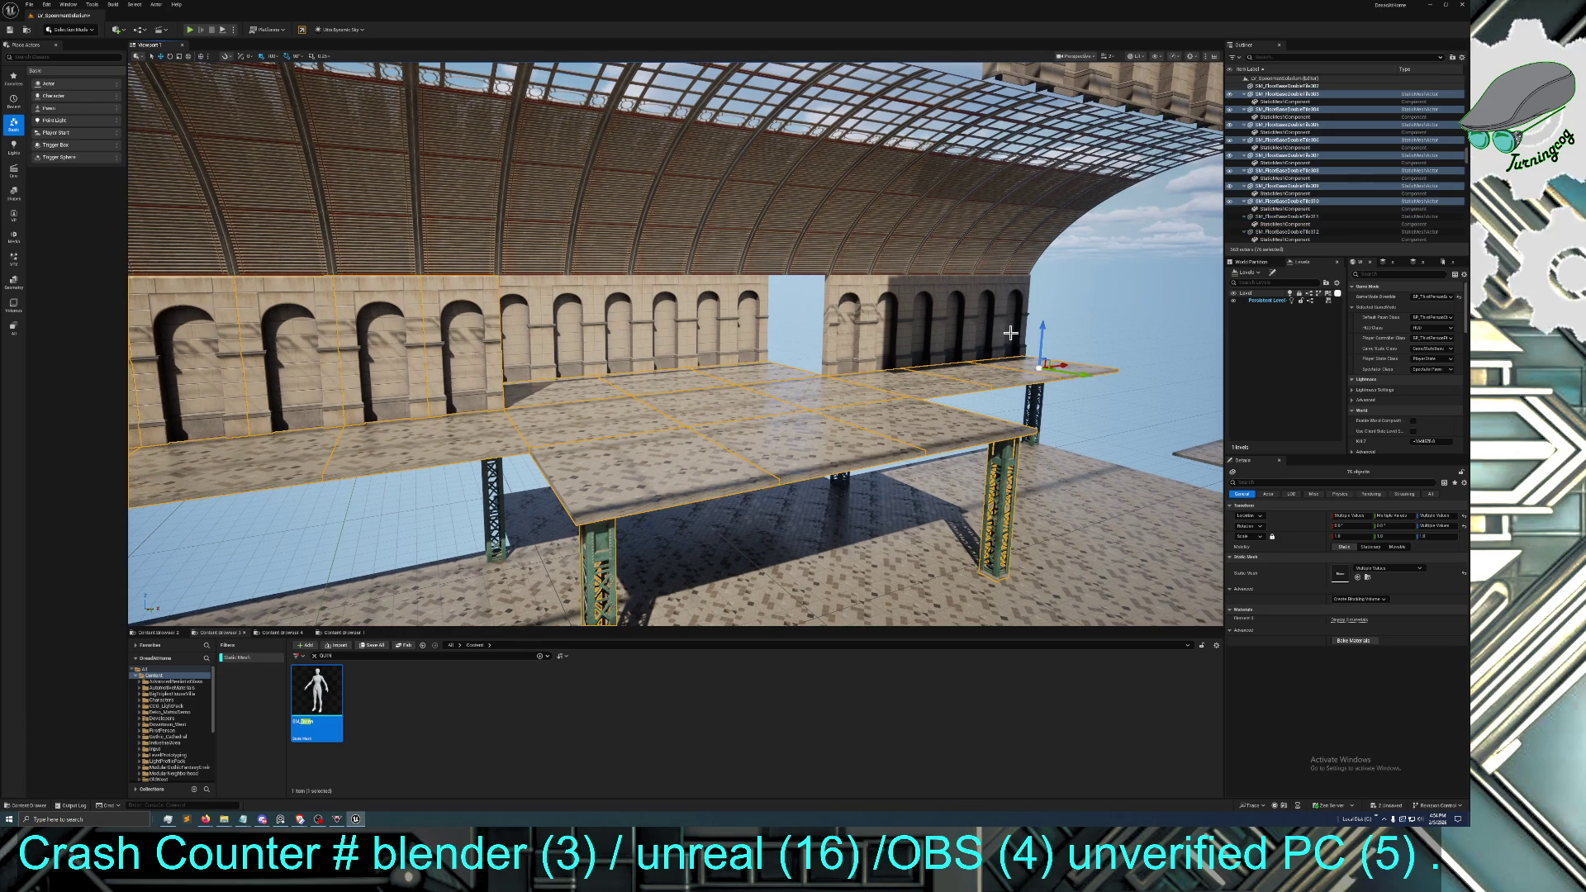
ctrl+click(976, 324)
ctrl+click(932, 324)
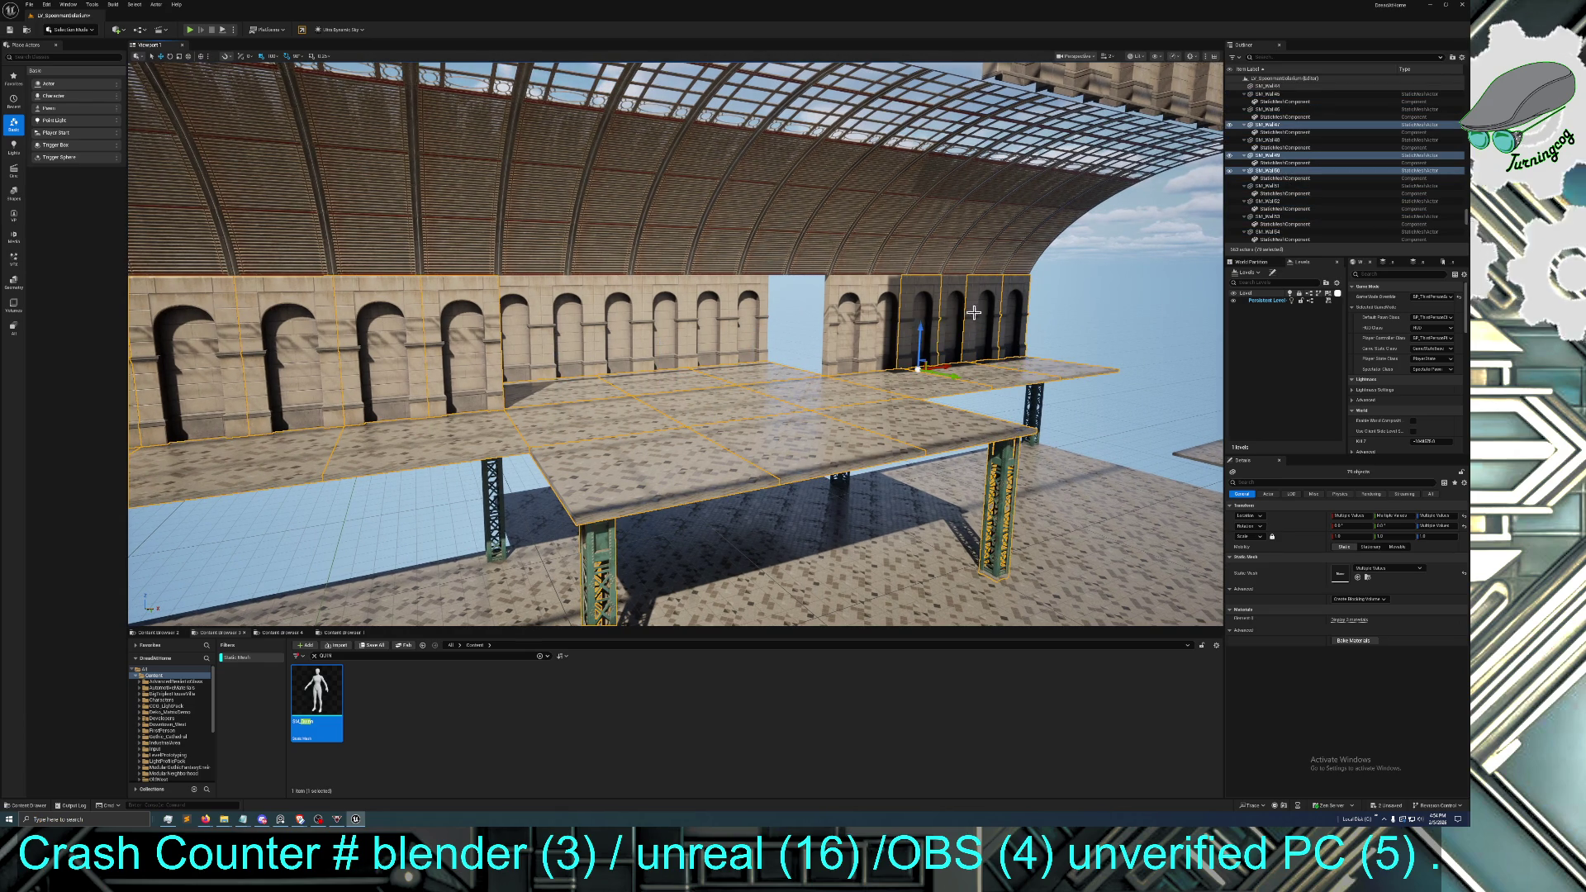
ctrl+click(954, 329)
ctrl+click(891, 327)
ctrl+click(852, 329)
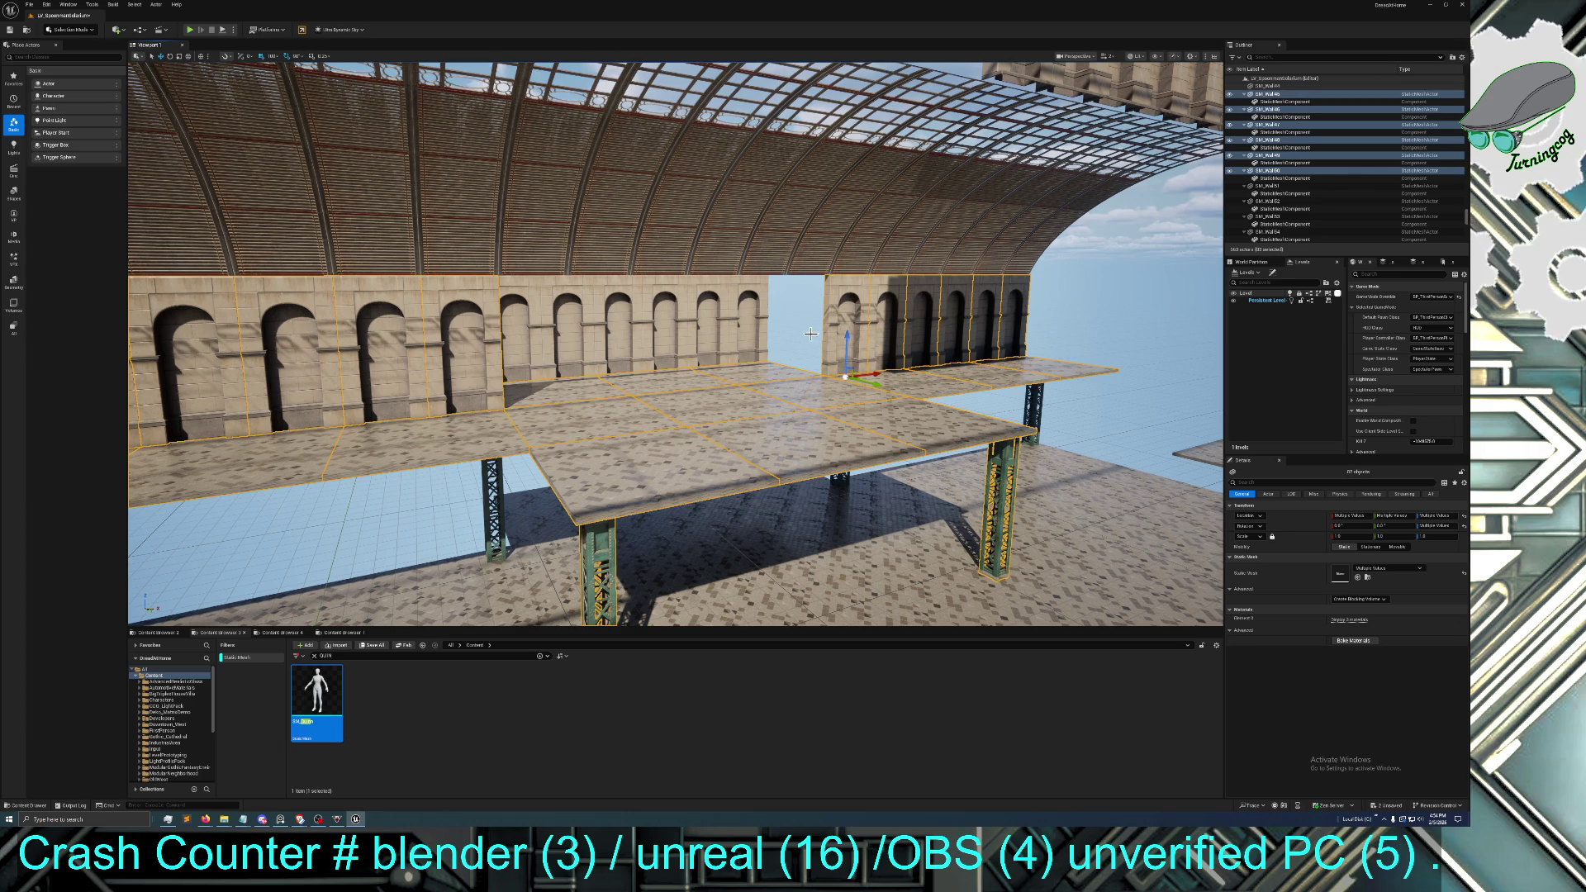
Add the remaining back wall pieces and both supporting pillars to the selection
ctrl+click(748, 328)
ctrl+click(689, 332)
ctrl+click(652, 332)
ctrl+click(600, 334)
ctrl+click(573, 339)
ctrl+click(529, 337)
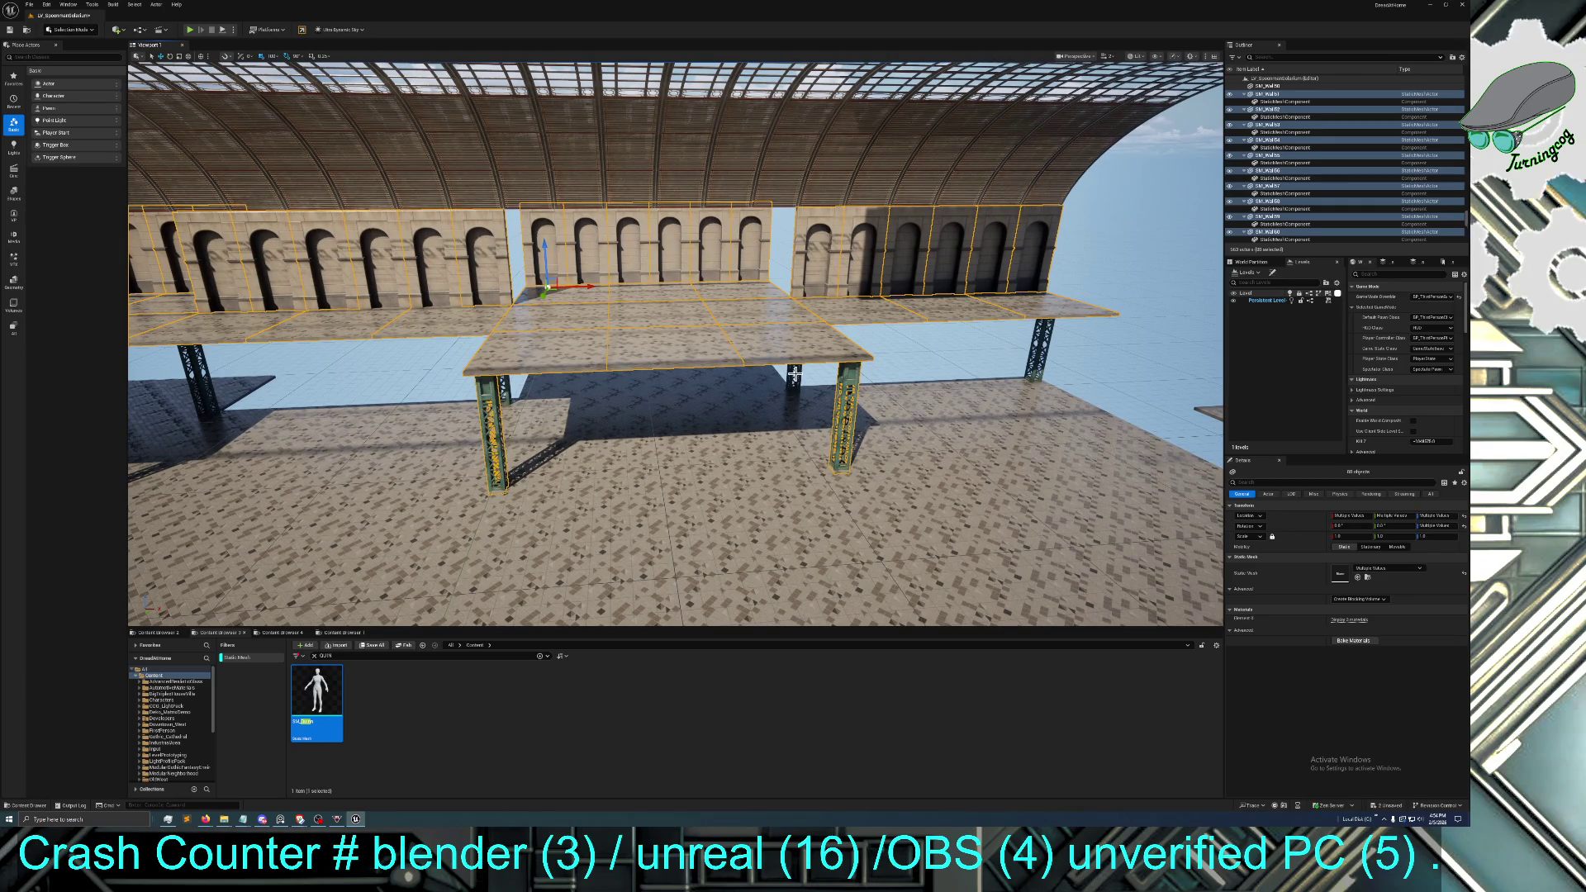
ctrl+click(794, 373)
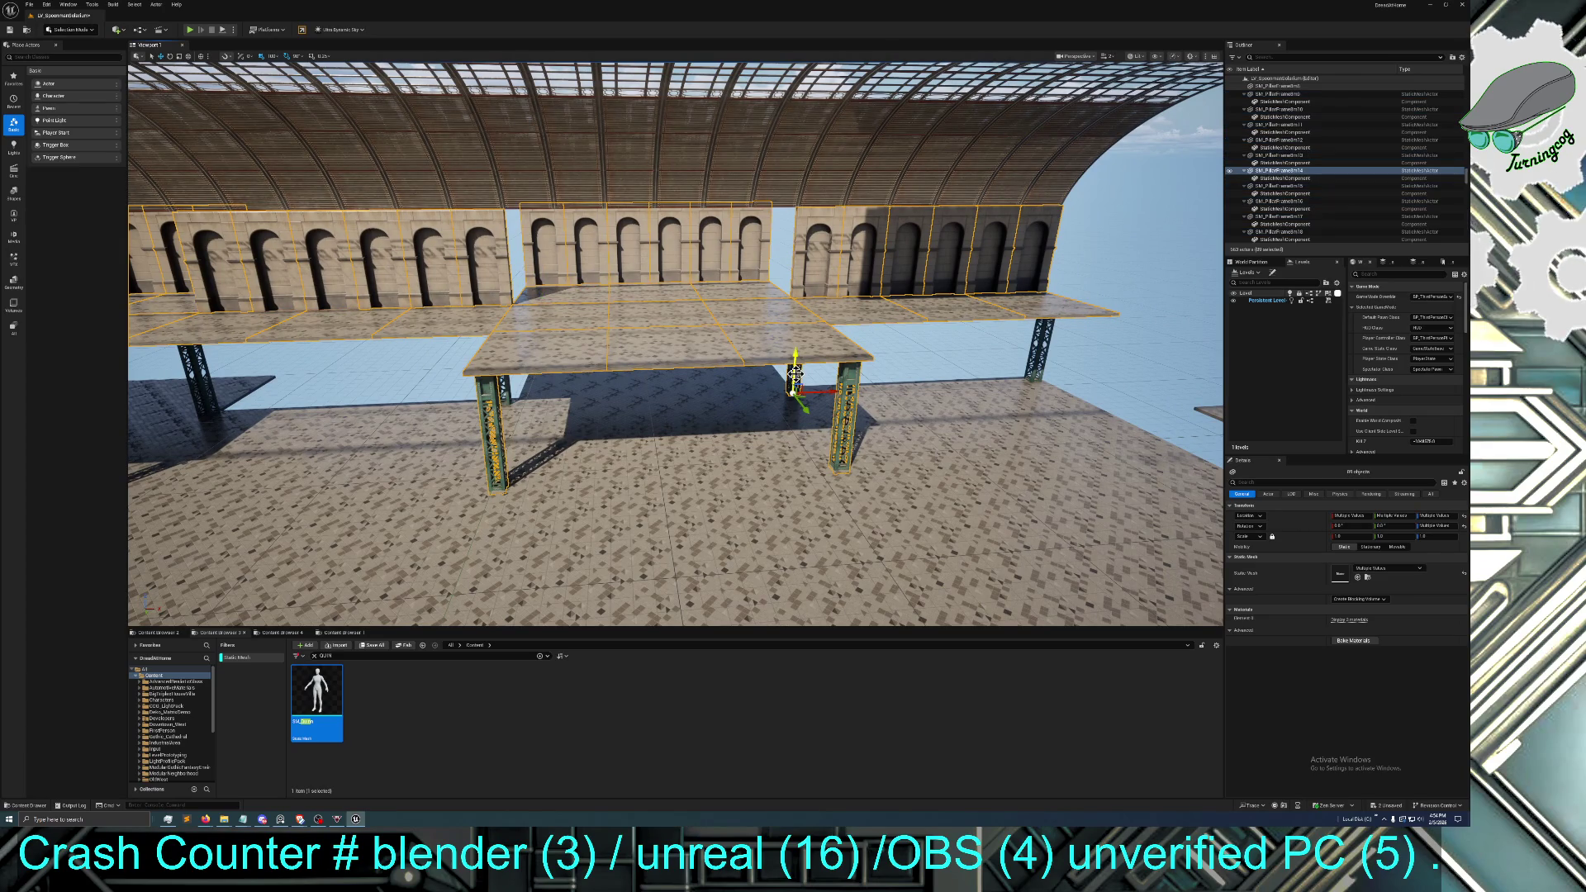
ctrl+click(1042, 360)
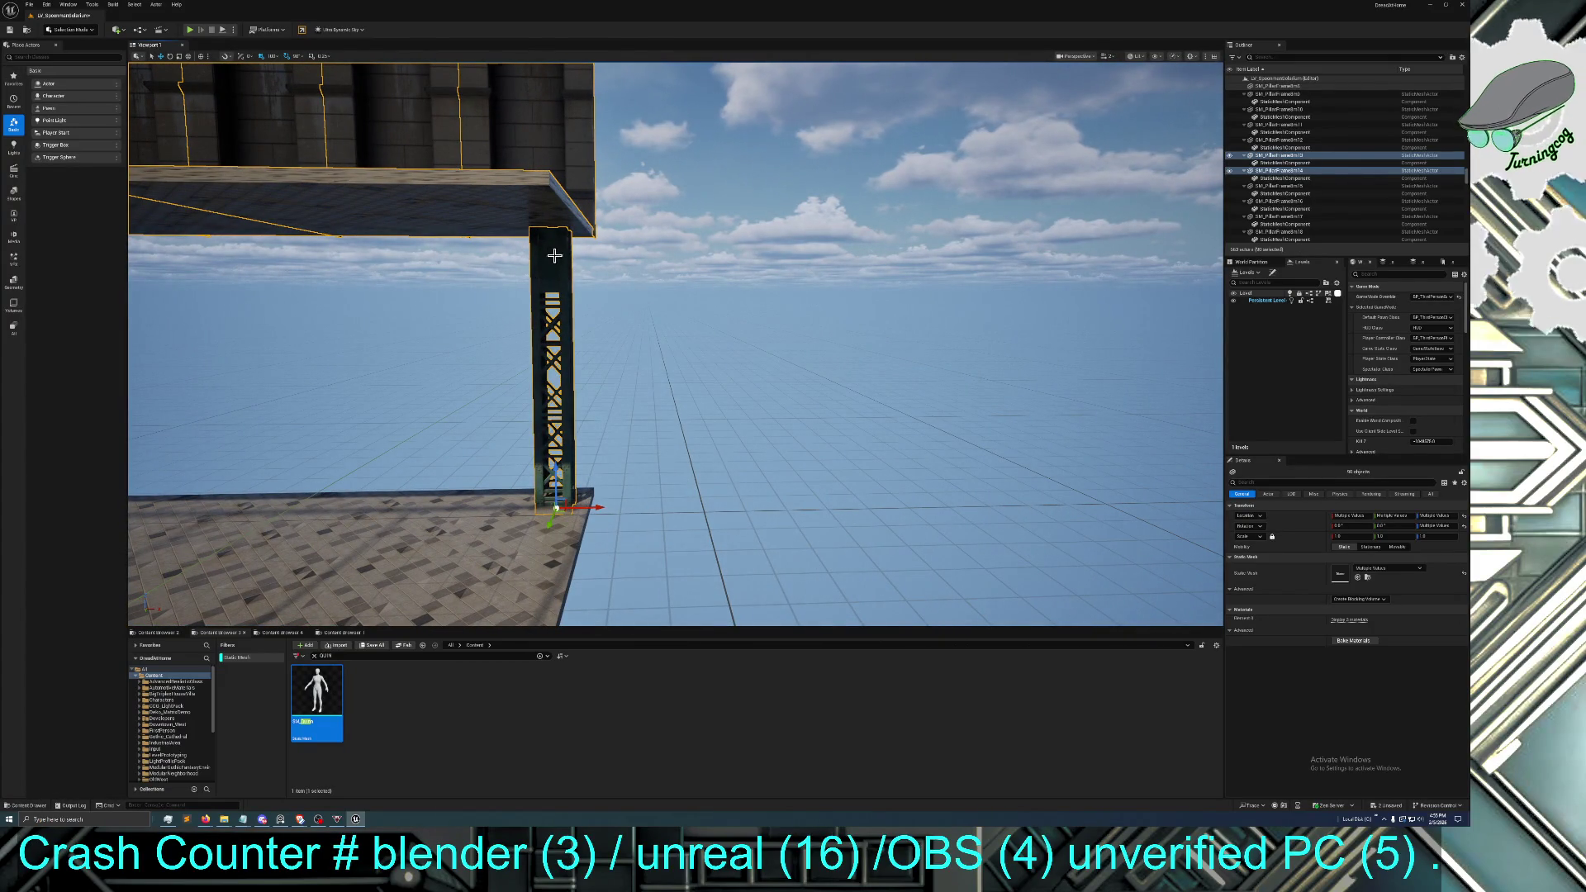
Deselect the stray pillar, select a single floor tile, and fly across the arcade hall
ctrl+click(553, 257)
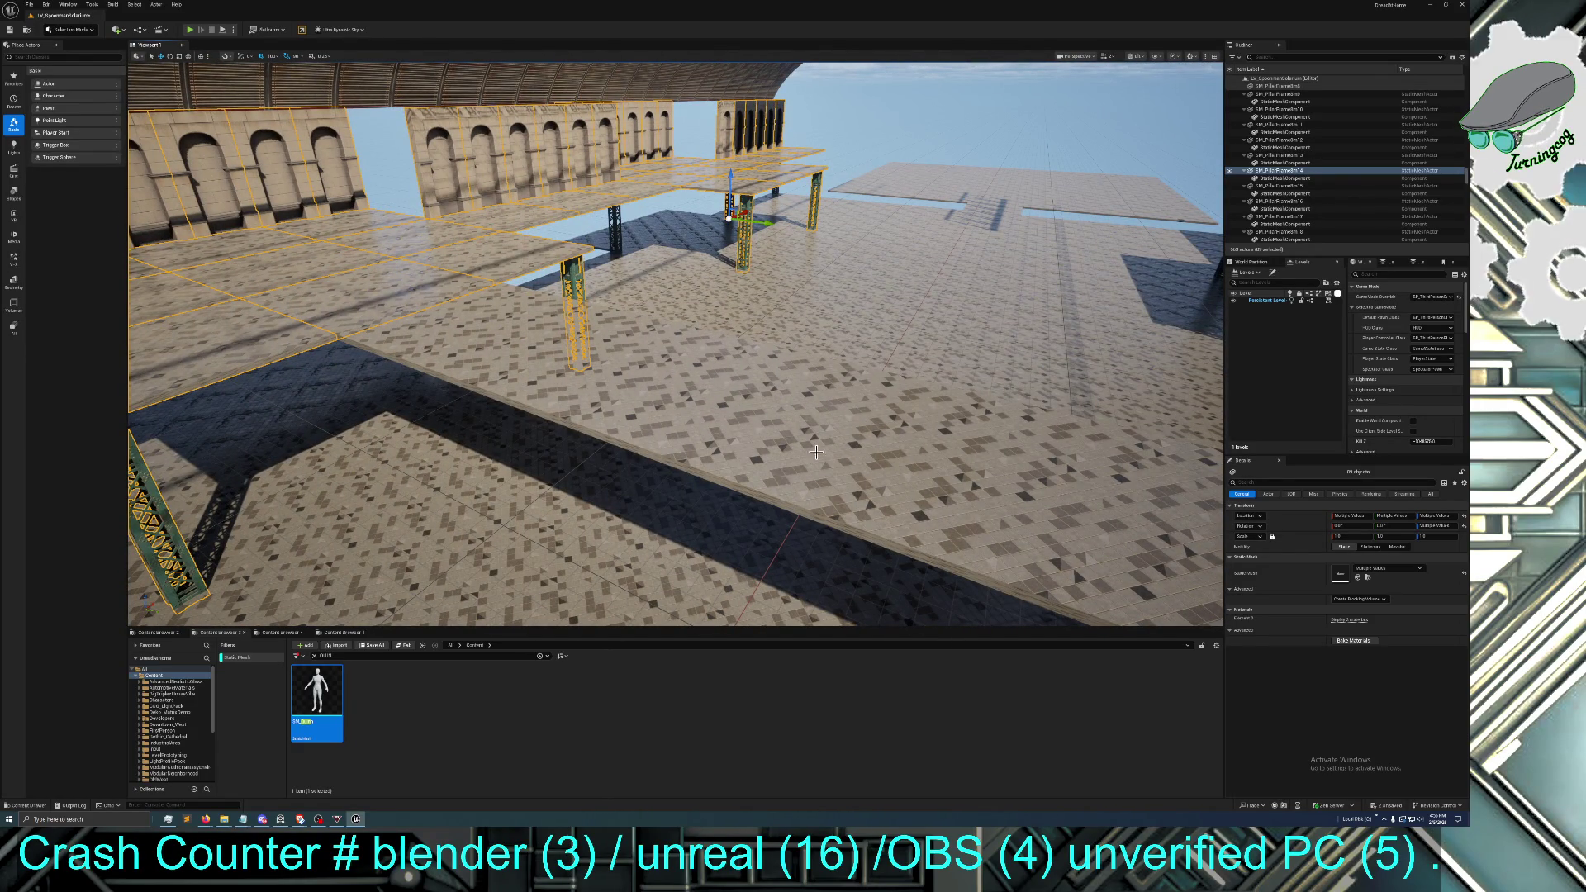
click(679, 424)
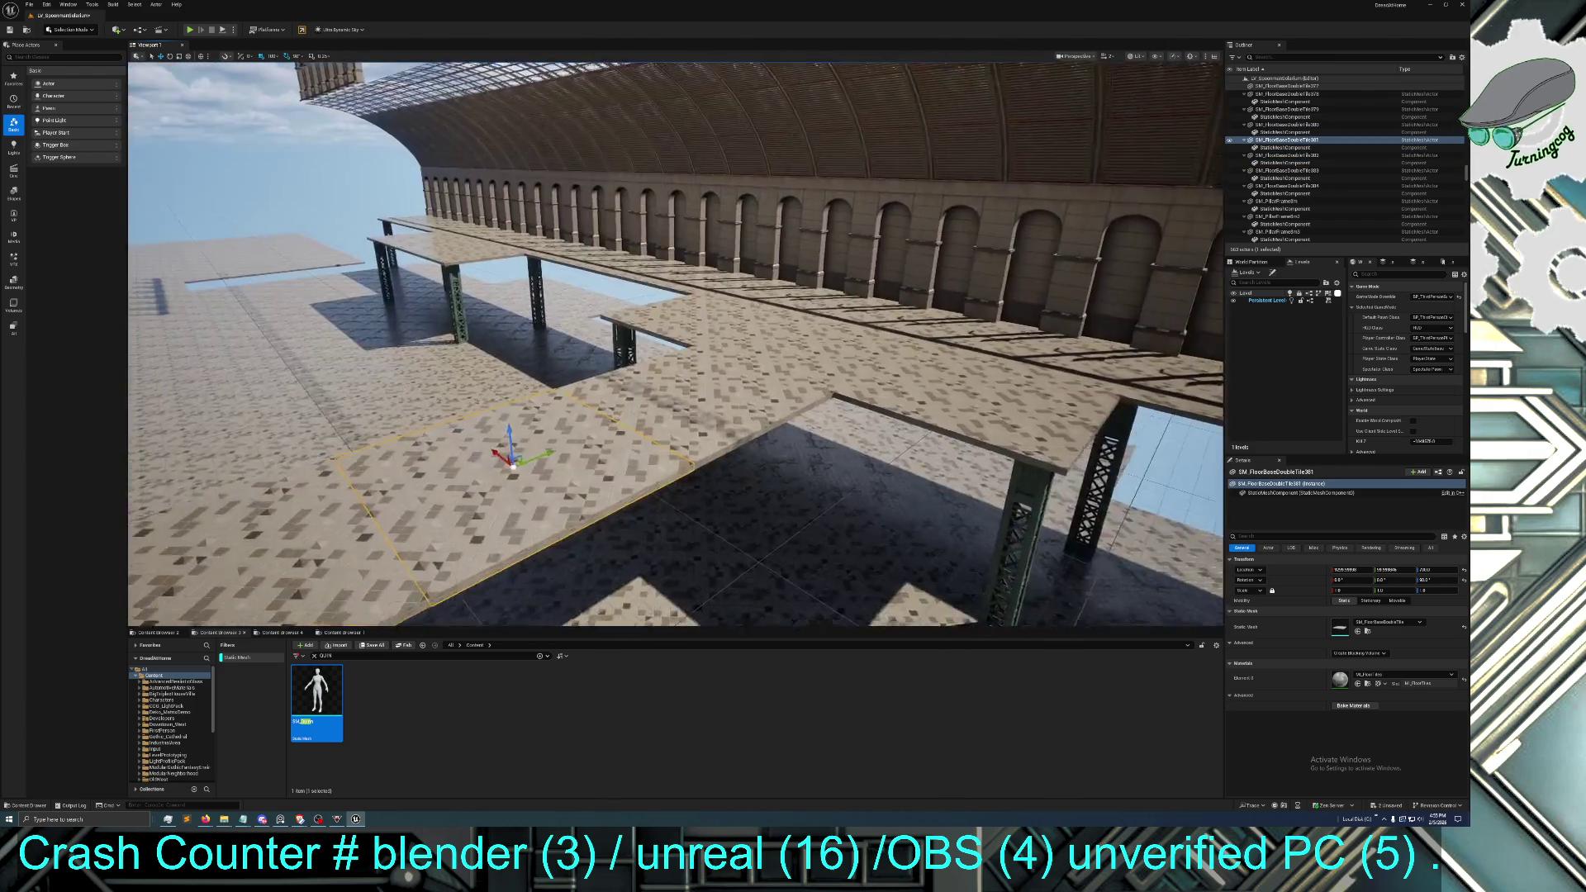
mouse_move(676, 344)
mouse_down()
mouse_move(396, 318)
mouse_move(380, 289)
mouse_move(446, 297)
mouse_move(463, 331)
mouse_move(429, 314)
mouse_move(463, 338)
mouse_move(430, 326)
mouse_move(446, 289)
mouse_move(463, 313)
mouse_move(430, 322)
mouse_move(417, 307)
mouse_up()
Select a glass roof panel and add the three panels beside it
drag(864, 375, 864, 375)
click(822, 361)
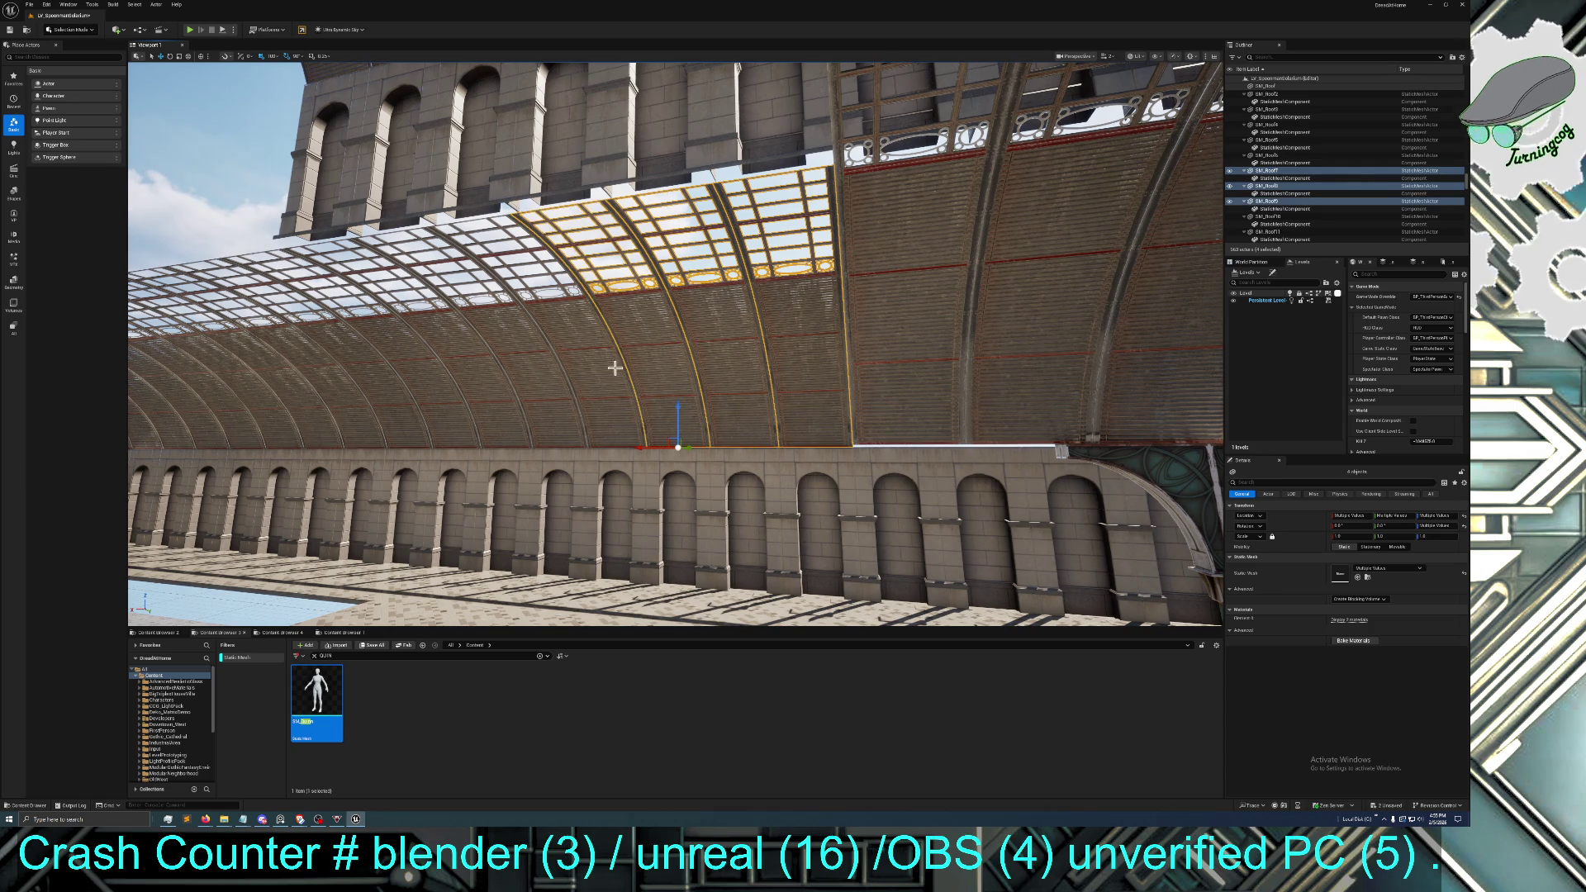
ctrl+click(522, 362)
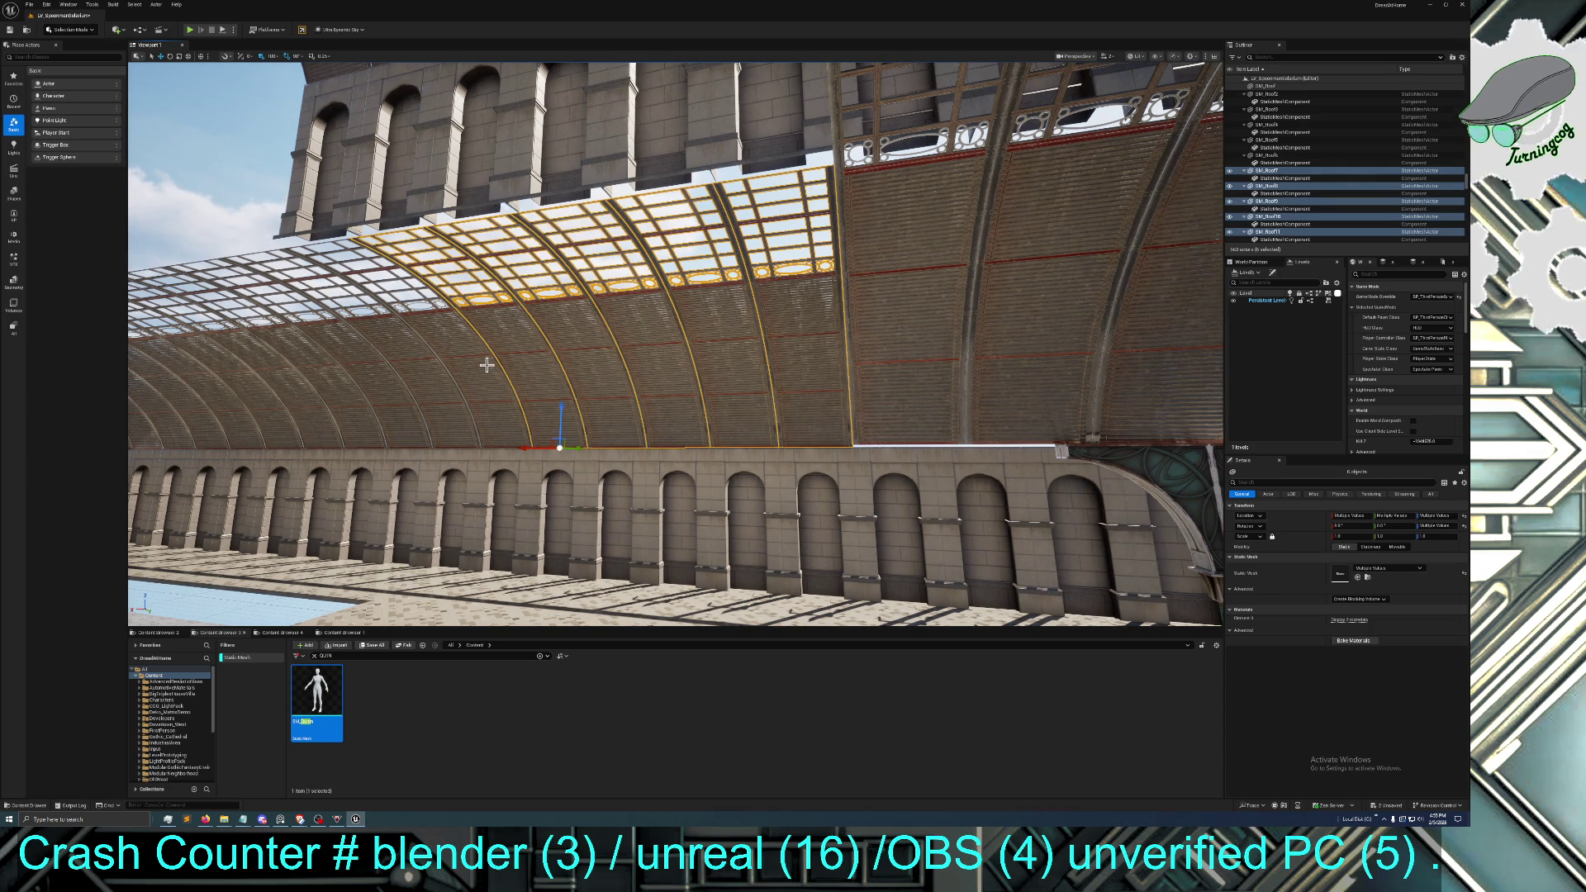
ctrl+click(470, 364)
ctrl+click(429, 376)
drag(429, 376, 491, 383)
Add seven more roof panels to the left and frame the selection
ctrl+click(568, 377)
ctrl+click(496, 377)
ctrl+click(446, 378)
ctrl+click(417, 376)
ctrl+click(373, 374)
ctrl+click(324, 372)
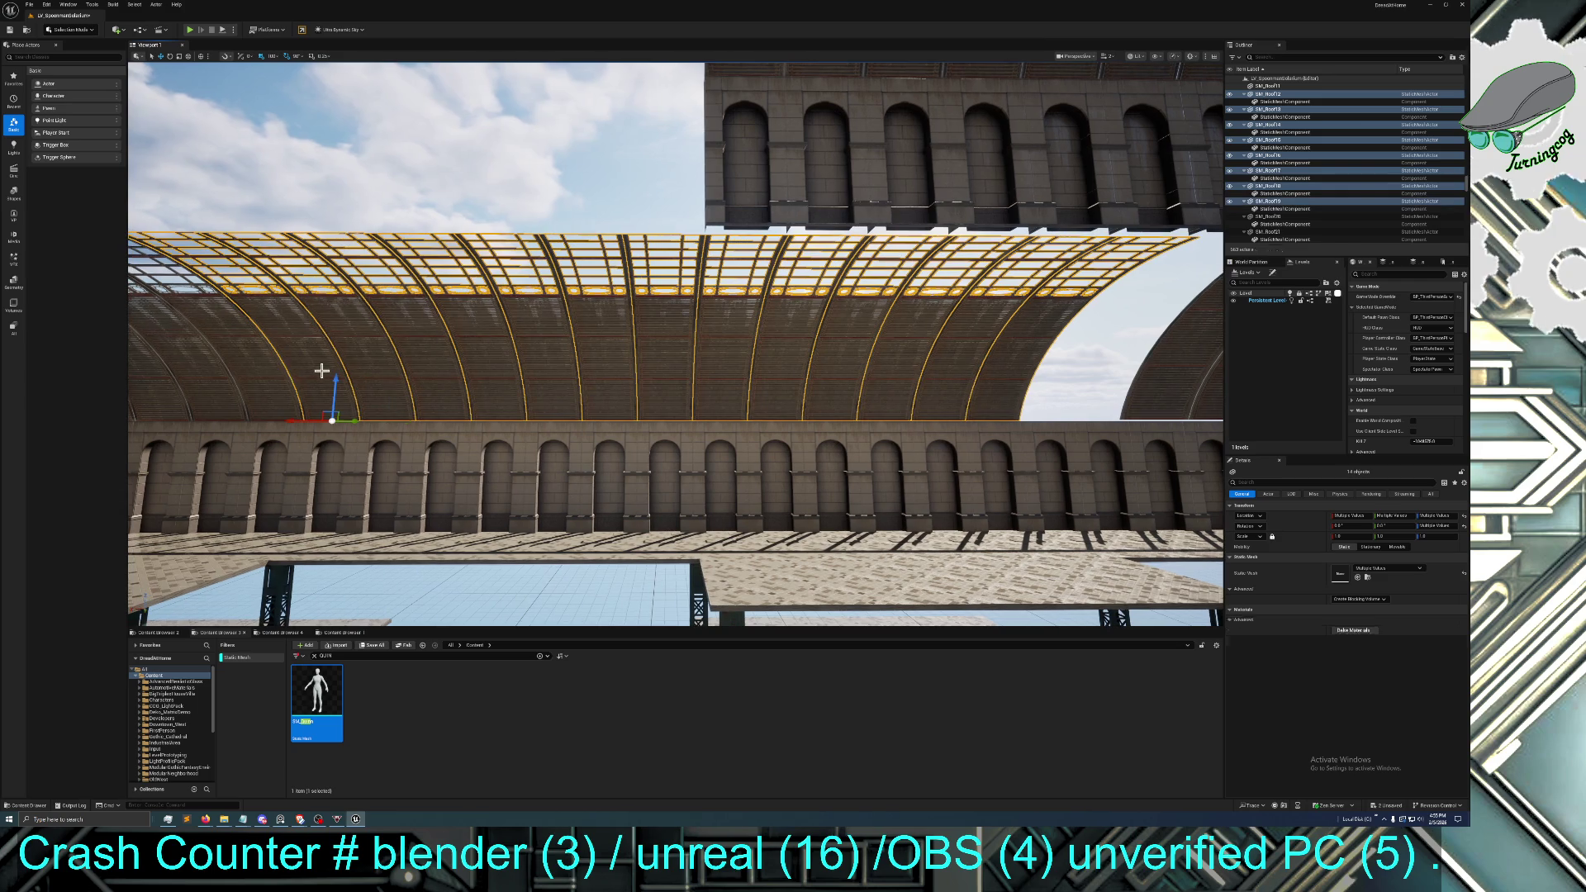
ctrl+click(281, 370)
key(f)
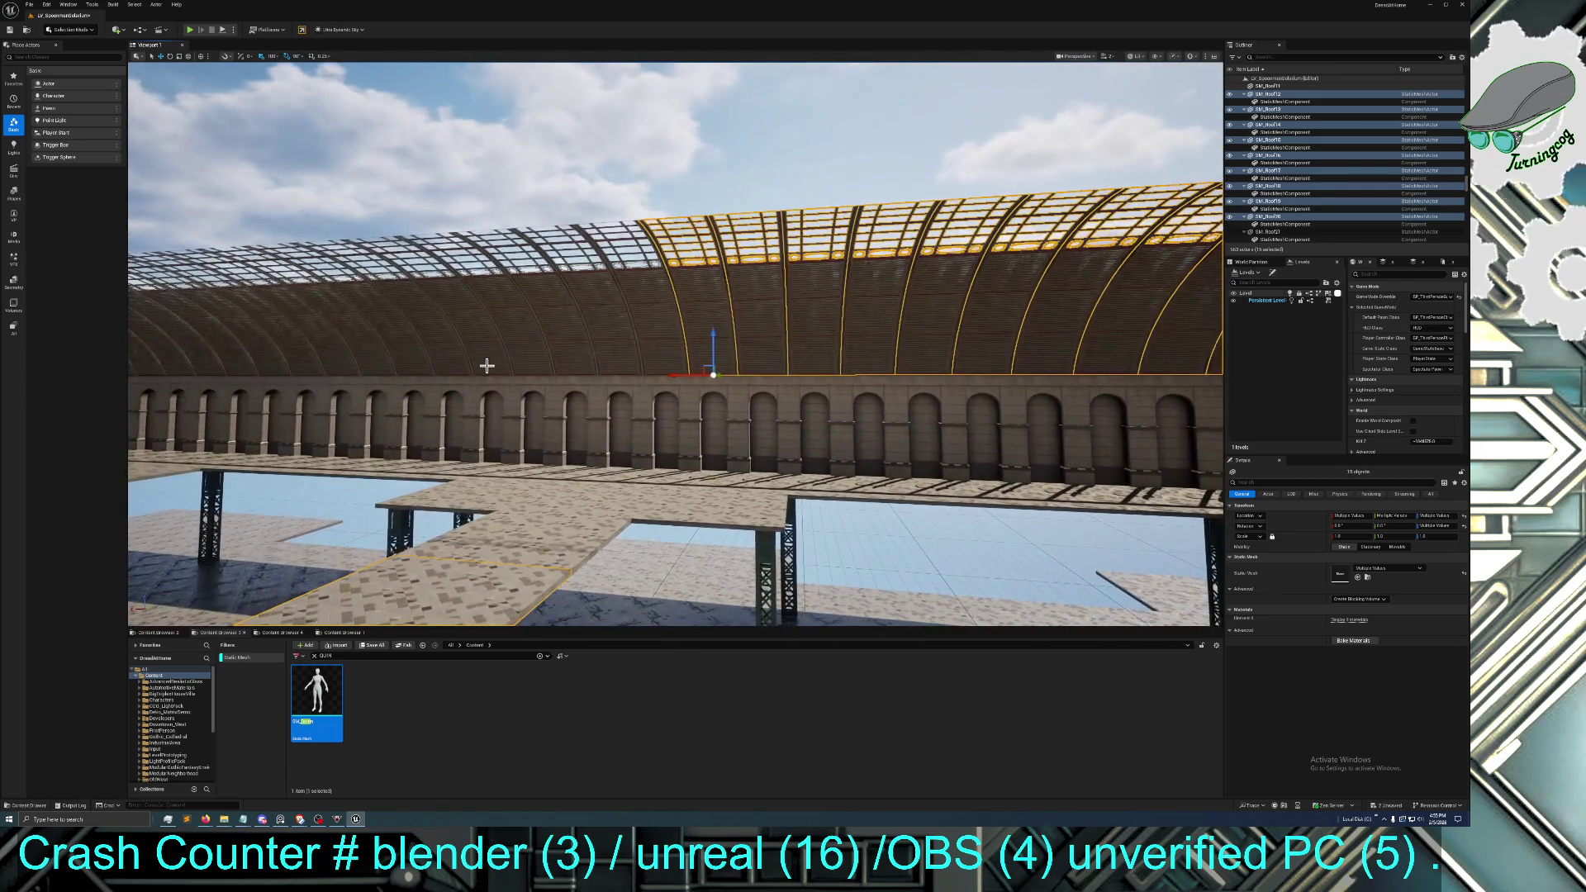
Add the next ten roof panels further along the arcade to the selection
ctrl+click(635, 331)
ctrl+click(616, 335)
ctrl+click(567, 336)
ctrl+click(488, 336)
ctrl+click(446, 344)
ctrl+click(429, 344)
ctrl+click(388, 343)
ctrl+click(347, 342)
ctrl+click(285, 345)
ctrl+click(266, 345)
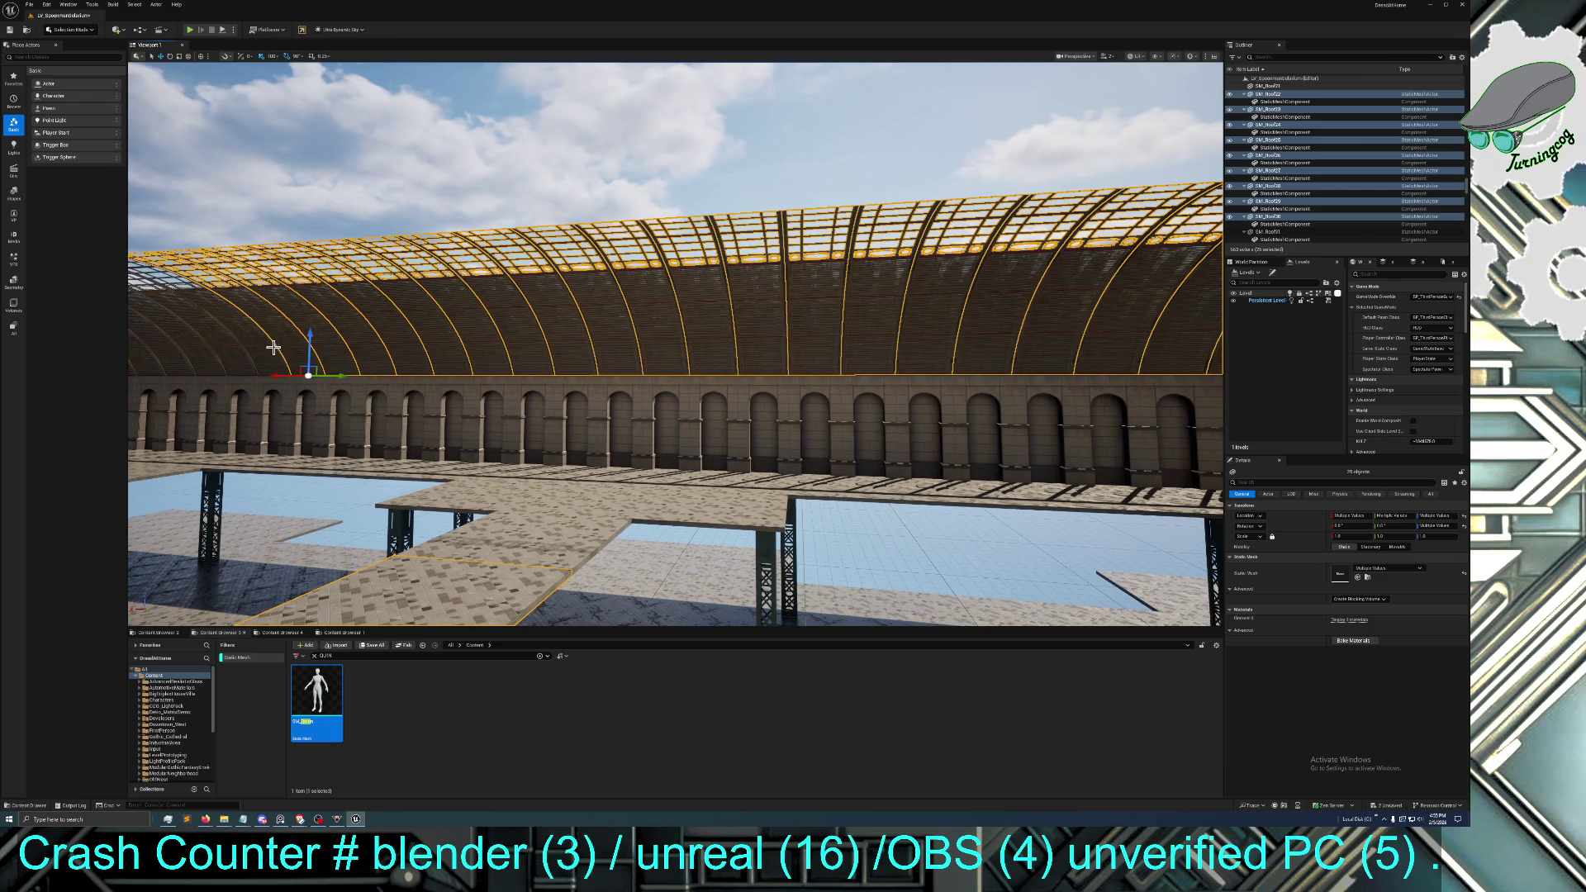
Add the left-side roof panels and those further left to the selection
ctrl+click(307, 348)
ctrl+click(293, 351)
ctrl+click(273, 352)
ctrl+click(247, 348)
drag(247, 347, 342, 337)
ctrl+click(615, 335)
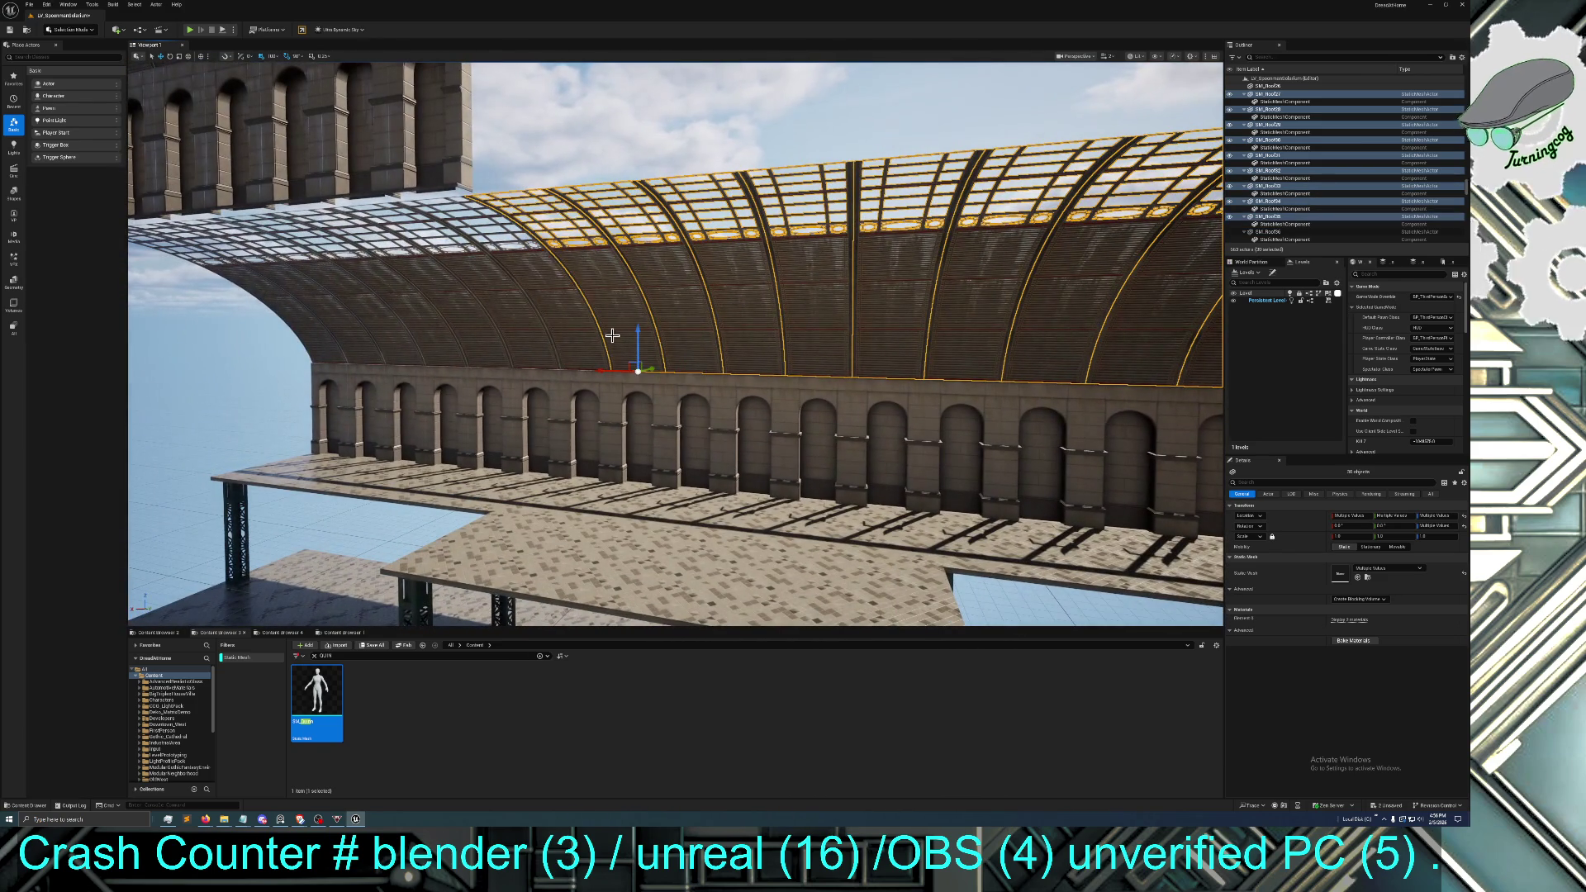
ctrl+click(553, 333)
ctrl+click(460, 340)
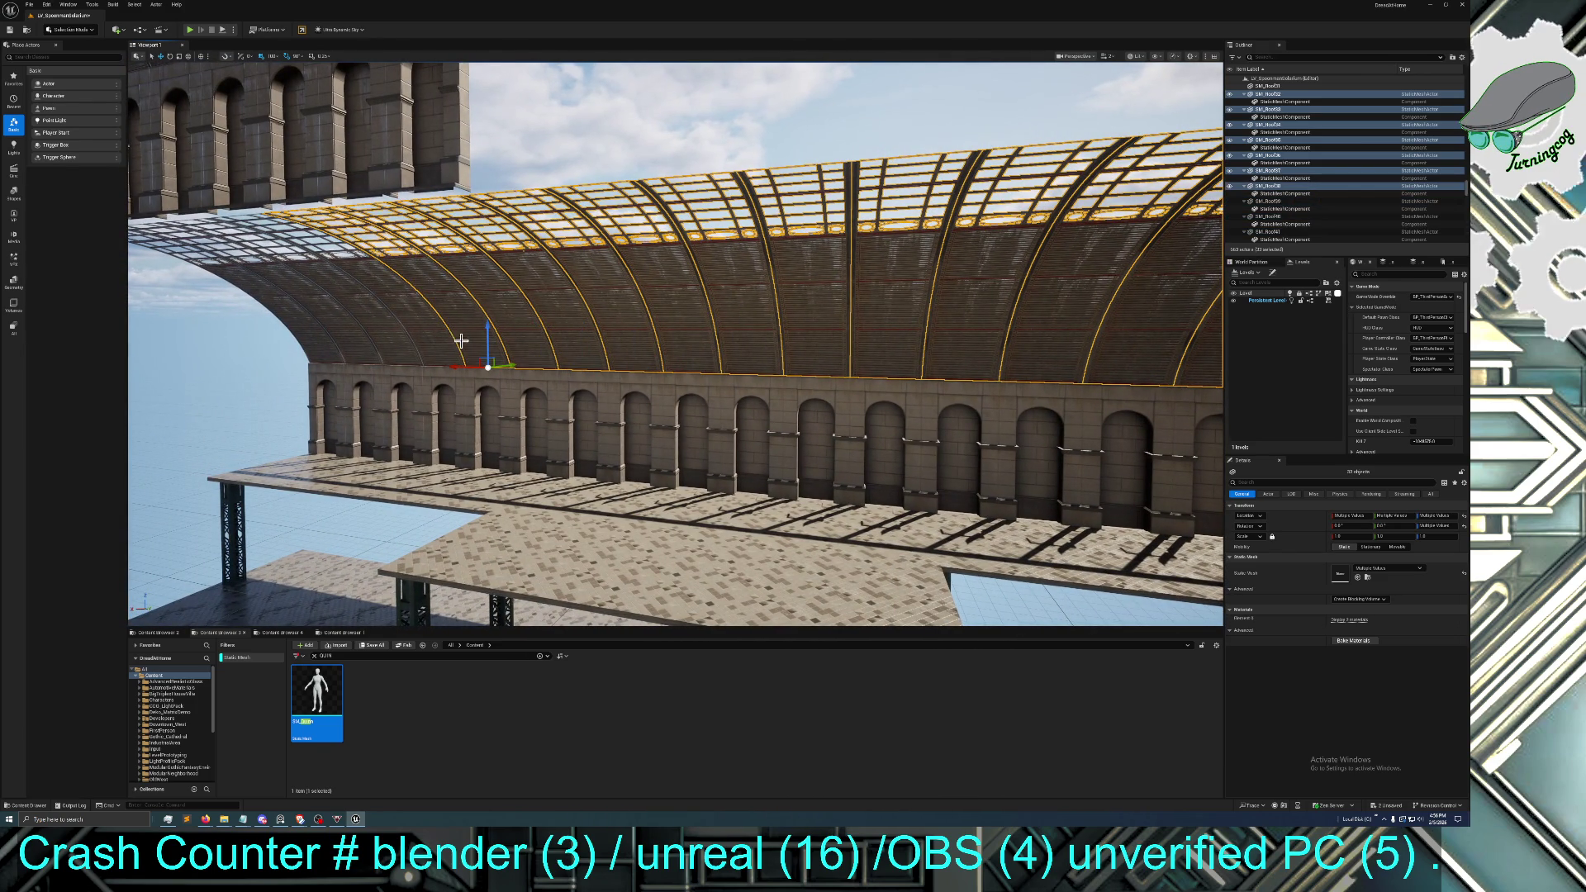
Add the last four left-side roof panels and view the roof head-on
drag(460, 343, 436, 338)
ctrl+click(421, 337)
ctrl+click(405, 340)
ctrl+click(368, 343)
ctrl+click(346, 344)
mouse_move(346, 344)
mouse_down()
mouse_move(512, 337)
mouse_move(387, 351)
mouse_move(381, 307)
mouse_move(413, 311)
mouse_move(363, 313)
mouse_move(309, 281)
mouse_move(331, 298)
mouse_up()
Duplicate the column post and its arch bracket twice, placing the copies toward the hall's left side
drag(707, 381, 707, 380)
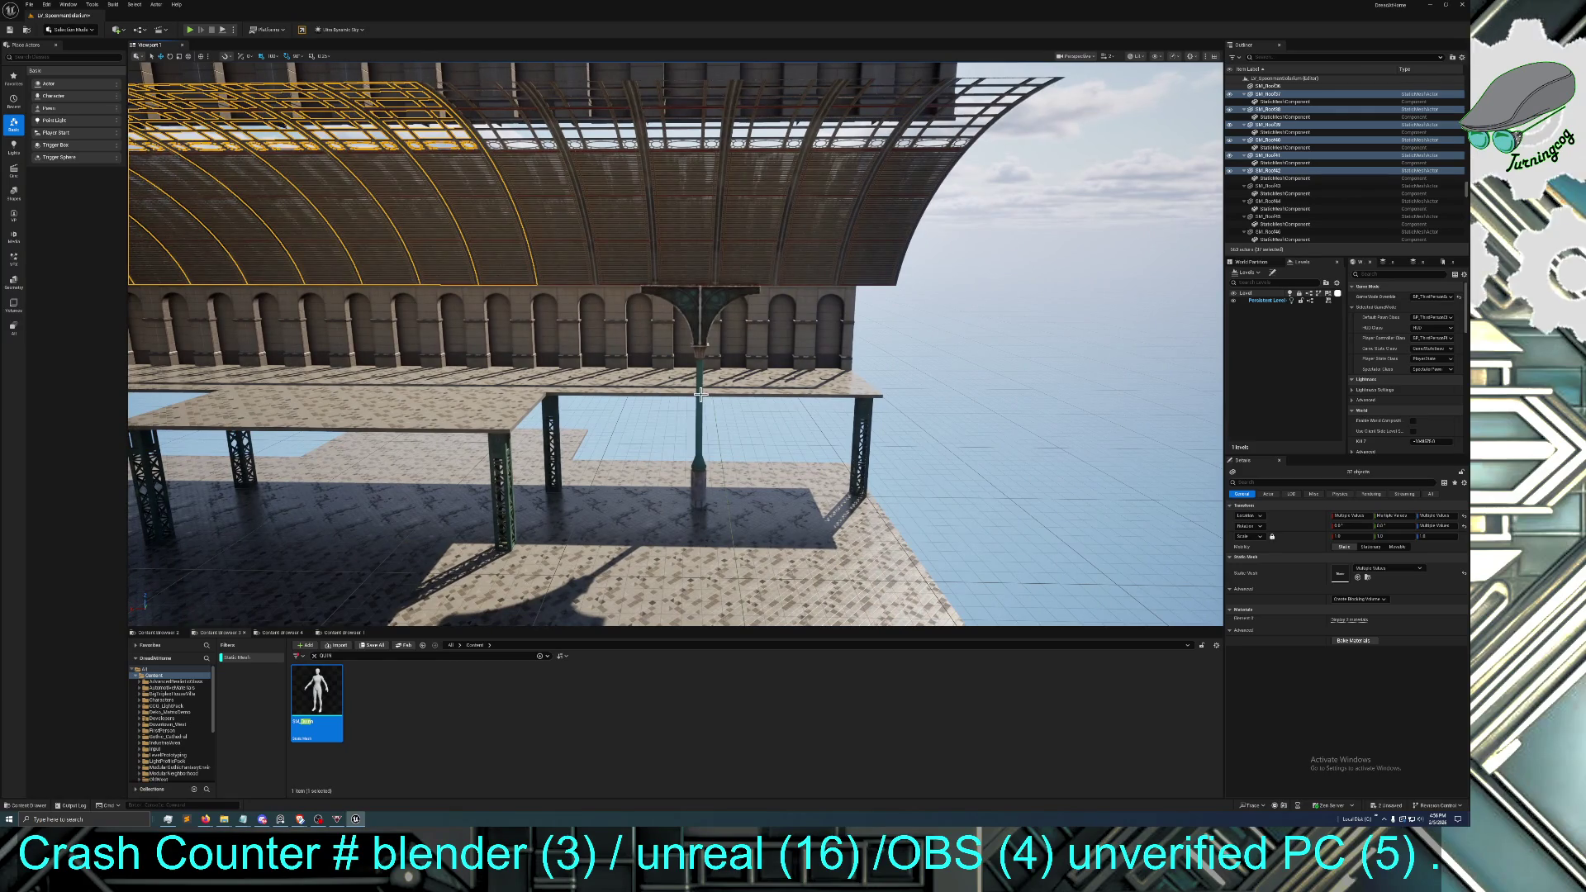
click(701, 395)
ctrl+click(687, 319)
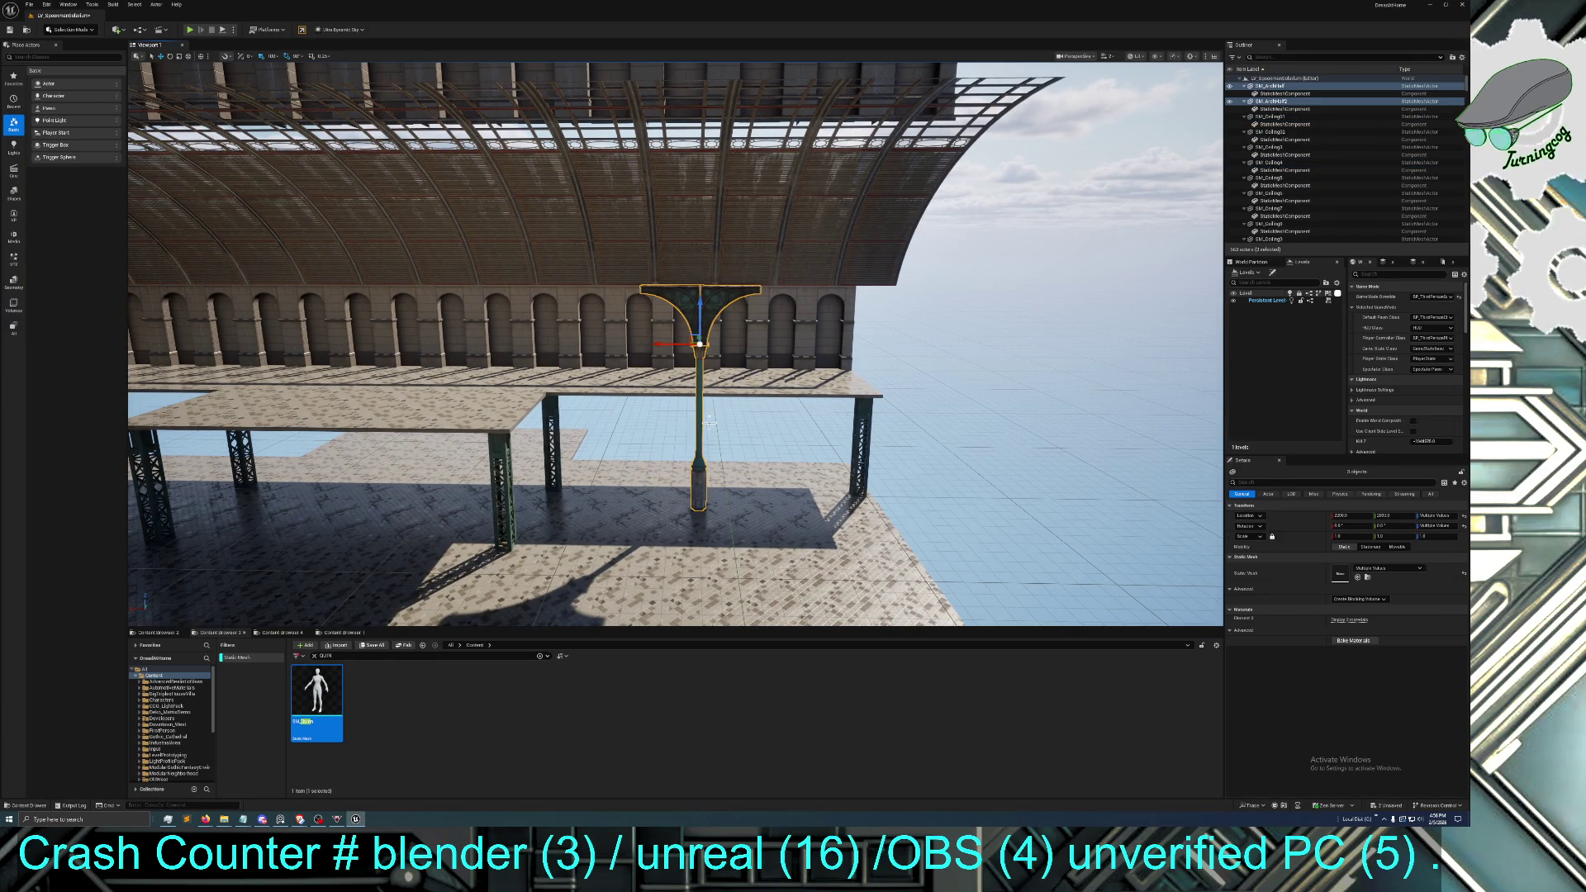
key(ctrl+d)
mouse_move(665, 343)
mouse_down()
mouse_move(231, 342)
mouse_move(843, 340)
mouse_move(552, 364)
mouse_move(641, 363)
mouse_move(600, 374)
mouse_up()
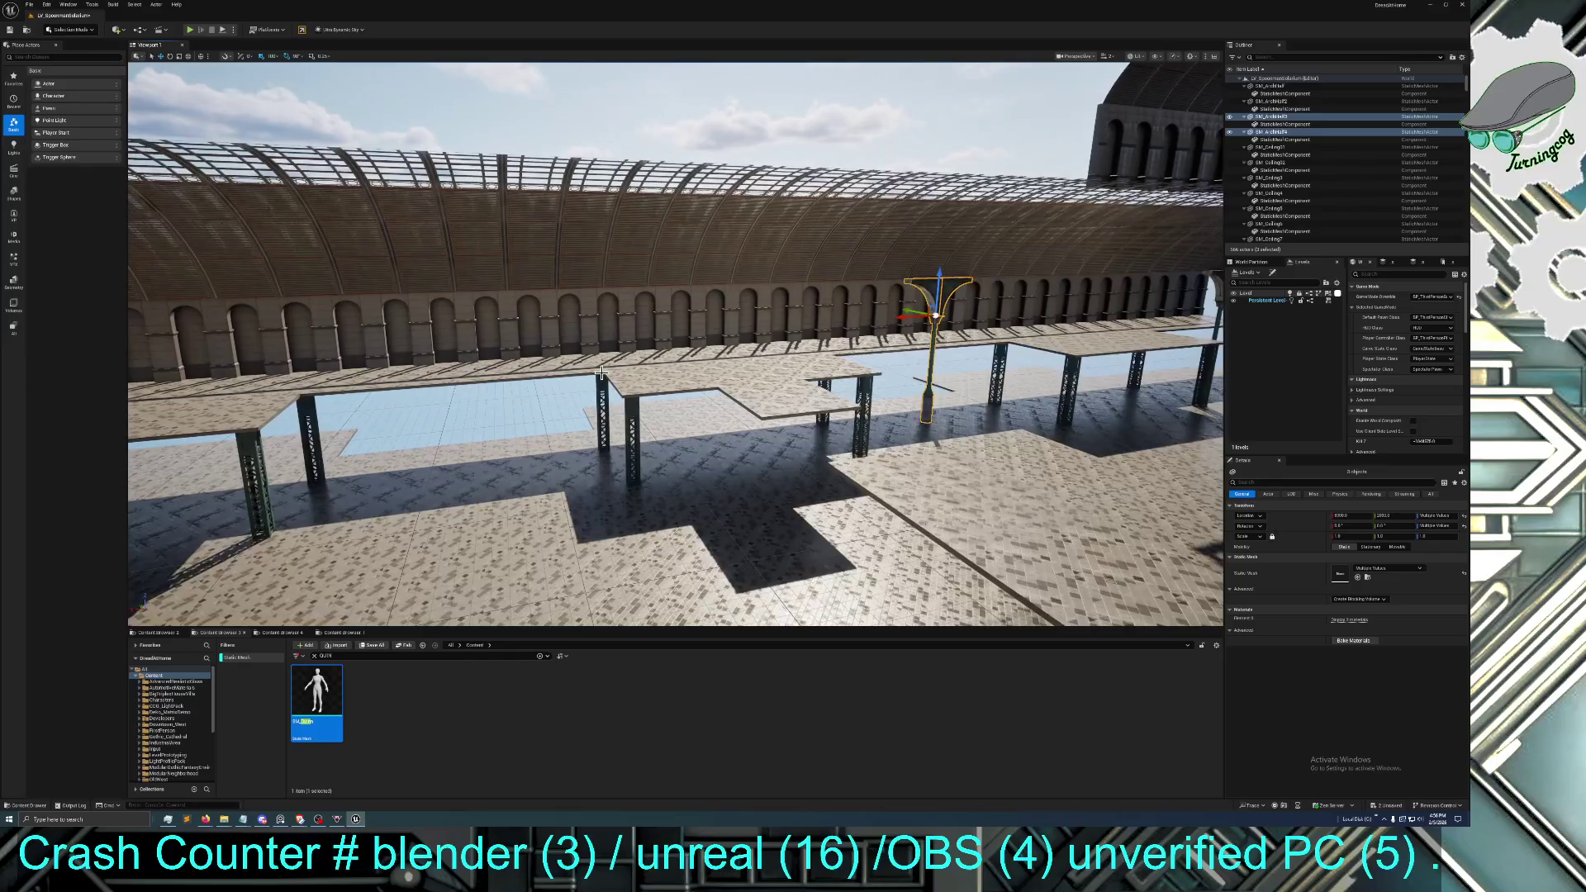
key(ctrl+d)
mouse_move(903, 316)
mouse_down()
mouse_move(425, 339)
mouse_move(428, 471)
mouse_move(455, 458)
mouse_up()
Nudge a floor tile left, then duplicate a pillar with its arch capital and move it further left
click(641, 371)
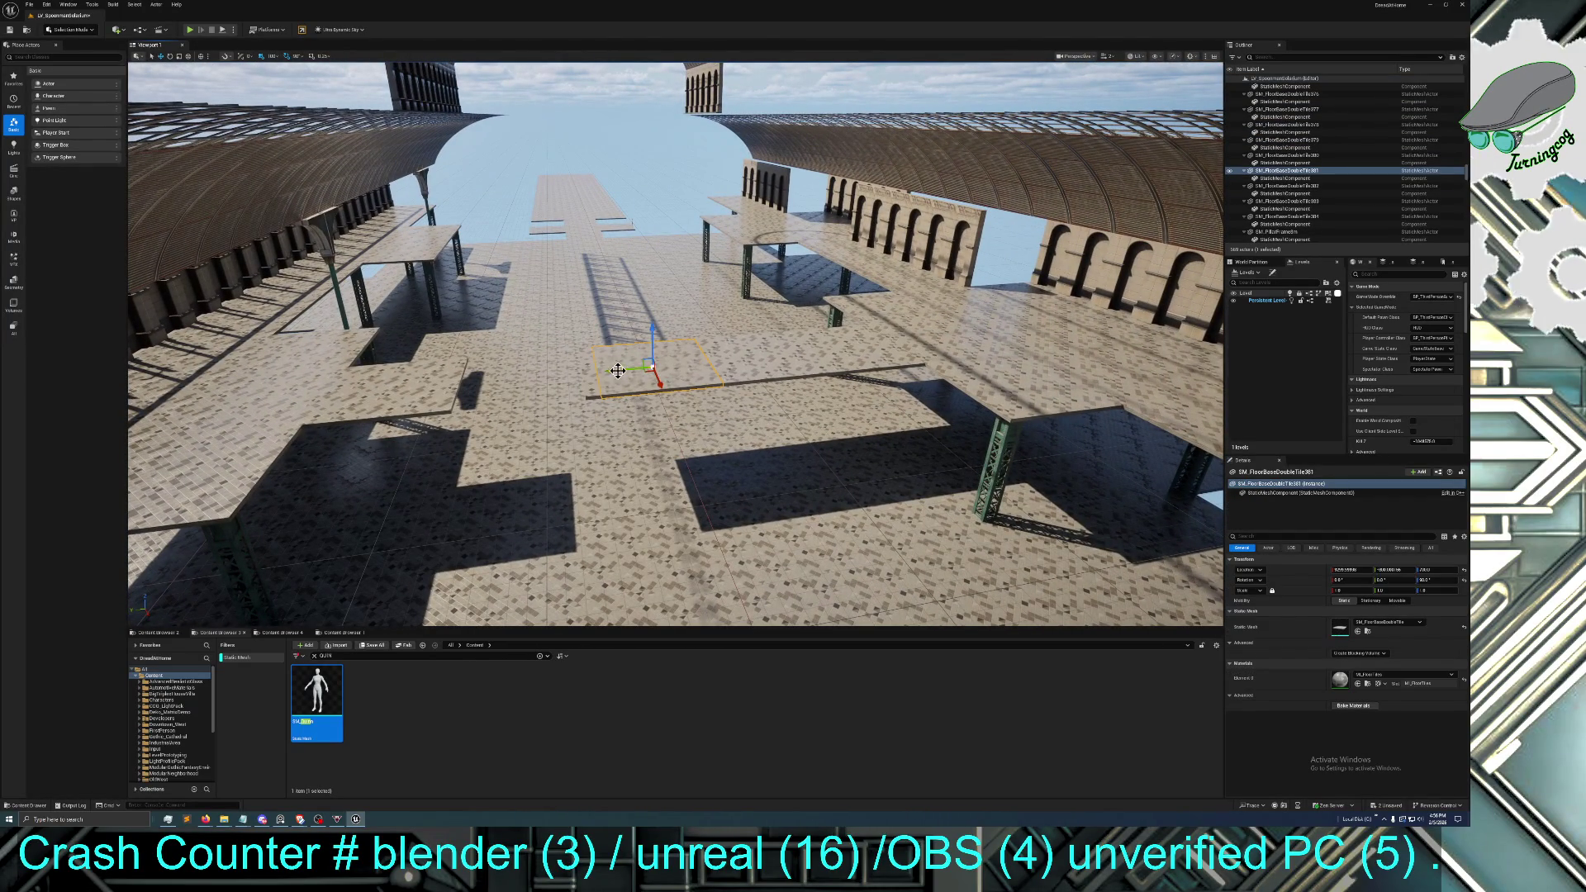
mouse_move(590, 374)
mouse_down()
mouse_move(446, 377)
mouse_move(632, 423)
mouse_up()
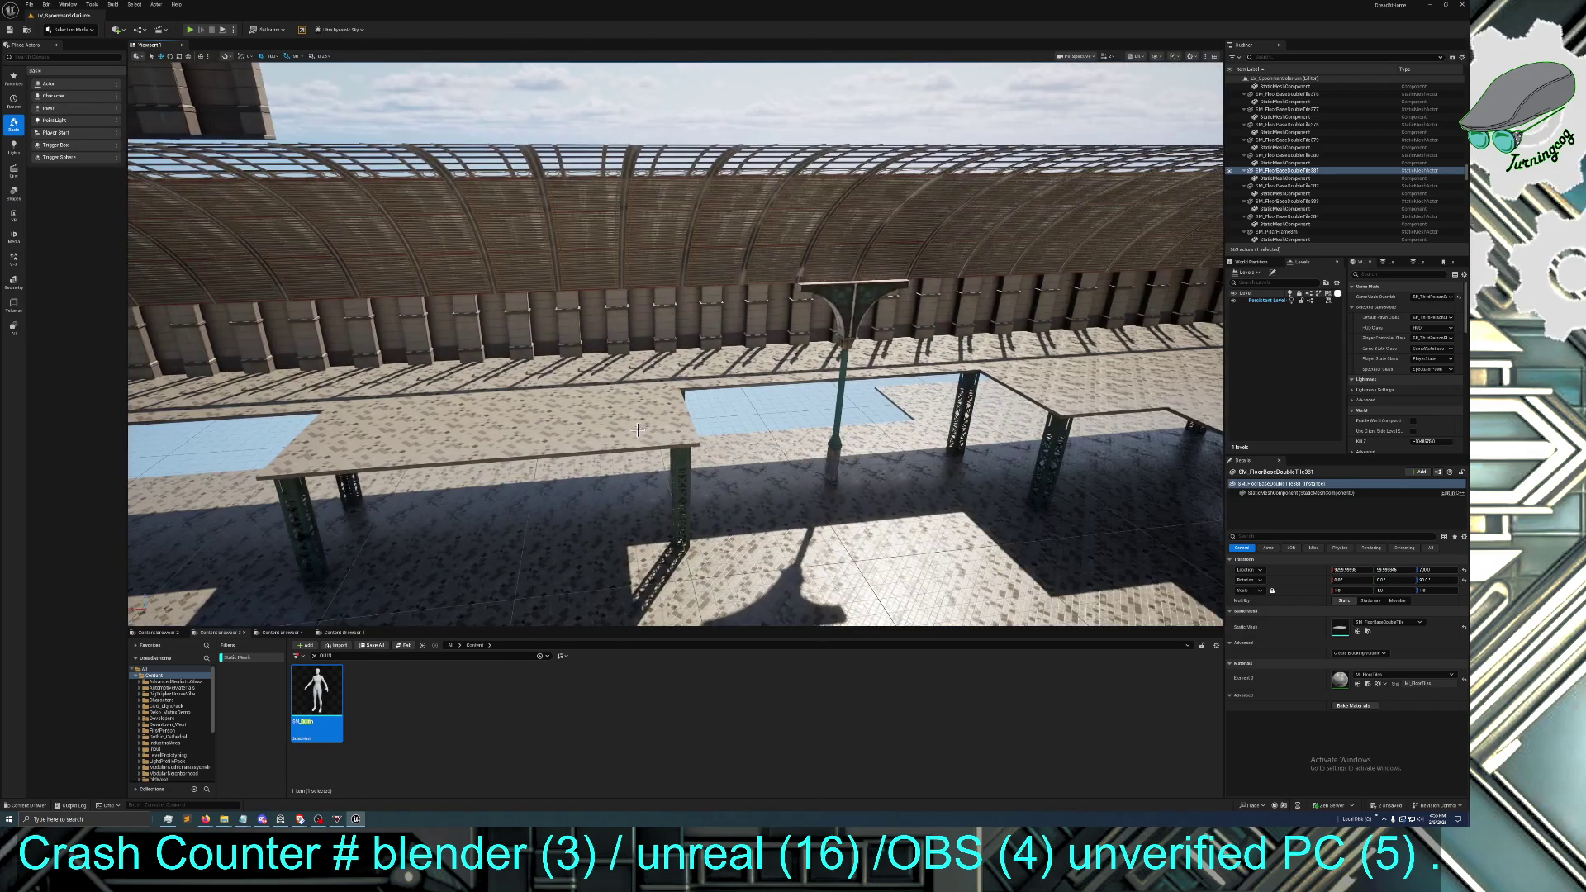
click(851, 357)
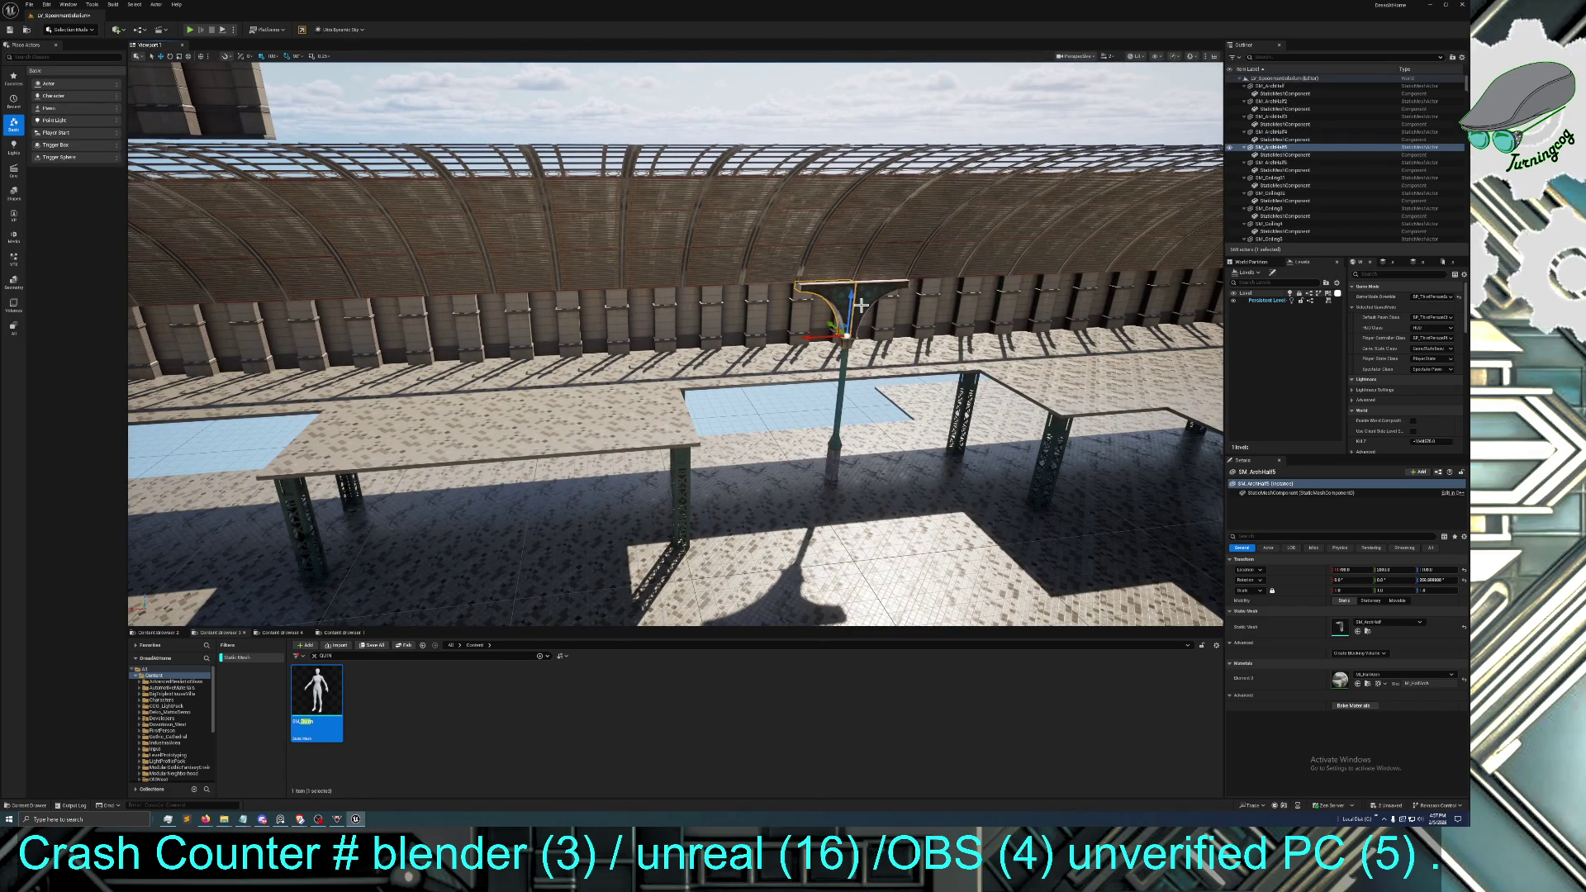
ctrl+click(845, 355)
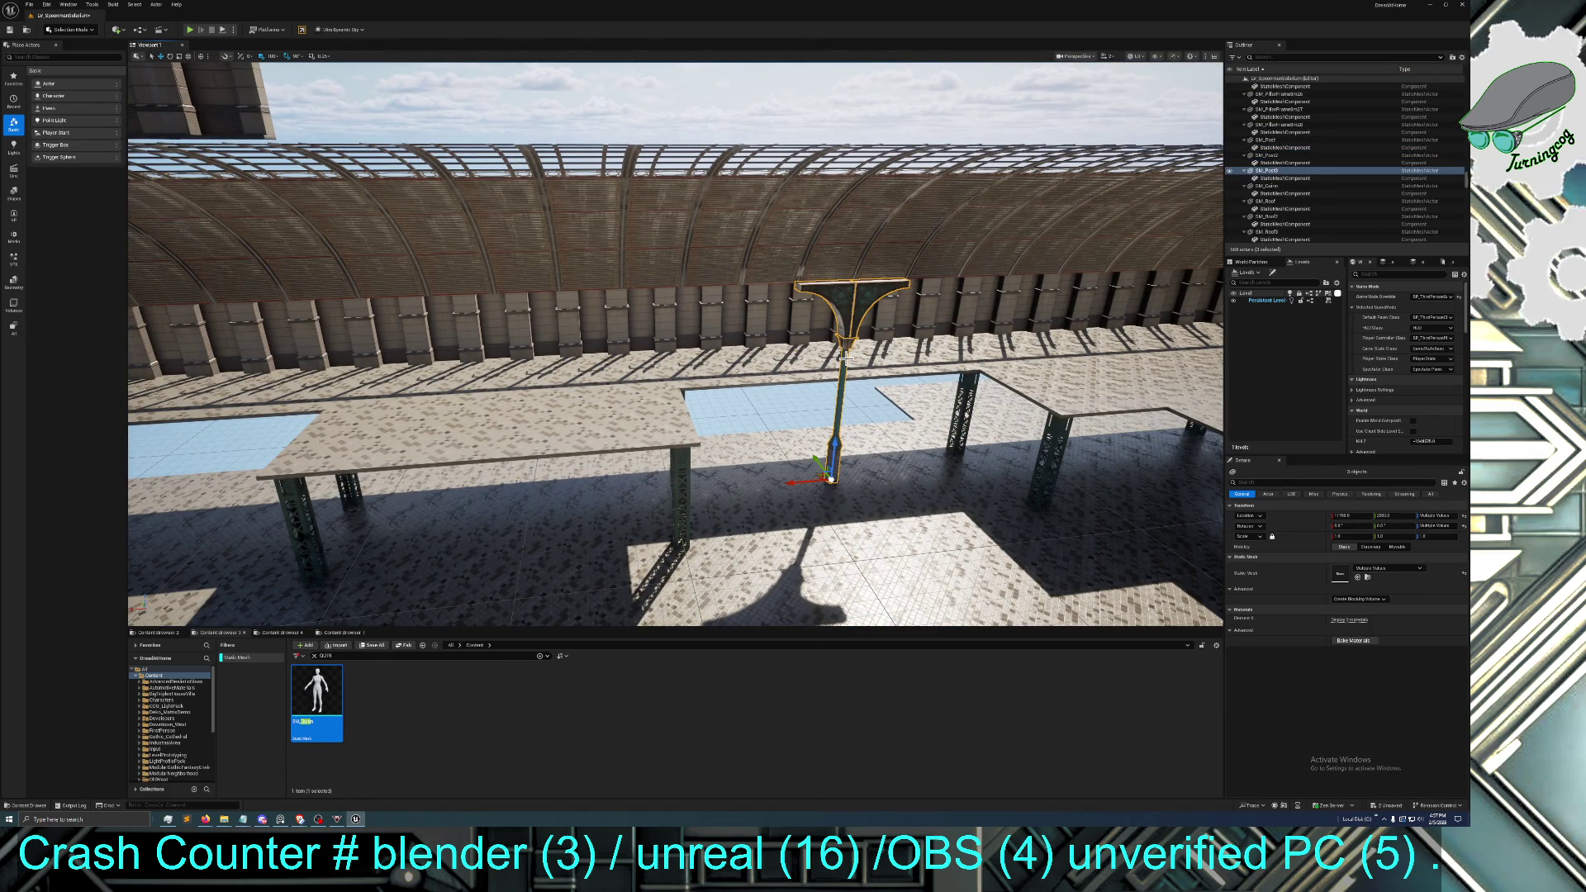
key(ctrl+d)
mouse_move(806, 480)
mouse_down()
mouse_move(719, 570)
mouse_move(207, 535)
mouse_up()
key(f)
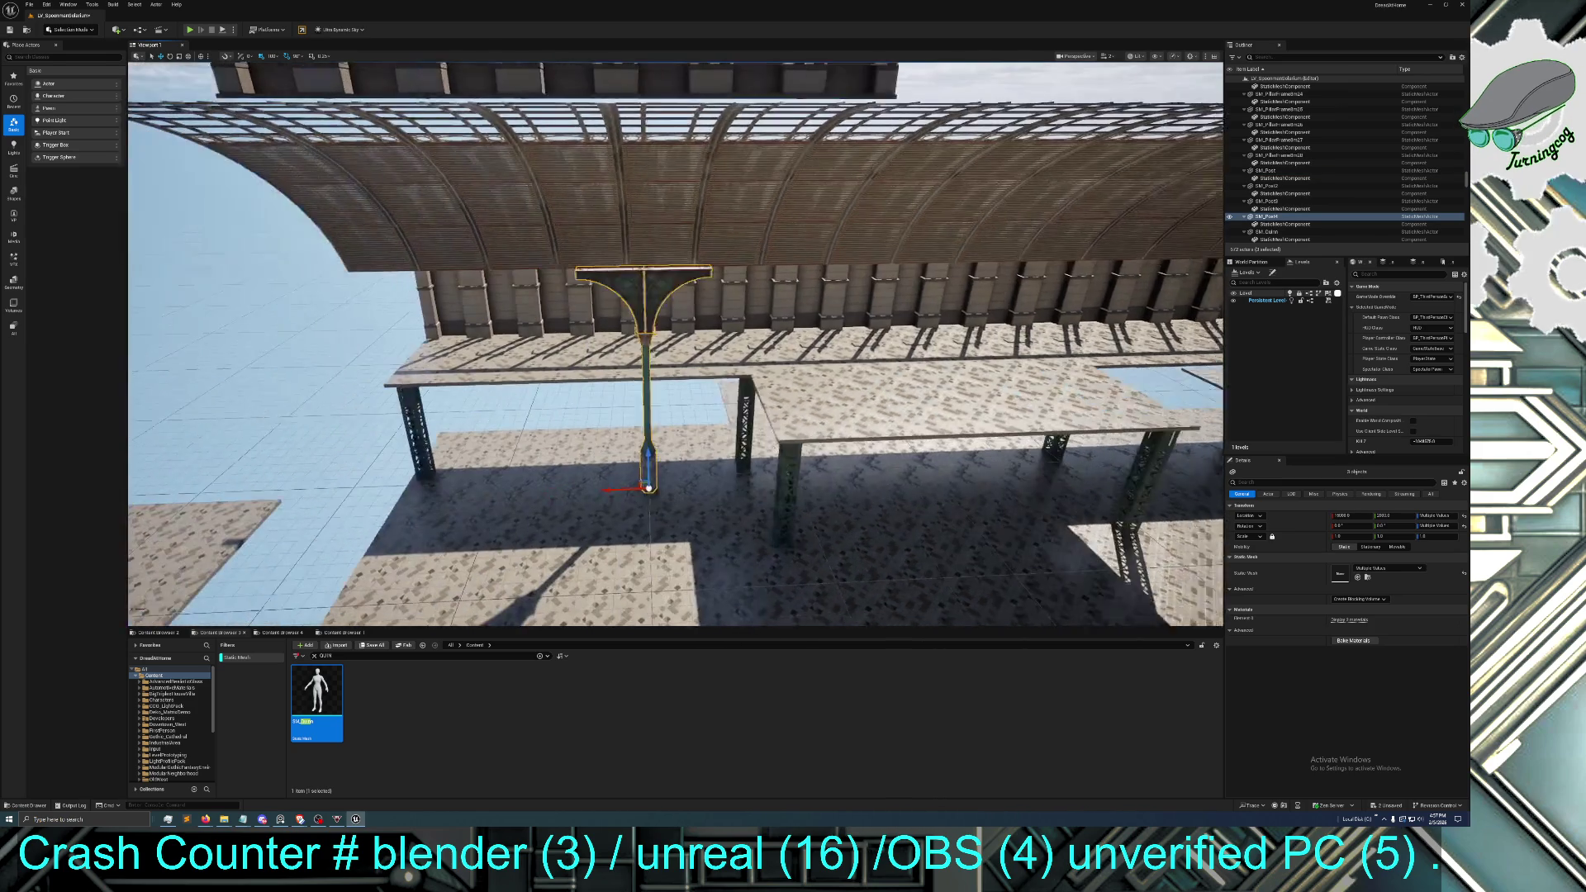
mouse_move(648, 488)
mouse_down()
mouse_move(594, 486)
mouse_move(627, 463)
mouse_move(661, 380)
mouse_up()
key(f)
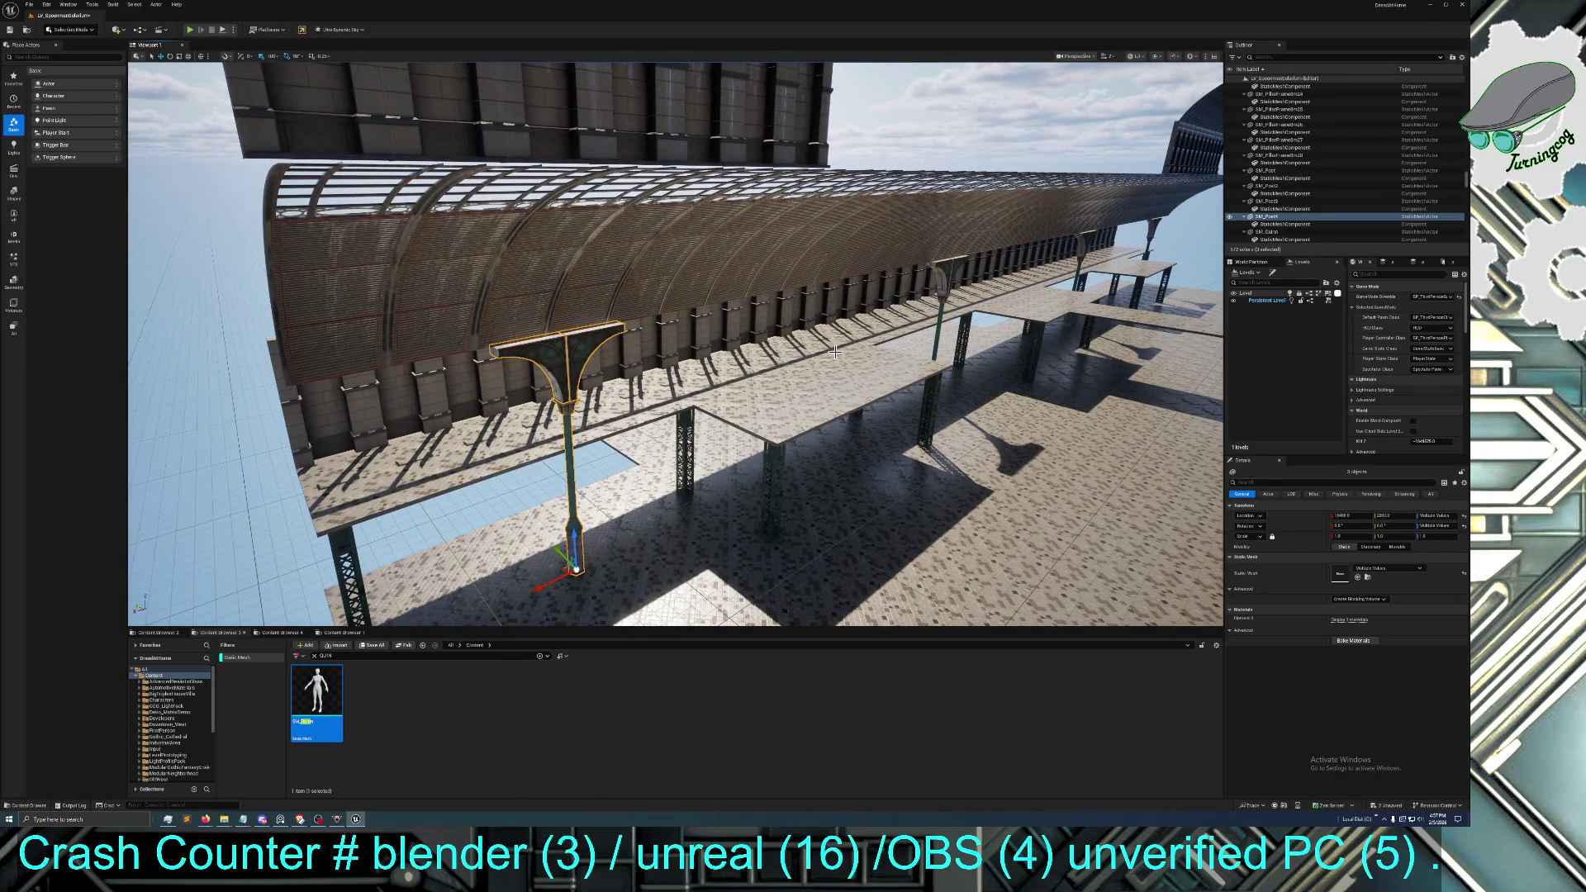
Ctrl-select the remaining arch brackets and their posts along the roof edge
ctrl+click(950, 272)
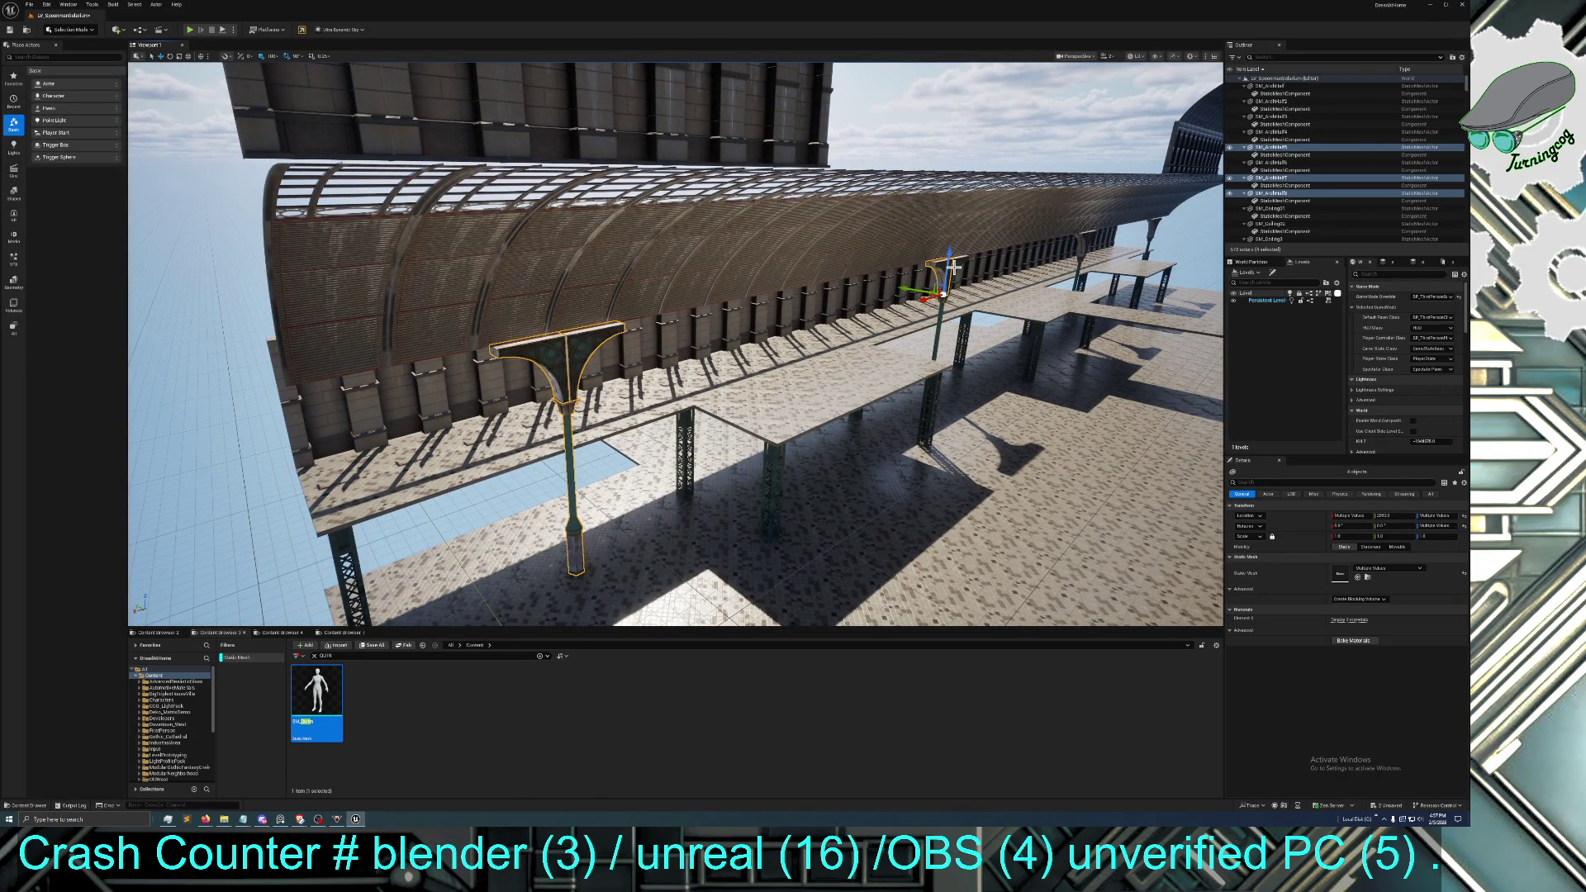
ctrl+click(939, 316)
mouse_move(939, 317)
mouse_down()
mouse_move(900, 273)
mouse_move(896, 351)
mouse_up()
ctrl+click(895, 351)
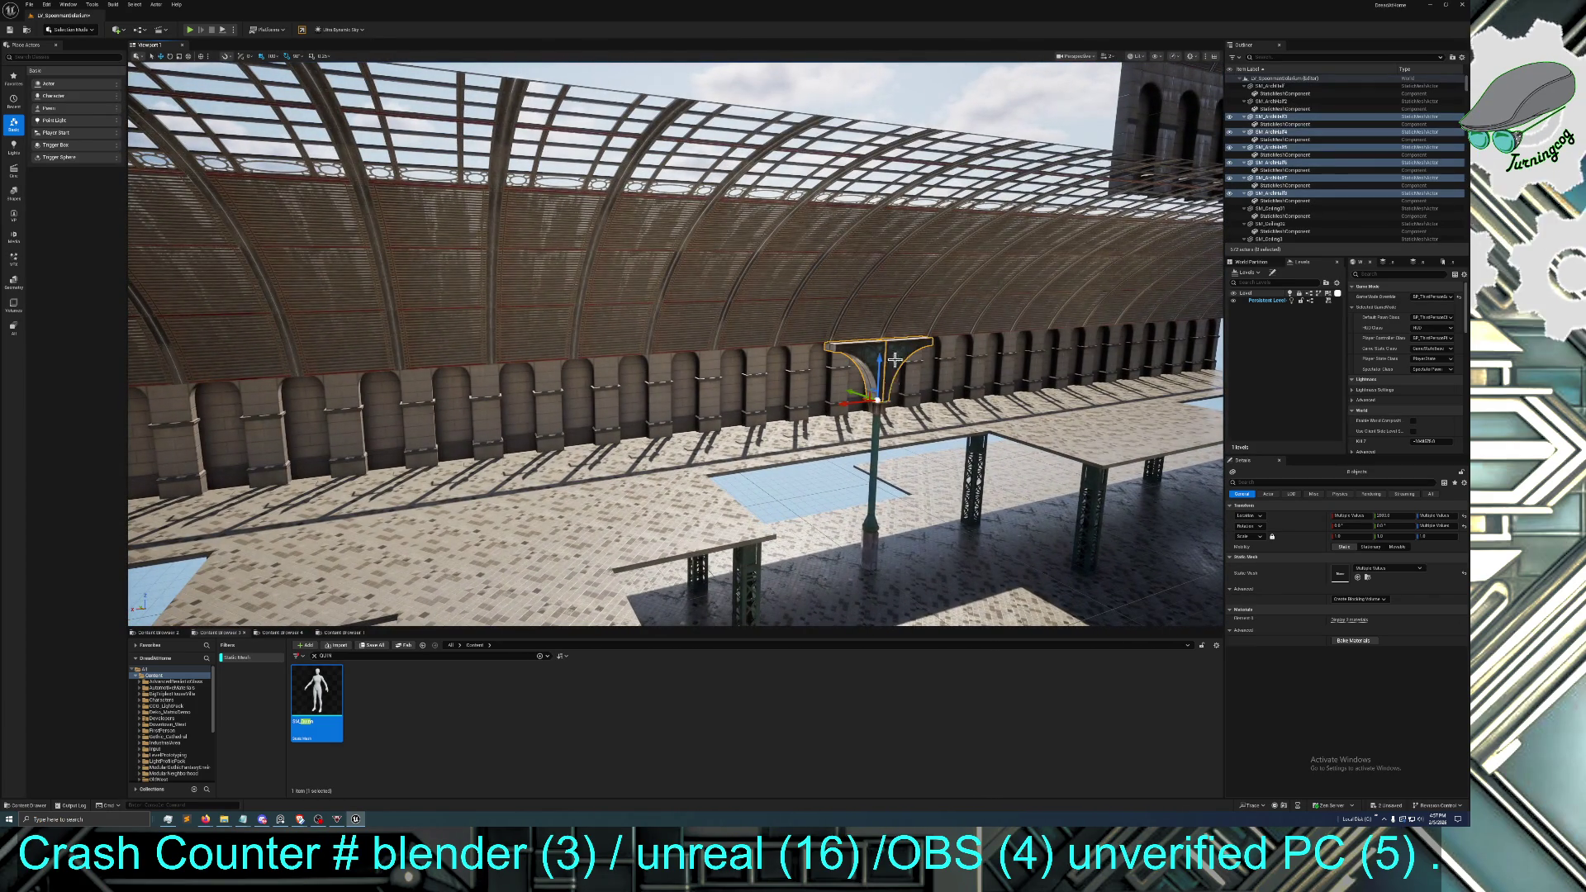
mouse_move(875, 420)
mouse_down()
mouse_move(760, 404)
mouse_move(705, 330)
mouse_up()
ctrl+click(701, 331)
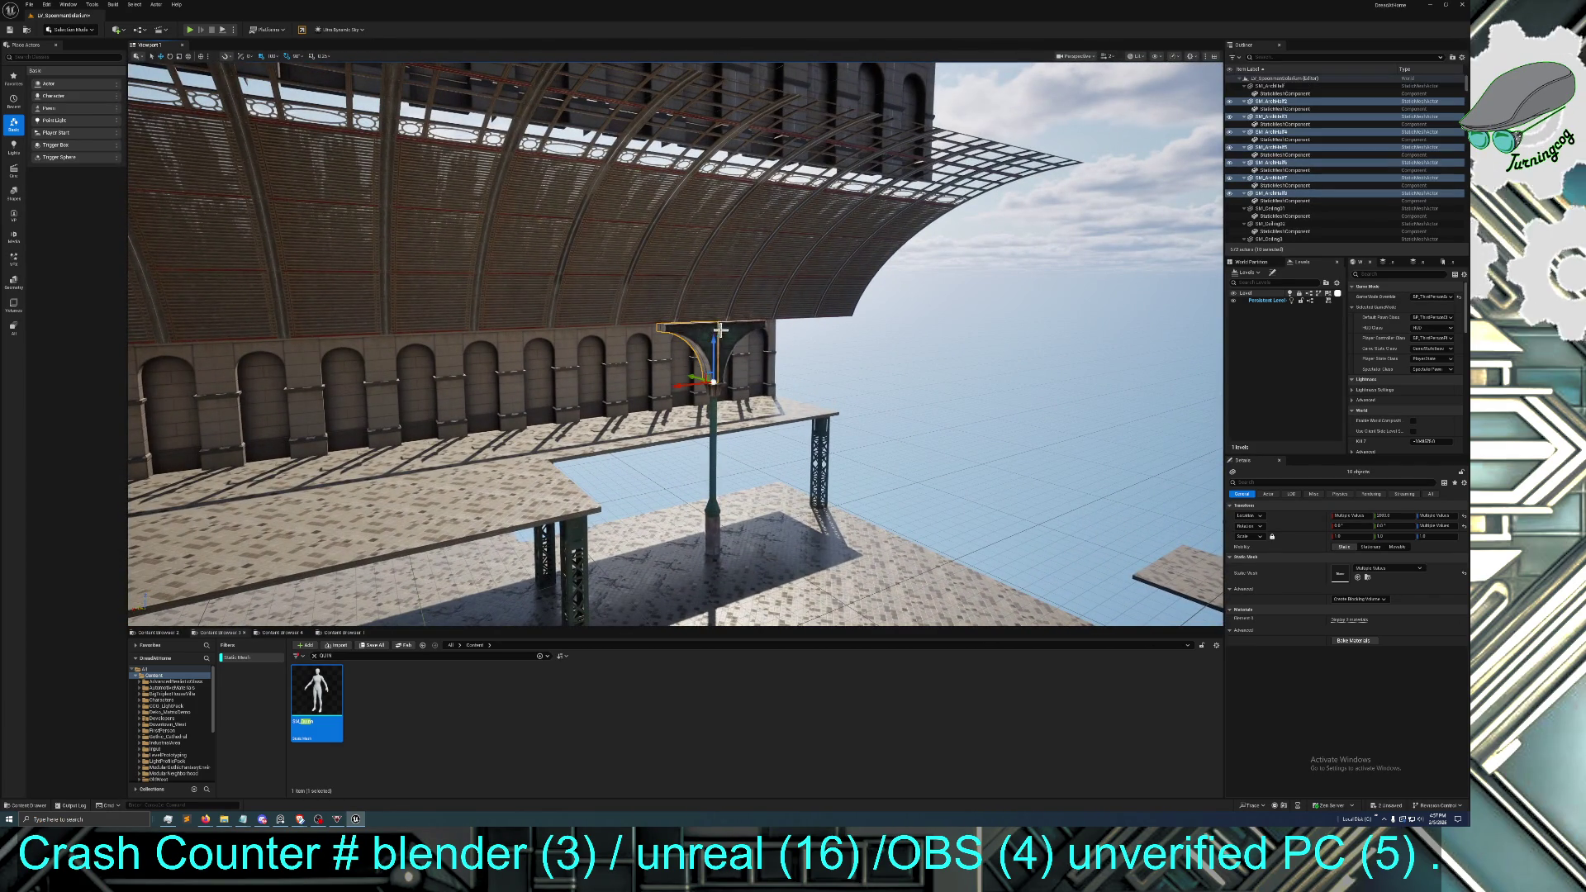
ctrl+click(712, 394)
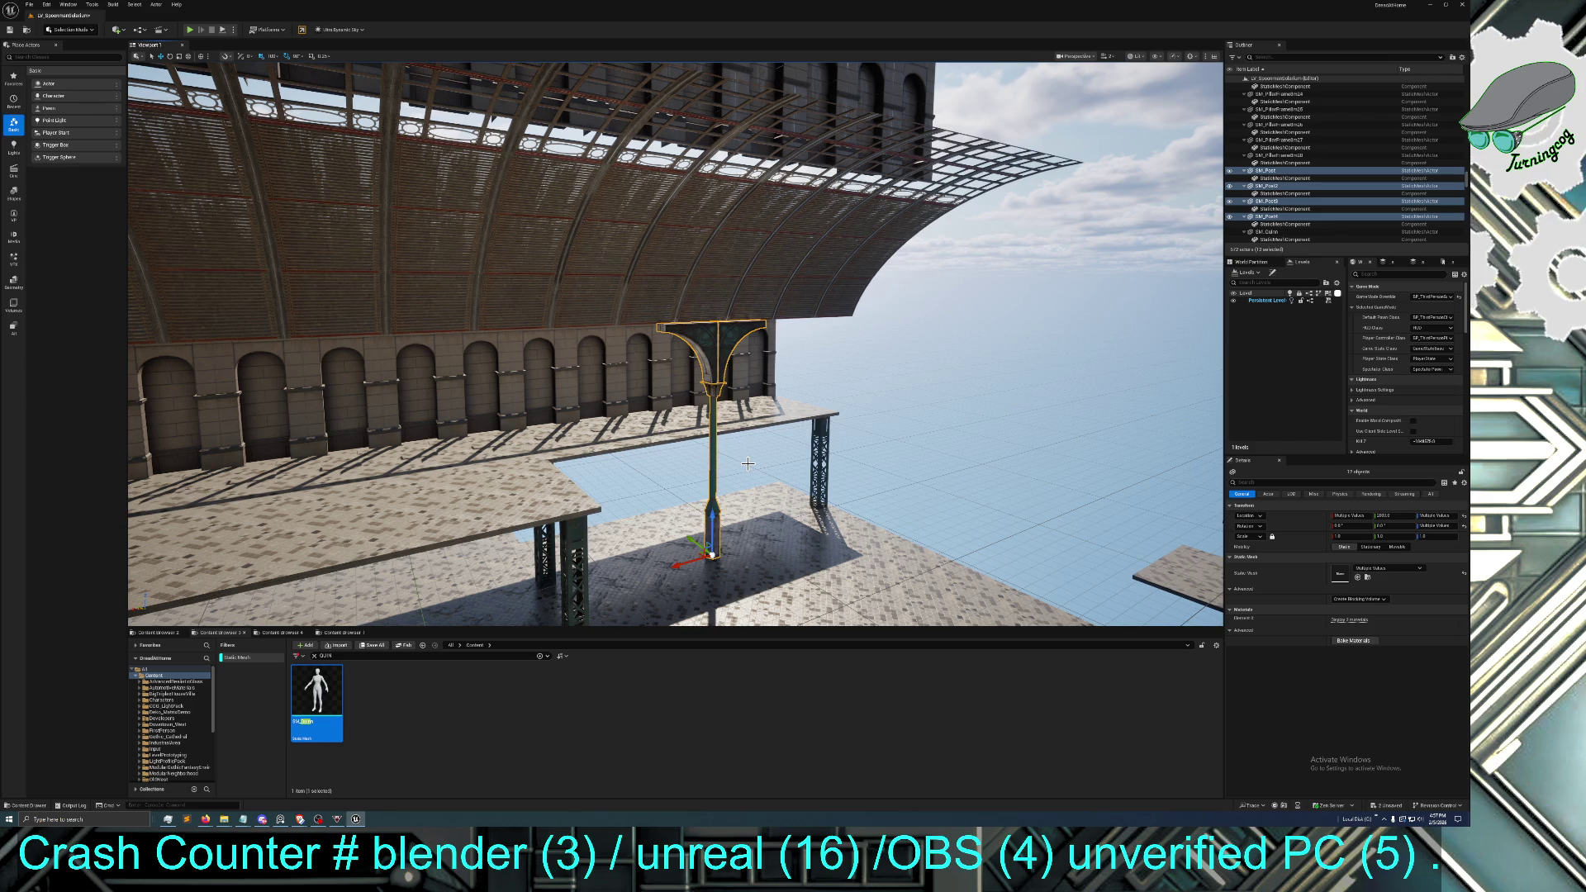
mouse_move(748, 463)
mouse_down()
mouse_move(359, 467)
mouse_move(1133, 452)
mouse_move(864, 424)
mouse_up()
mouse_move(586, 386)
mouse_down()
mouse_move(729, 496)
mouse_move(657, 463)
mouse_move(644, 411)
mouse_up()
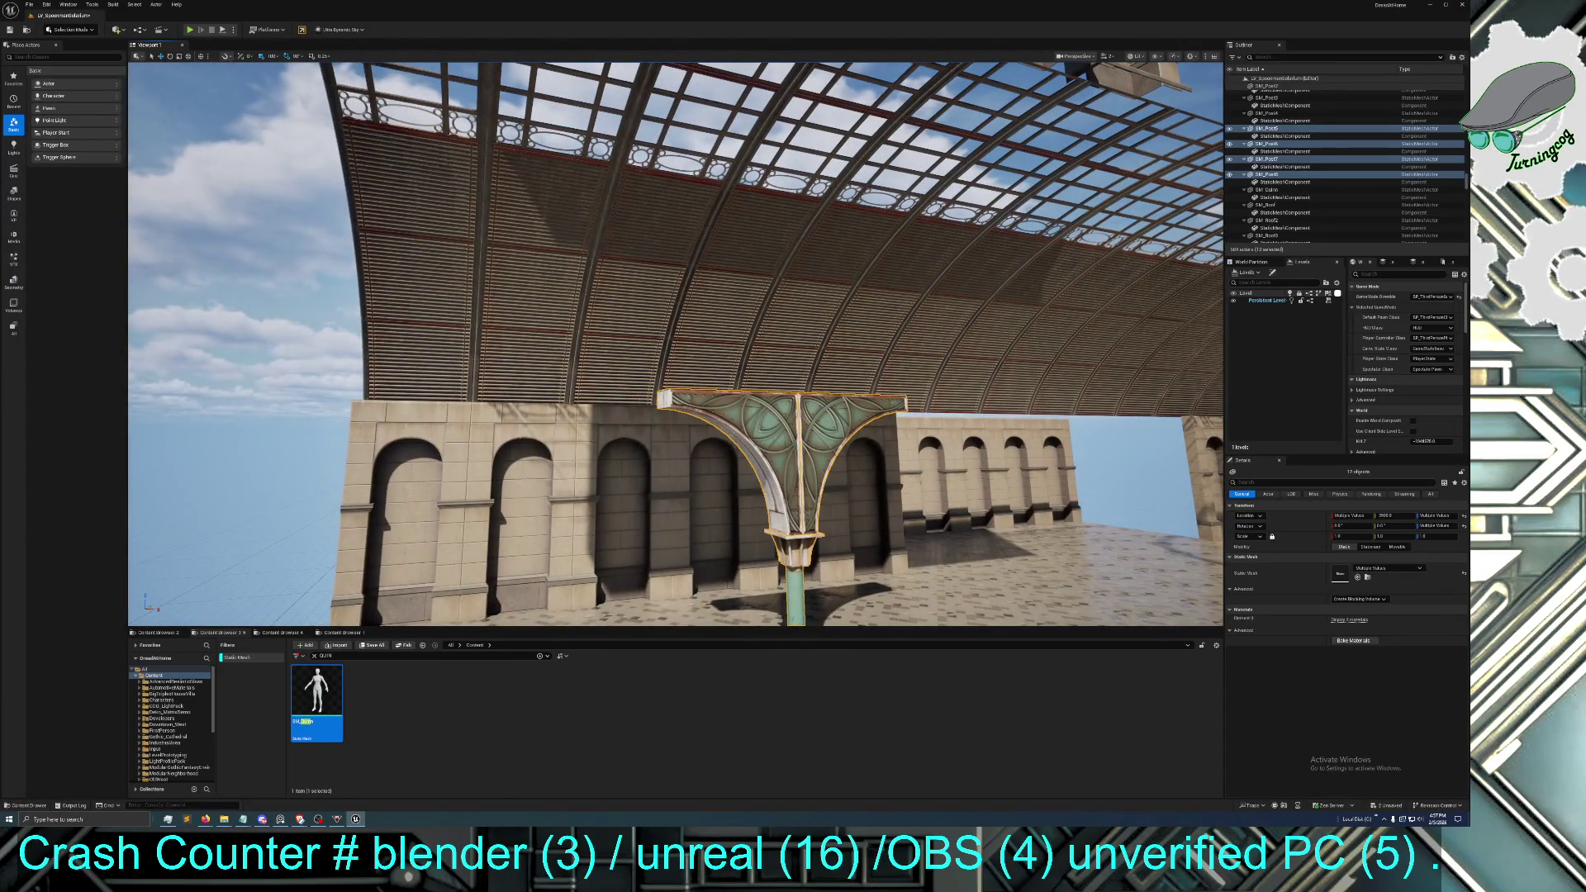
Start the roof-rib selection with the ribs from SM_Roof80 down to SM_Roof67
click(443, 304)
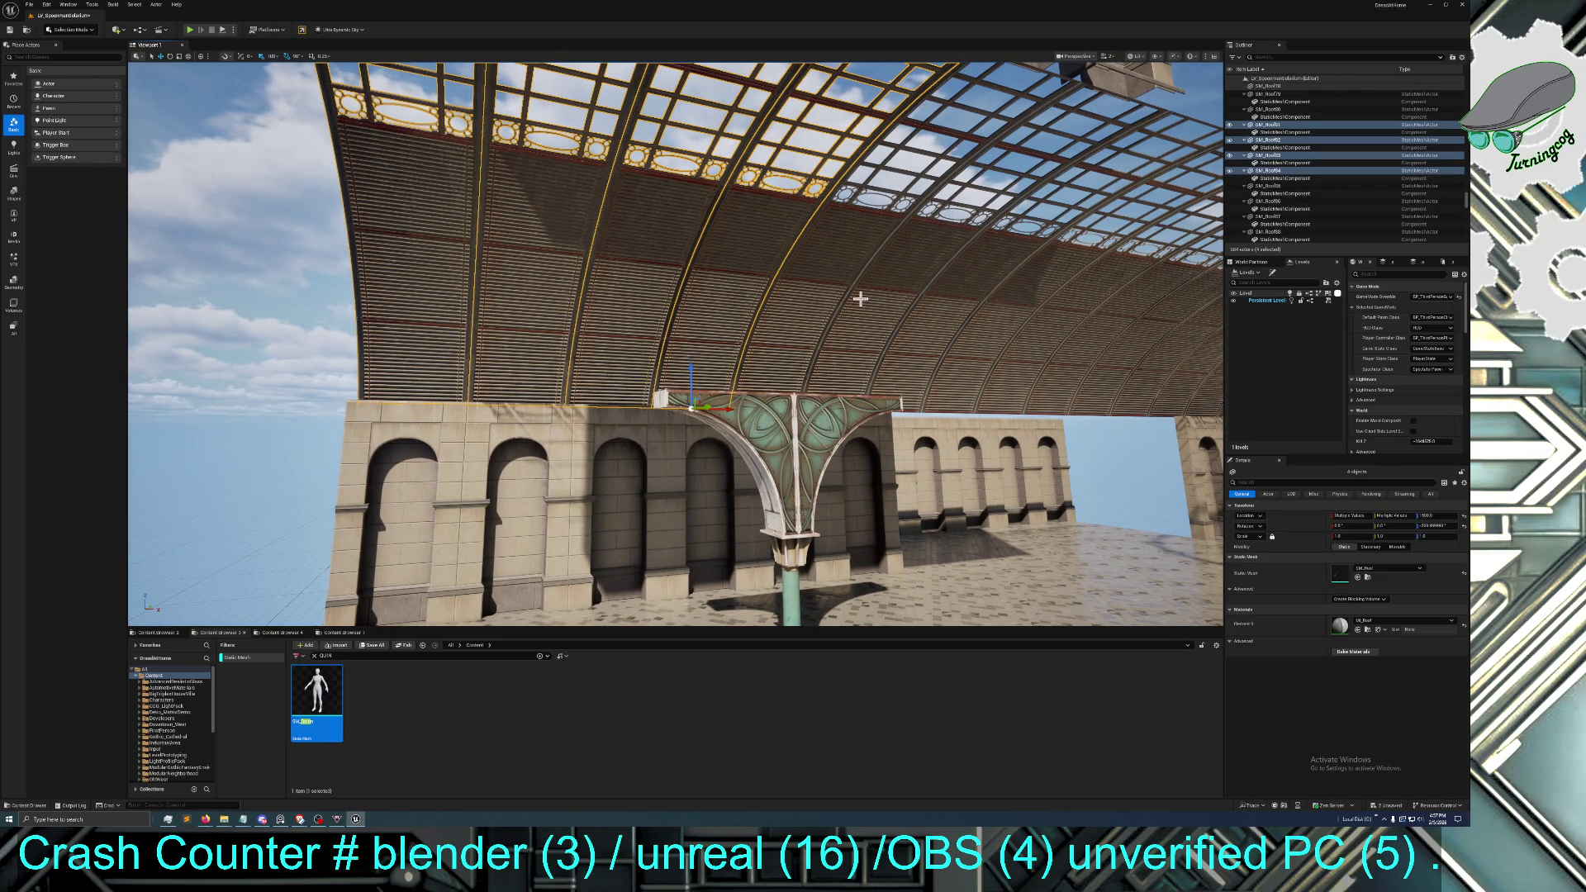
ctrl+click(827, 309)
ctrl+click(909, 339)
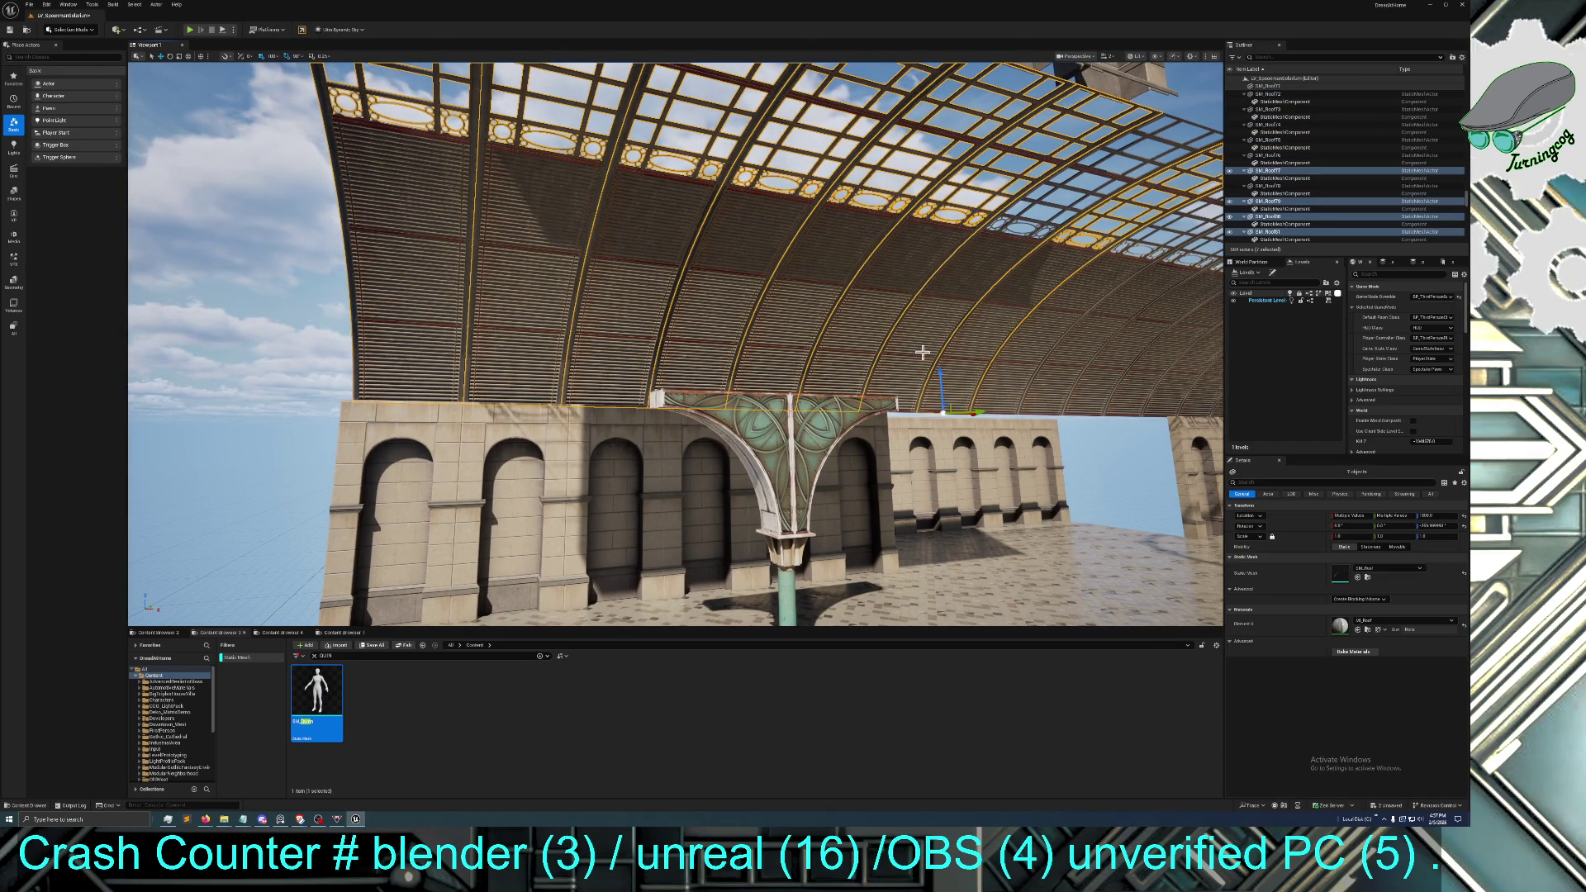
ctrl+click(1073, 359)
ctrl+click(1028, 369)
ctrl+click(1082, 376)
ctrl+click(1111, 385)
ctrl+click(1133, 390)
drag(1132, 390, 926, 353)
ctrl+click(776, 291)
ctrl+click(898, 308)
ctrl+click(954, 307)
ctrl+click(1016, 302)
ctrl+click(1063, 300)
ctrl+click(1131, 311)
Add the next run of roof ribs further along the vault to the selection
drag(1131, 310, 751, 314)
ctrl+click(810, 315)
ctrl+click(876, 317)
ctrl+click(950, 320)
ctrl+click(1065, 326)
ctrl+click(1144, 336)
drag(1144, 336, 898, 301)
ctrl+click(897, 300)
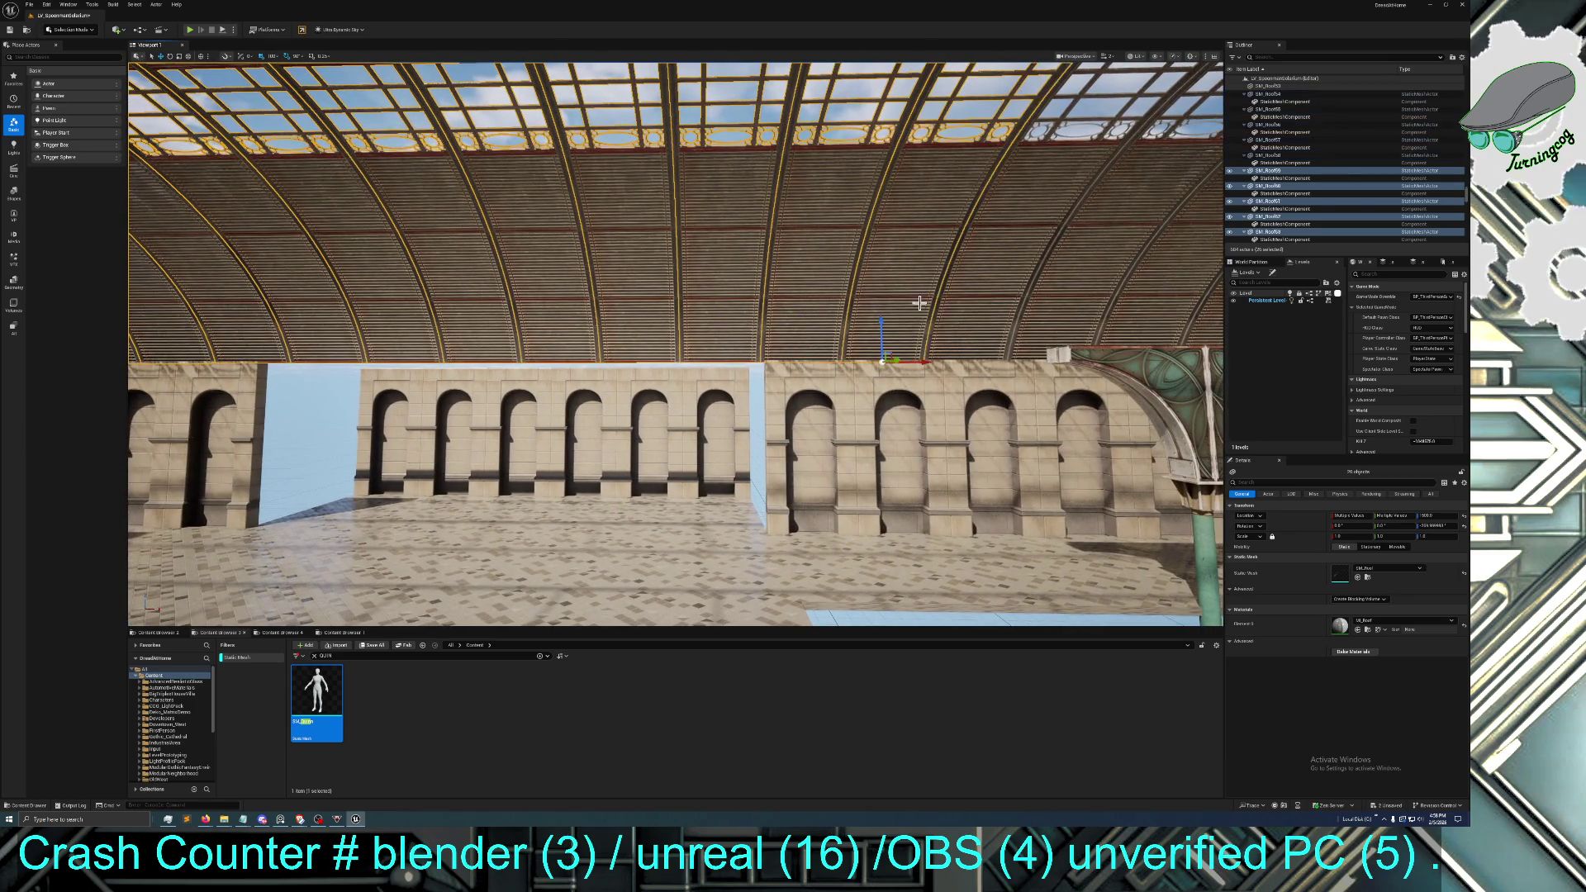
drag(1054, 312, 941, 283)
ctrl+click(930, 287)
ctrl+click(1016, 294)
ctrl+click(1037, 298)
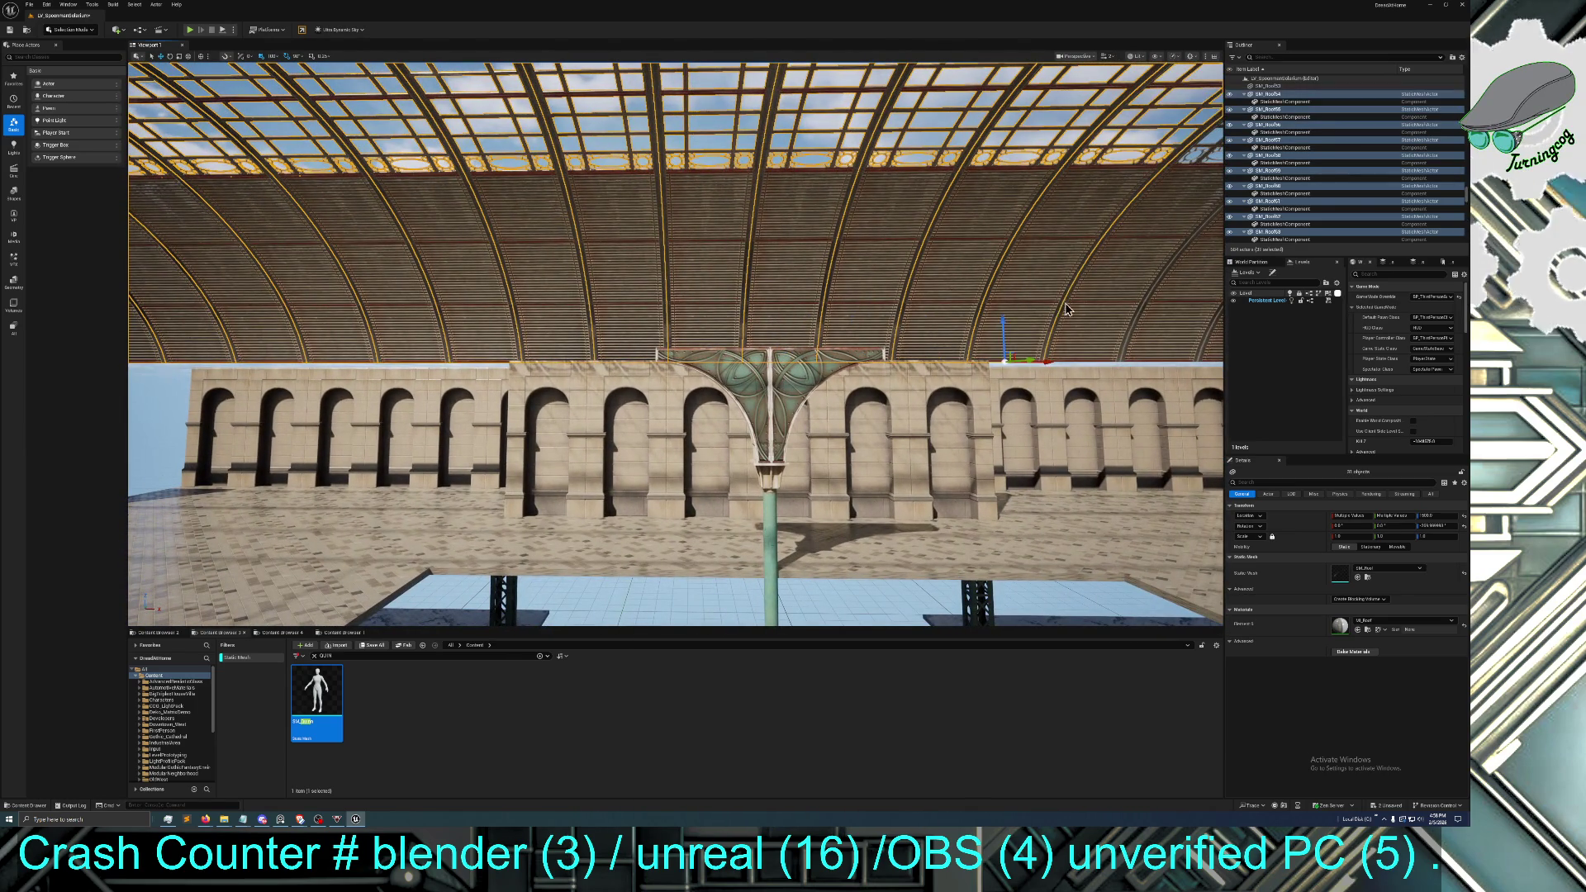
ctrl+click(1070, 310)
Add the final roof ribs through SM_Roof46, SM_Roof45 and SM_Roof44
mouse_move(1158, 319)
mouse_down()
mouse_move(1206, 320)
mouse_move(701, 326)
mouse_up()
ctrl+click(716, 326)
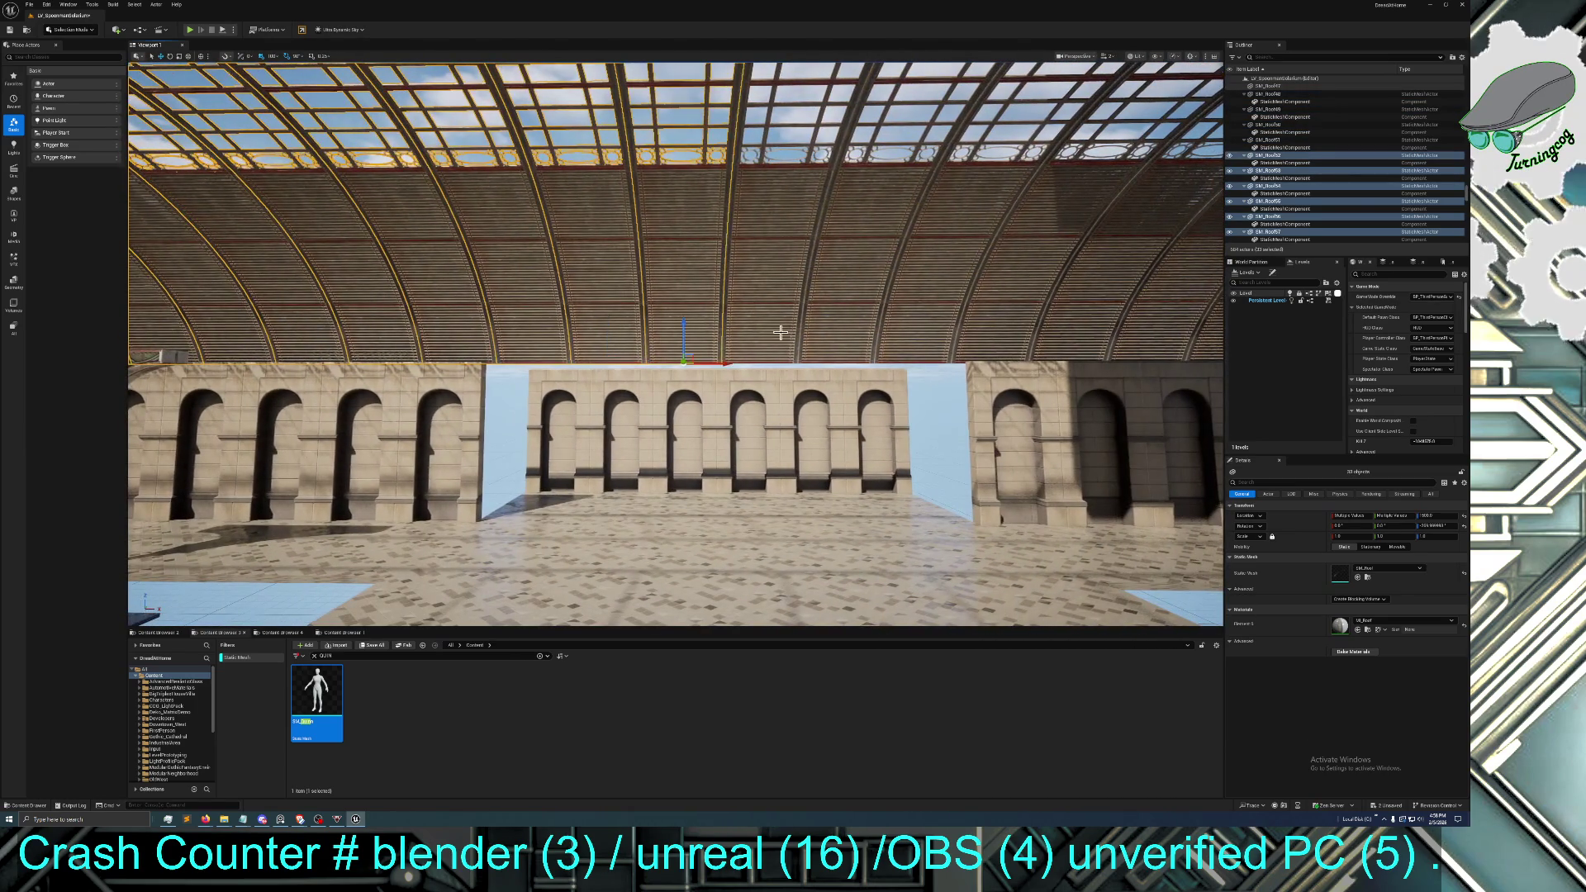
ctrl+click(744, 326)
ctrl+click(929, 326)
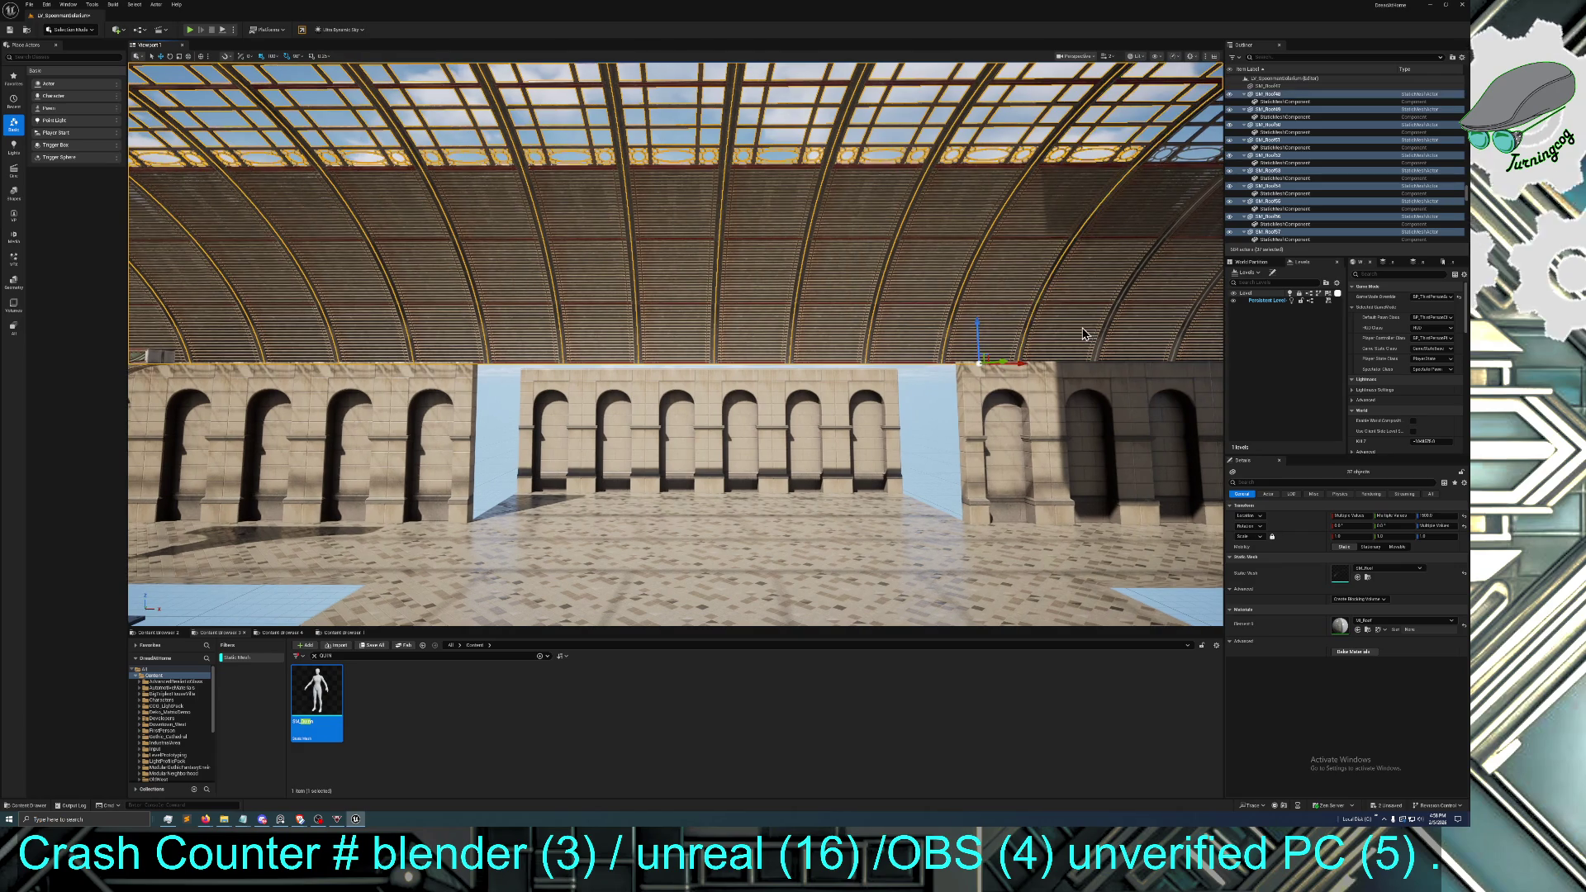
ctrl+click(1084, 333)
drag(1085, 332, 706, 281)
ctrl+click(793, 288)
ctrl+click(884, 294)
ctrl+click(950, 299)
mouse_move(956, 317)
mouse_down()
mouse_move(975, 347)
mouse_move(595, 360)
mouse_move(731, 360)
mouse_move(718, 342)
mouse_move(599, 351)
mouse_move(703, 357)
mouse_up()
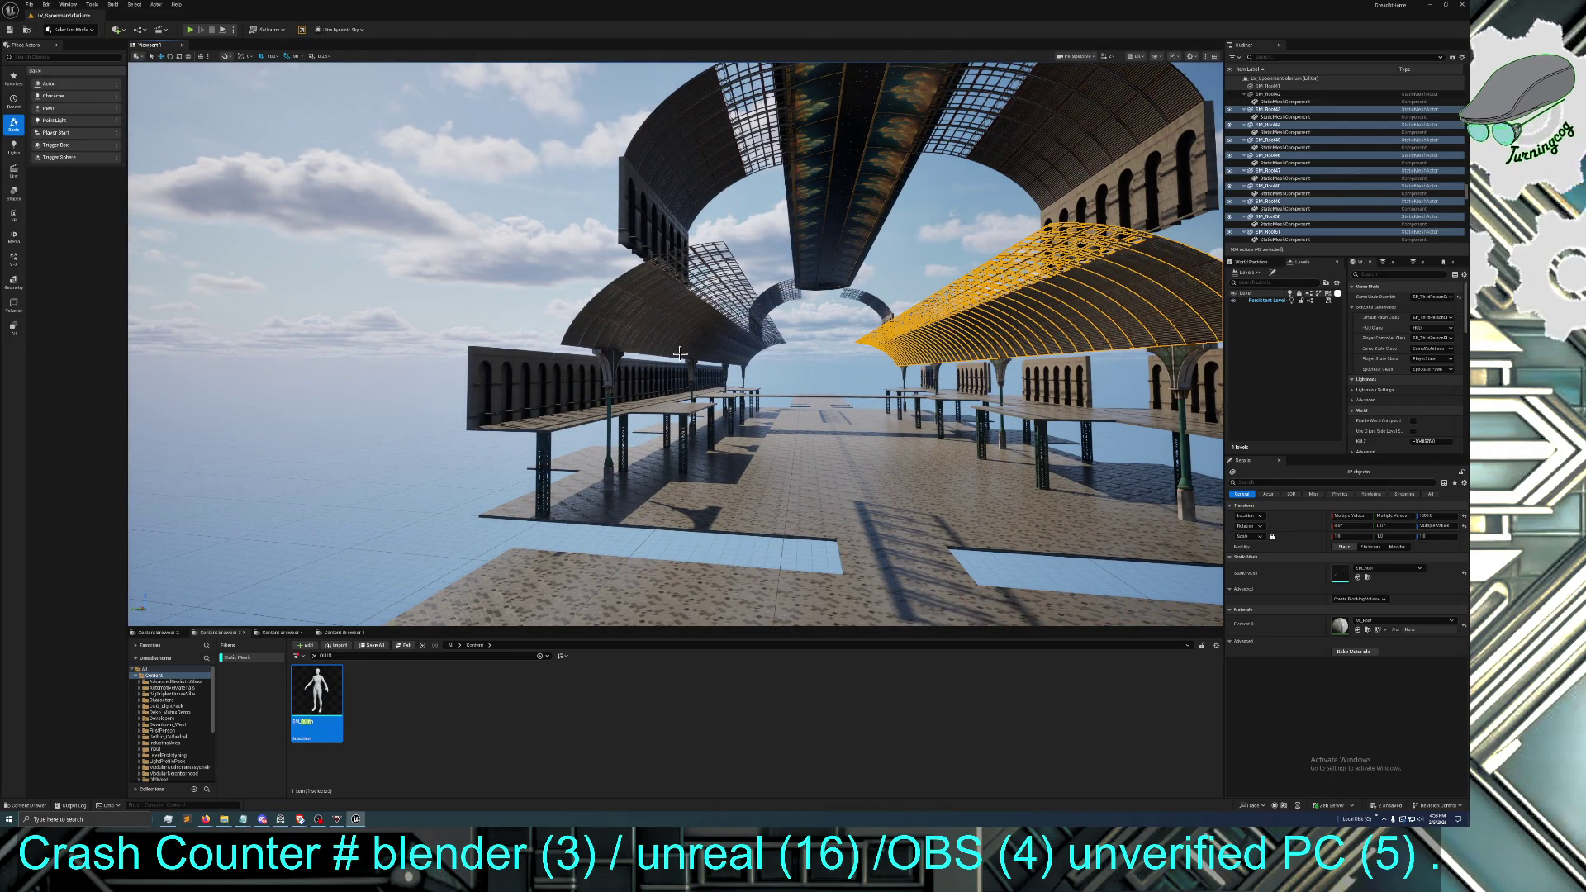
drag(861, 353, 785, 358)
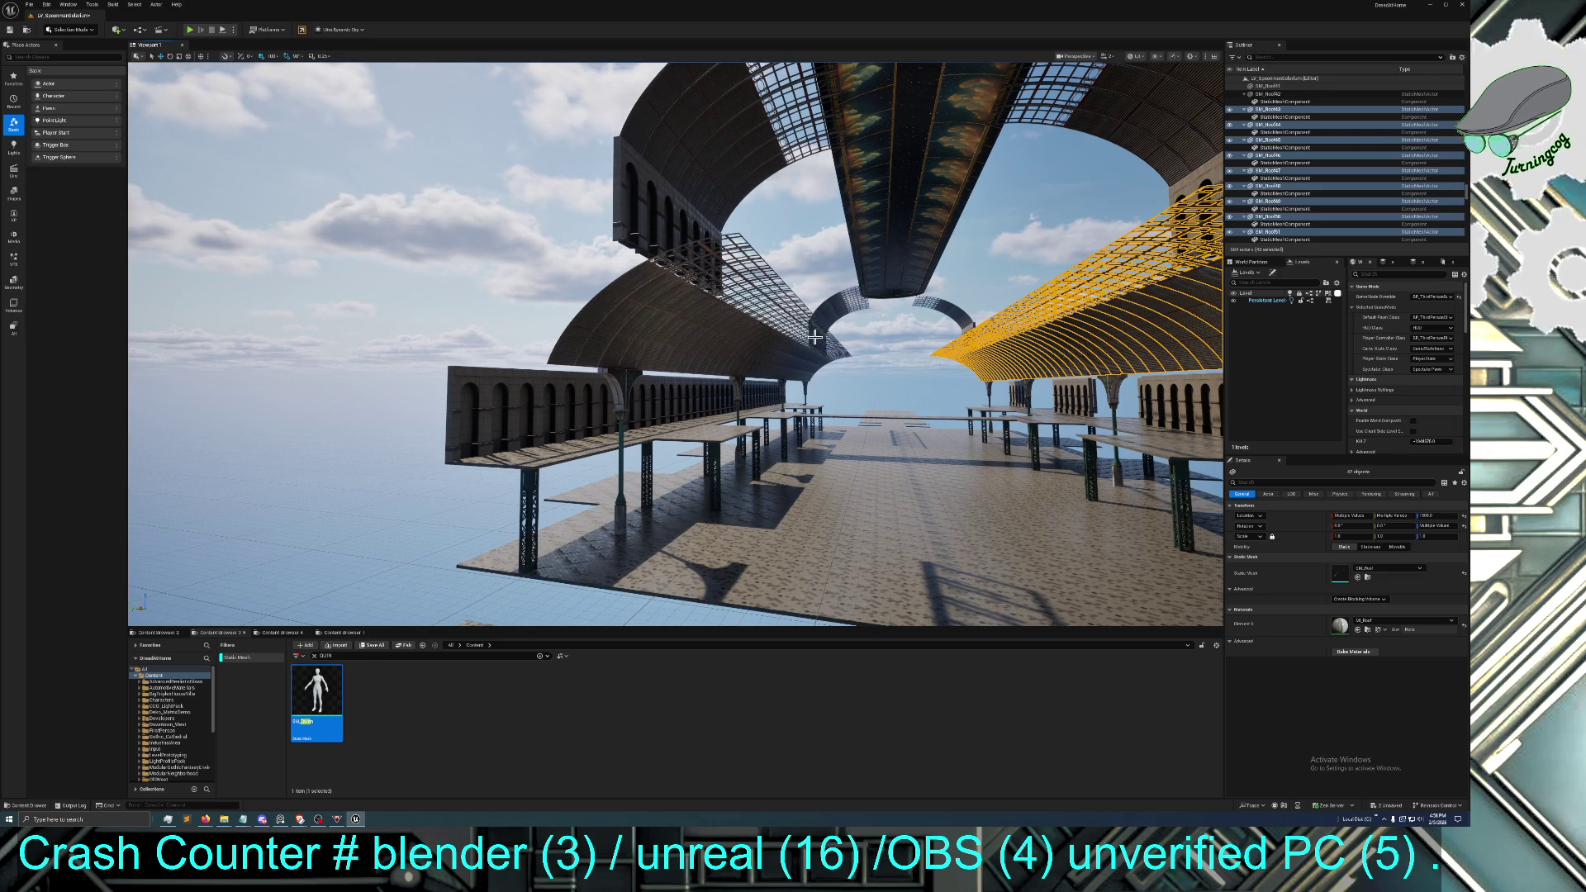
mouse_move(675, 345)
mouse_down()
mouse_move(676, 256)
mouse_move(627, 236)
mouse_move(1007, 505)
mouse_up()
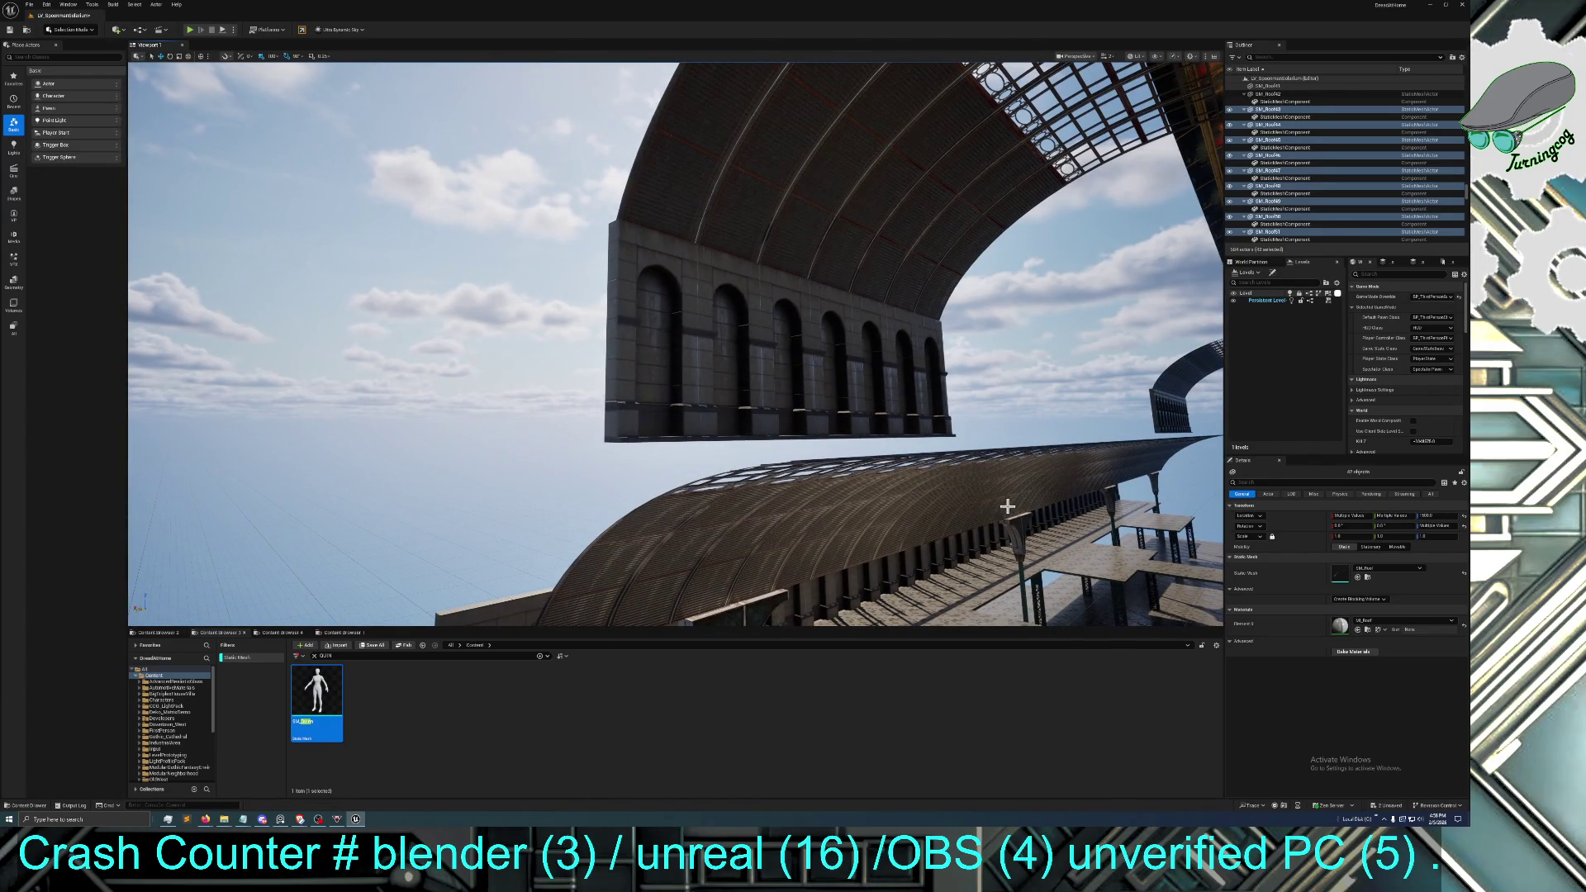
From wall SM_Wall106, browse to its mesh and open SM_Wall03, then SM_Wall02, in the mesh editor
click(661, 374)
click(1367, 631)
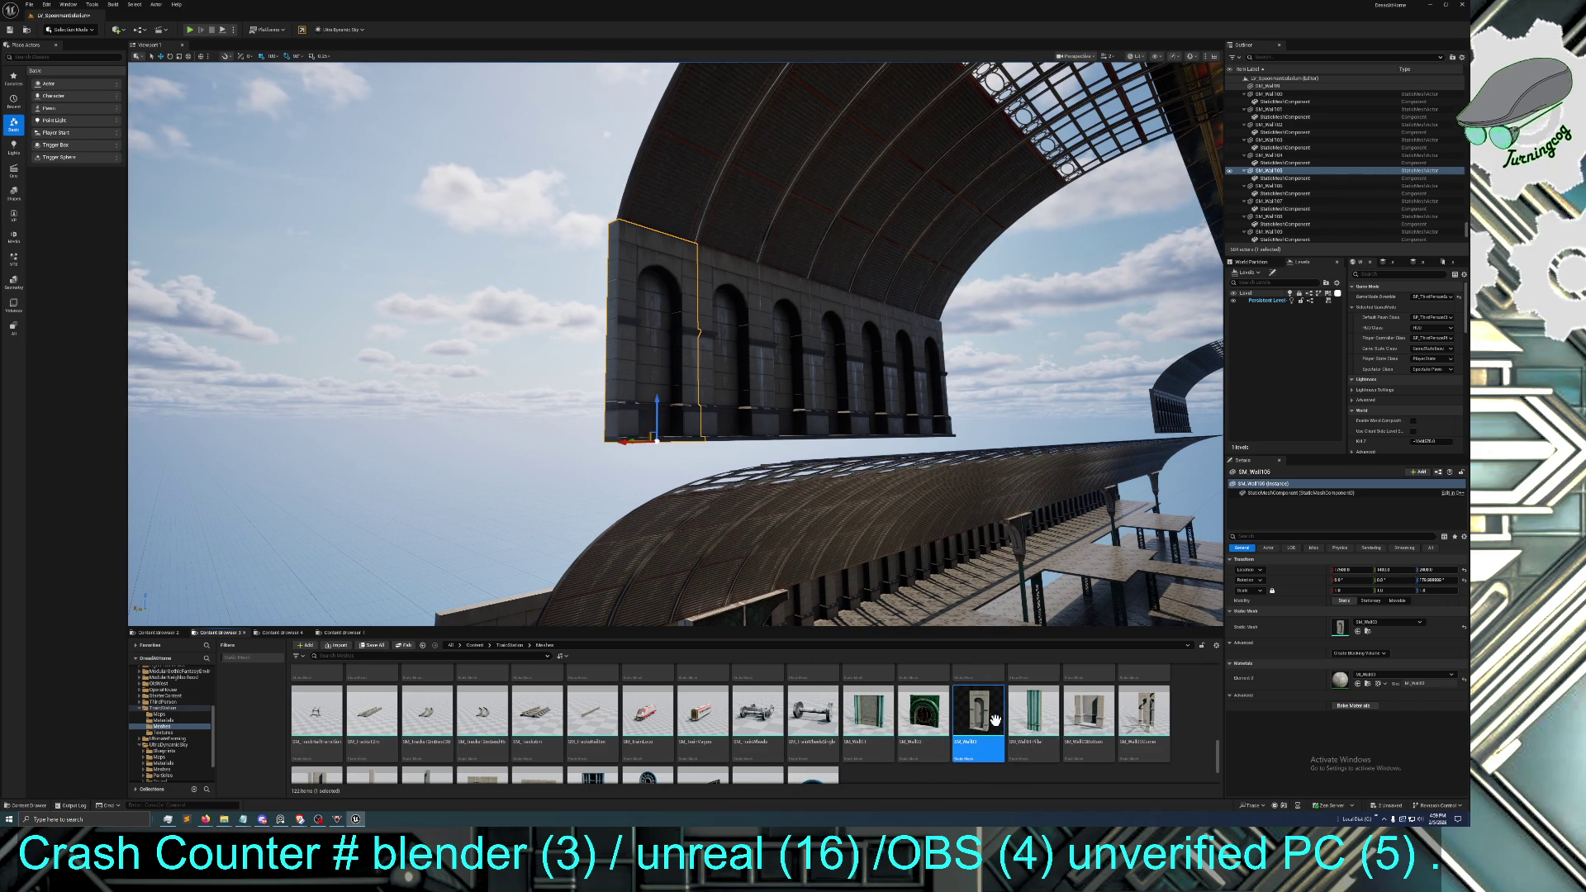
double_click(978, 714)
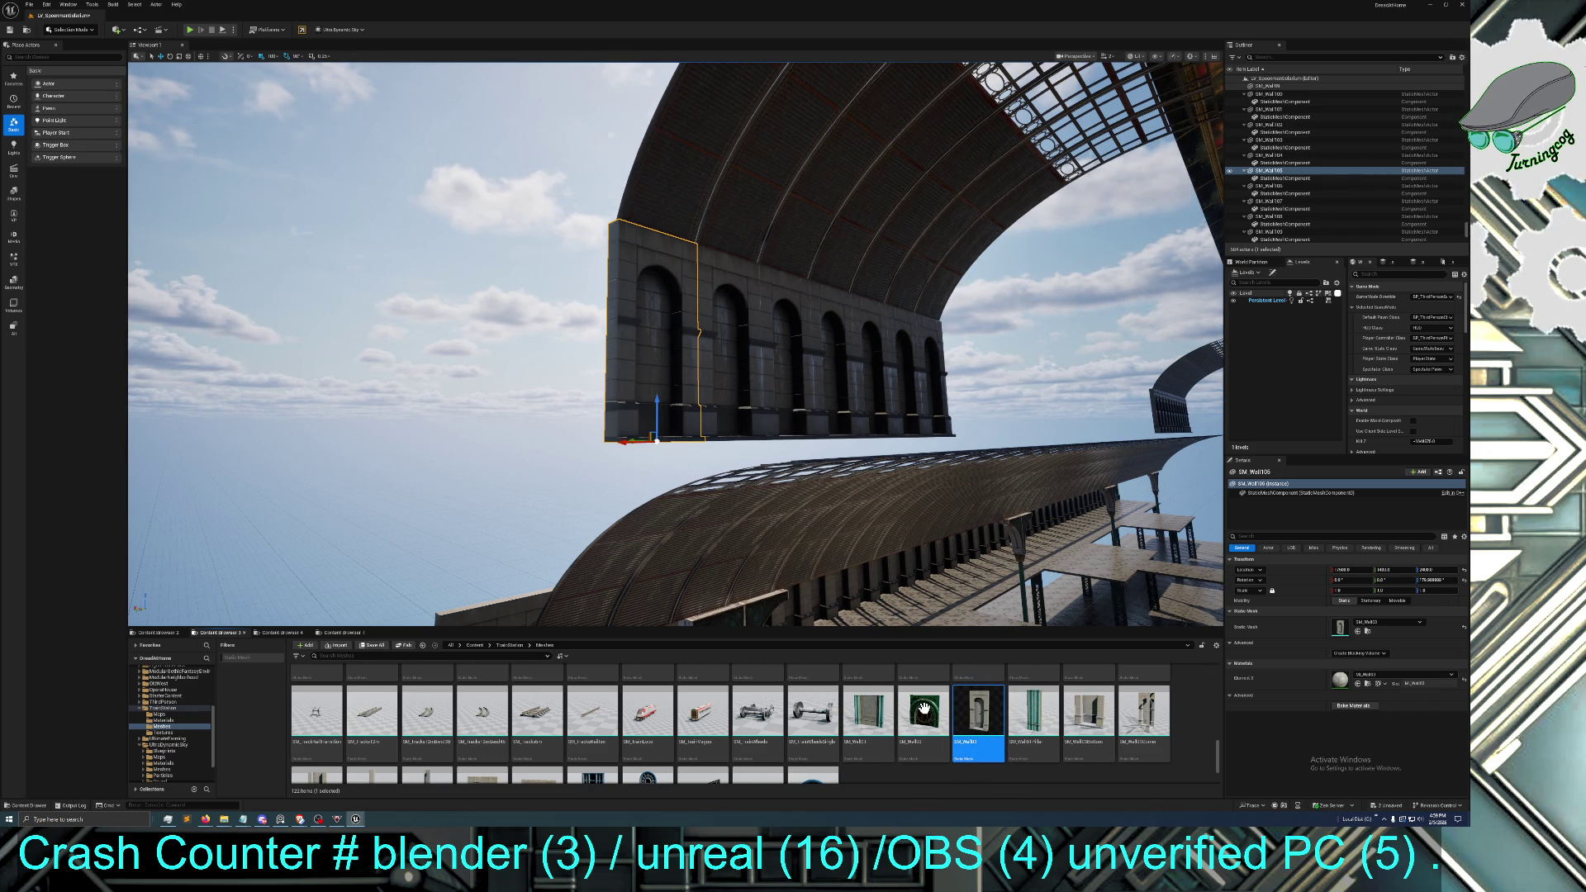
click(927, 718)
double_click(924, 712)
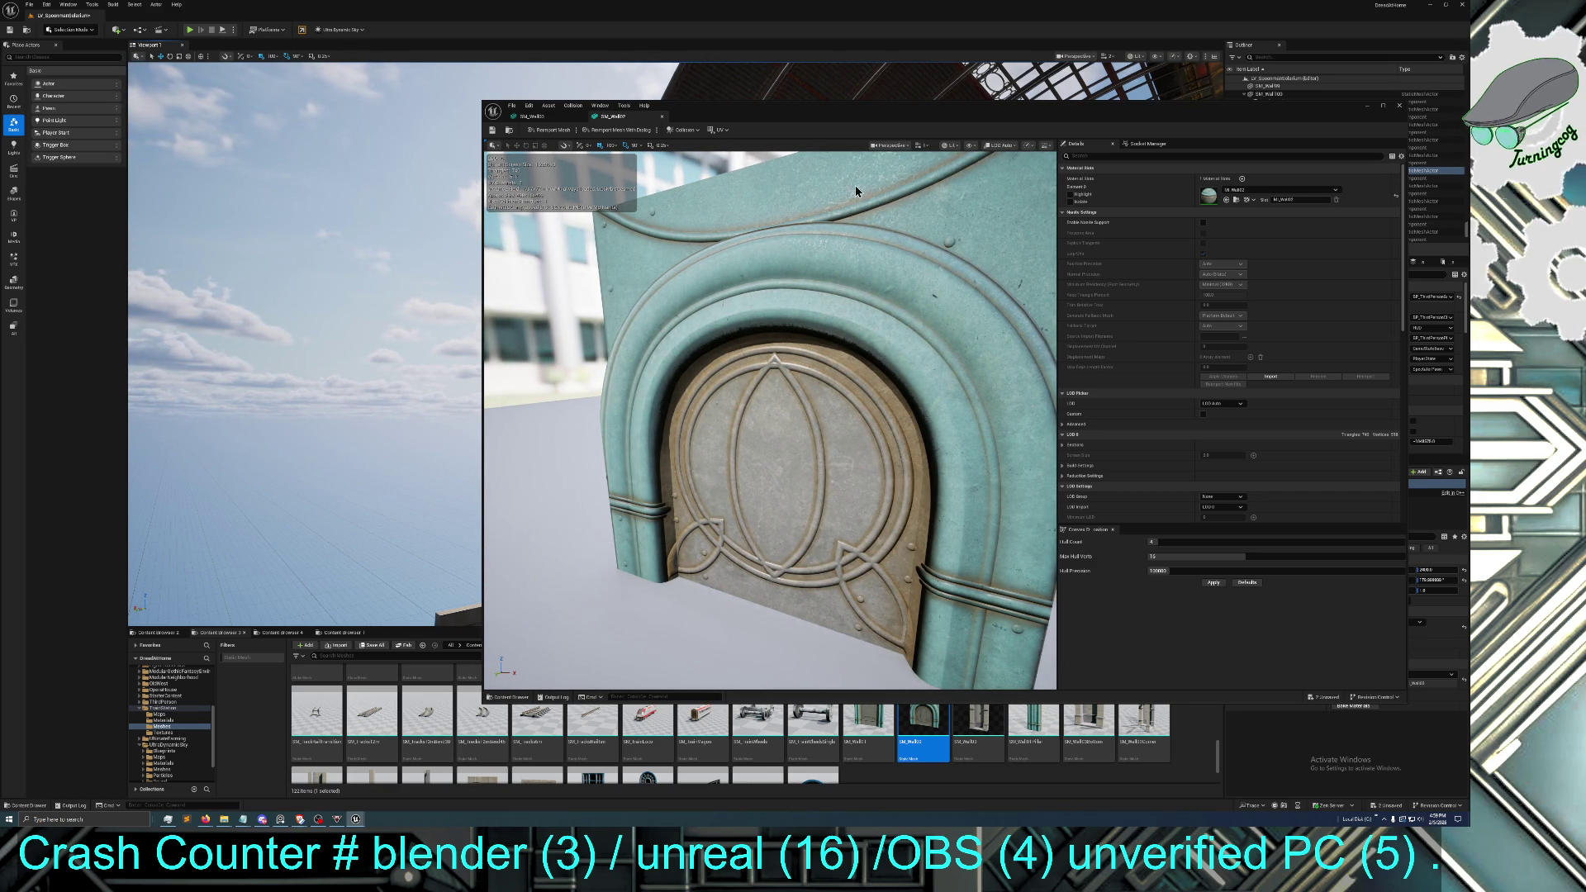
Compare SM_Wall03 with SM_Wall02, close the preview, and drop SM_Wall02 onto the platform floor
click(531, 116)
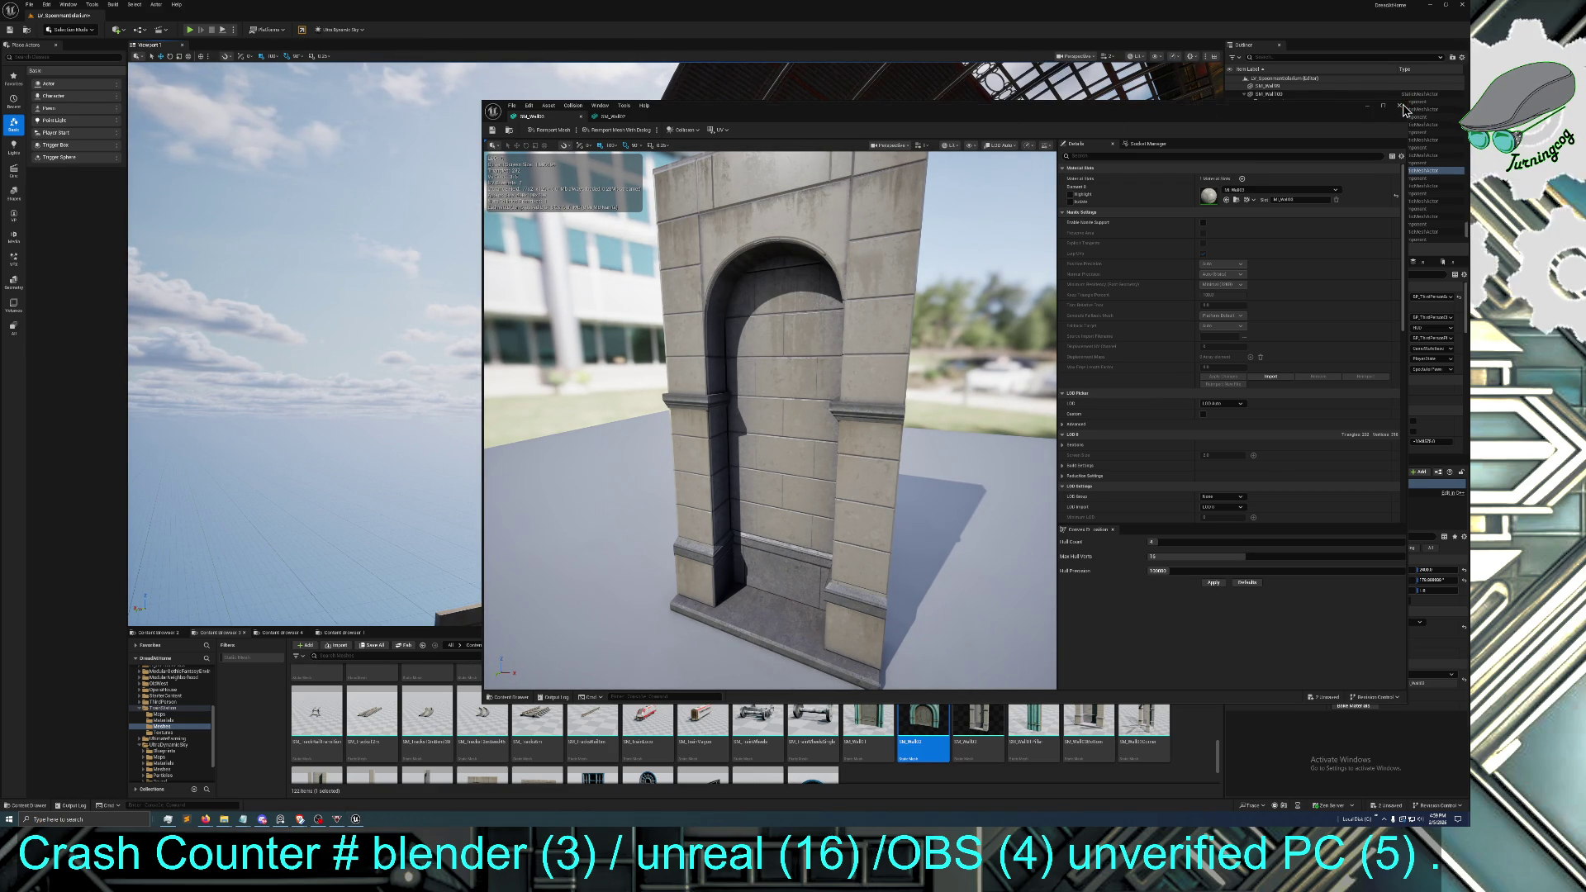
click(1367, 108)
mouse_move(676, 344)
mouse_down()
mouse_move(594, 322)
mouse_move(562, 339)
mouse_move(561, 285)
mouse_up()
mouse_move(948, 736)
mouse_down()
mouse_move(859, 628)
mouse_move(759, 261)
mouse_move(799, 425)
mouse_up()
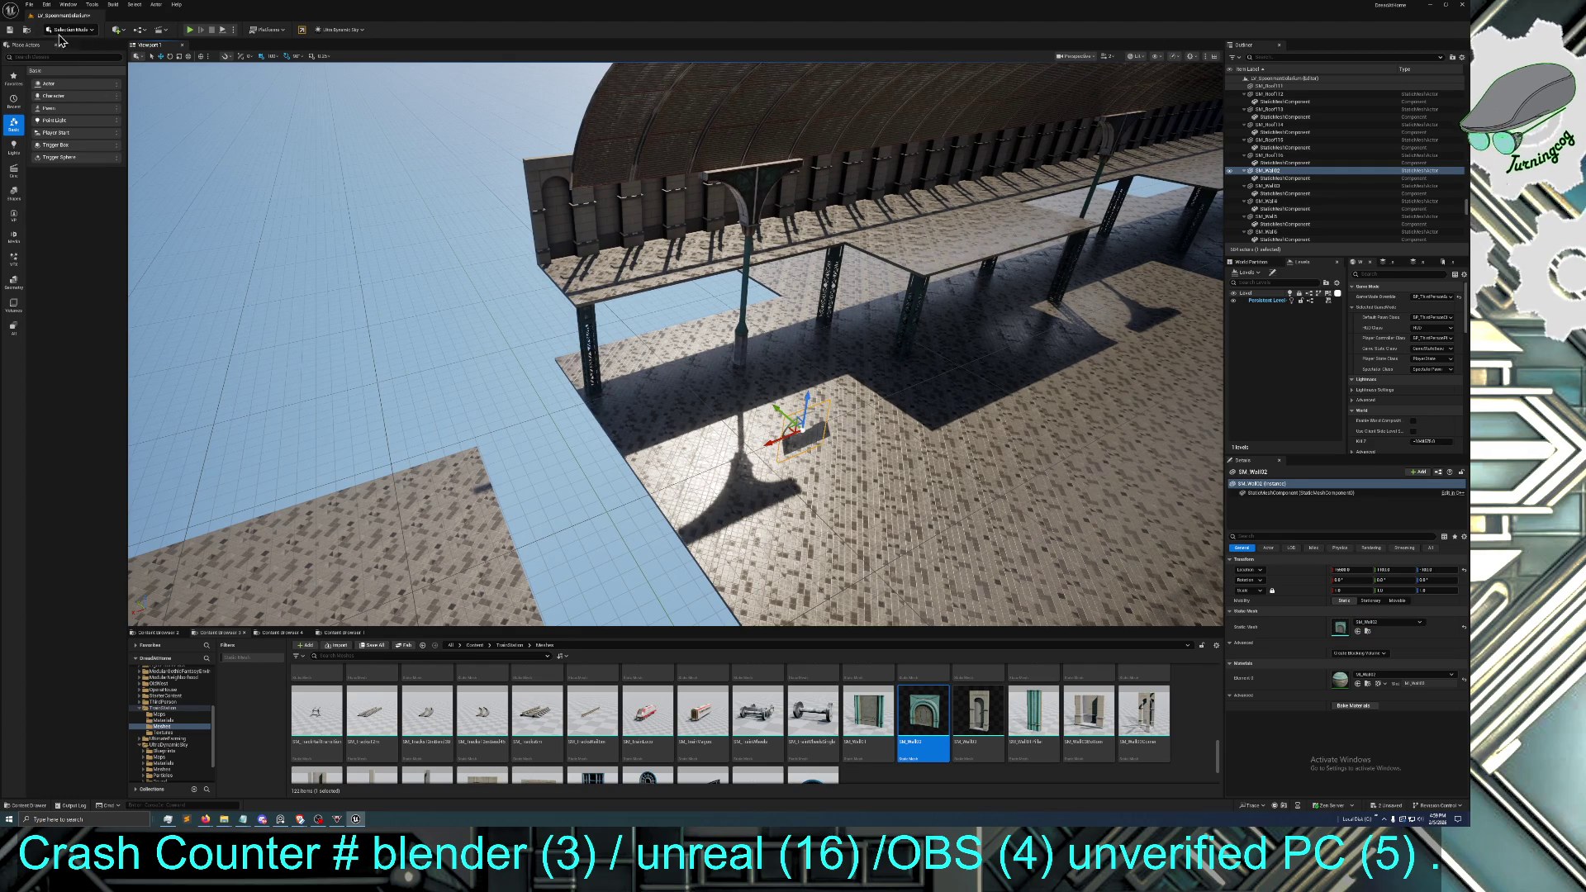
Rotate the placed SM_Wall02 door piece 180° around Z
click(170, 56)
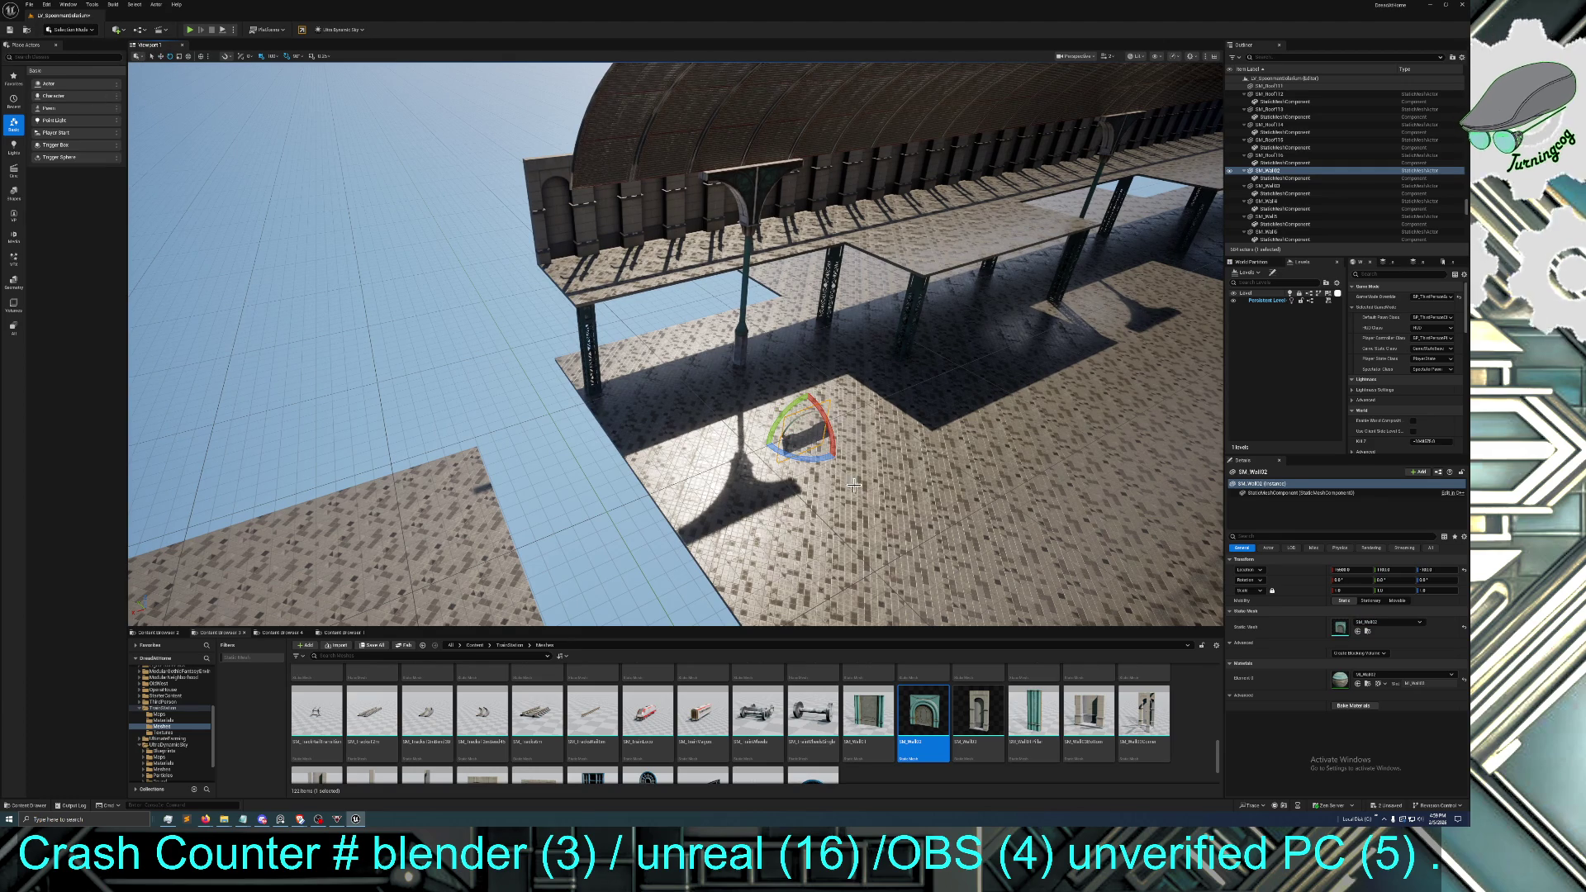
mouse_move(805, 458)
mouse_down()
mouse_move(838, 446)
mouse_move(852, 467)
mouse_move(891, 410)
mouse_up()
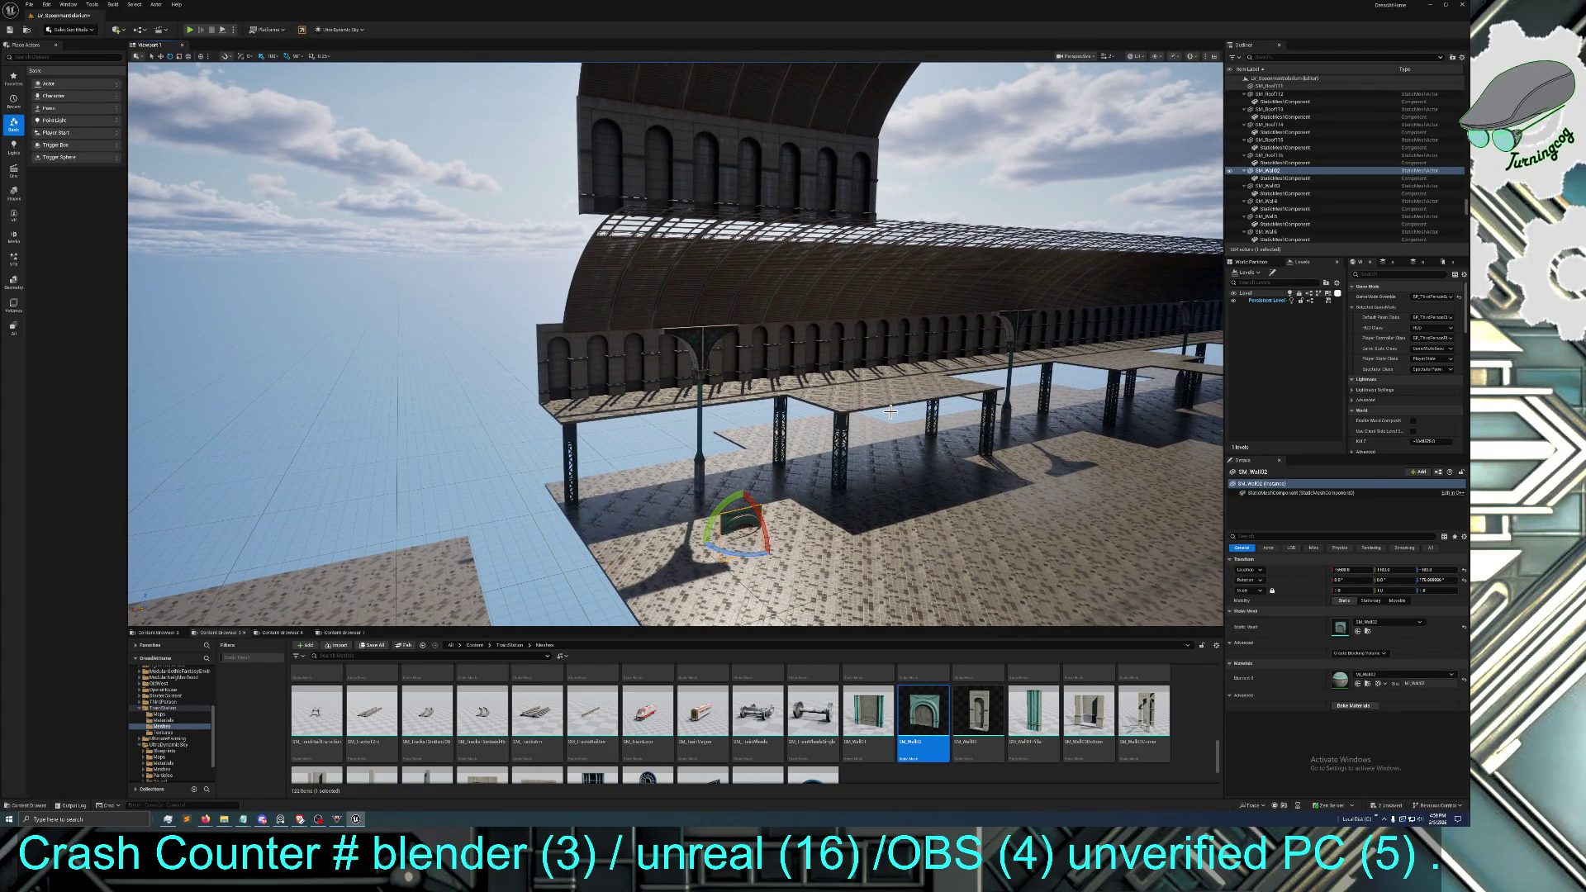
drag(585, 329, 551, 241)
Select roof panels SM_Roof104 through SM_Roof108 at the end of the upper vault
click(623, 220)
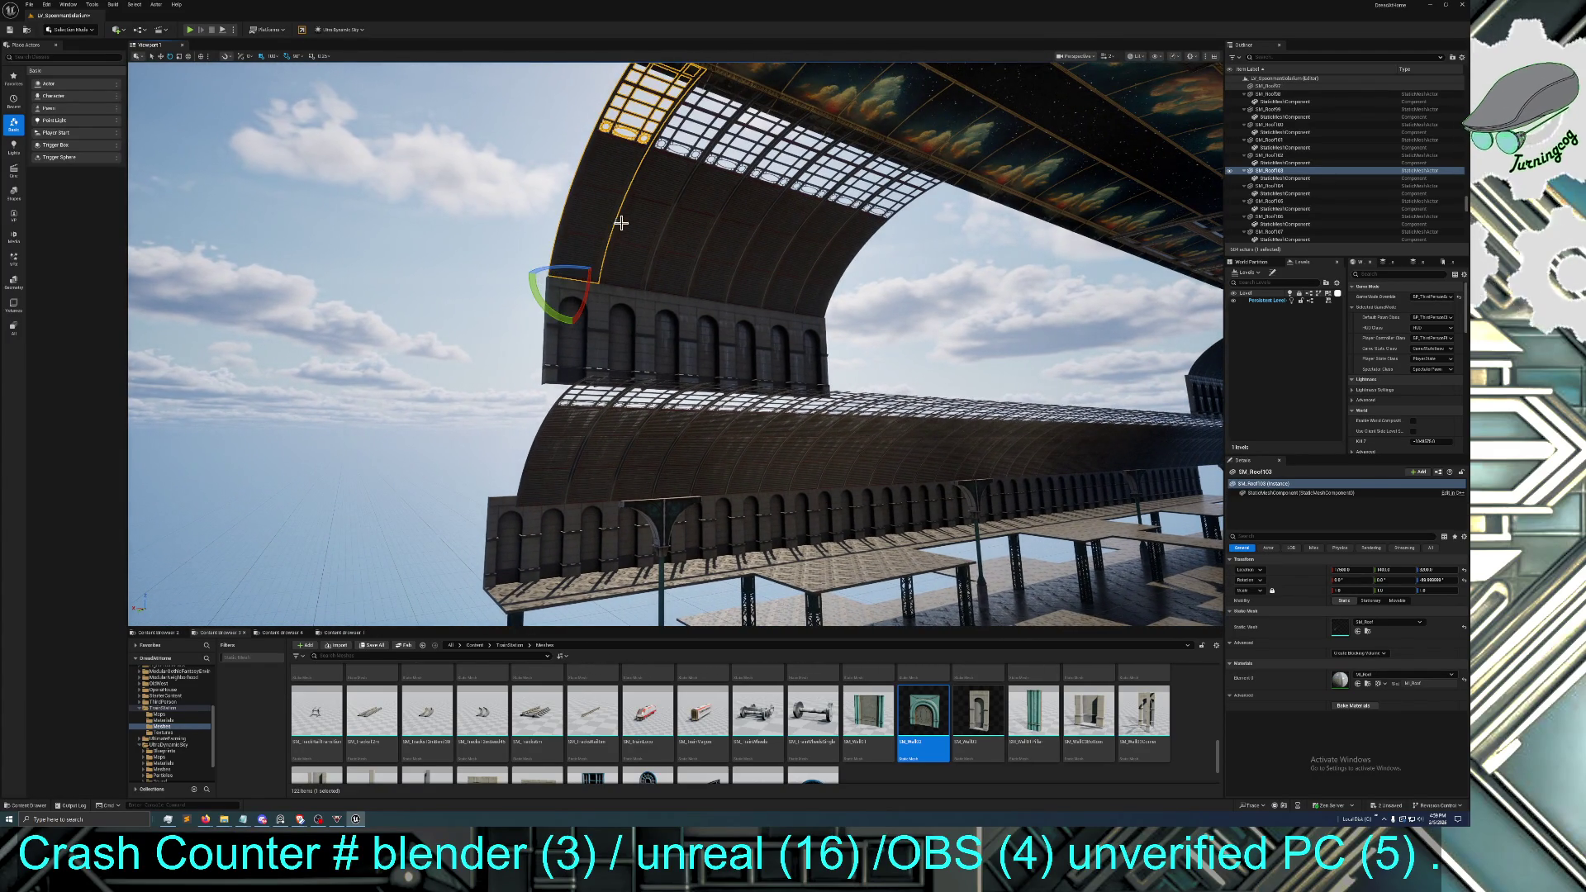
ctrl+click(679, 247)
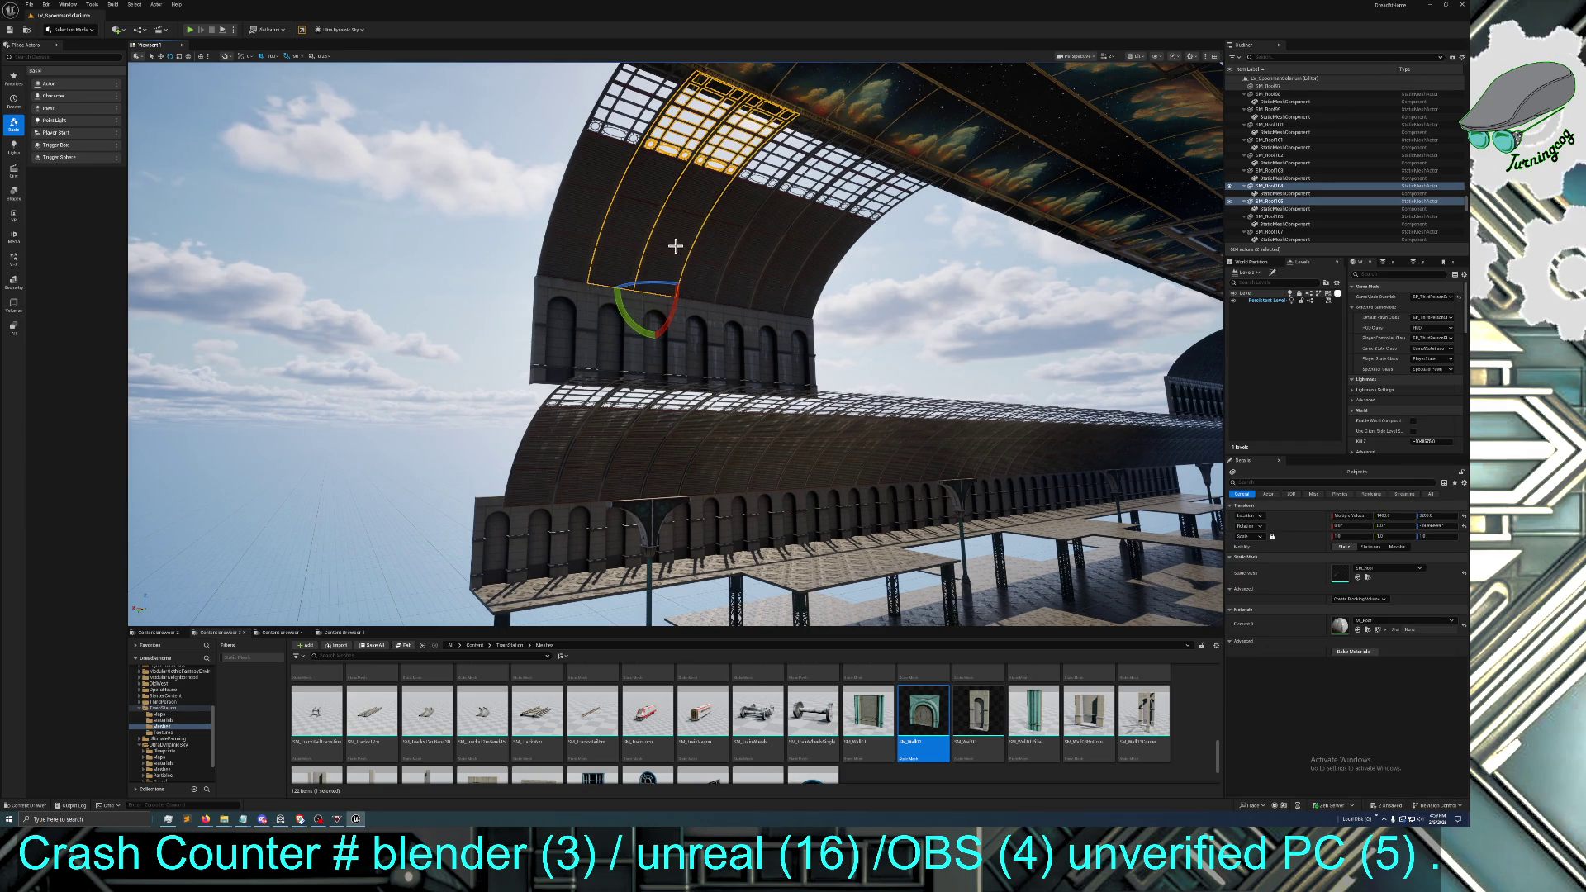
ctrl+click(748, 240)
ctrl+click(785, 153)
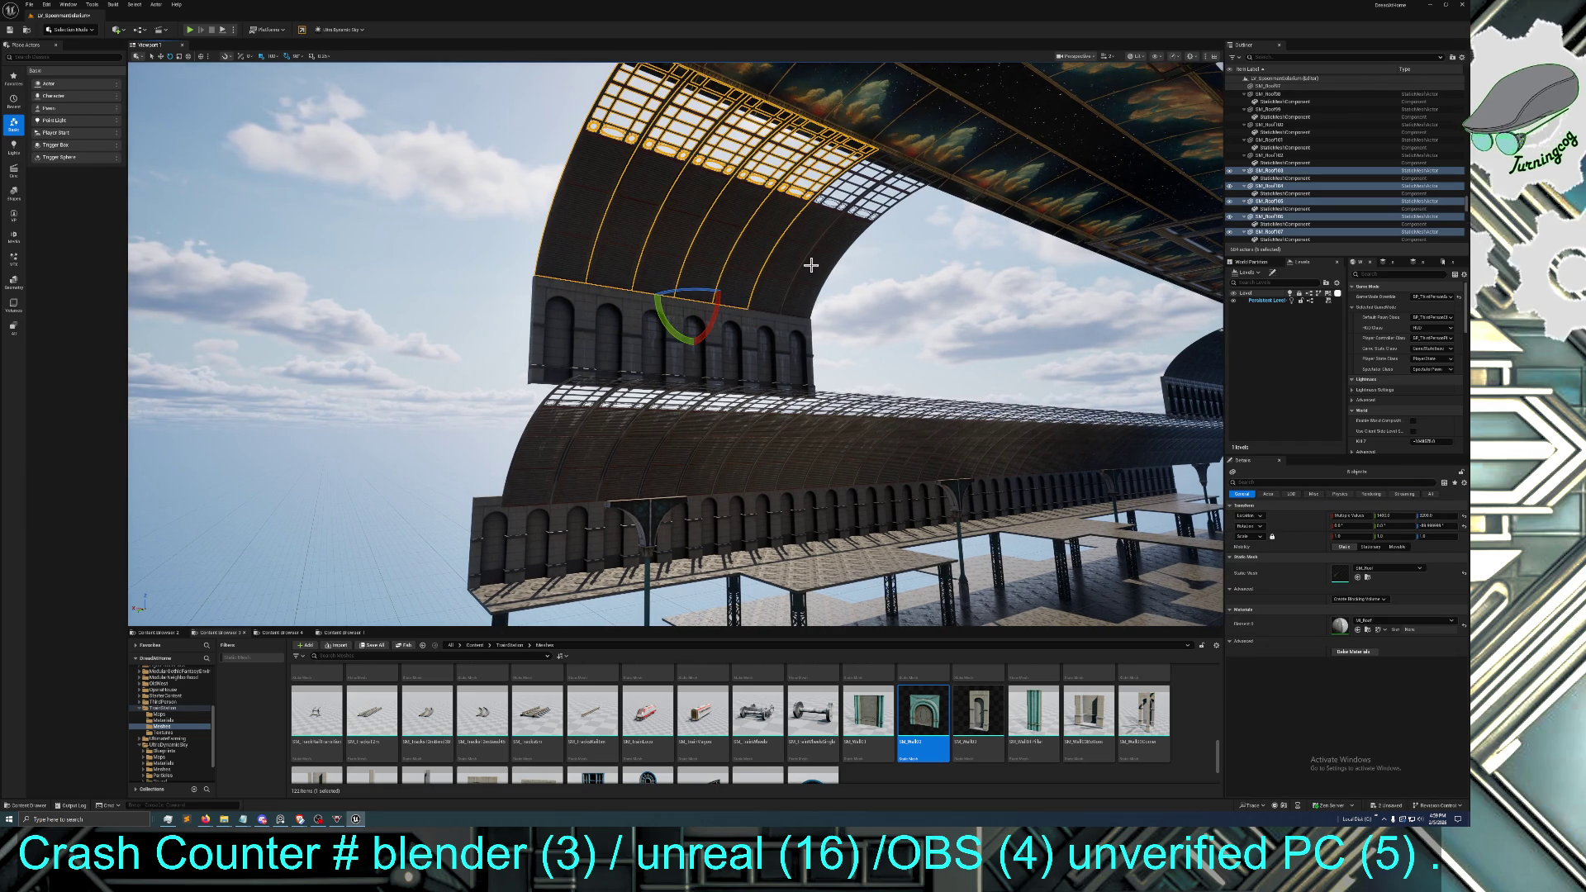
ctrl+click(806, 262)
ctrl+click(784, 257)
Add wall panels SM_Wall105–SM_Wall111 to the selection and delete all selected panels
ctrl+click(796, 352)
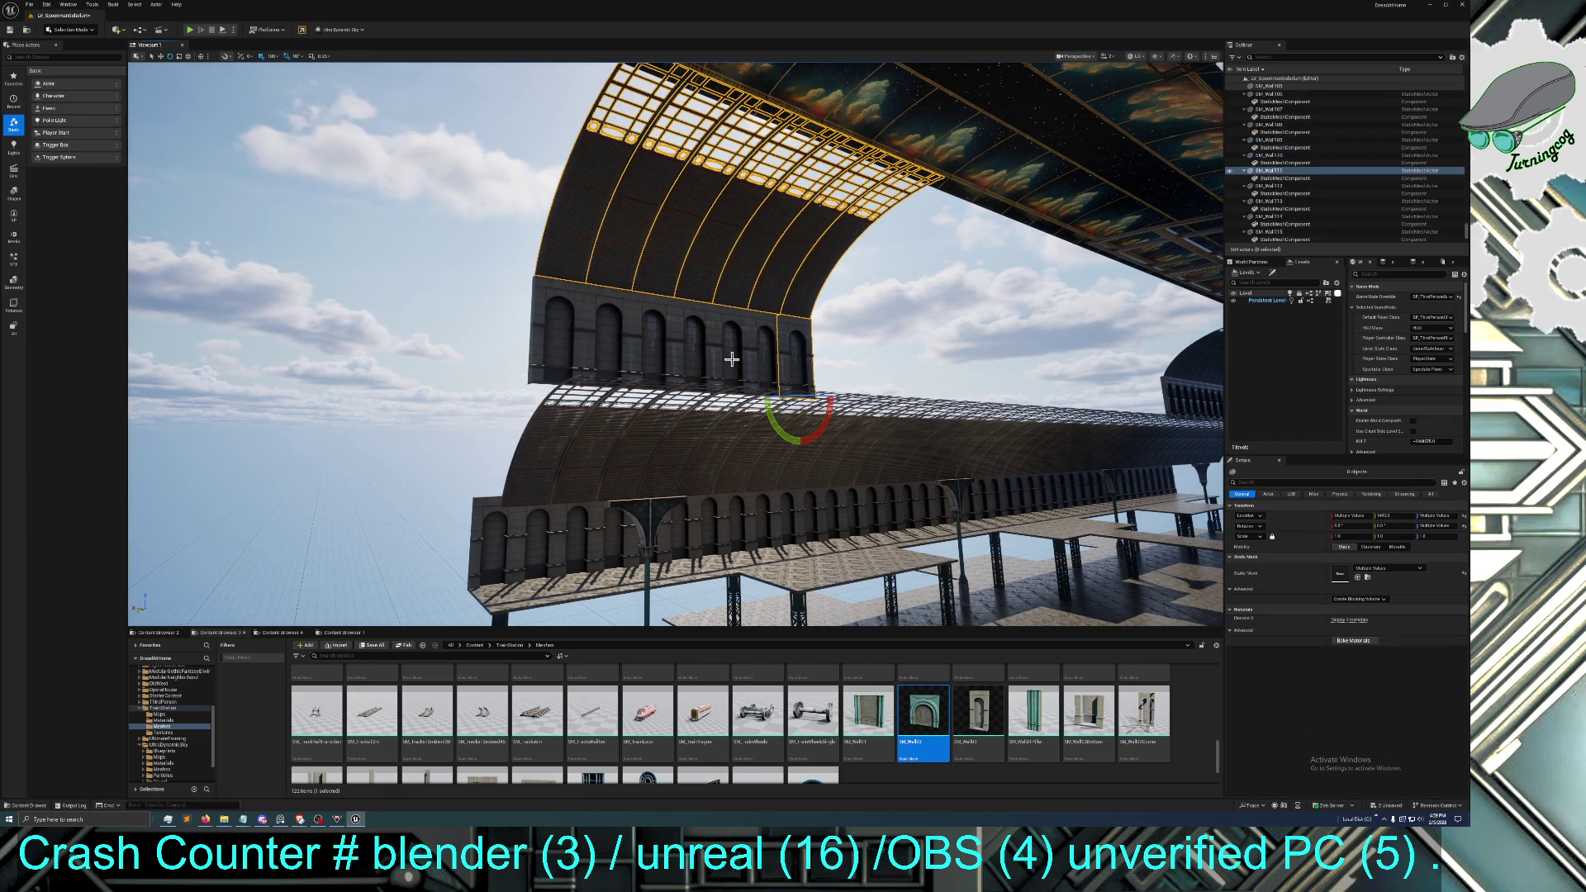
ctrl+click(758, 349)
ctrl+click(727, 345)
ctrl+click(682, 347)
ctrl+click(639, 339)
ctrl+click(612, 334)
ctrl+click(549, 331)
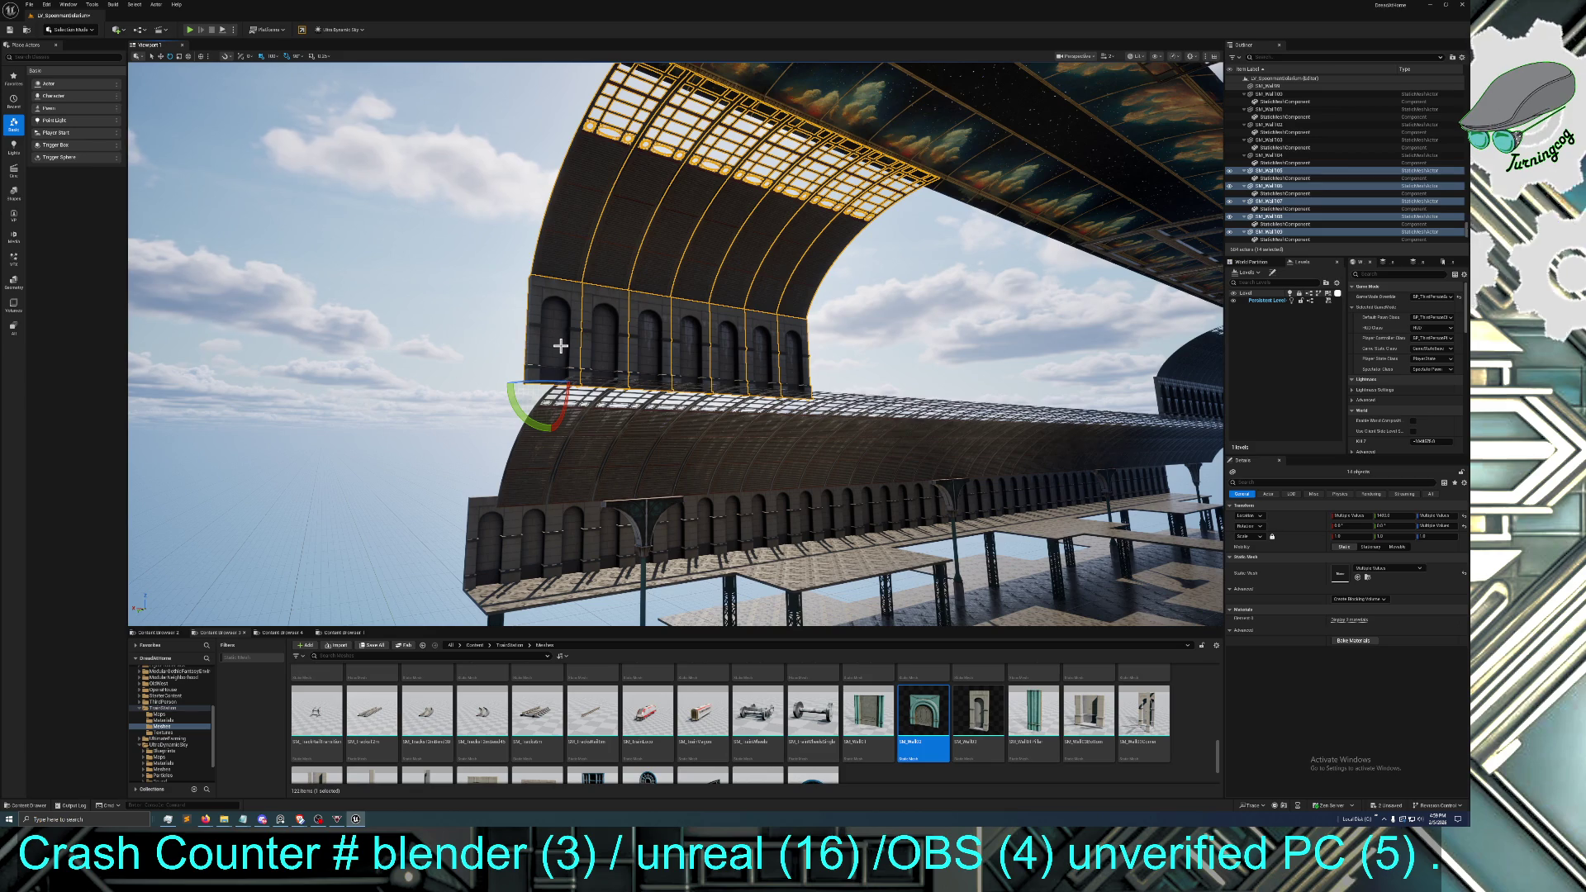
key(Delete)
drag(554, 345, 562, 355)
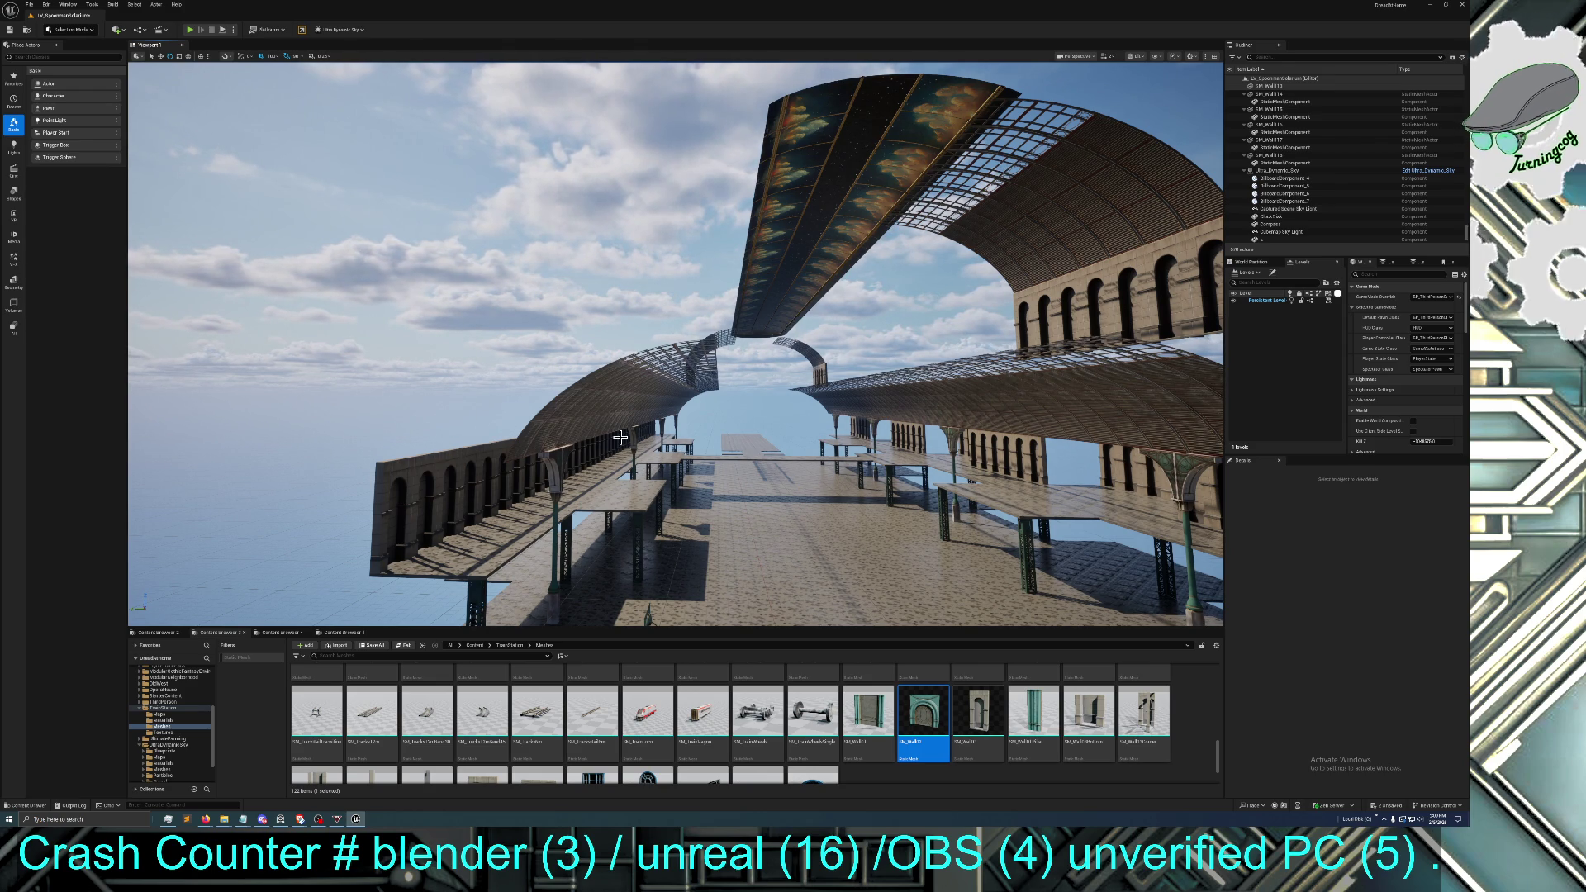
scroll(546, 425, up, 10)
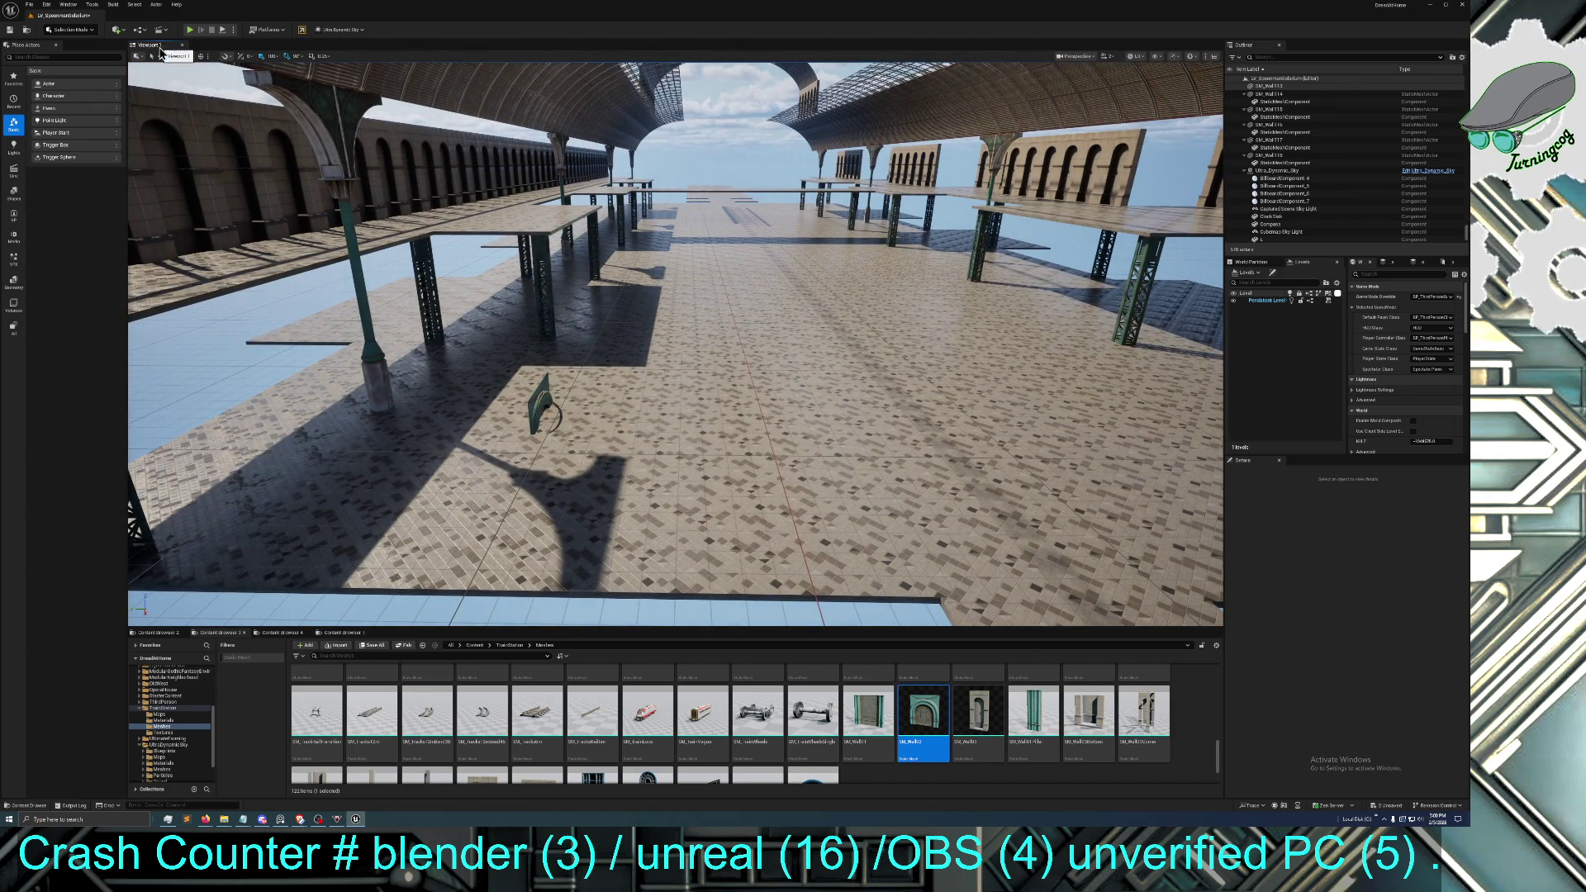
Move the door wall piece onto the left column and raise it up under the roof
drag(541, 404, 509, 176)
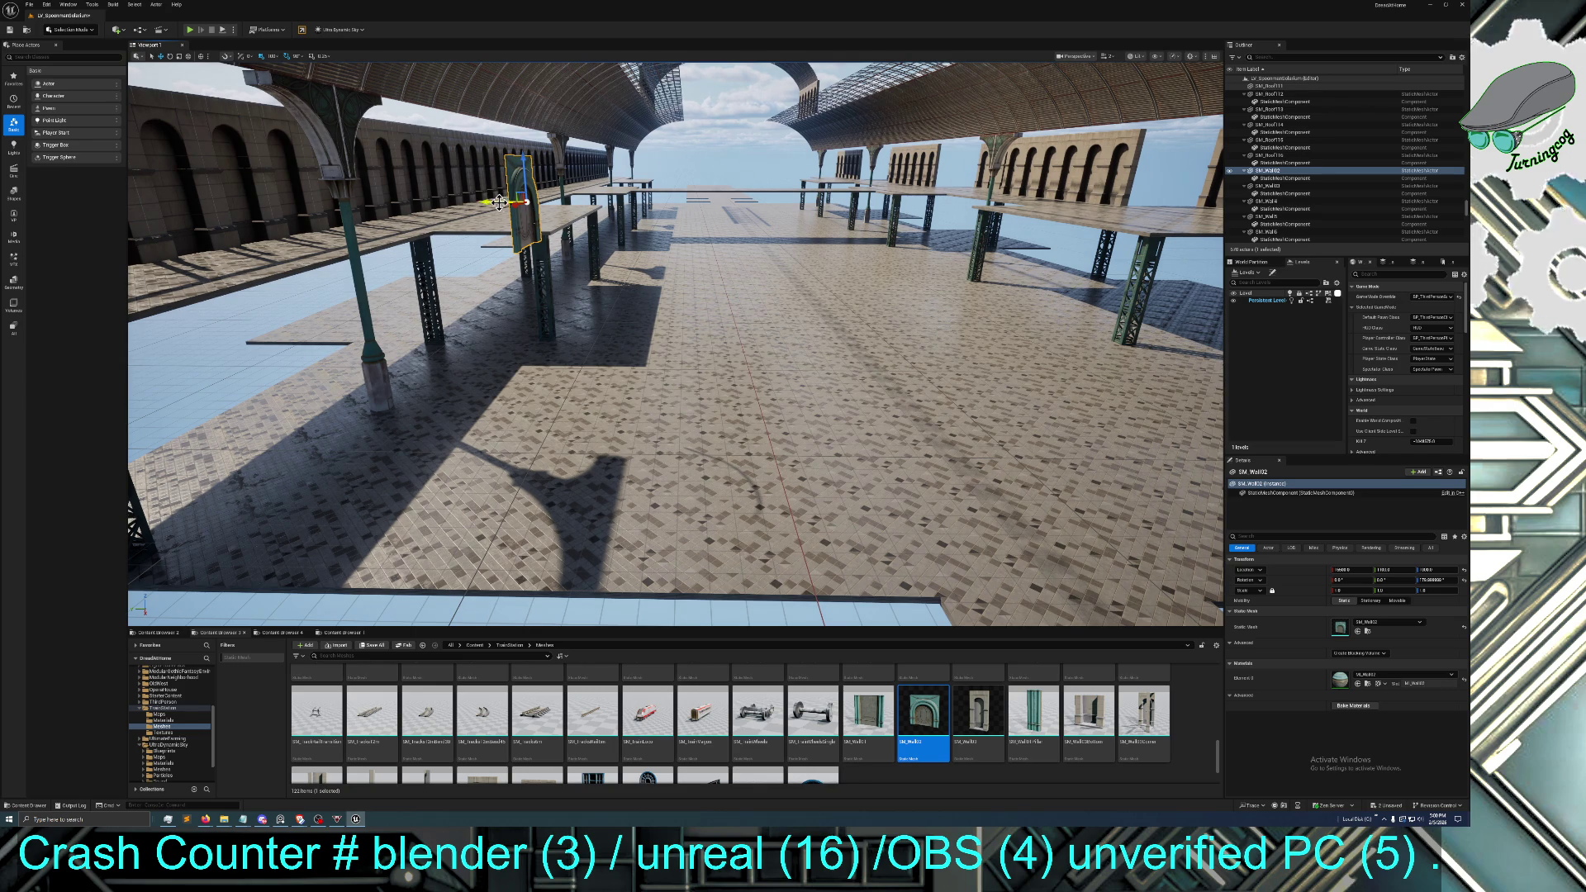
mouse_move(518, 171)
mouse_down()
mouse_move(330, 186)
mouse_move(339, 163)
mouse_up()
key(f)
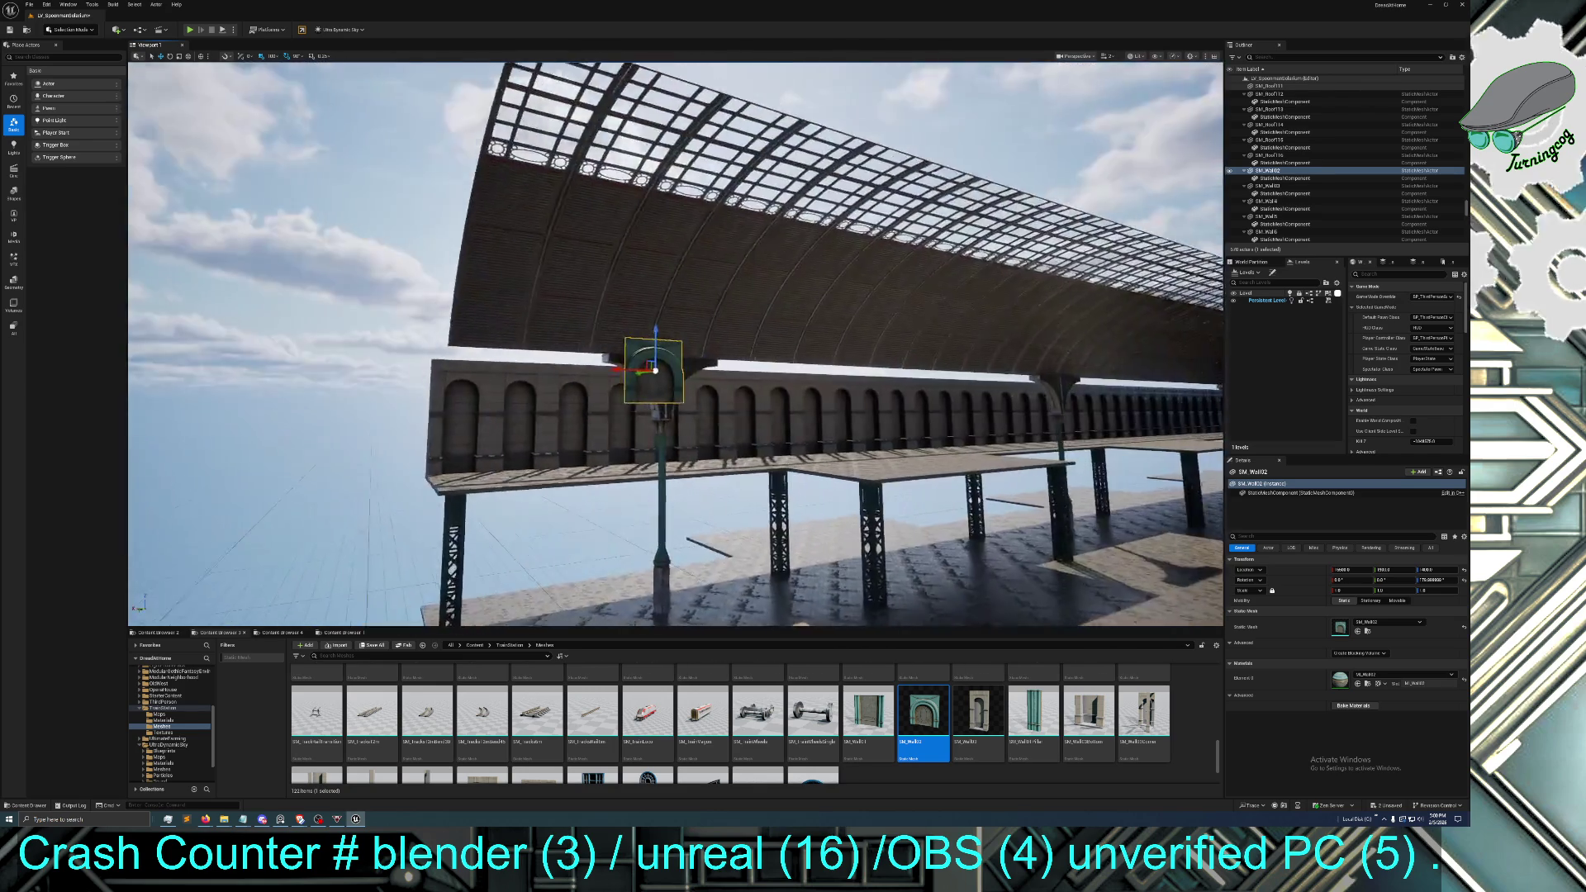
scroll(502, 166, up, 2)
mouse_move(520, 170)
mouse_down()
mouse_move(520, 74)
mouse_move(521, 100)
mouse_move(476, 145)
mouse_up()
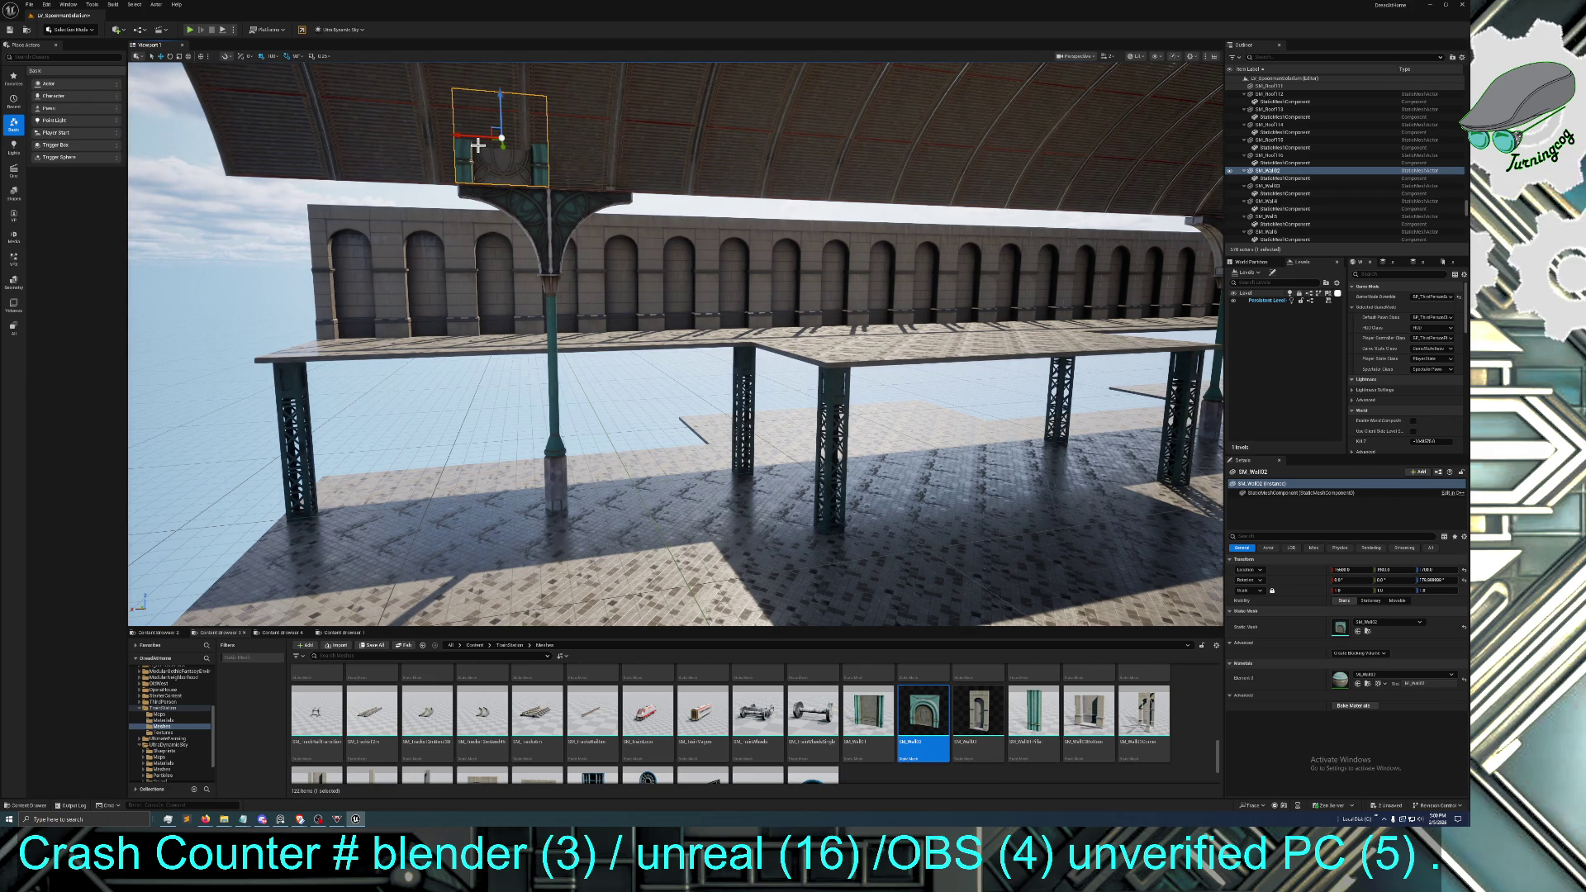
Duplicate the wall piece to the right, the left and once more, then inspect the band
mouse_move(478, 146)
alt+mouse_down()
mouse_move(452, 140)
mouse_move(595, 139)
mouse_move(550, 130)
alt+mouse_up()
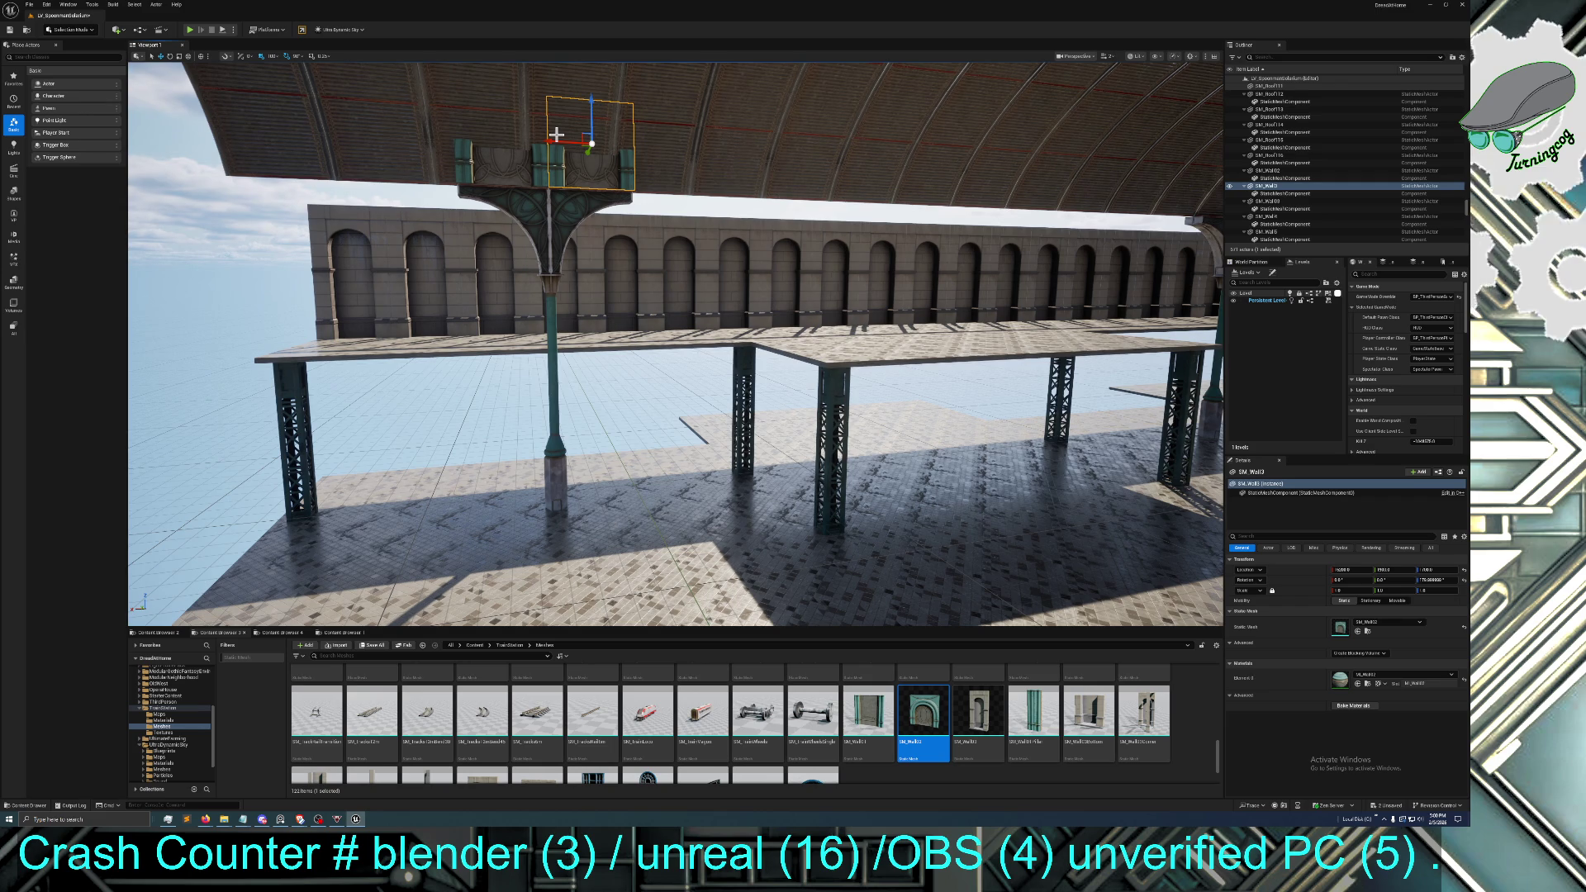
mouse_move(556, 133)
alt+mouse_down()
mouse_move(360, 157)
mouse_move(357, 134)
mouse_move(314, 139)
alt+mouse_up()
key(ctrl+d)
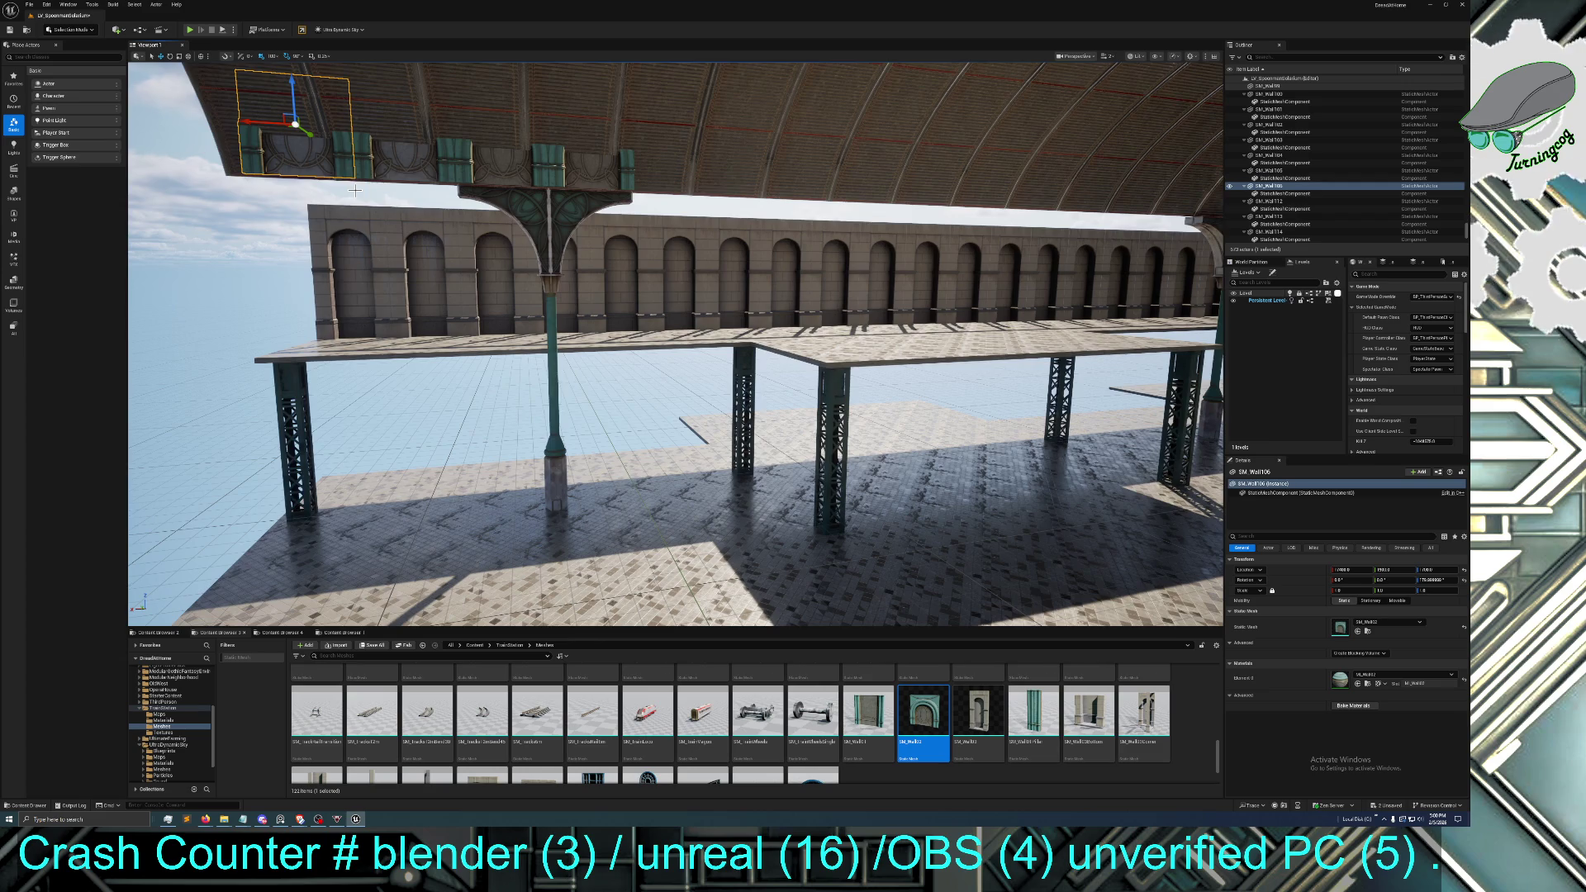
key(s)
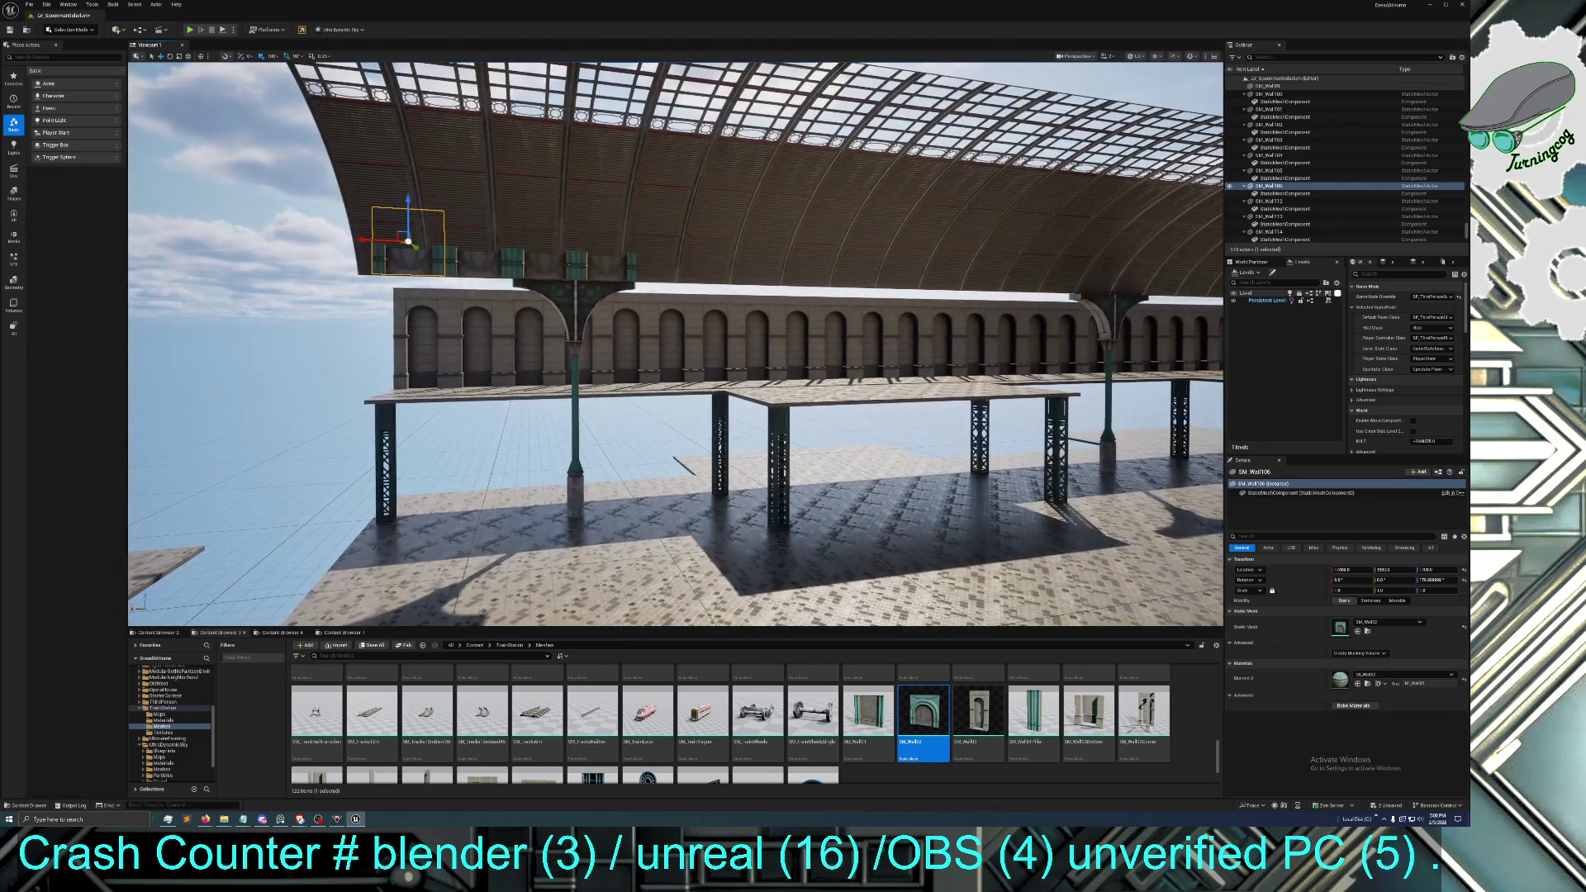
key(w)
key(s)
key(w)
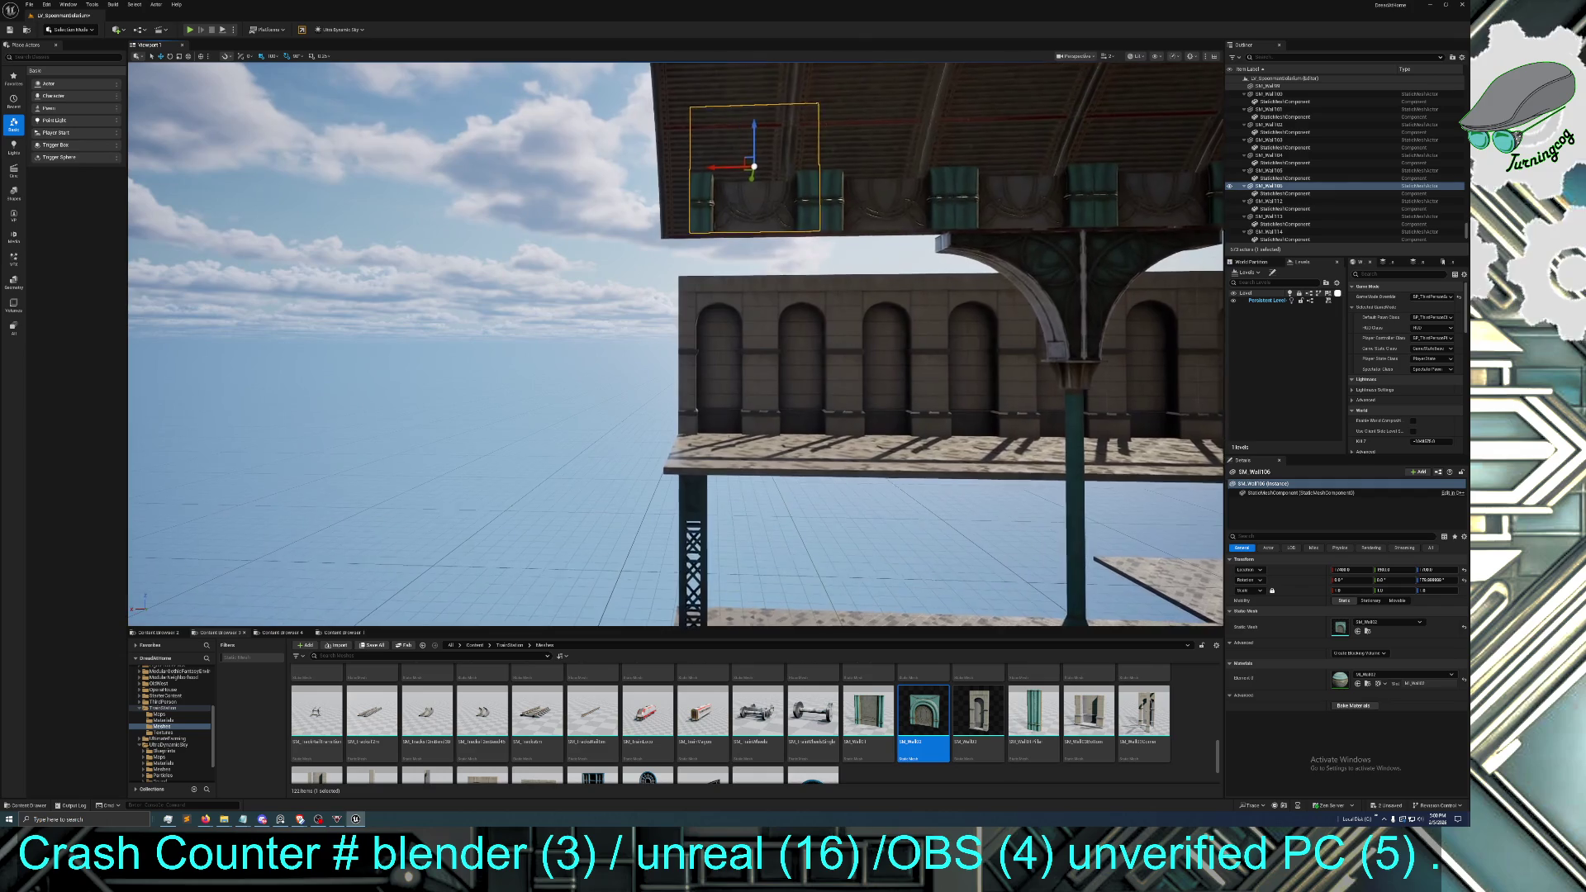
key(d)
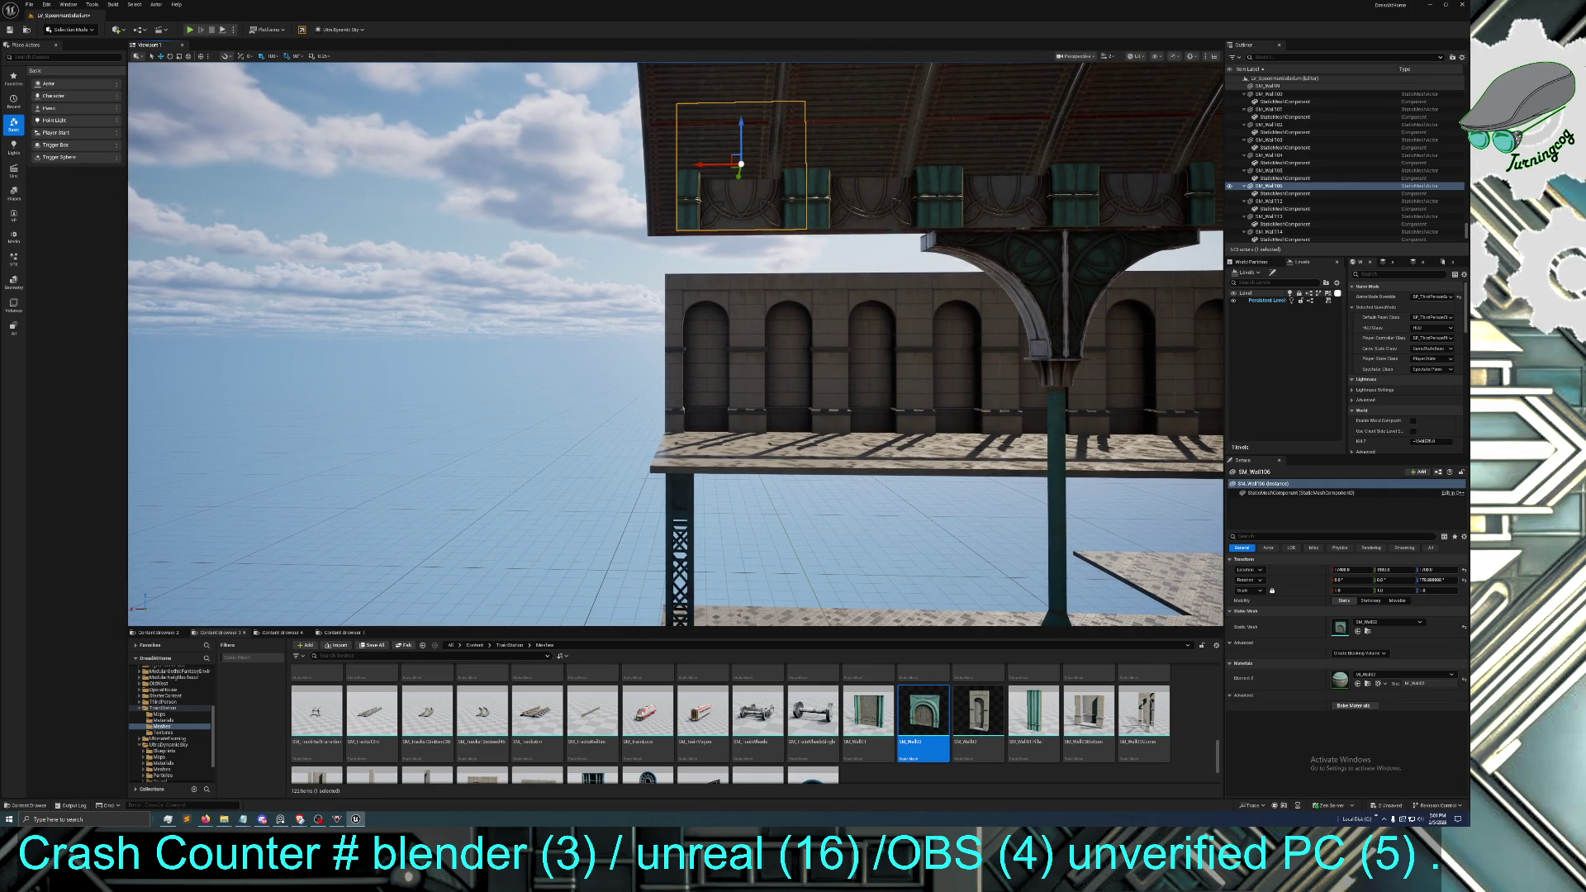
click(842, 476)
Select the left arch bracket and four wall pieces above it, and shift them slightly left
key(d)
key(s)
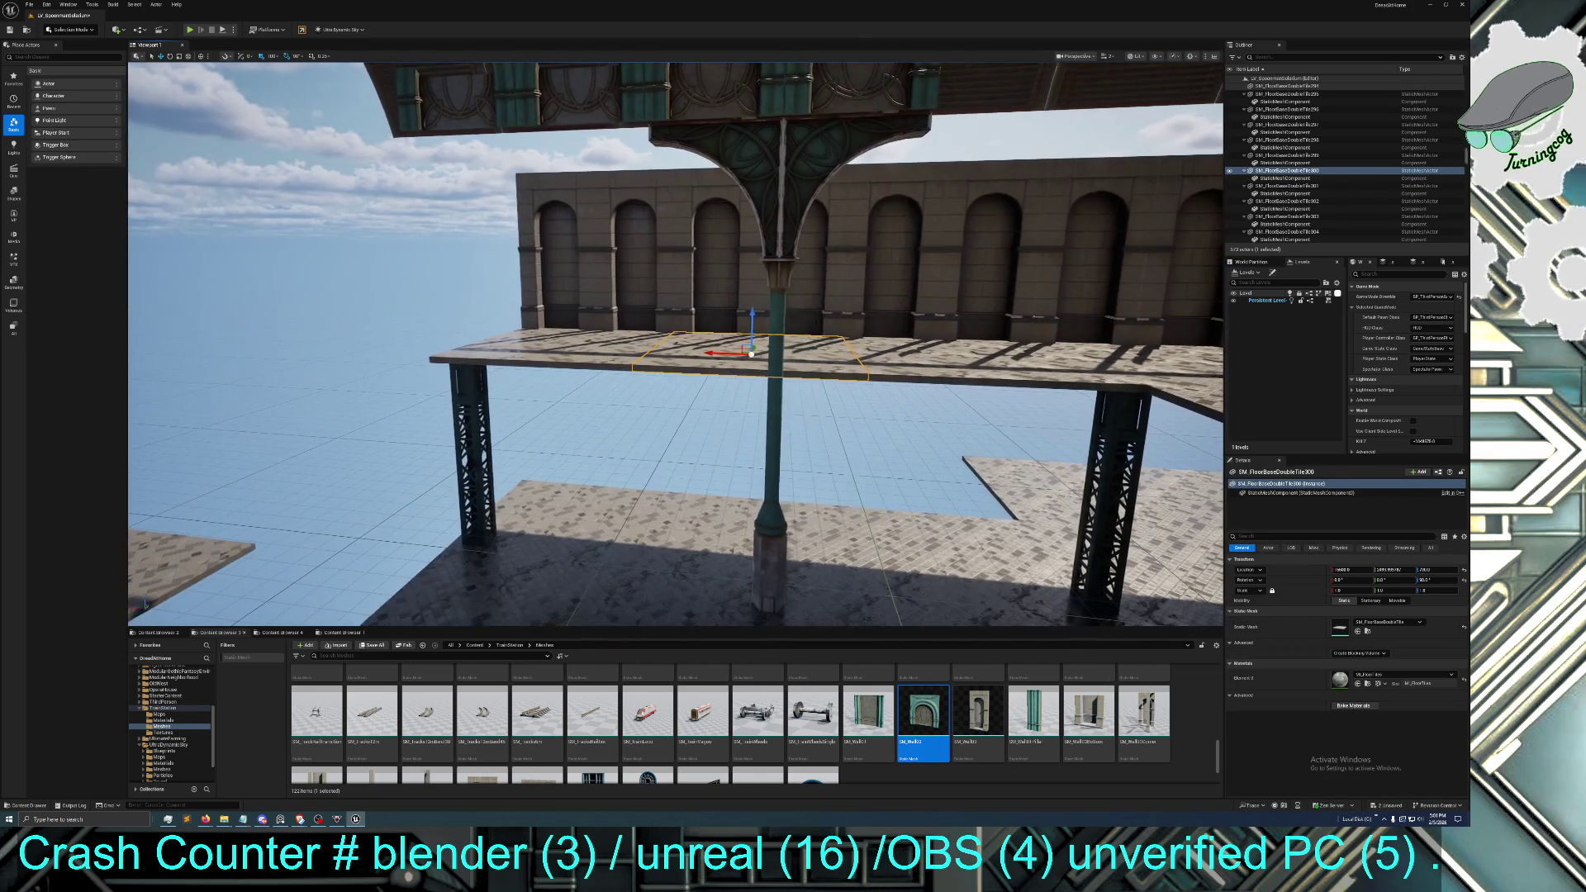
key(e)
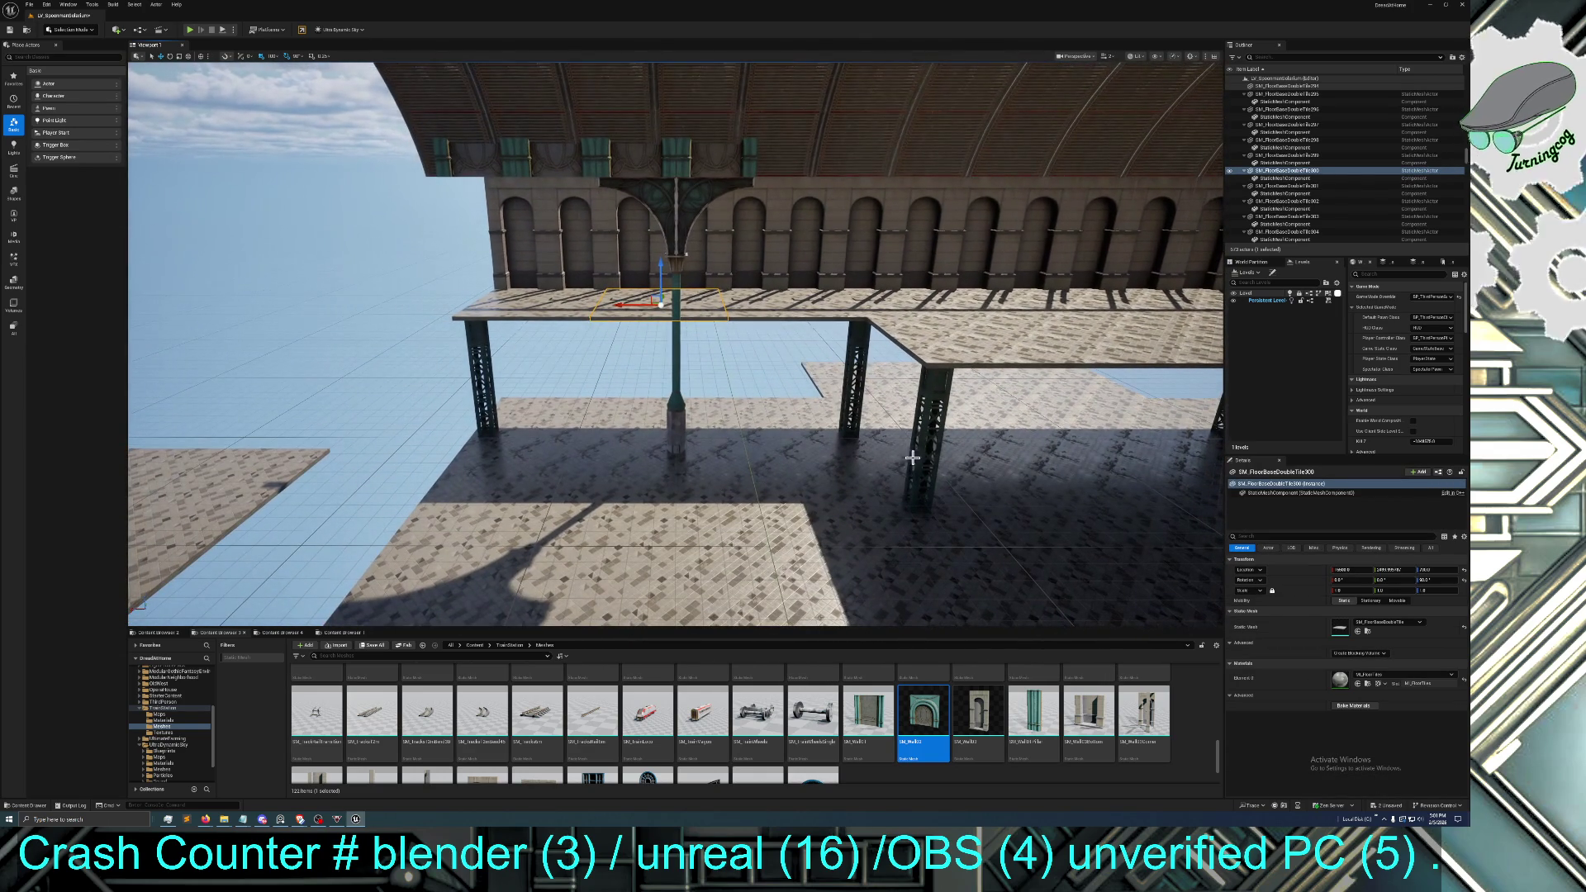
click(670, 245)
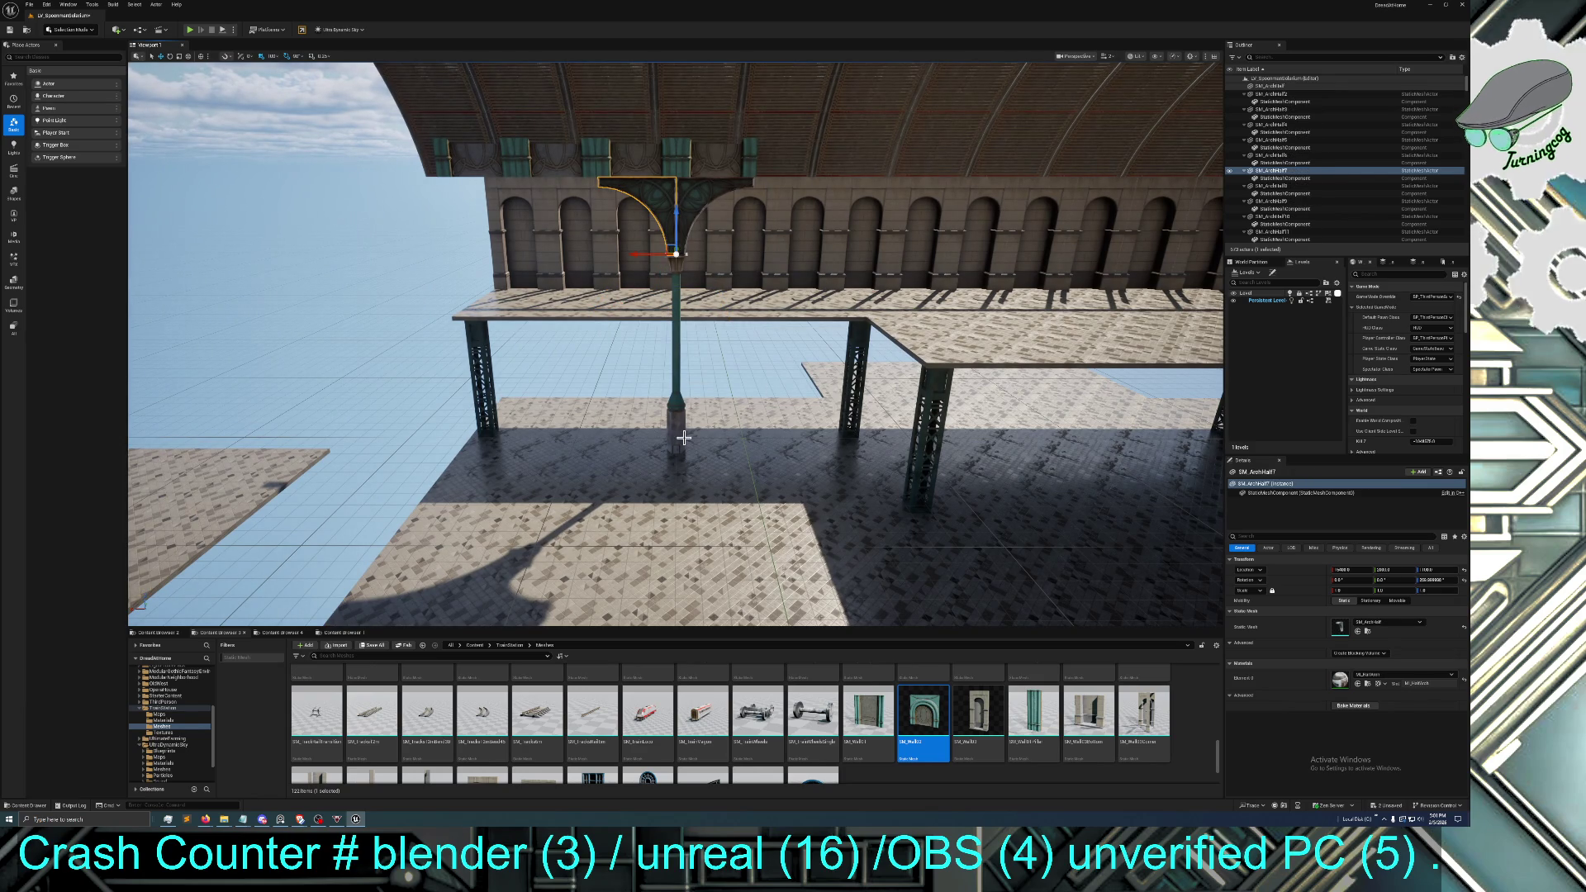
ctrl+click(652, 162)
ctrl+click(632, 165)
ctrl+click(549, 165)
ctrl+click(496, 171)
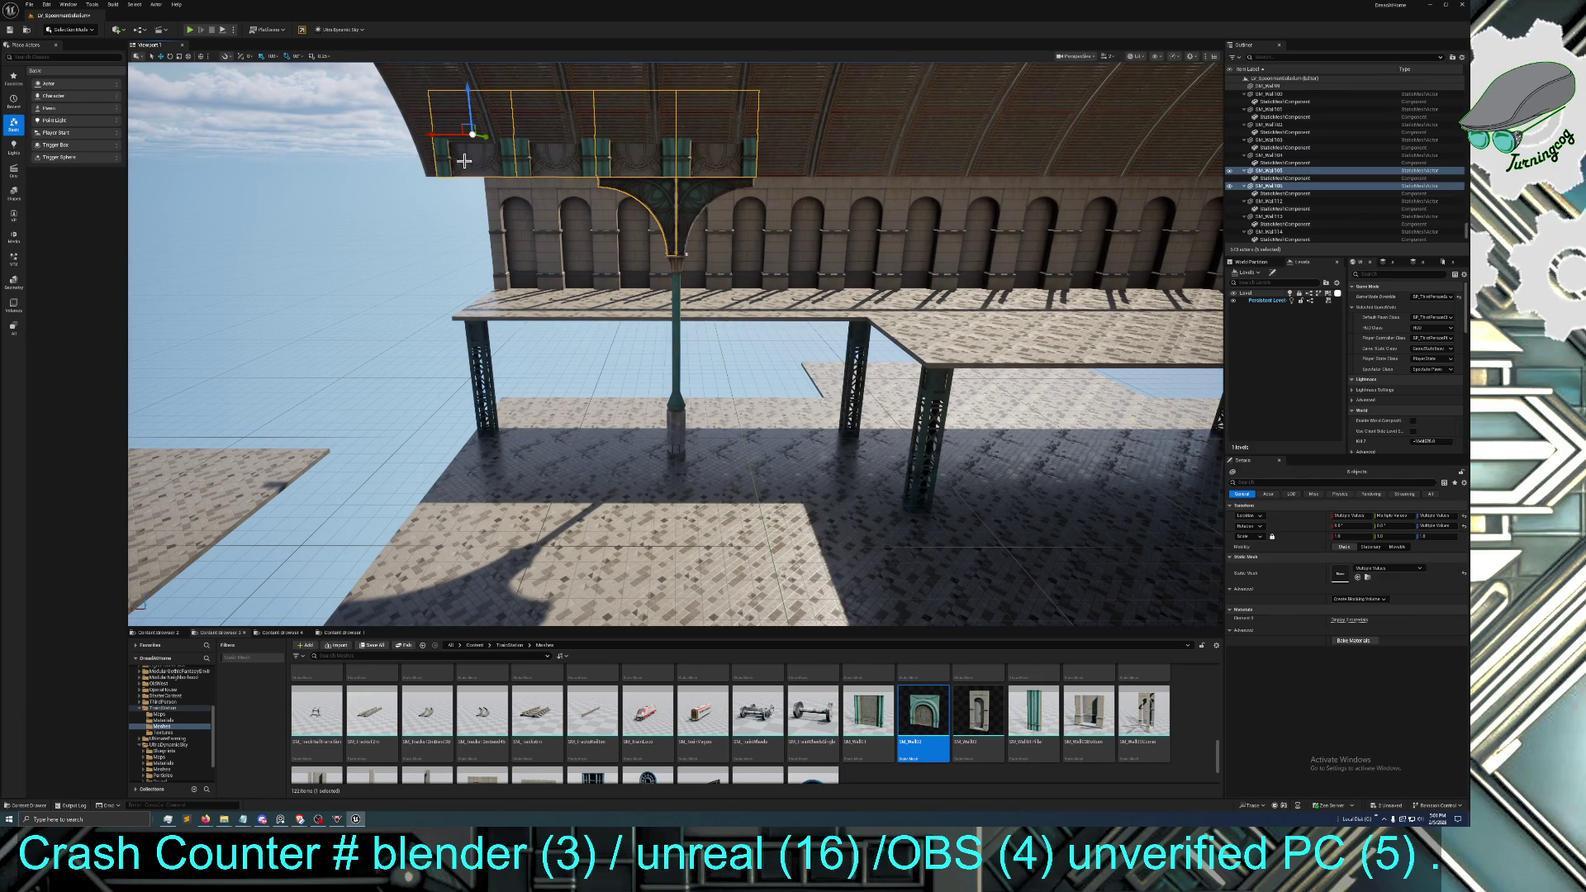
drag(439, 137, 419, 135)
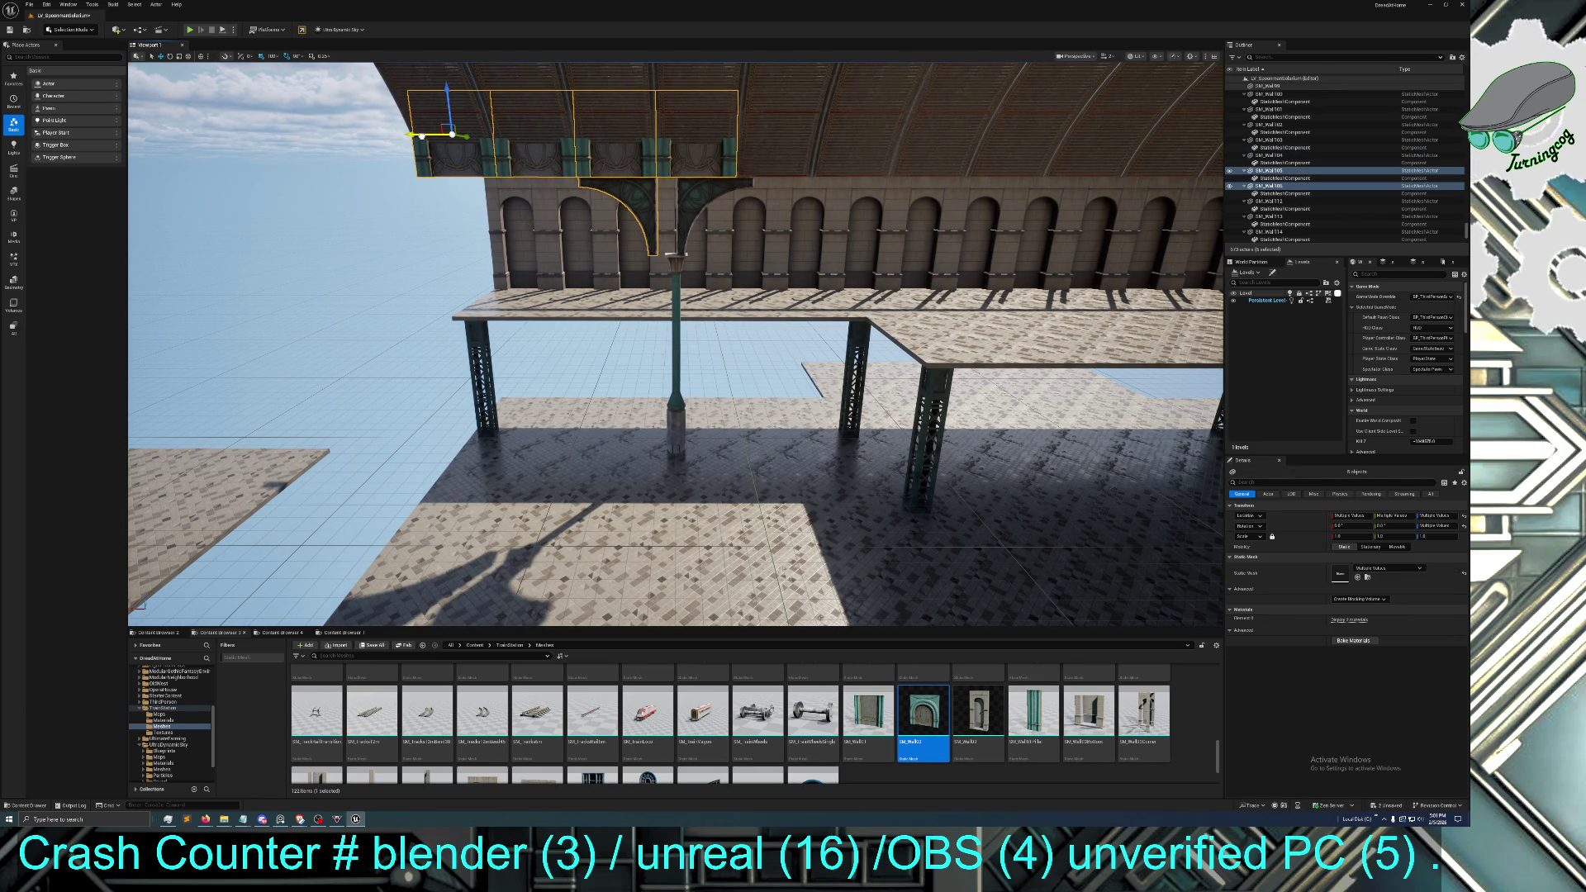
Select both arch bracket halves together with the lamp post
click(687, 190)
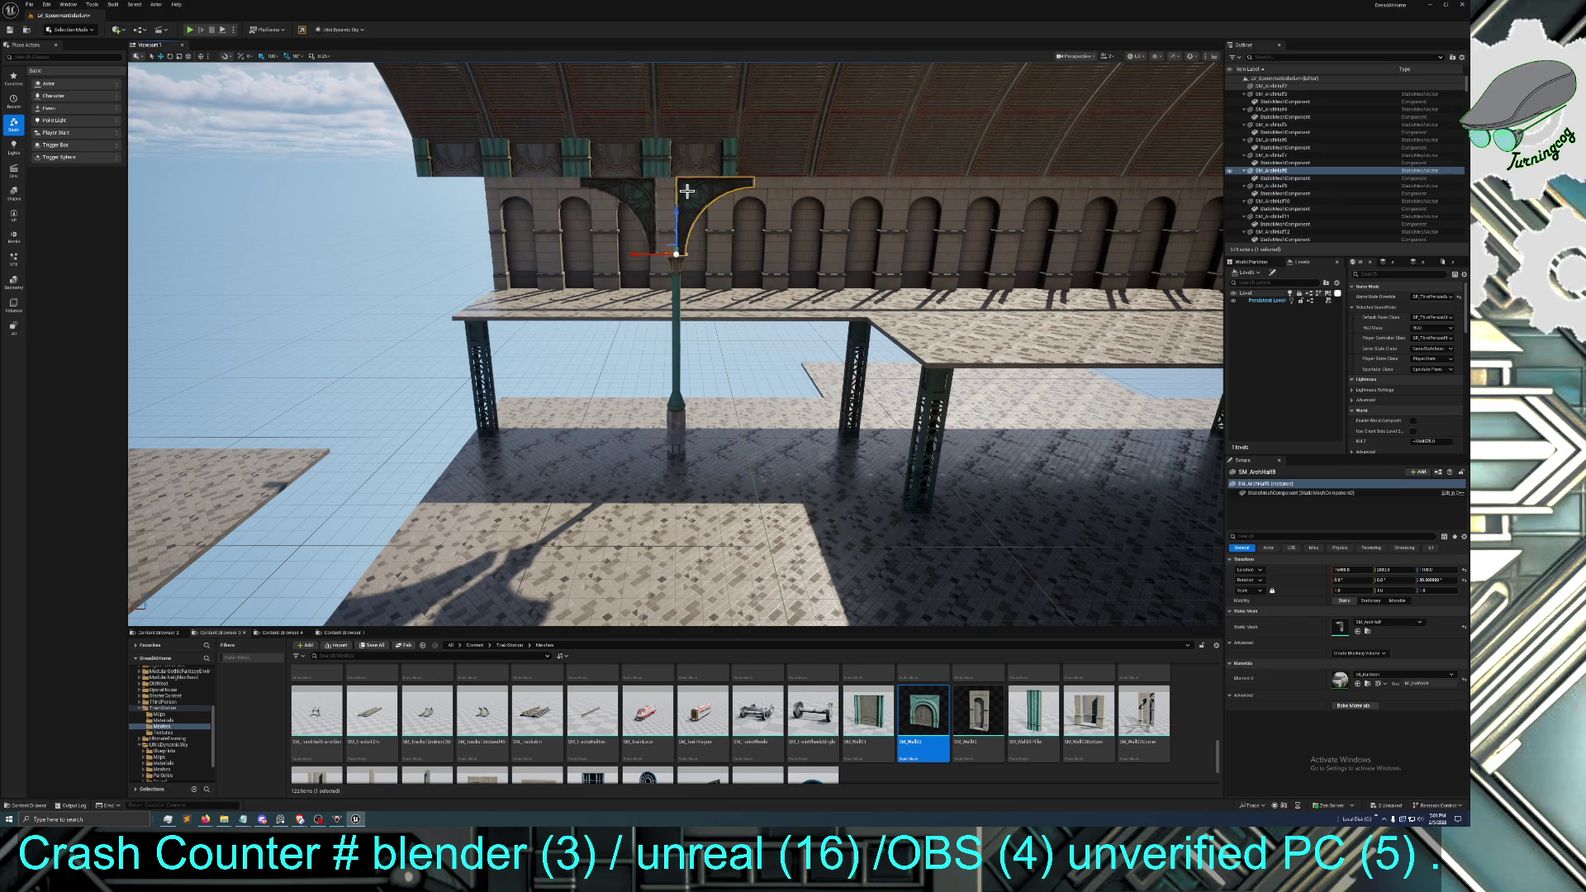
ctrl+click(675, 289)
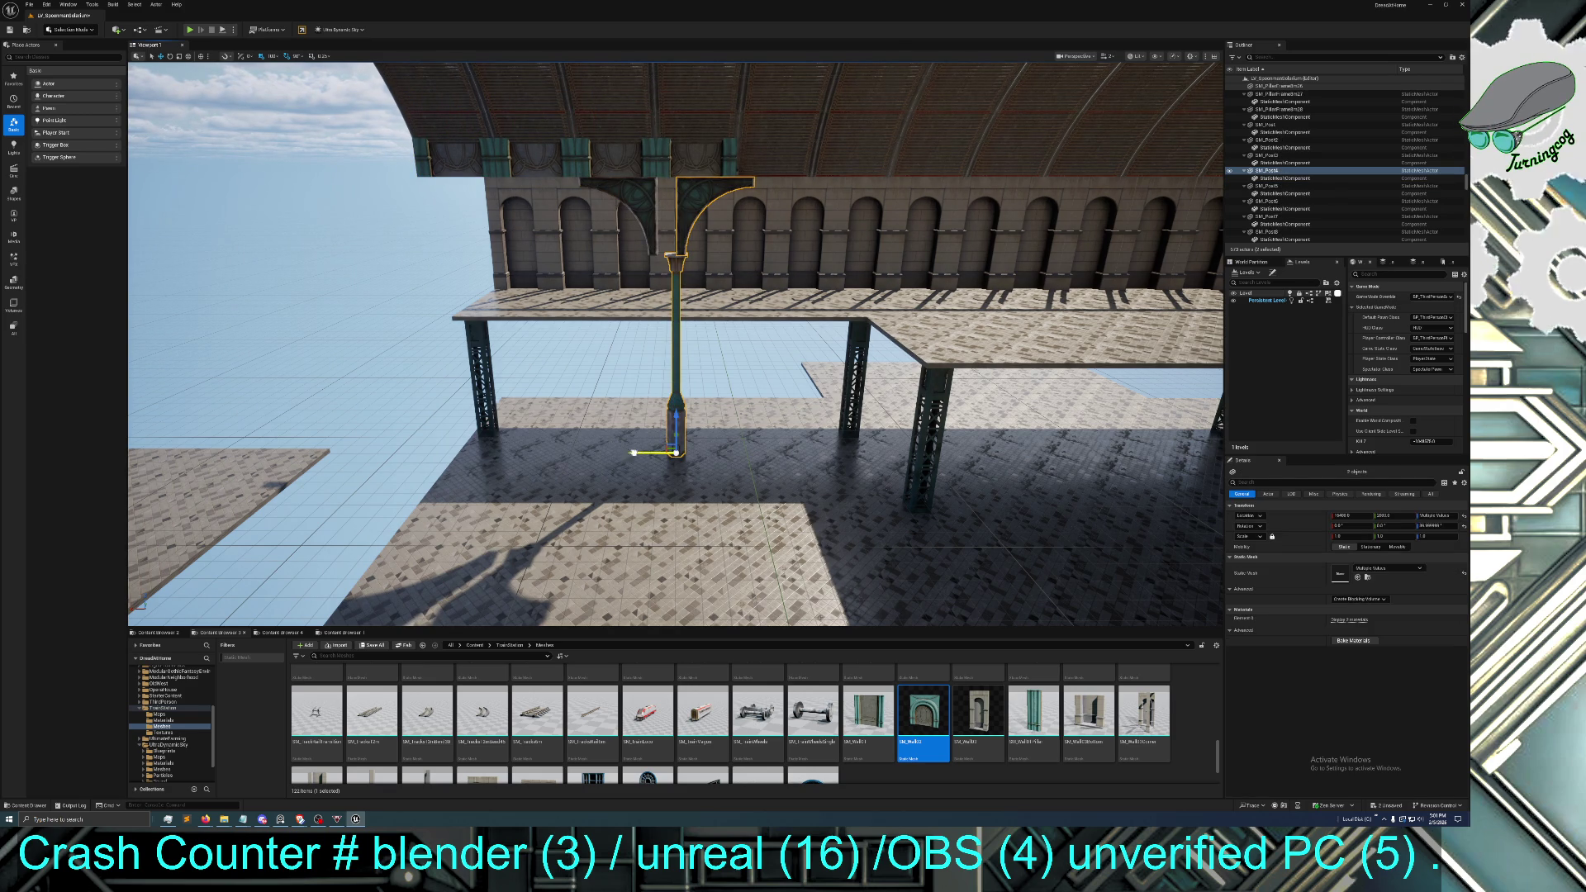
drag(634, 453, 145, 613)
mouse_move(674, 266)
mouse_down()
mouse_move(652, 256)
mouse_move(673, 266)
mouse_up()
click(673, 266)
ctrl+click(673, 266)
Select four upper teal wall pieces and Alt-drag copies of them right along the band
mouse_move(707, 459)
mouse_down()
mouse_move(723, 461)
mouse_move(710, 413)
mouse_move(744, 388)
mouse_move(643, 431)
mouse_up()
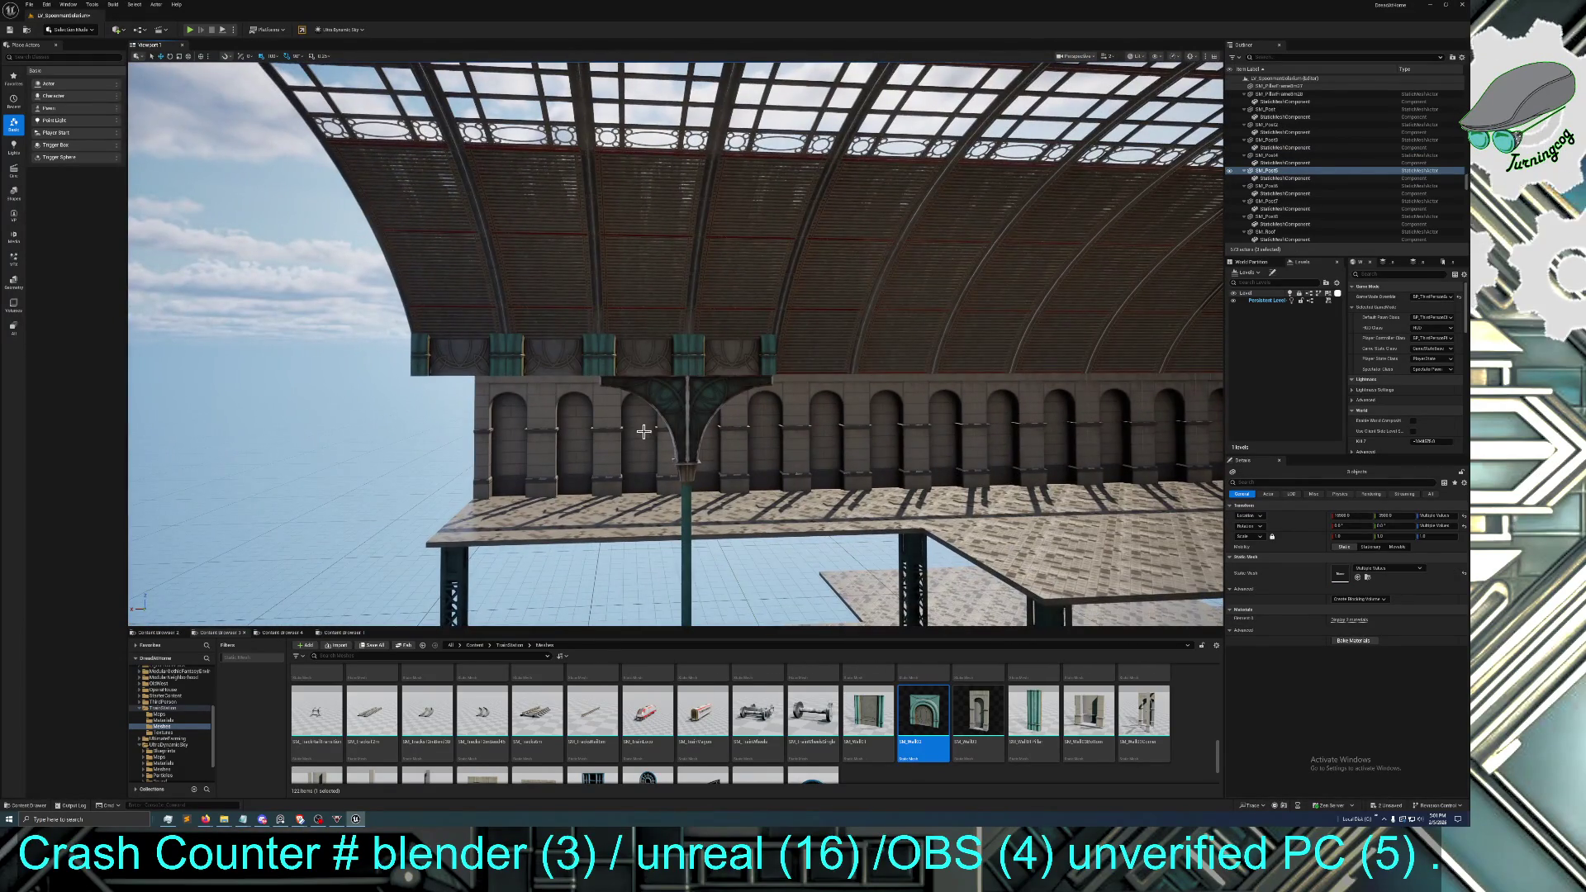
click(470, 355)
ctrl+click(551, 357)
ctrl+click(677, 362)
ctrl+click(729, 362)
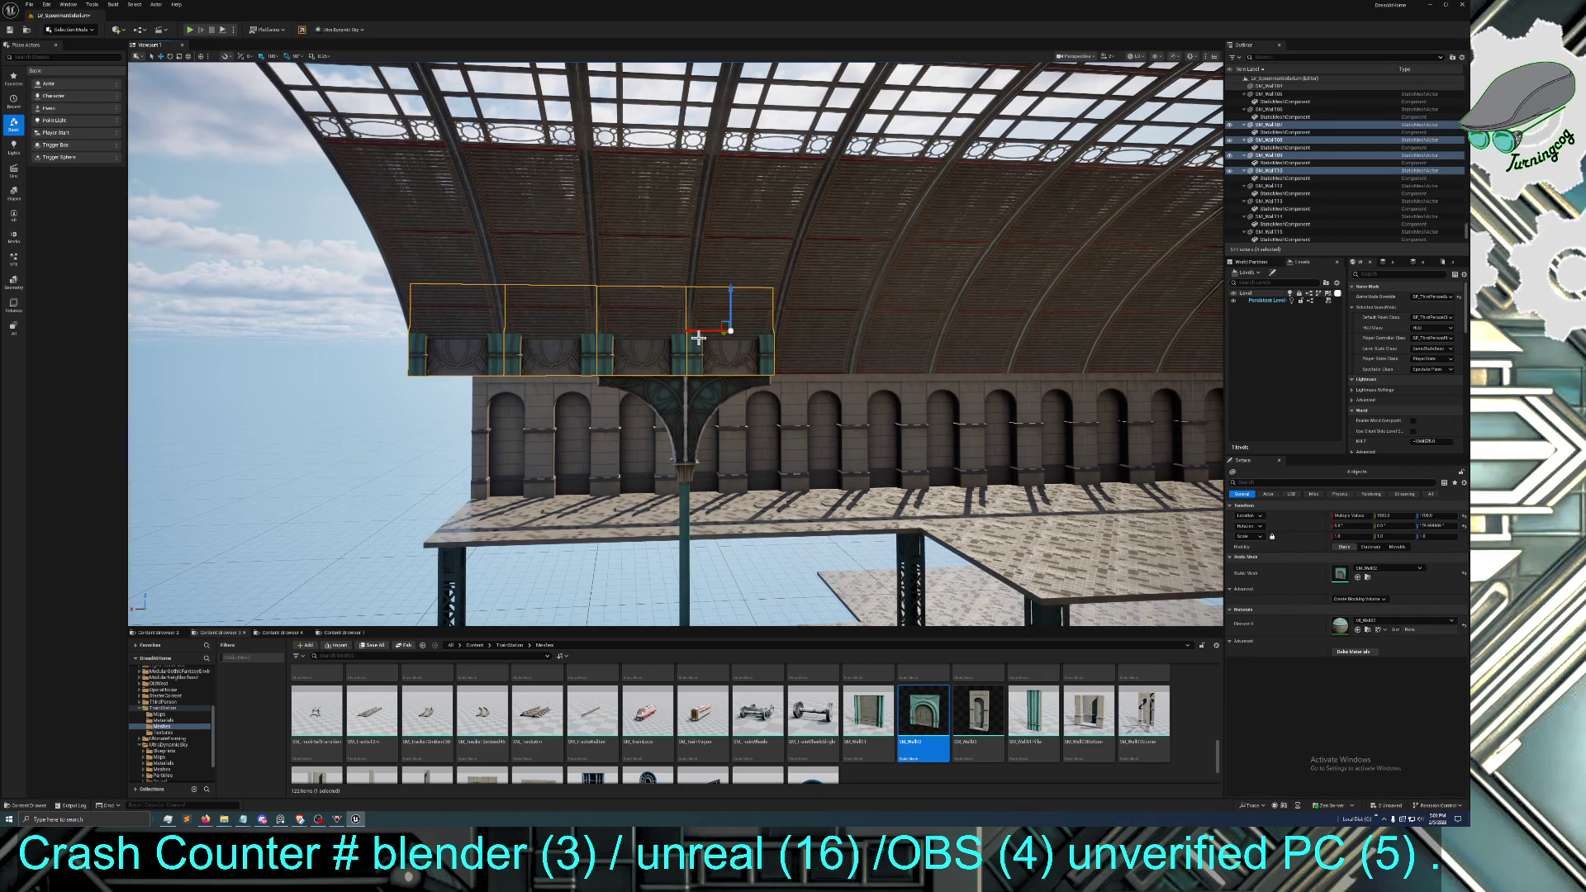
mouse_move(705, 330)
mouse_down()
mouse_move(1055, 325)
mouse_move(1035, 326)
mouse_up()
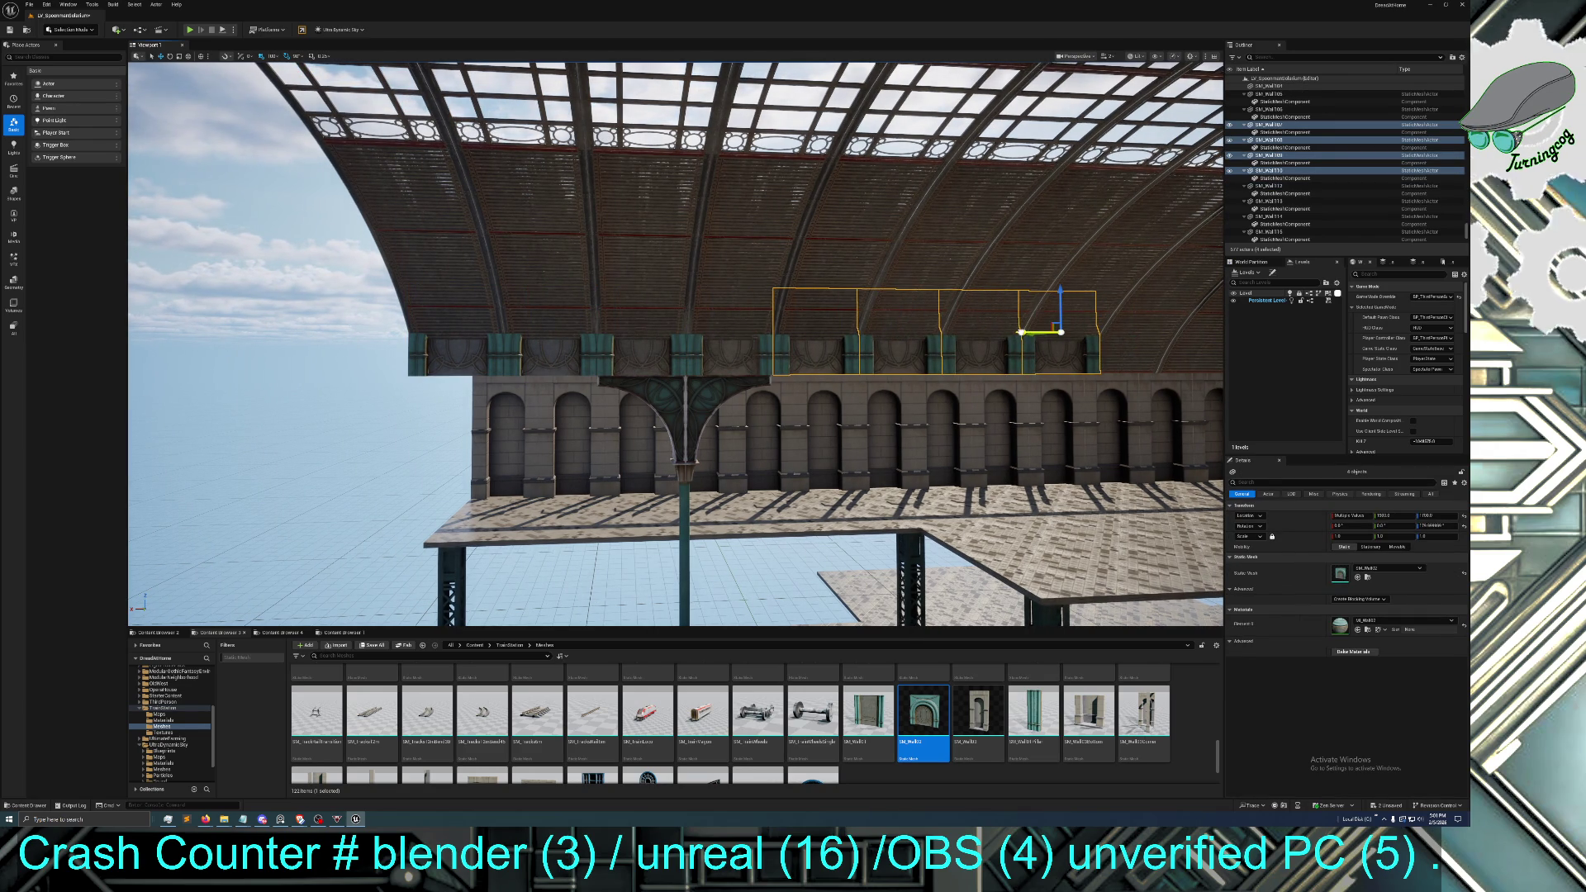
drag(1072, 375, 1074, 368)
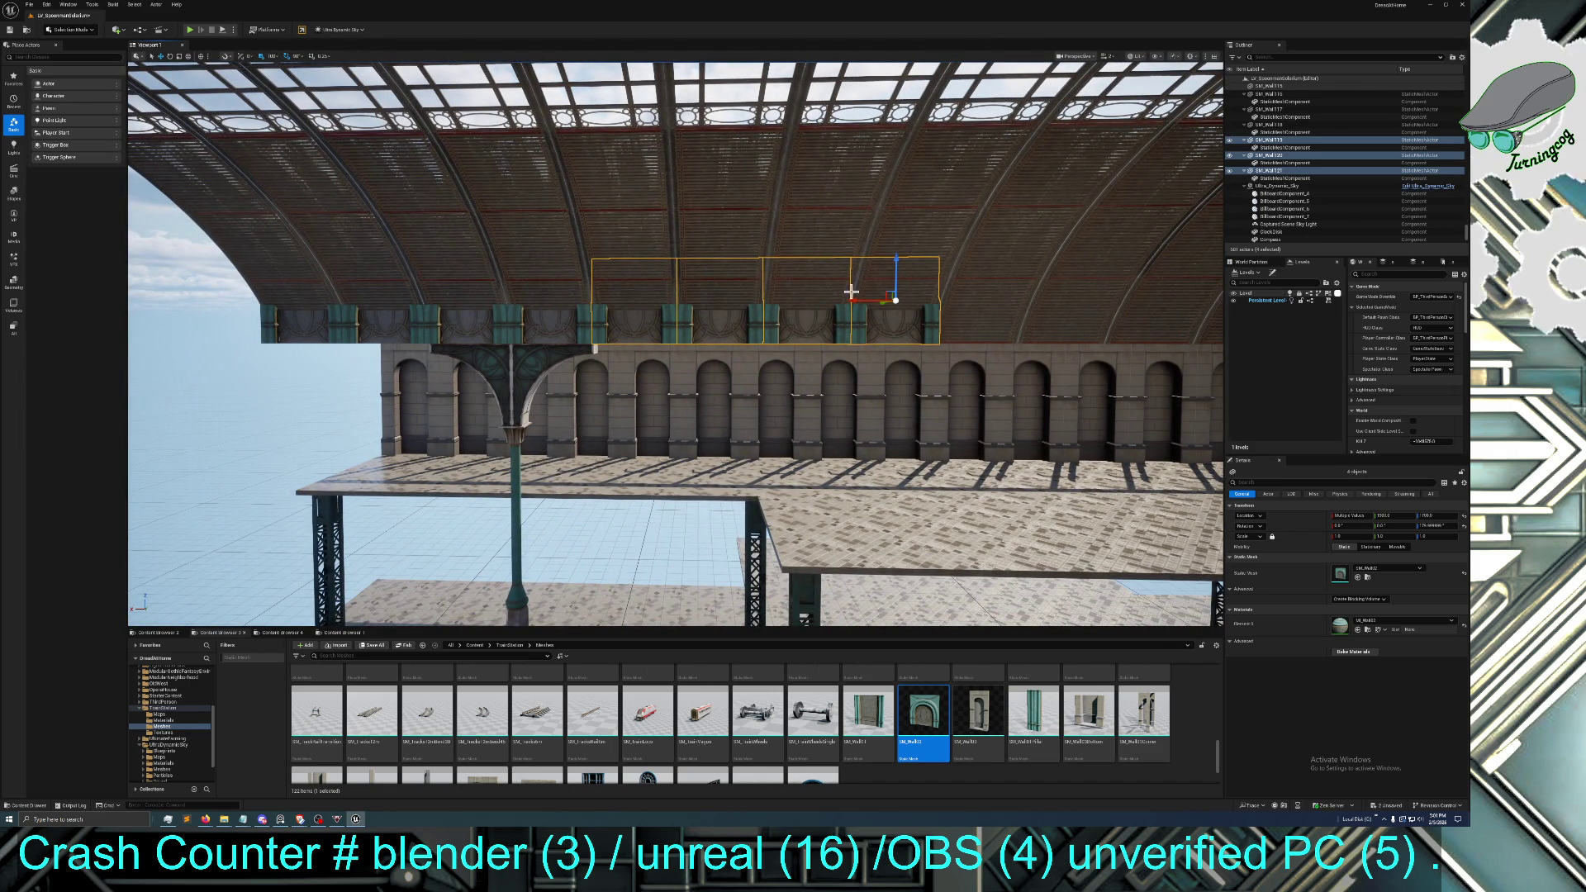
mouse_move(866, 300)
mouse_down()
mouse_move(1221, 302)
mouse_move(810, 367)
mouse_up()
Duplicate the four walls with Ctrl+D repeatedly, sliding each copy right along X
key(ctrl+d)
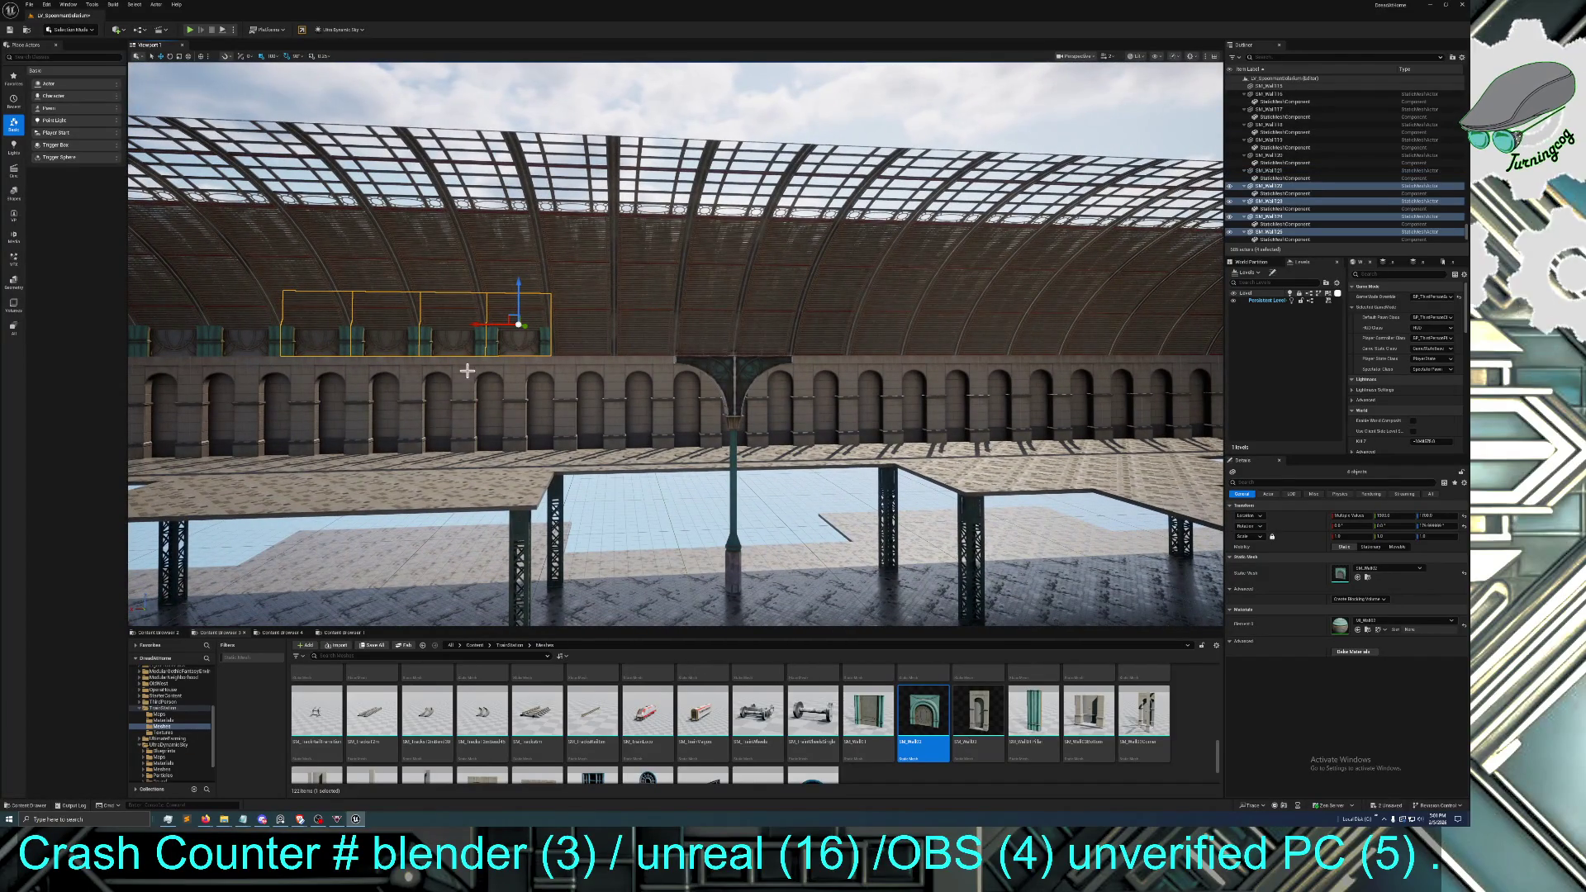
mouse_move(476, 324)
mouse_down()
mouse_move(764, 324)
mouse_move(725, 326)
mouse_up()
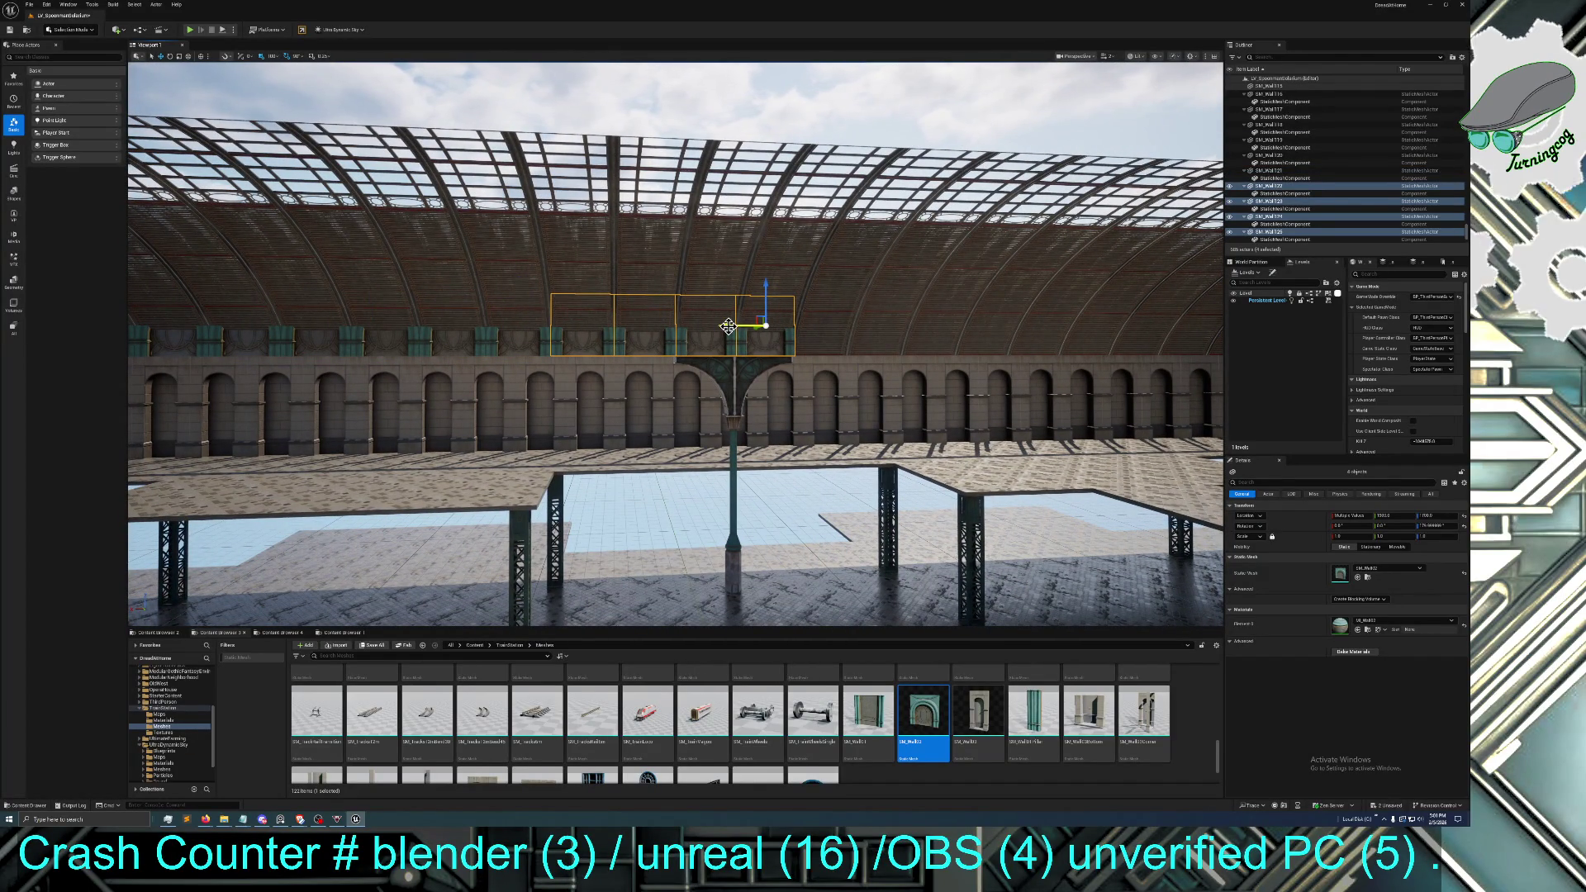
key(ctrl+d)
mouse_move(728, 326)
mouse_down()
mouse_move(912, 326)
mouse_move(939, 341)
mouse_up()
mouse_move(912, 374)
mouse_down()
mouse_move(975, 347)
mouse_move(911, 374)
mouse_up()
key(ctrl+d)
drag(440, 337, 947, 320)
key(ctrl+d)
key(f)
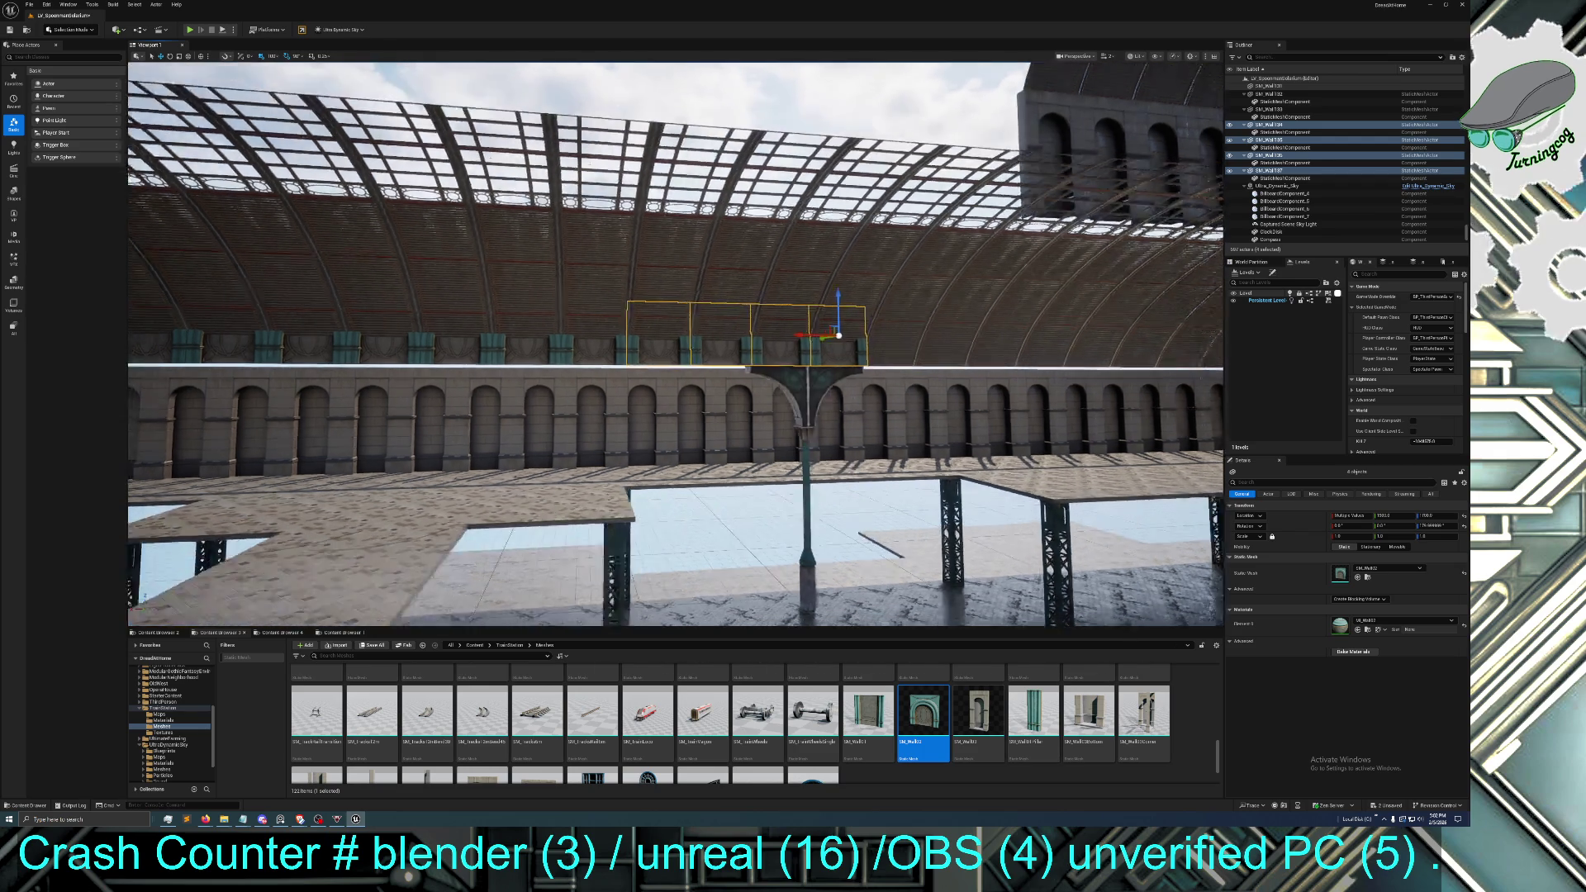
Keep duplicating and sliding the four walls right until the band runs past the roof's end
key(ctrl+d)
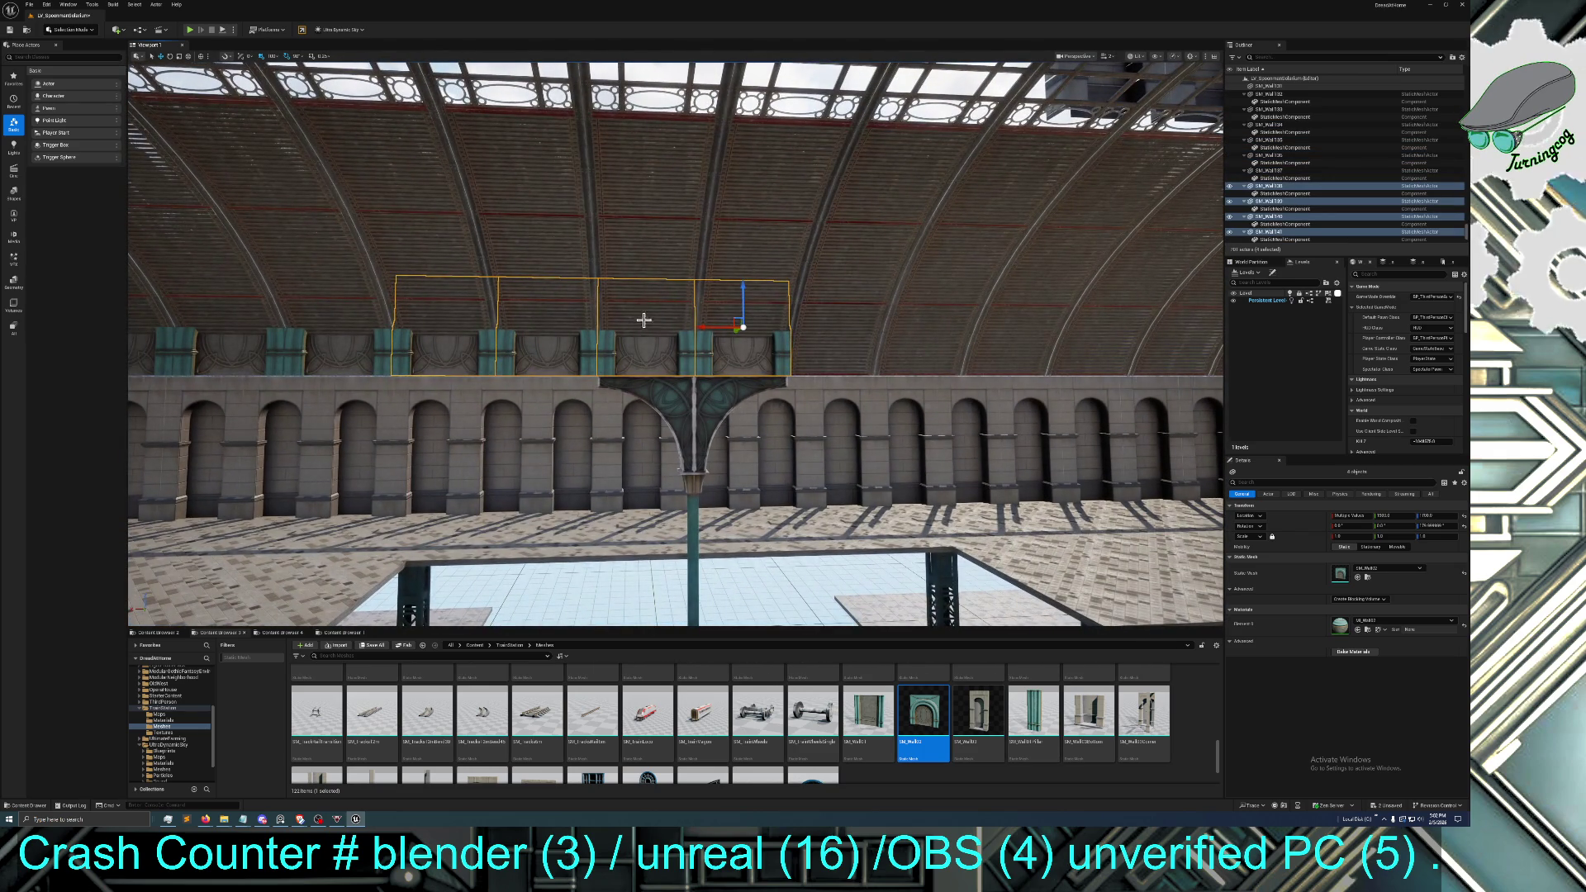
drag(701, 327, 1059, 330)
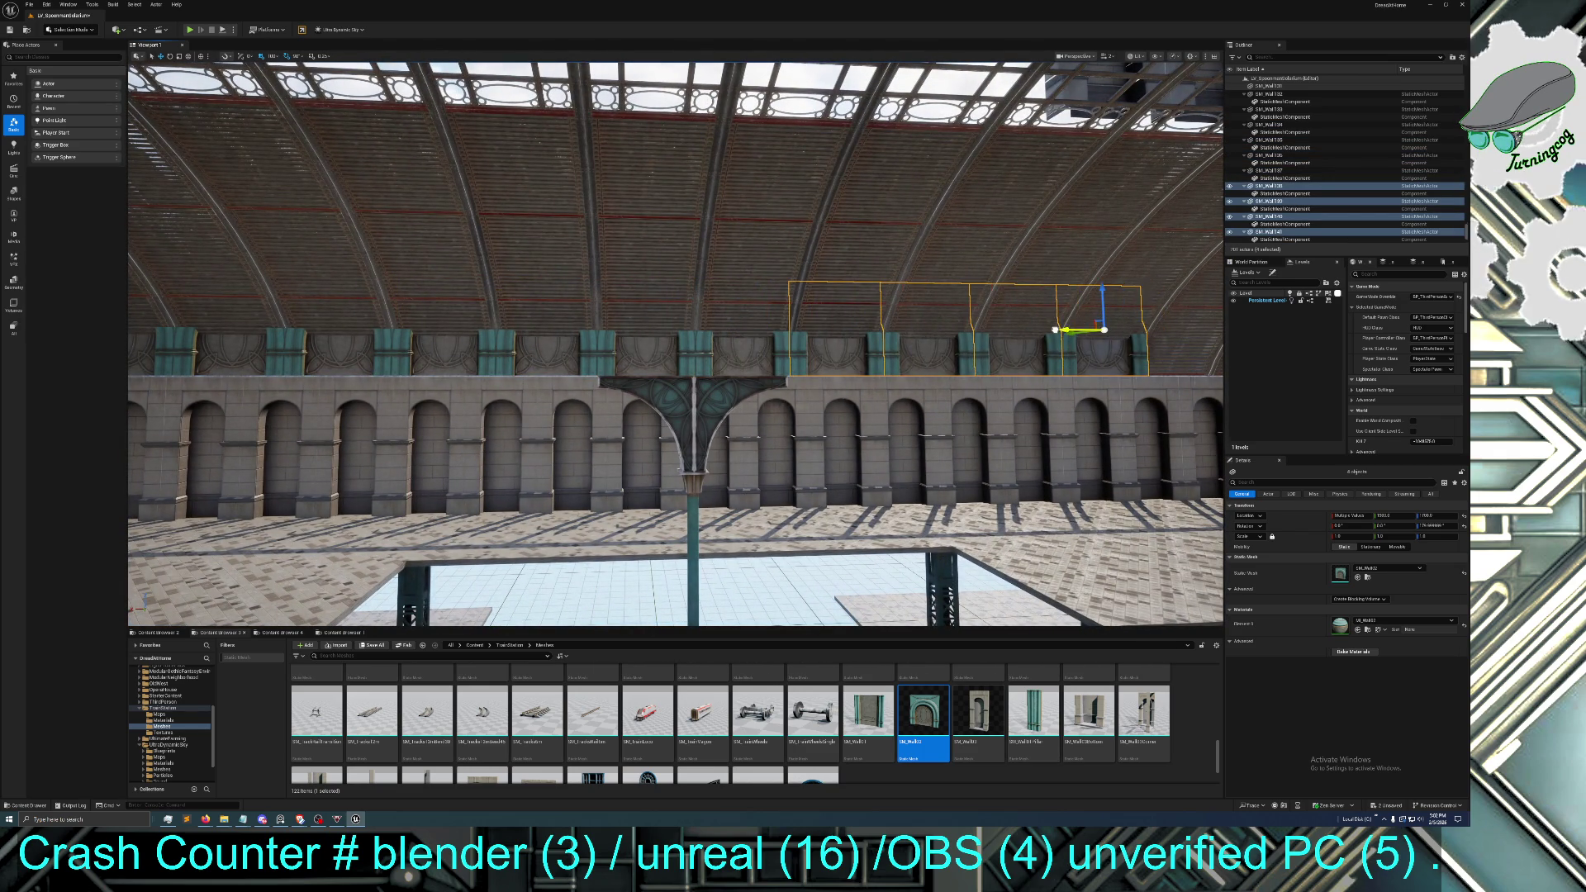
drag(970, 398, 741, 355)
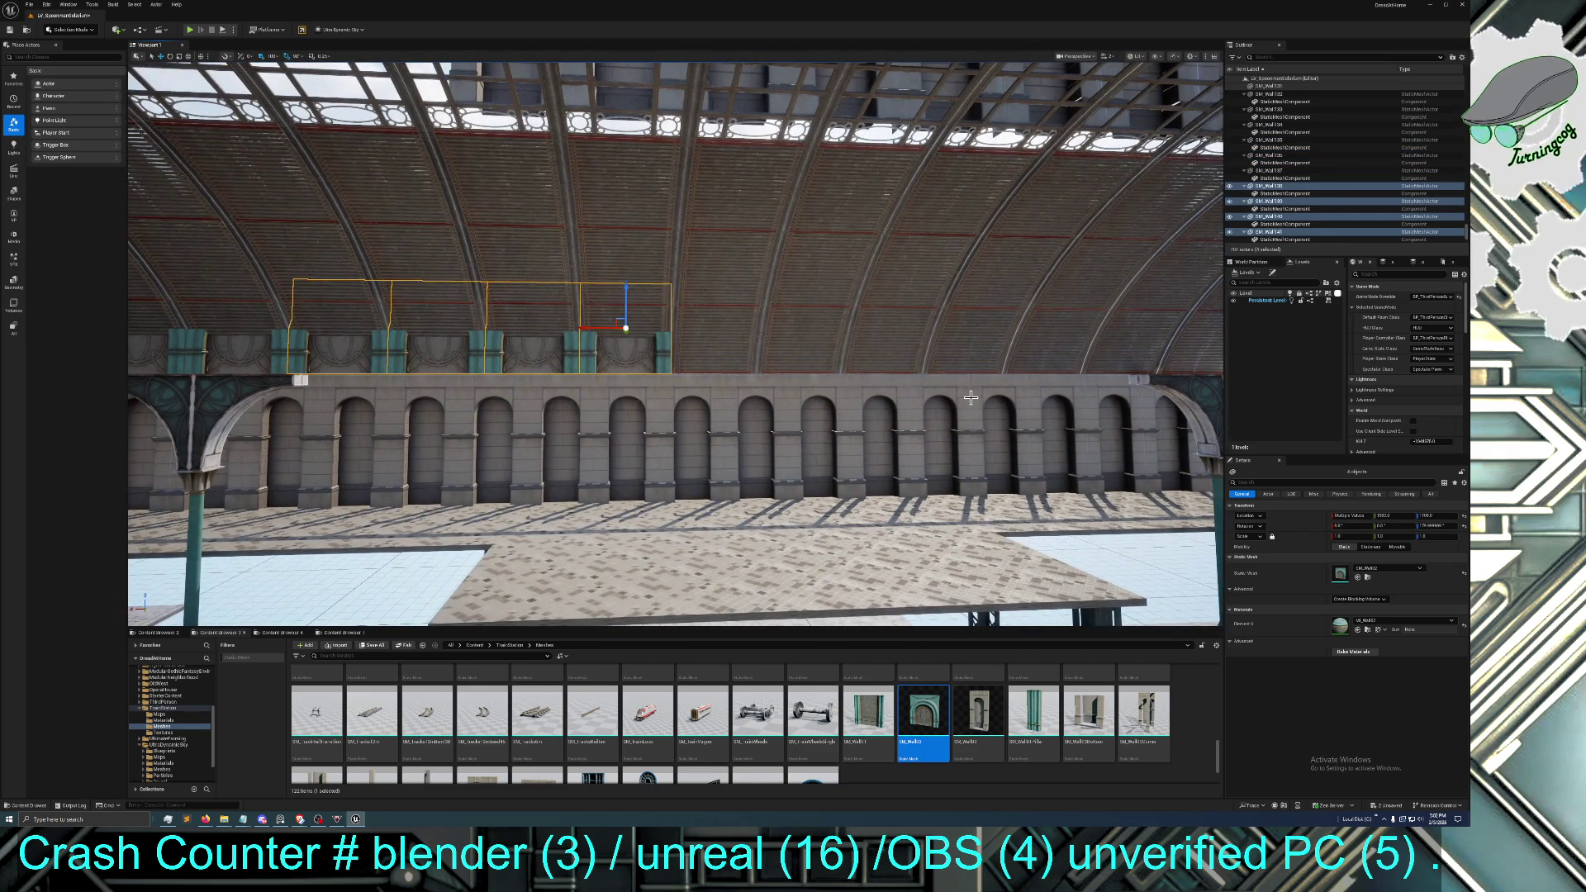
key(ctrl+d)
drag(586, 329, 1074, 331)
drag(776, 388, 661, 387)
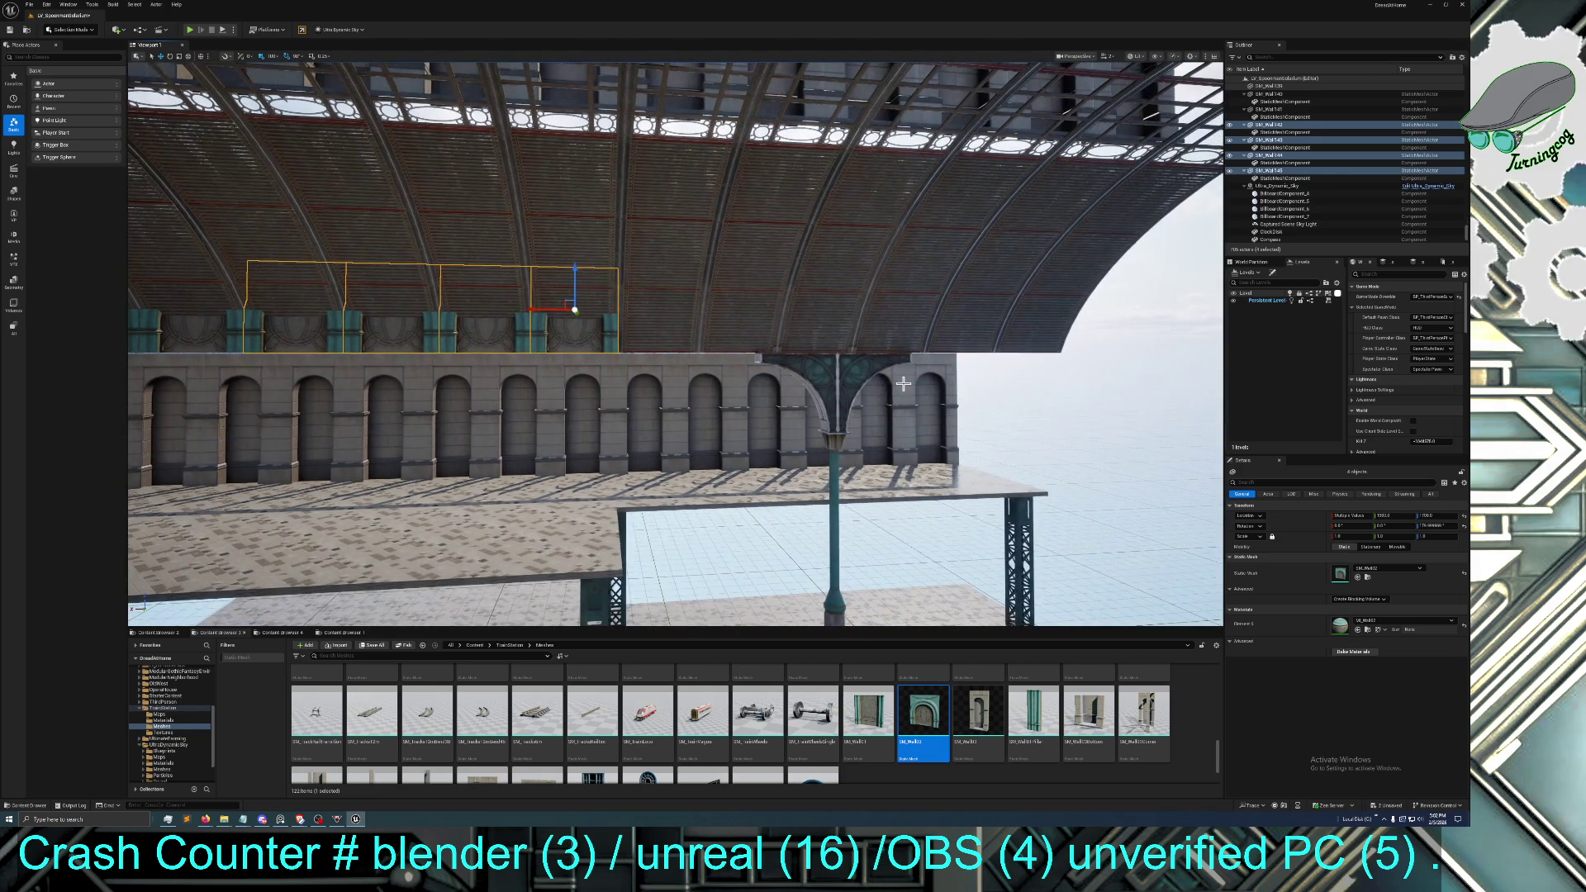
key(ctrl+d)
mouse_move(530, 309)
mouse_down()
mouse_move(892, 304)
mouse_move(864, 299)
mouse_up()
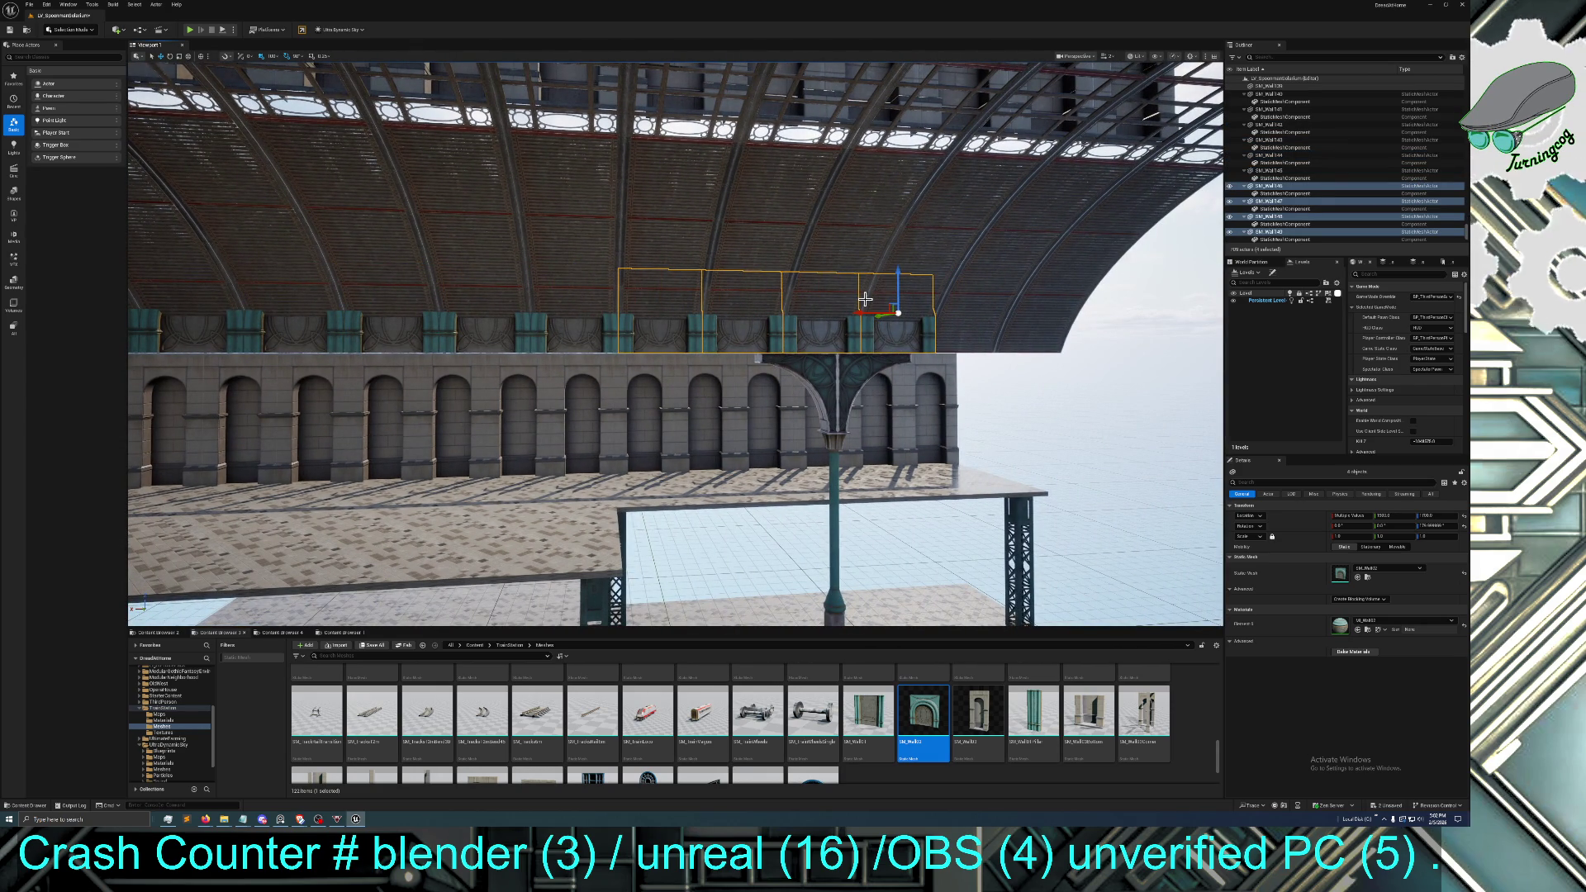
key(ctrl+d)
mouse_move(859, 312)
mouse_down()
mouse_move(1146, 306)
mouse_move(1190, 396)
mouse_up()
click(781, 225)
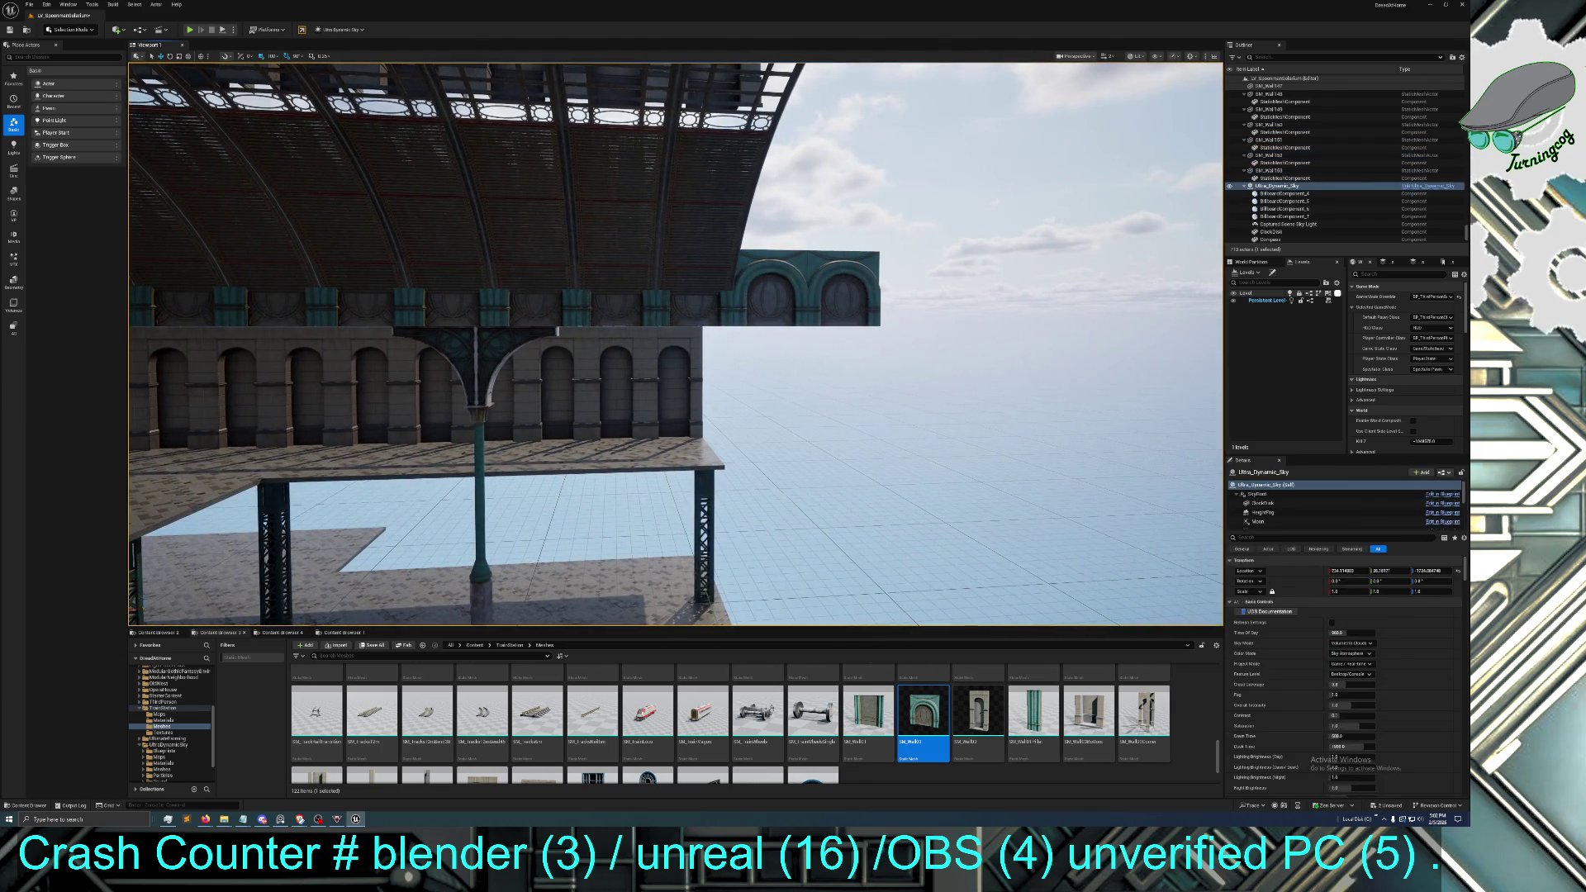
Undo the last two wall duplicates that jutted past the roof into open sky
key(ctrl+z)
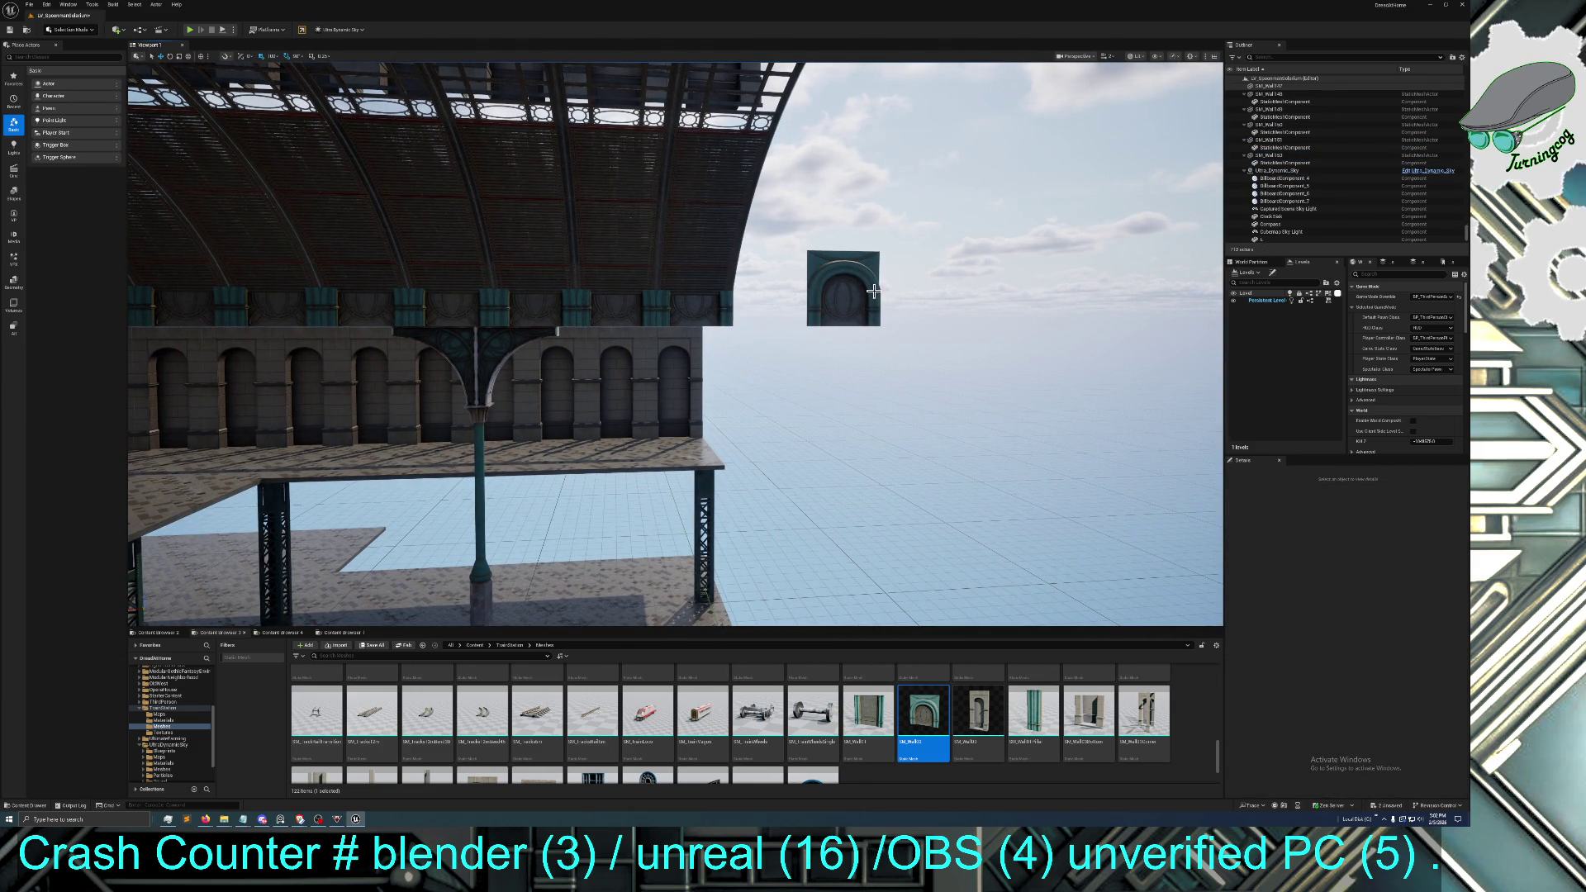
key(ctrl+z)
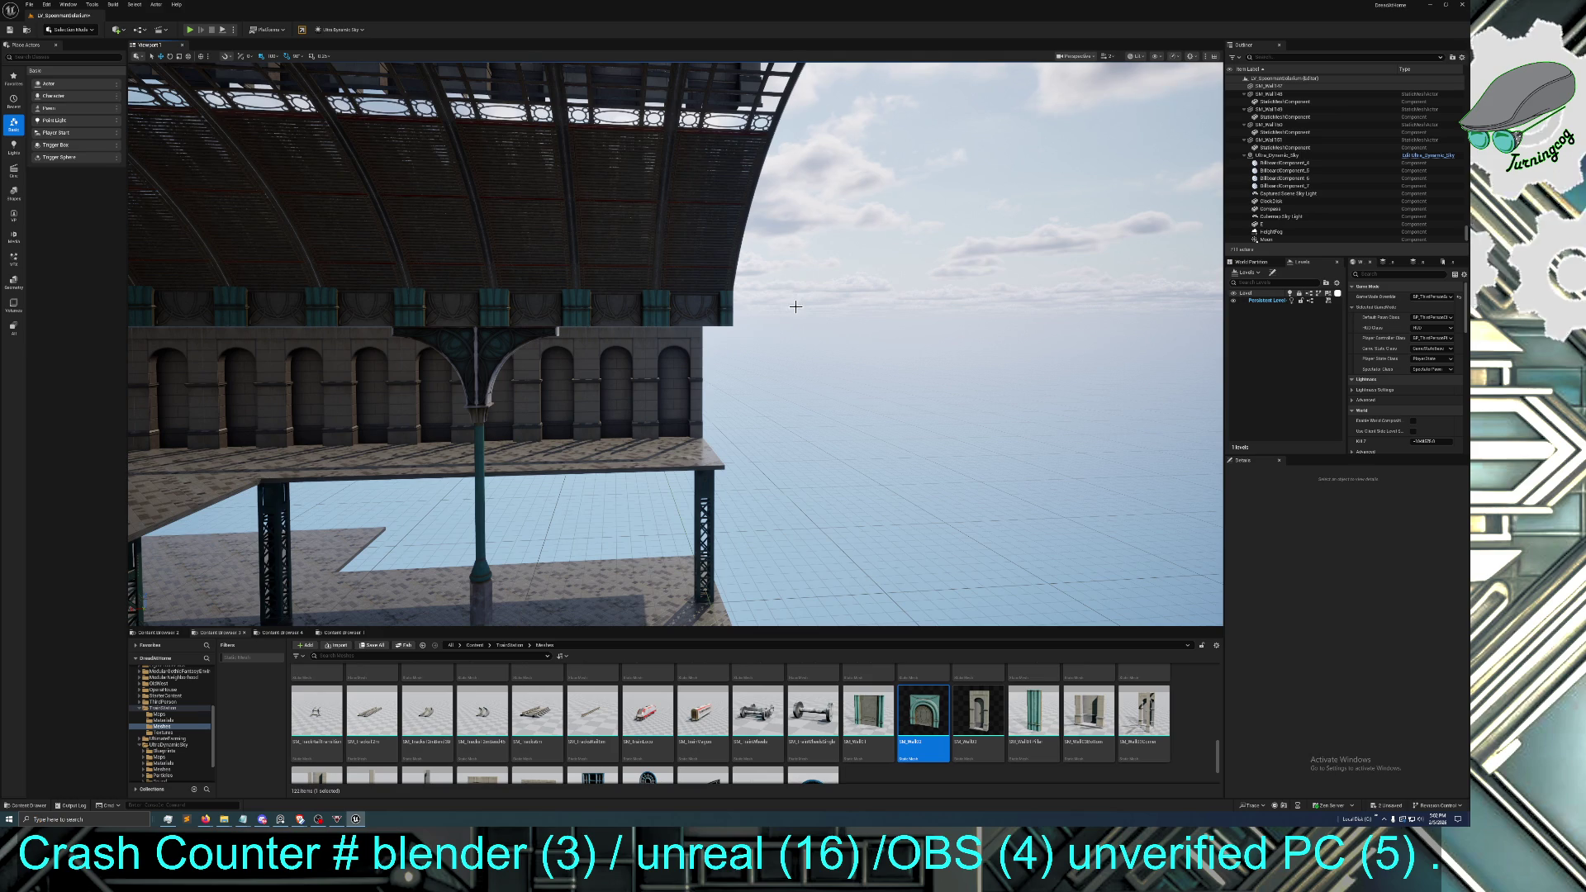
mouse_move(786, 308)
mouse_down()
mouse_move(768, 335)
mouse_move(785, 308)
mouse_up()
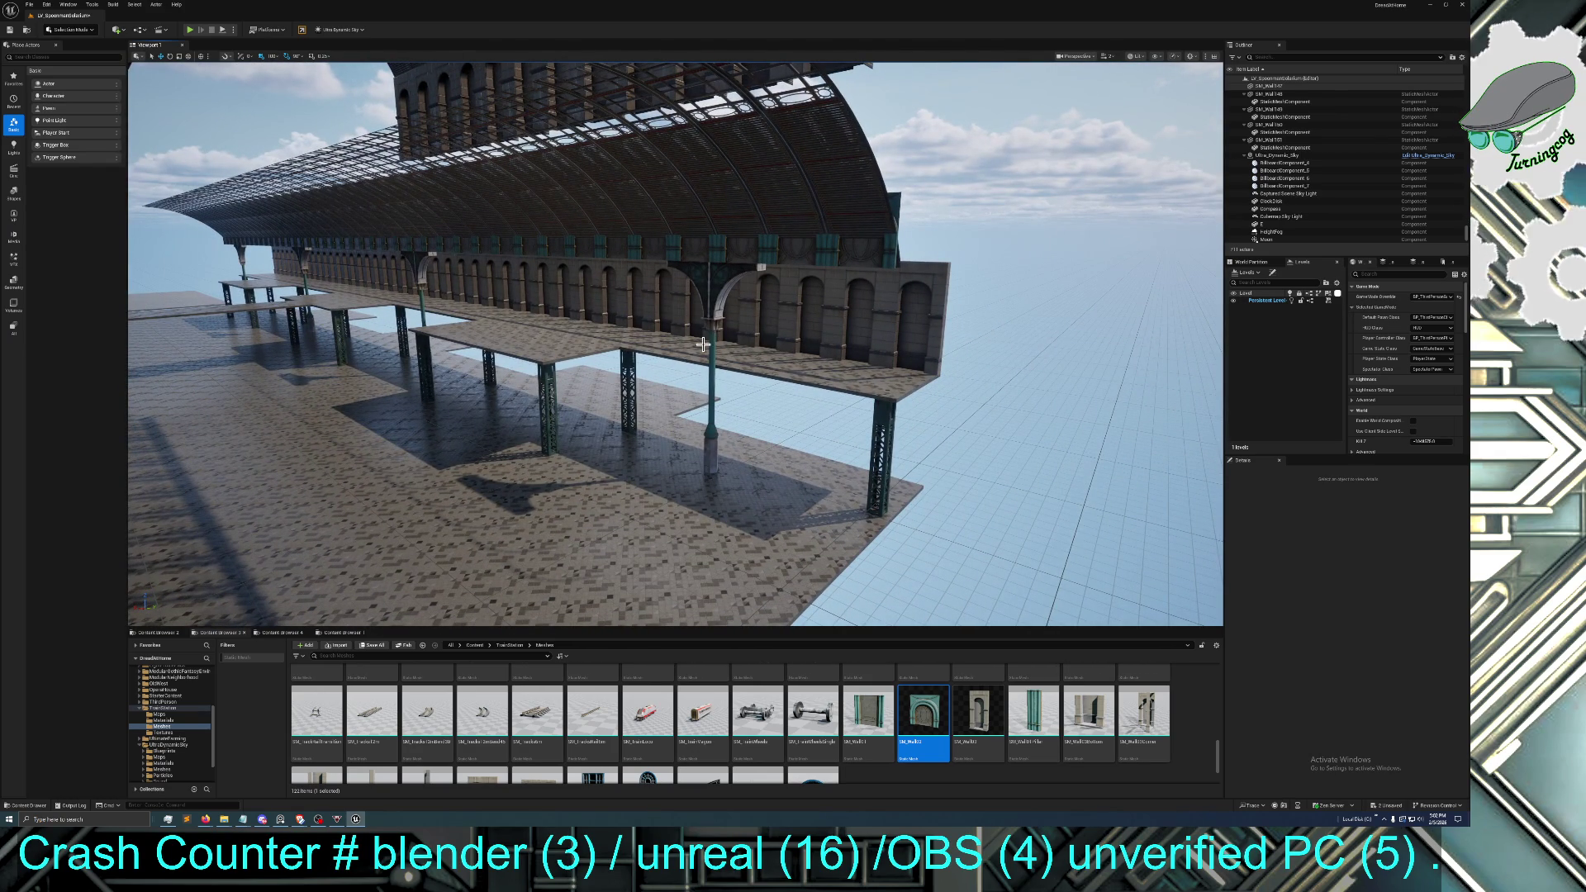
drag(733, 335, 730, 335)
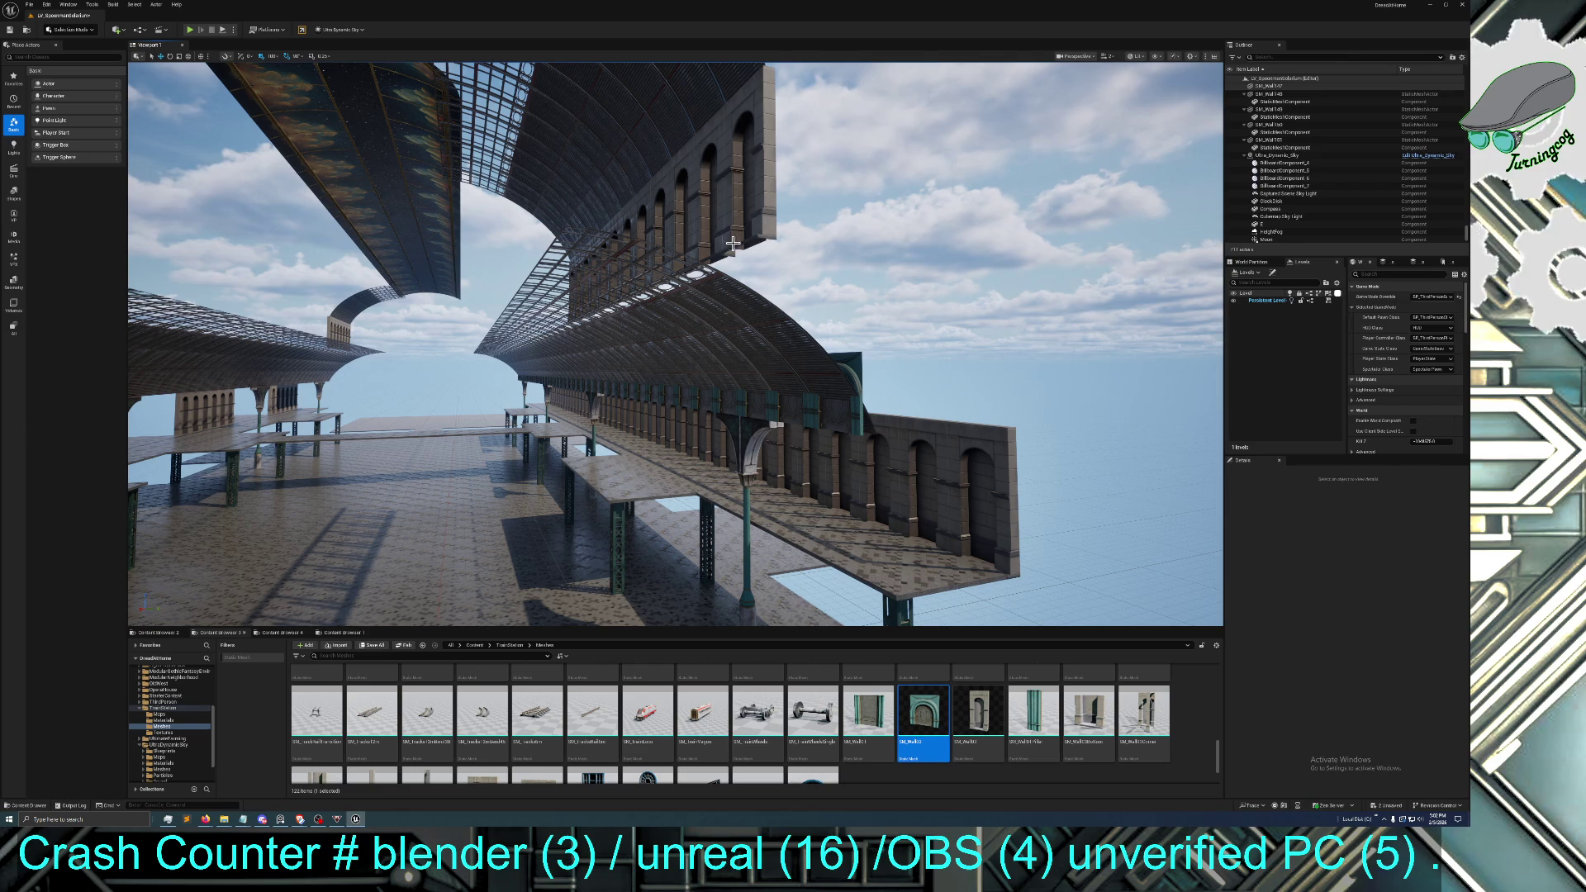
Select the nearest floating upper wall and roof pieces and frame them
click(729, 193)
ctrl+click(679, 148)
ctrl+click(669, 108)
ctrl+click(685, 165)
ctrl+click(648, 149)
ctrl+click(642, 192)
ctrl+click(656, 175)
ctrl+click(637, 161)
key(f)
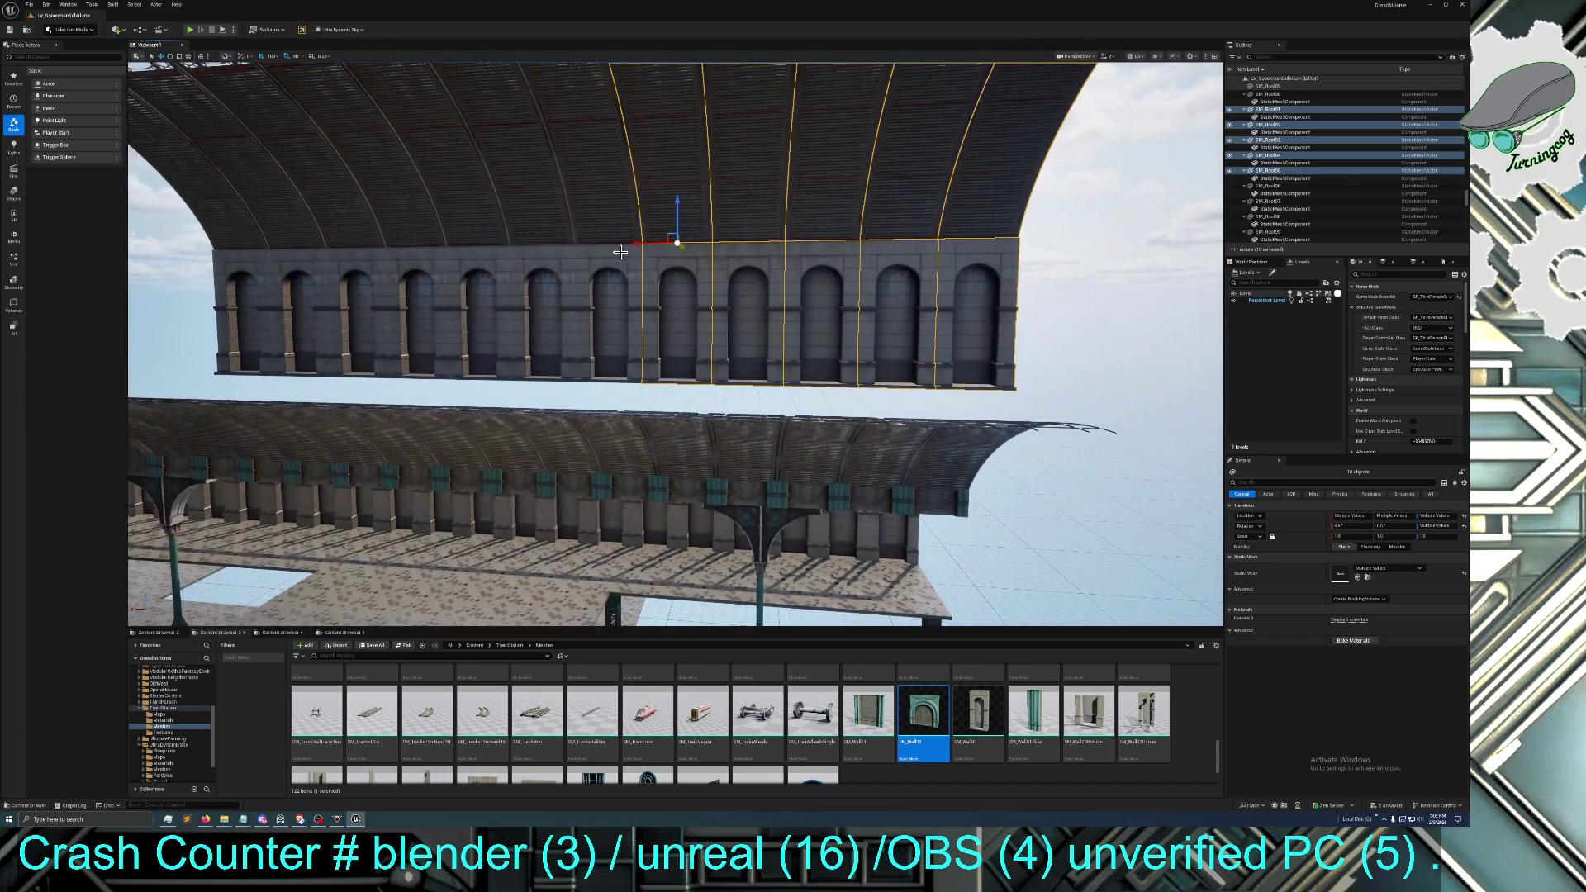
Add the remaining upper wall and roof pieces to the left, then delete the floating section
ctrl+click(618, 250)
ctrl+click(593, 206)
ctrl+click(517, 234)
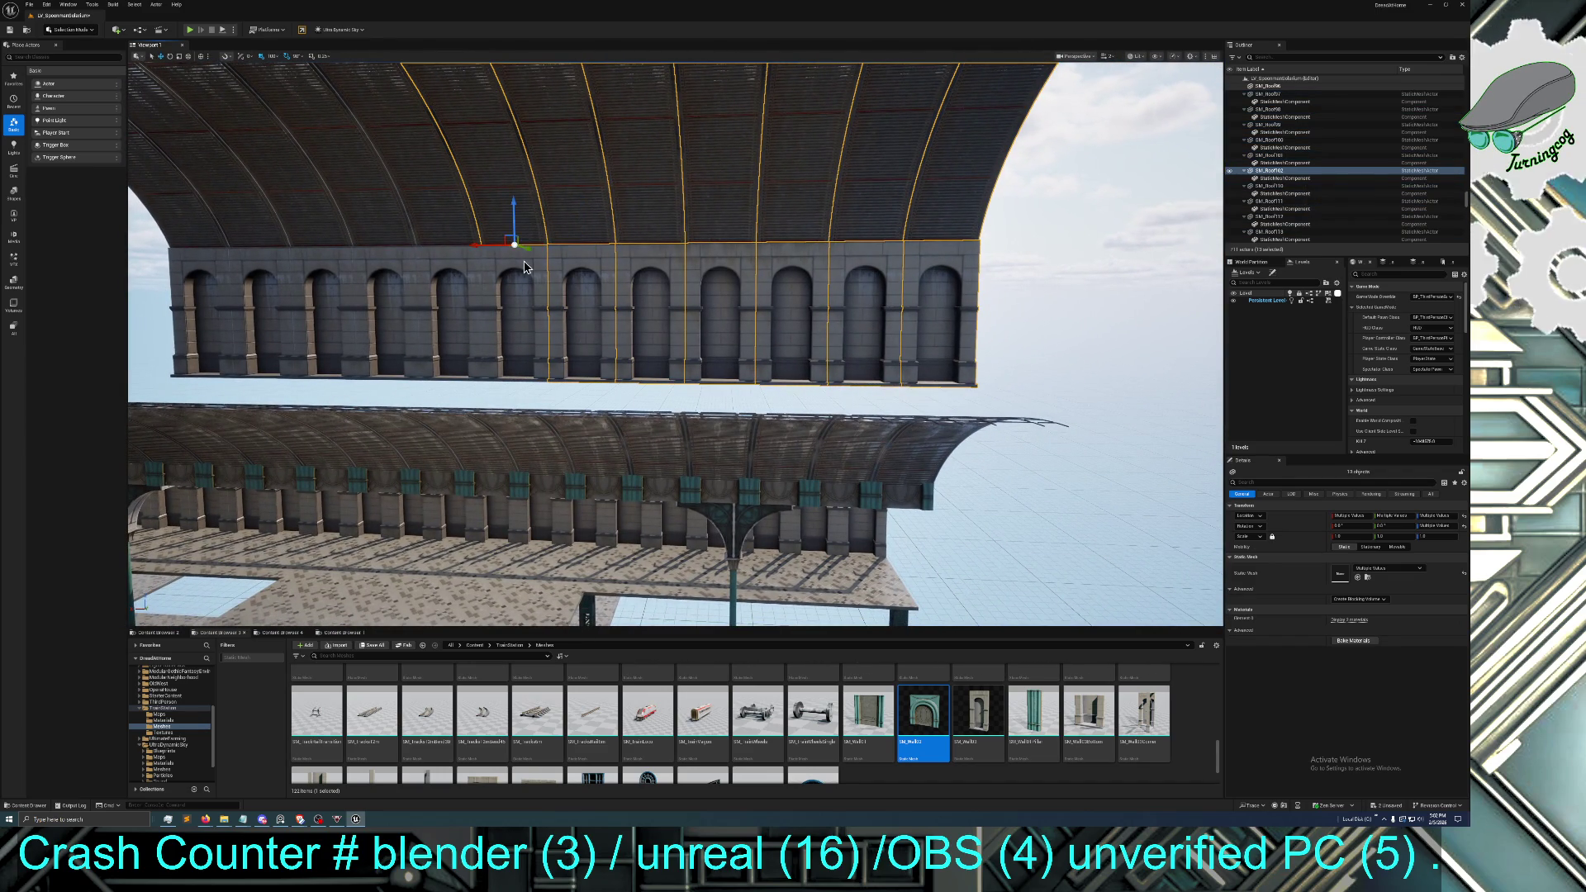
ctrl+click(452, 248)
ctrl+click(407, 252)
ctrl+click(358, 221)
ctrl+click(331, 249)
ctrl+click(275, 257)
ctrl+click(242, 247)
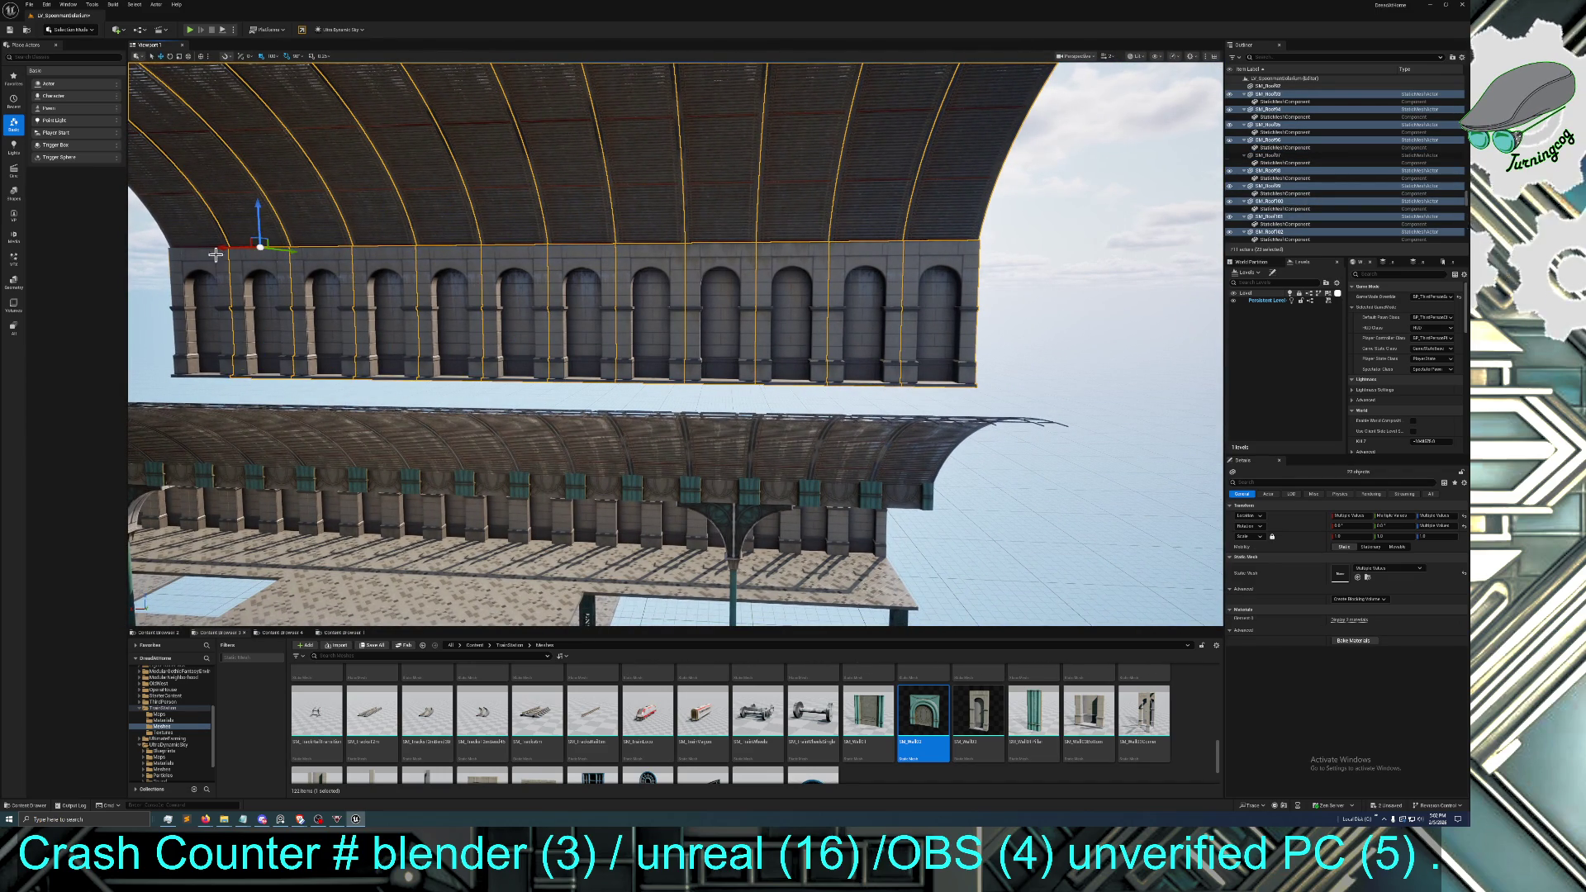
ctrl+click(220, 264)
ctrl+click(198, 231)
key(Delete)
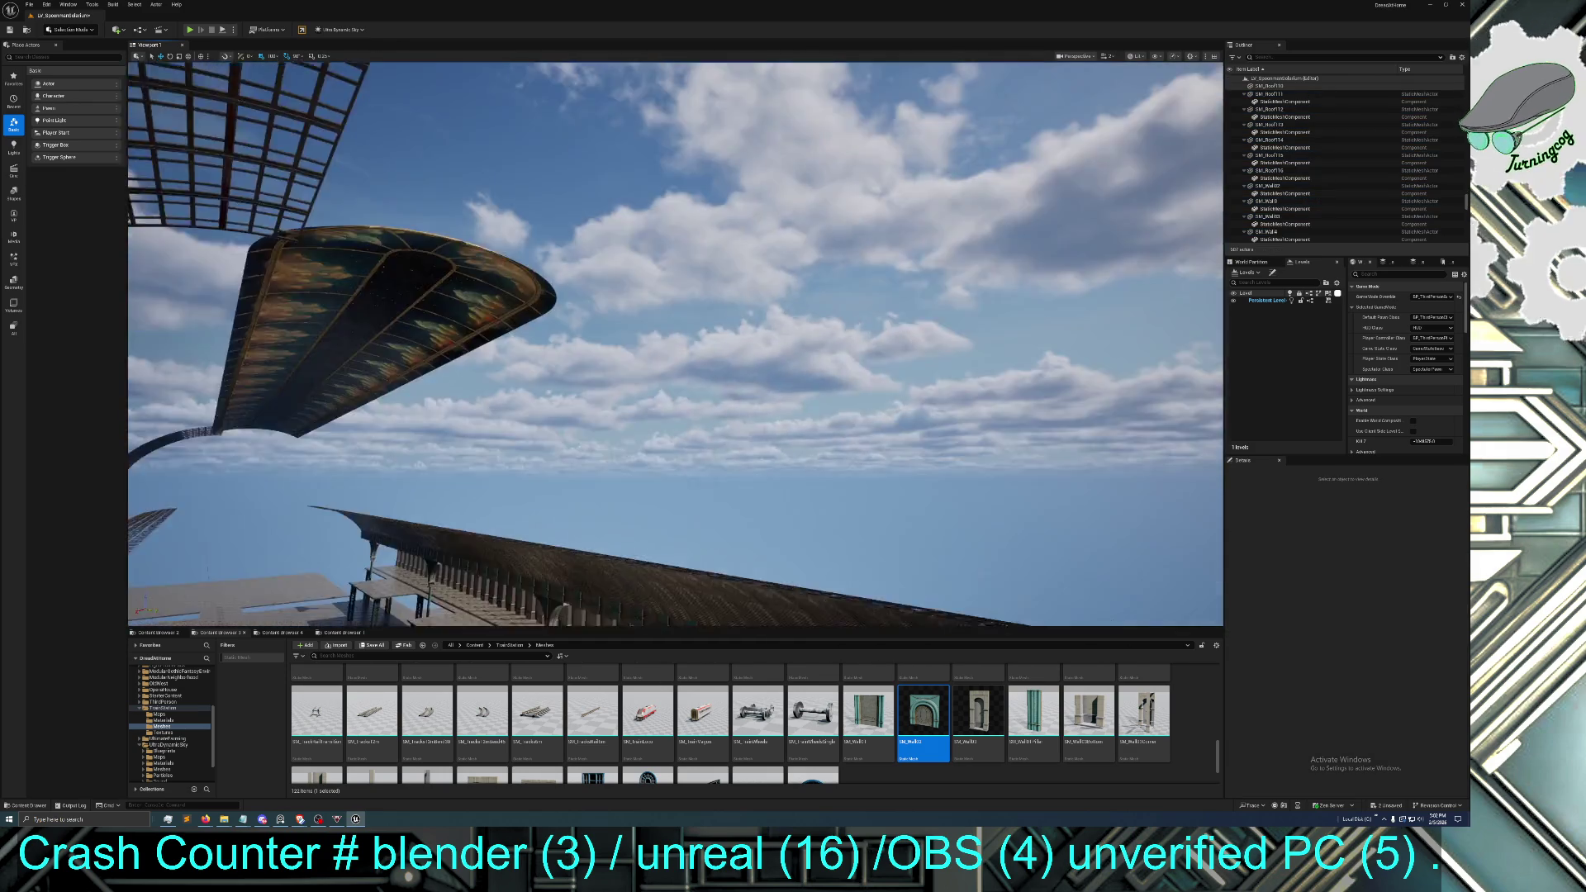
Select the first five roof arcs of the glass vault and frame them
drag(675, 344, 676, 344)
drag(308, 332, 308, 332)
click(726, 366)
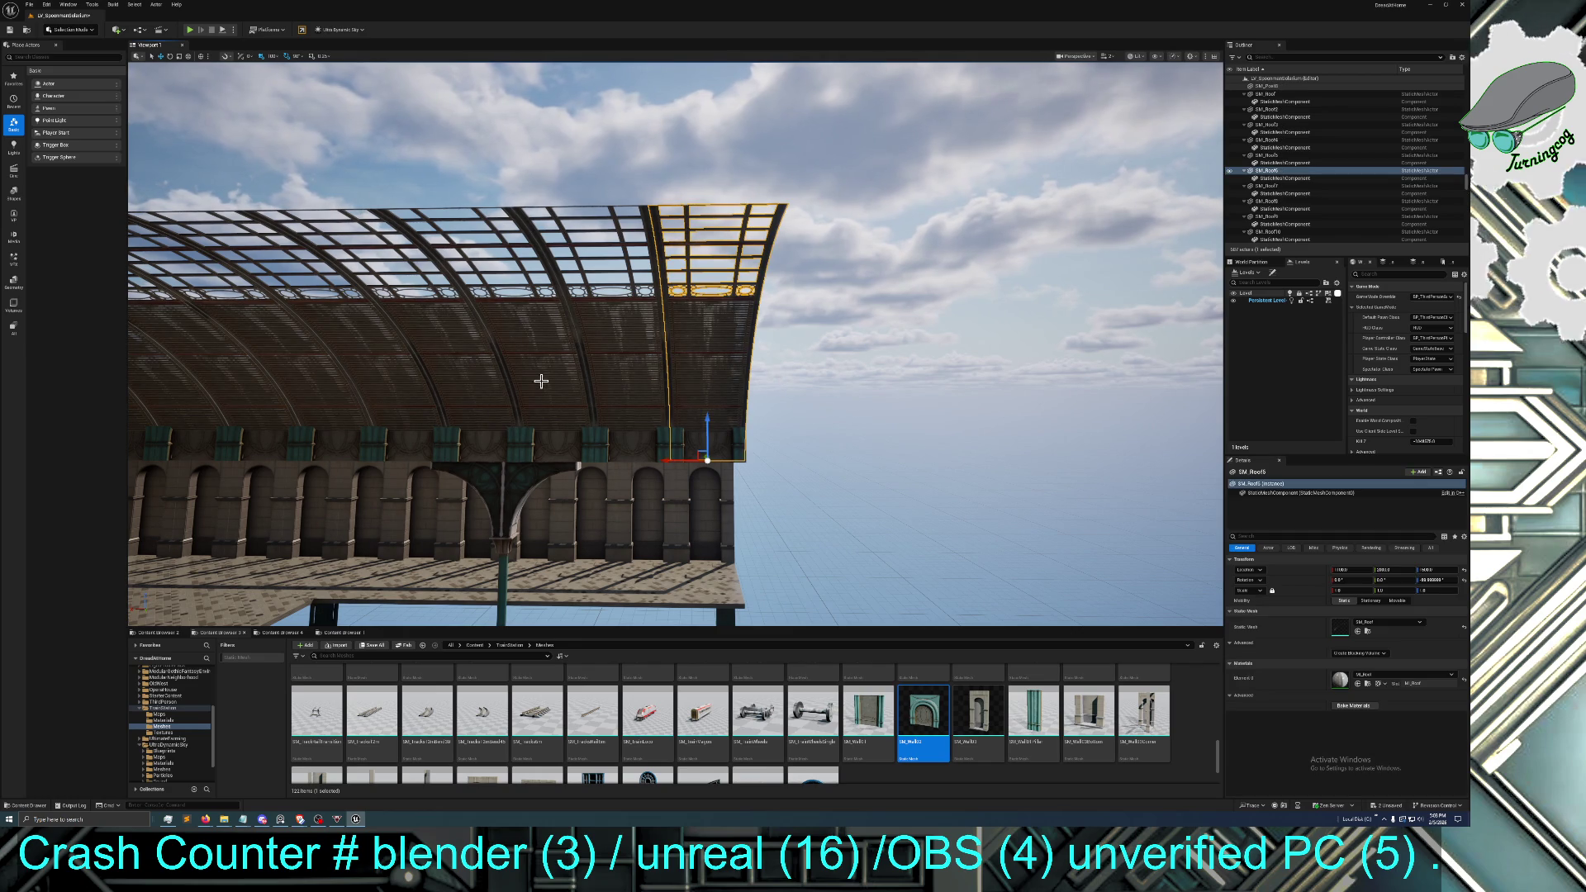
ctrl+click(602, 350)
ctrl+click(522, 360)
ctrl+click(412, 366)
ctrl+click(386, 372)
key(f)
Add eight more roof arcs to the selection, refocusing on them as it grows
ctrl+click(556, 337)
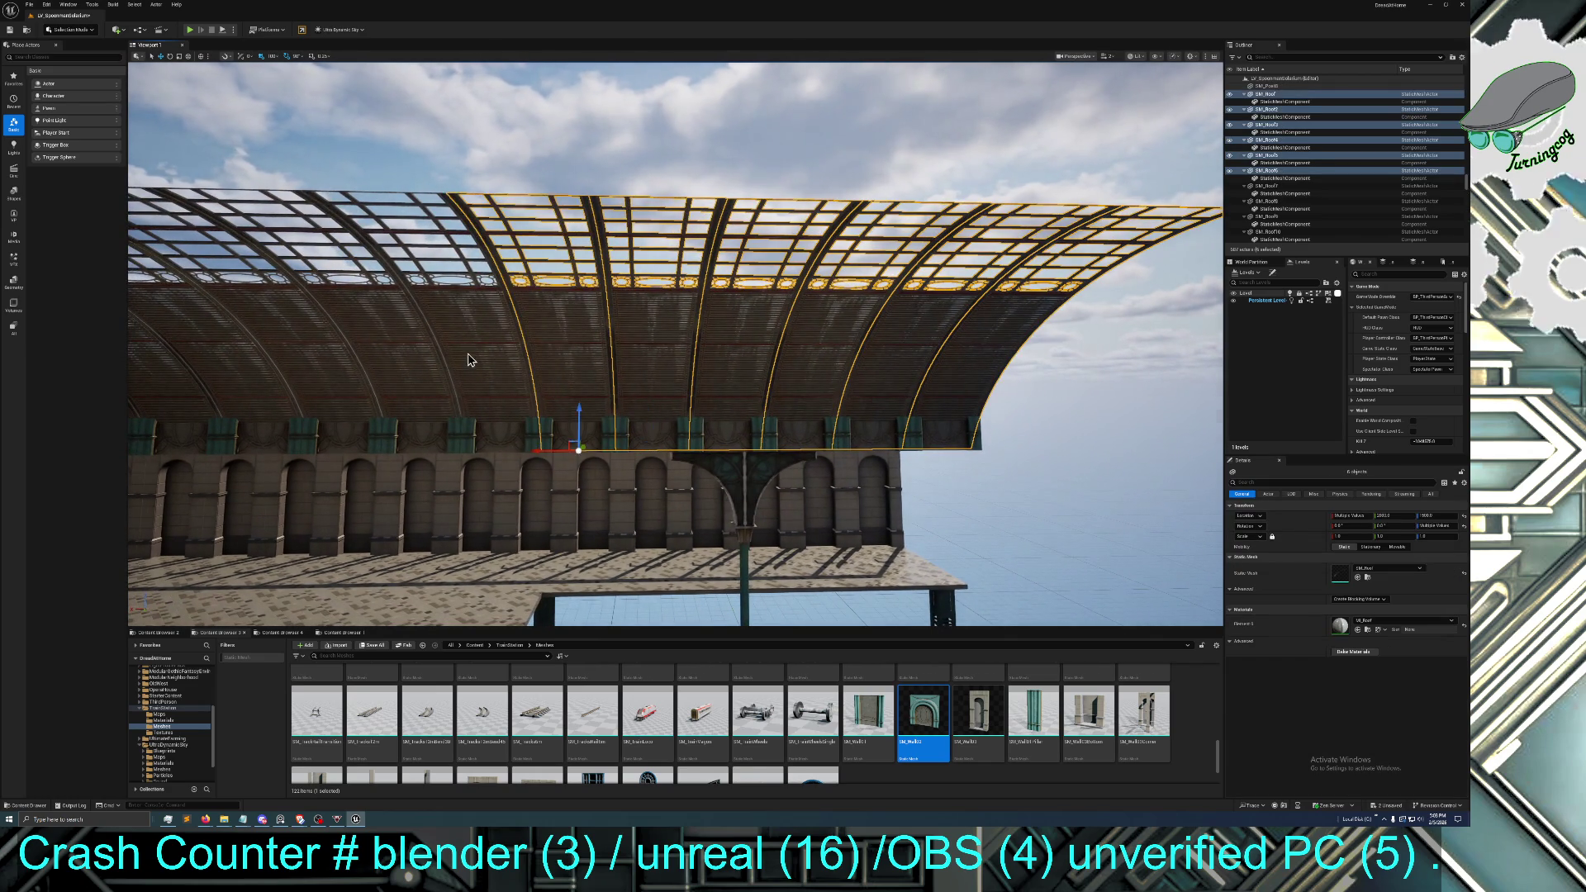
ctrl+click(438, 351)
ctrl+click(423, 353)
ctrl+click(355, 371)
key(f)
ctrl+click(570, 354)
ctrl+click(463, 364)
ctrl+click(397, 367)
ctrl+click(349, 378)
key(f)
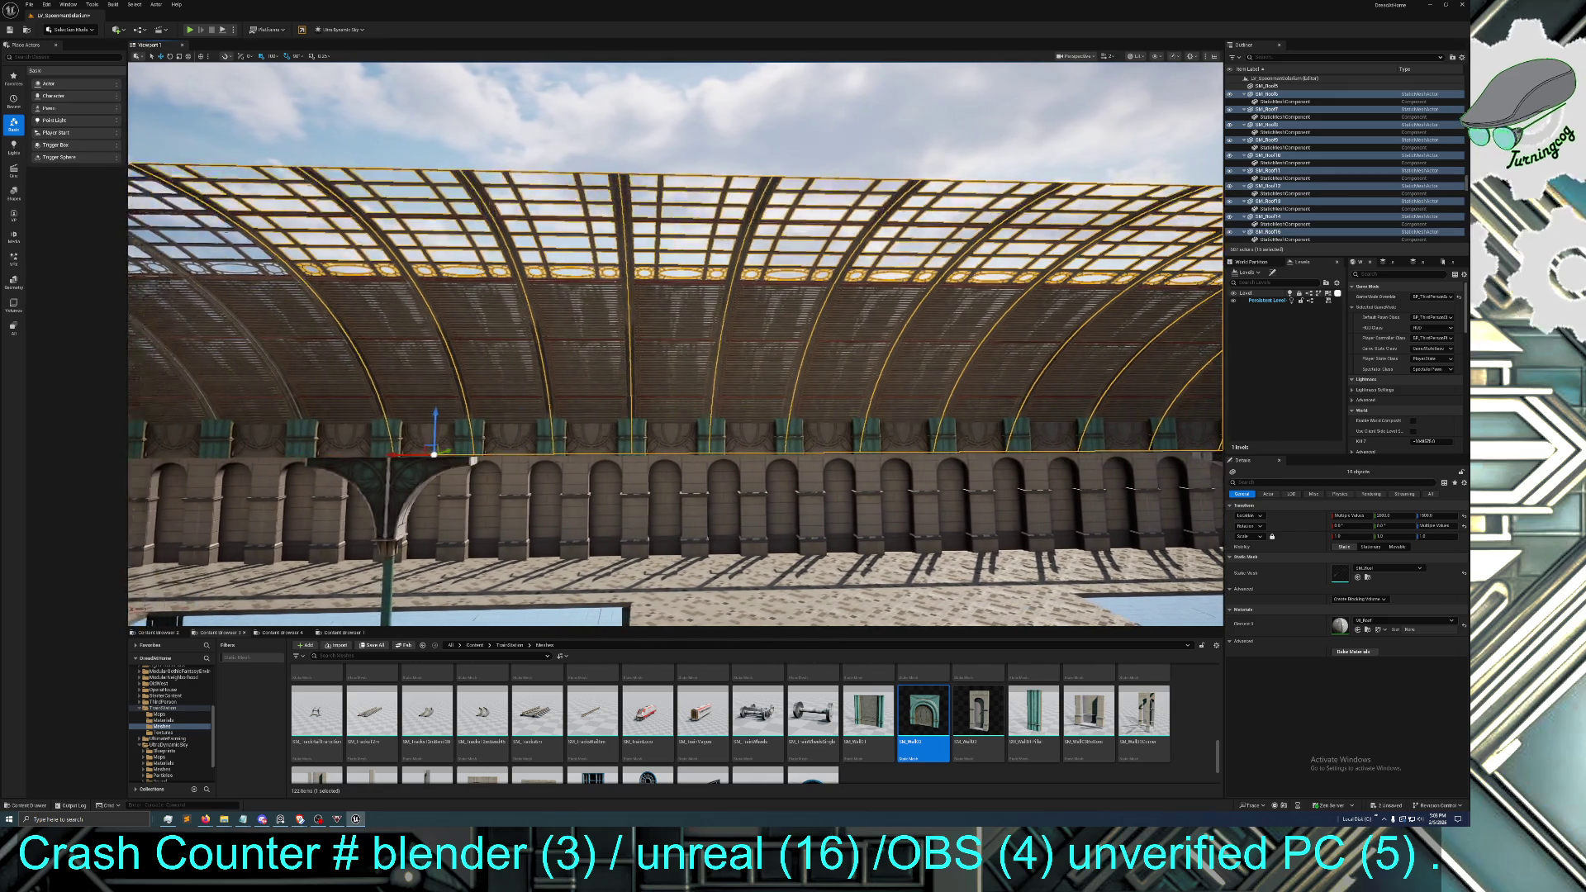
Extend the roof selection with the next nine arcs along the vault
ctrl+click(570, 375)
ctrl+click(534, 370)
ctrl+click(418, 375)
ctrl+click(358, 381)
key(f)
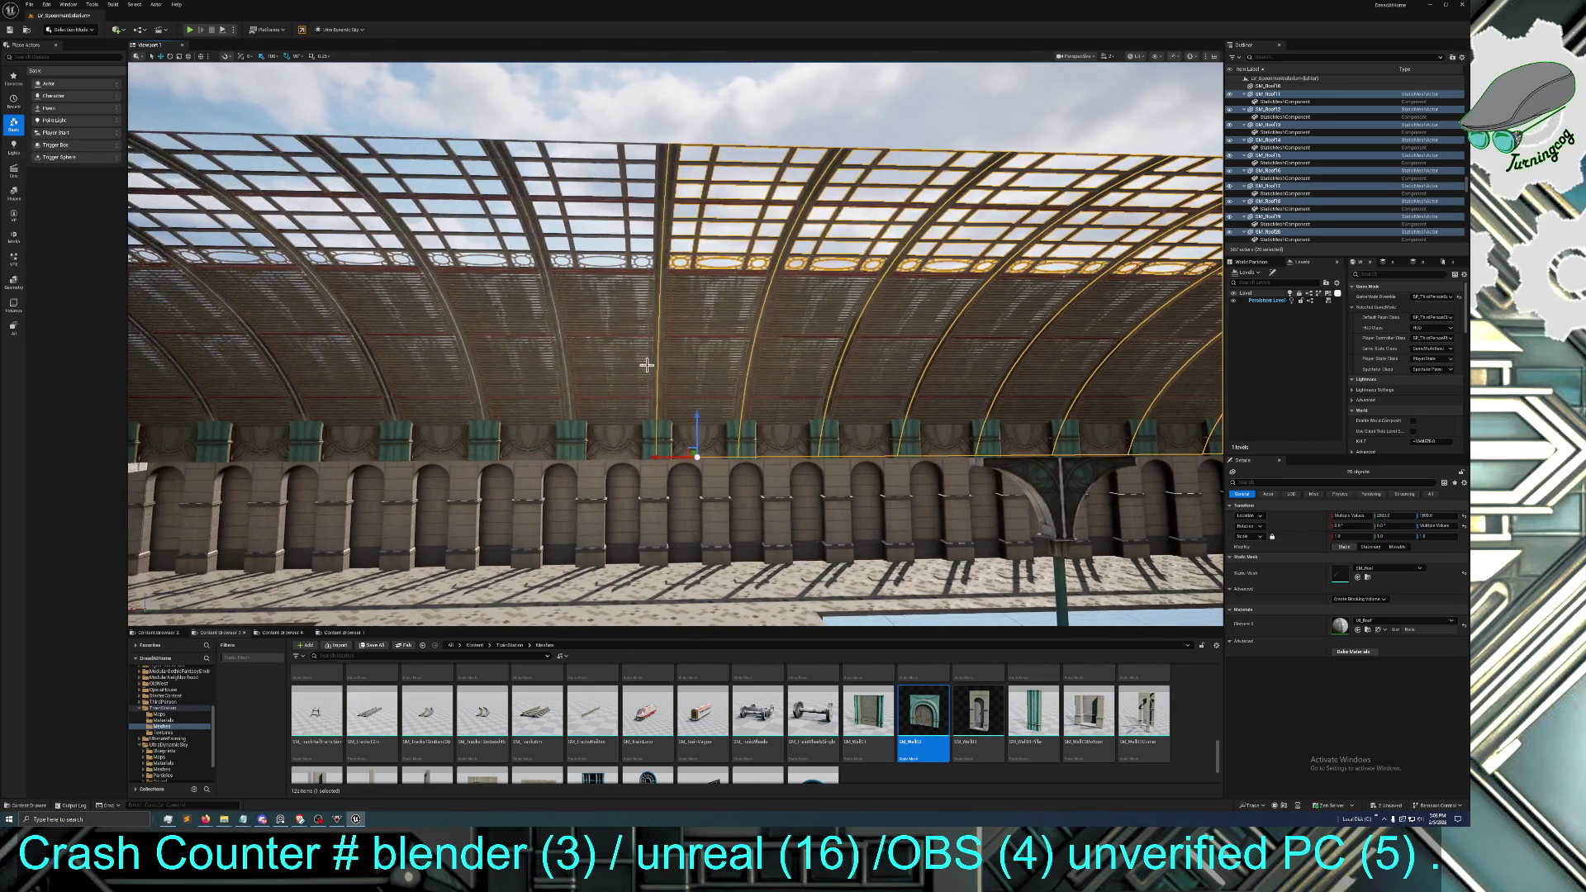
ctrl+click(494, 390)
ctrl+click(529, 380)
ctrl+click(525, 377)
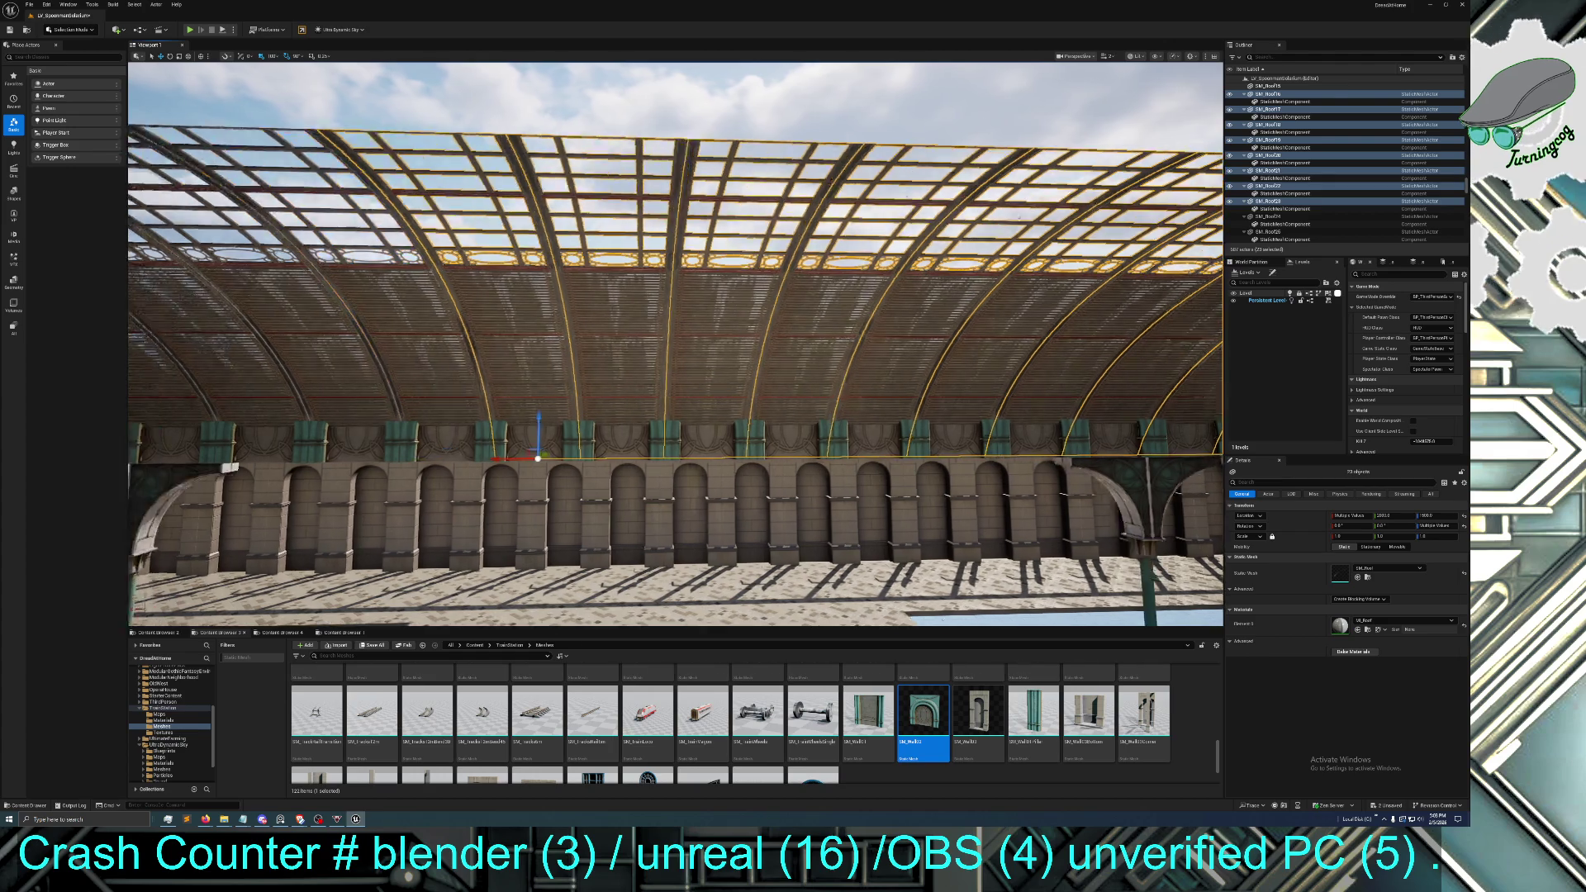
ctrl+click(703, 361)
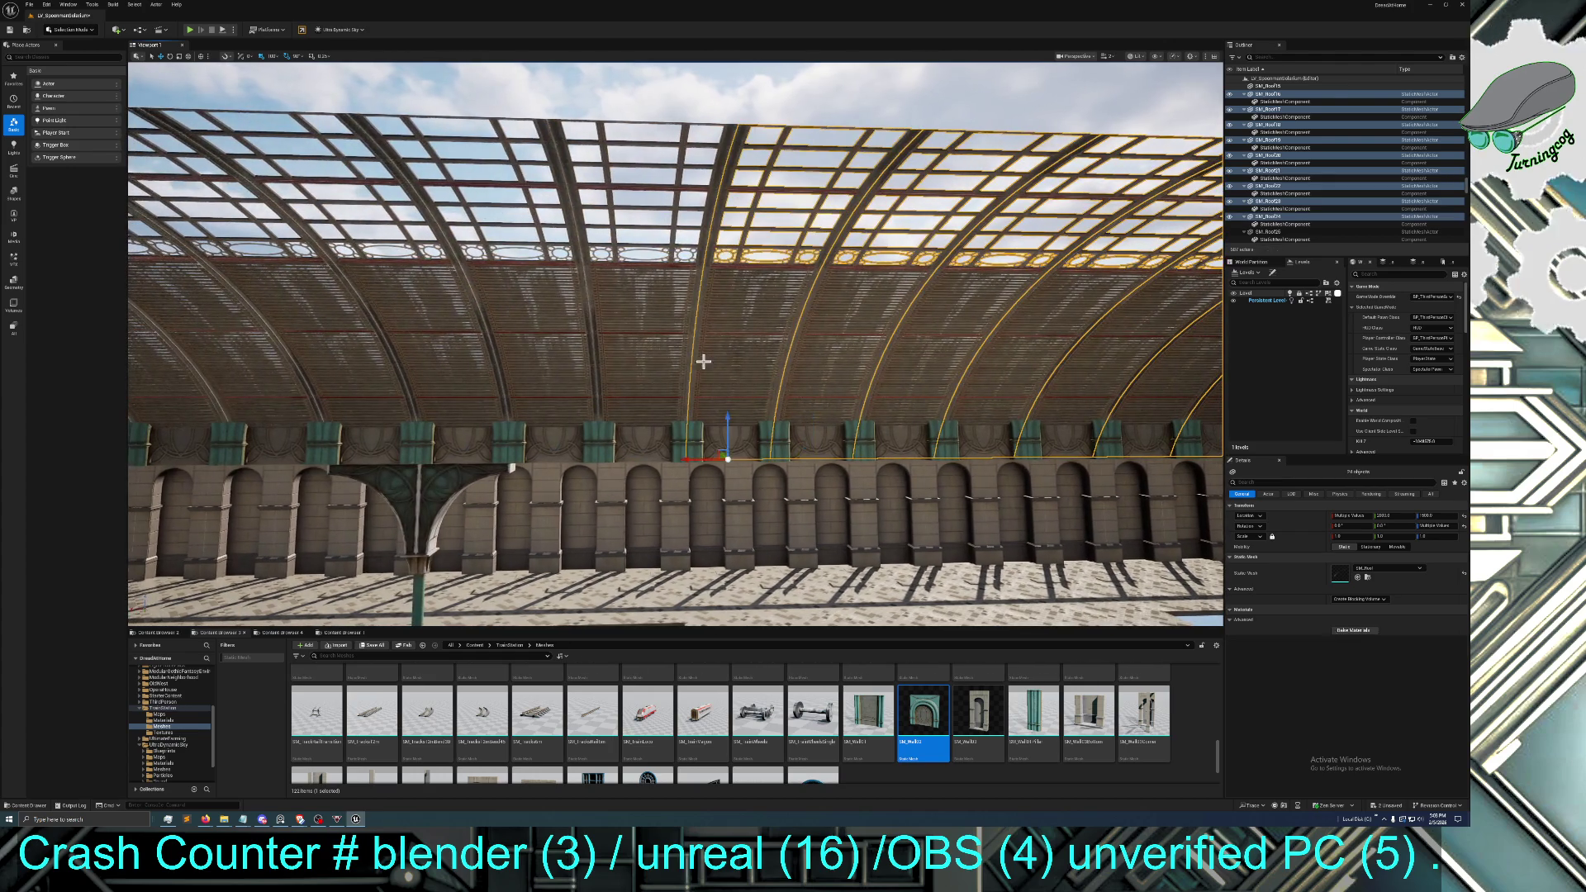
ctrl+click(599, 368)
Continue adding roof arcs further along the vault to the selection
ctrl+click(452, 375)
ctrl+click(375, 371)
ctrl+click(382, 375)
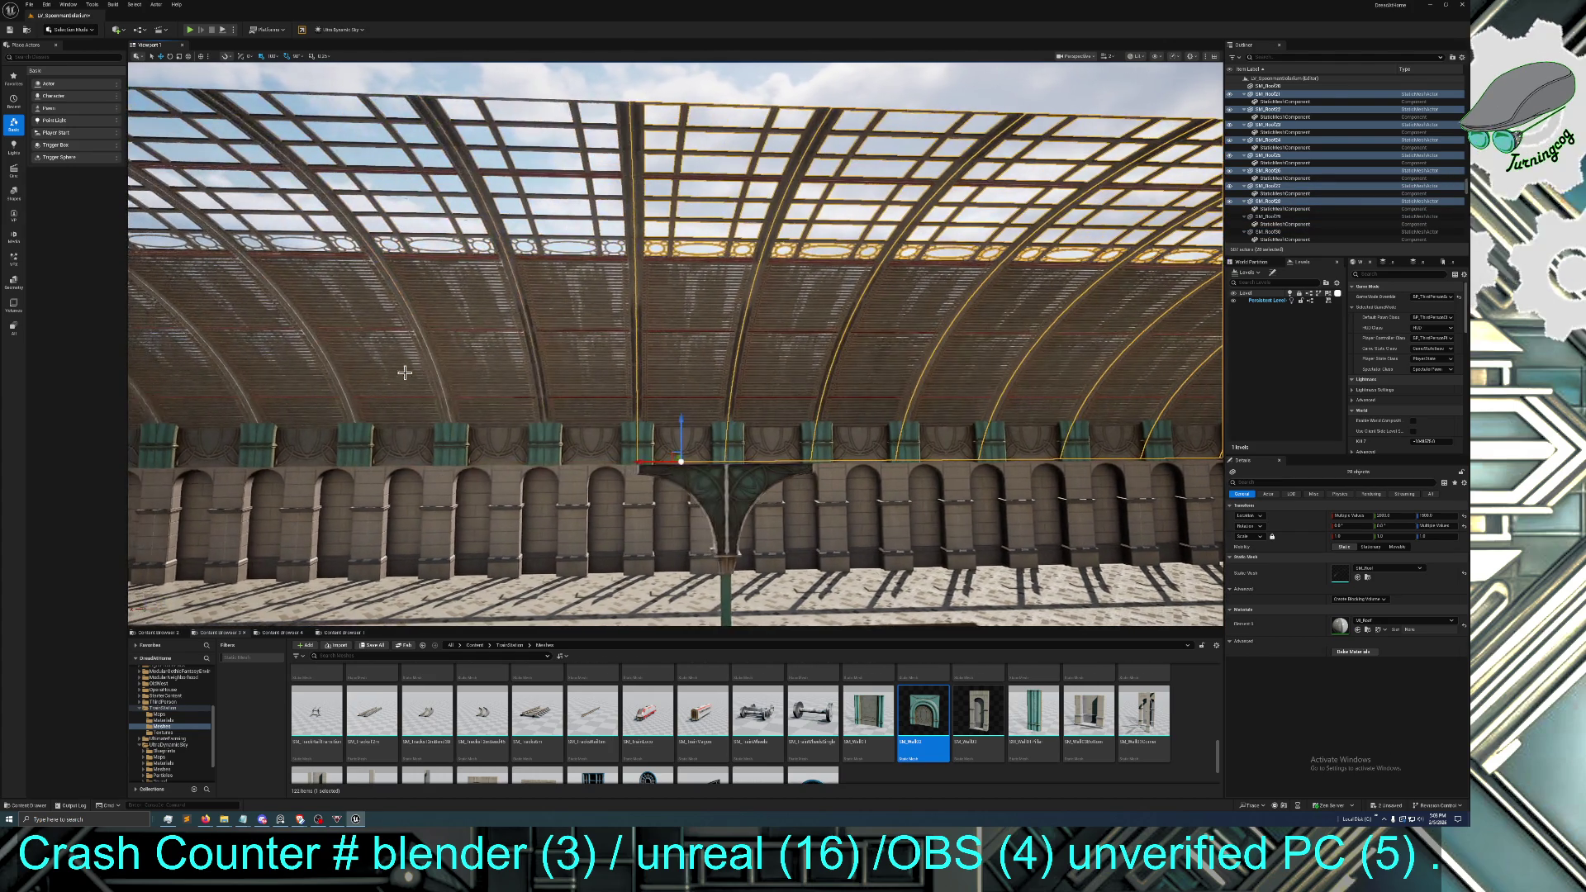
ctrl+click(554, 351)
ctrl+click(355, 373)
ctrl+click(327, 372)
ctrl+click(328, 373)
ctrl+click(438, 366)
ctrl+click(544, 368)
Add the final leftmost roof arcs so all 42 SM_Roof actors are selected
ctrl+click(430, 365)
ctrl+click(381, 365)
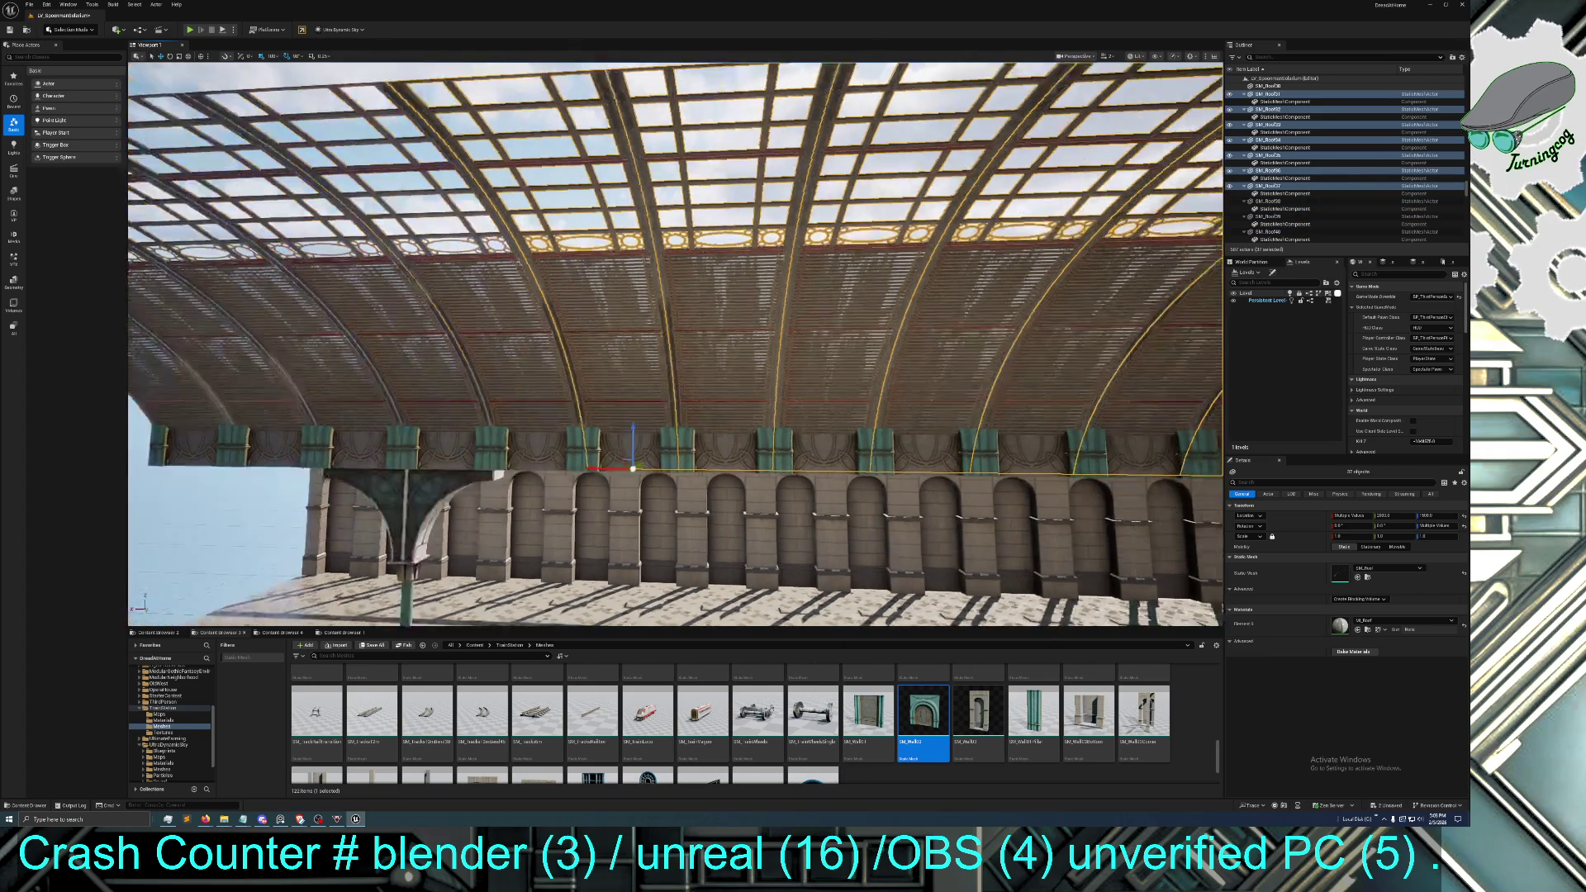
ctrl+click(502, 375)
ctrl+click(388, 372)
ctrl+click(337, 368)
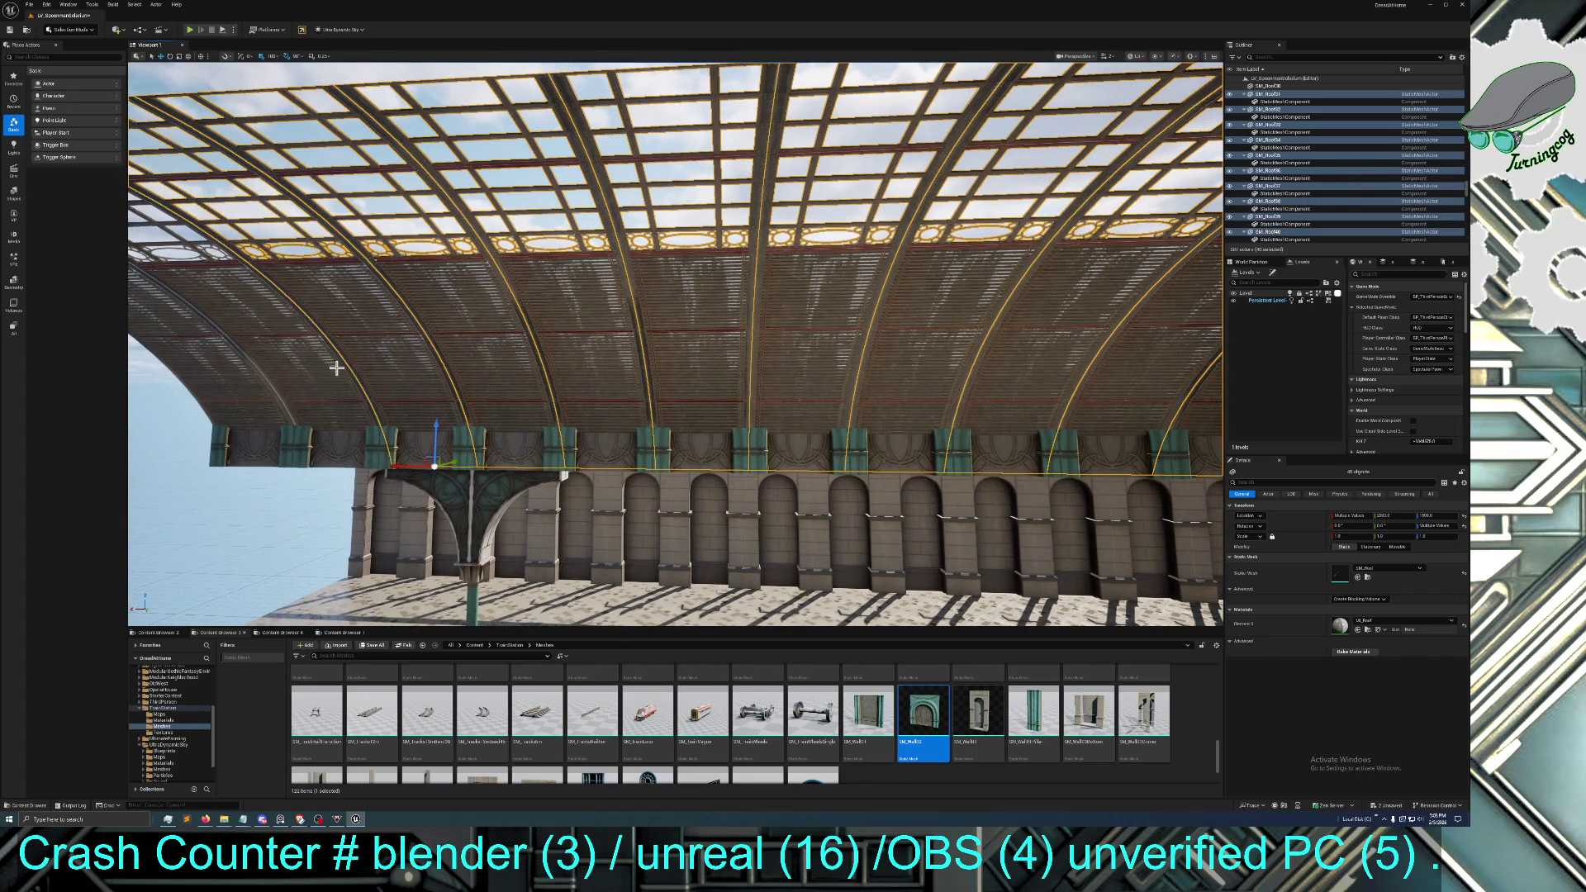
ctrl+click(259, 372)
ctrl+click(249, 380)
Lift the roof vault and slide it along the wall to Location 2000.0, atop the teal band
mouse_move(265, 434)
mouse_down()
mouse_move(259, 325)
mouse_move(190, 360)
mouse_move(211, 339)
mouse_move(228, 413)
mouse_up()
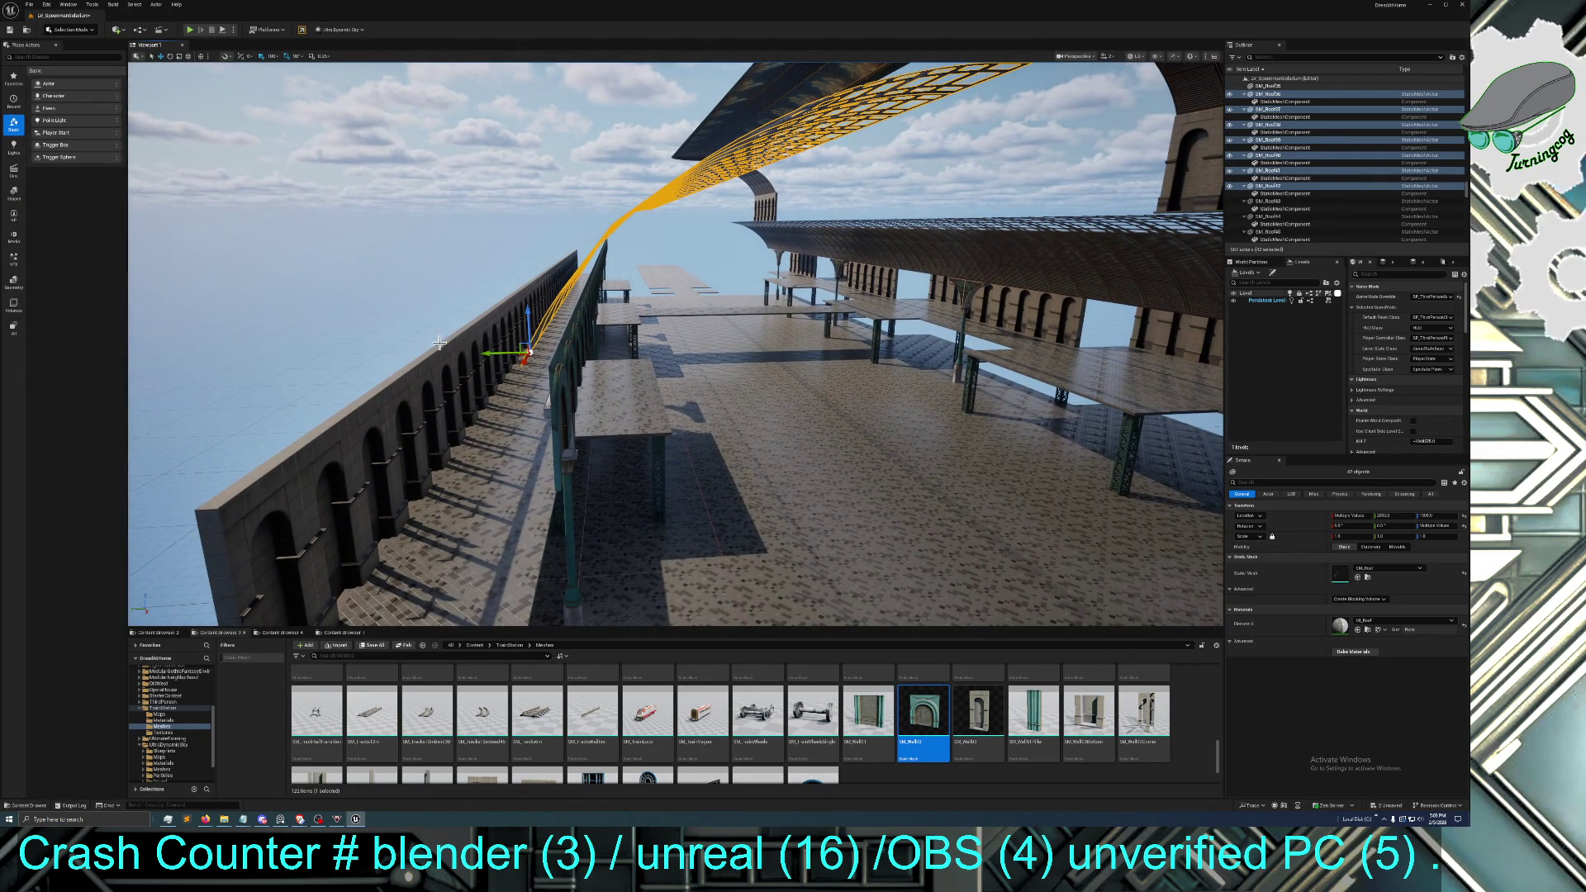
mouse_move(494, 353)
mouse_down()
mouse_move(548, 354)
mouse_move(619, 425)
mouse_move(580, 395)
mouse_up()
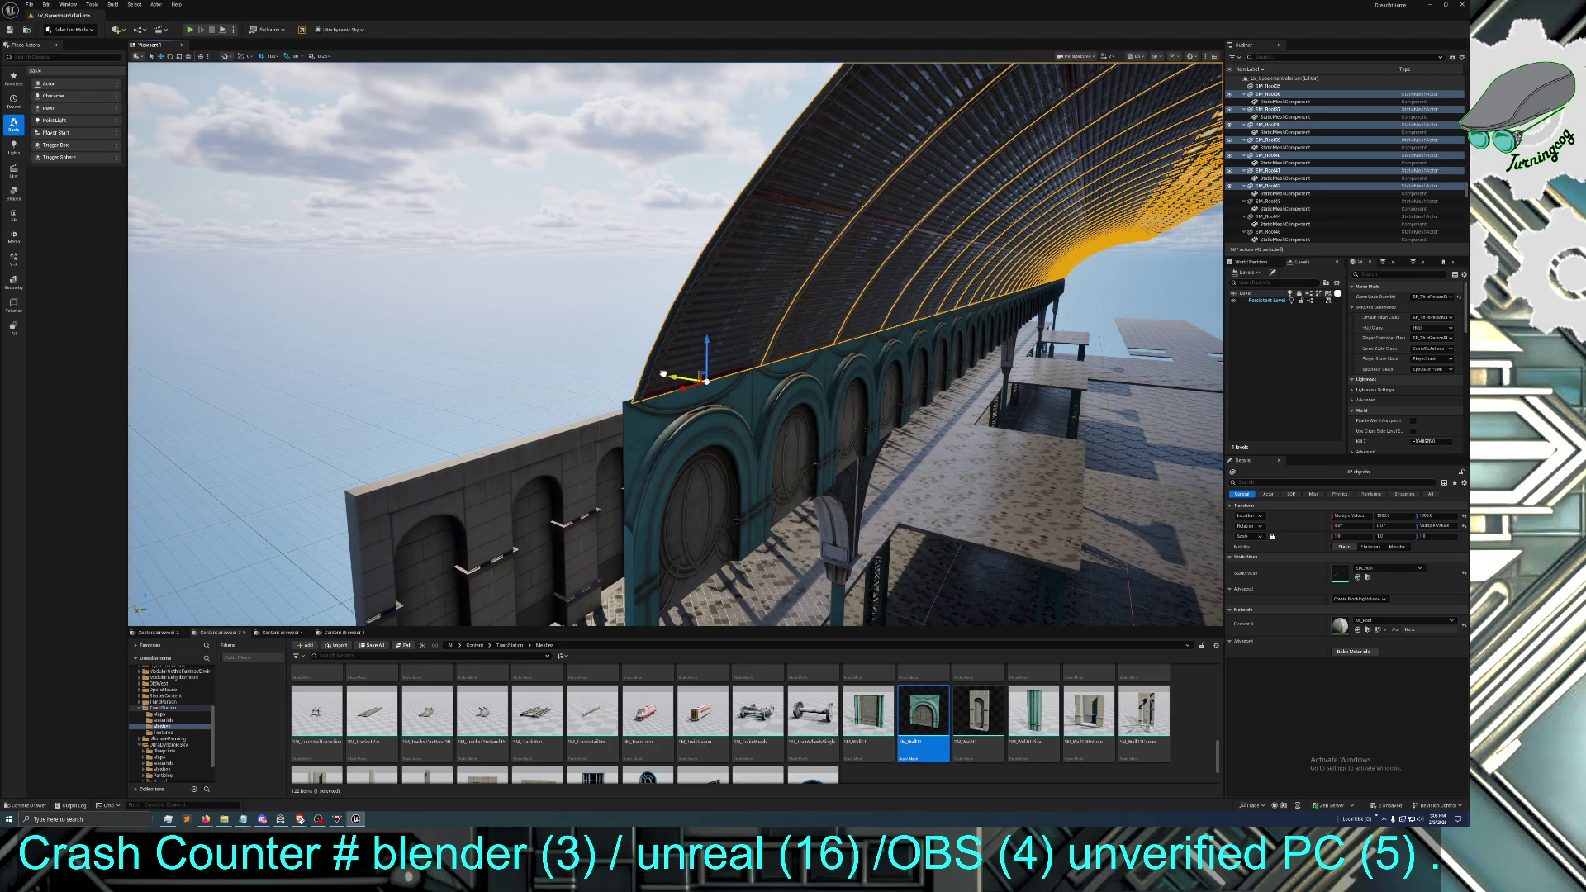
mouse_move(663, 375)
mouse_down()
mouse_move(600, 413)
mouse_move(630, 397)
mouse_move(617, 403)
mouse_up()
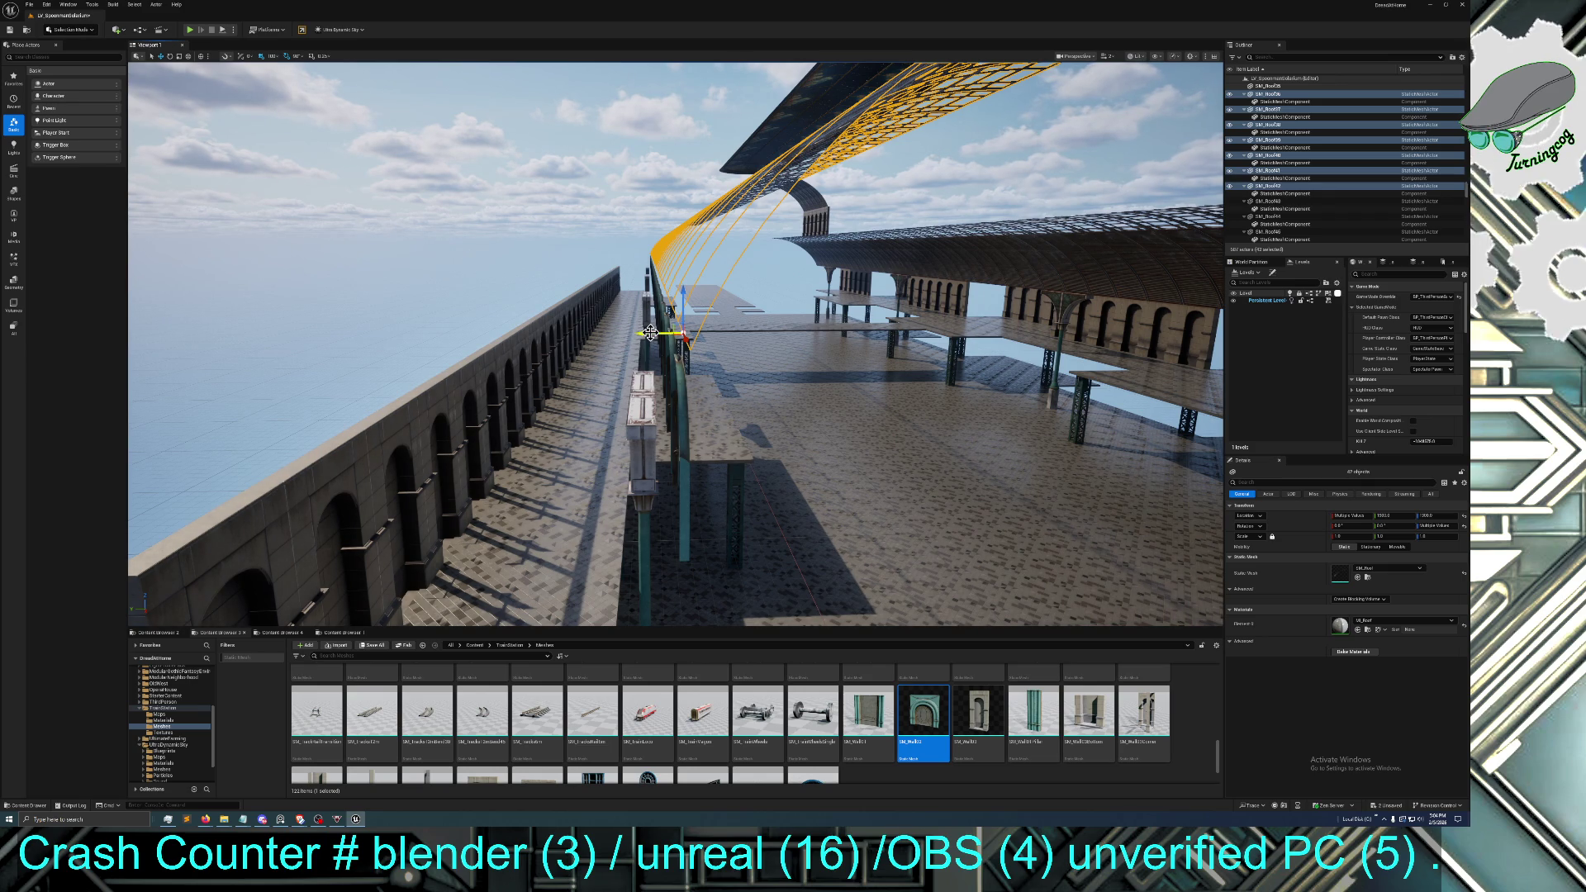
drag(630, 332, 614, 332)
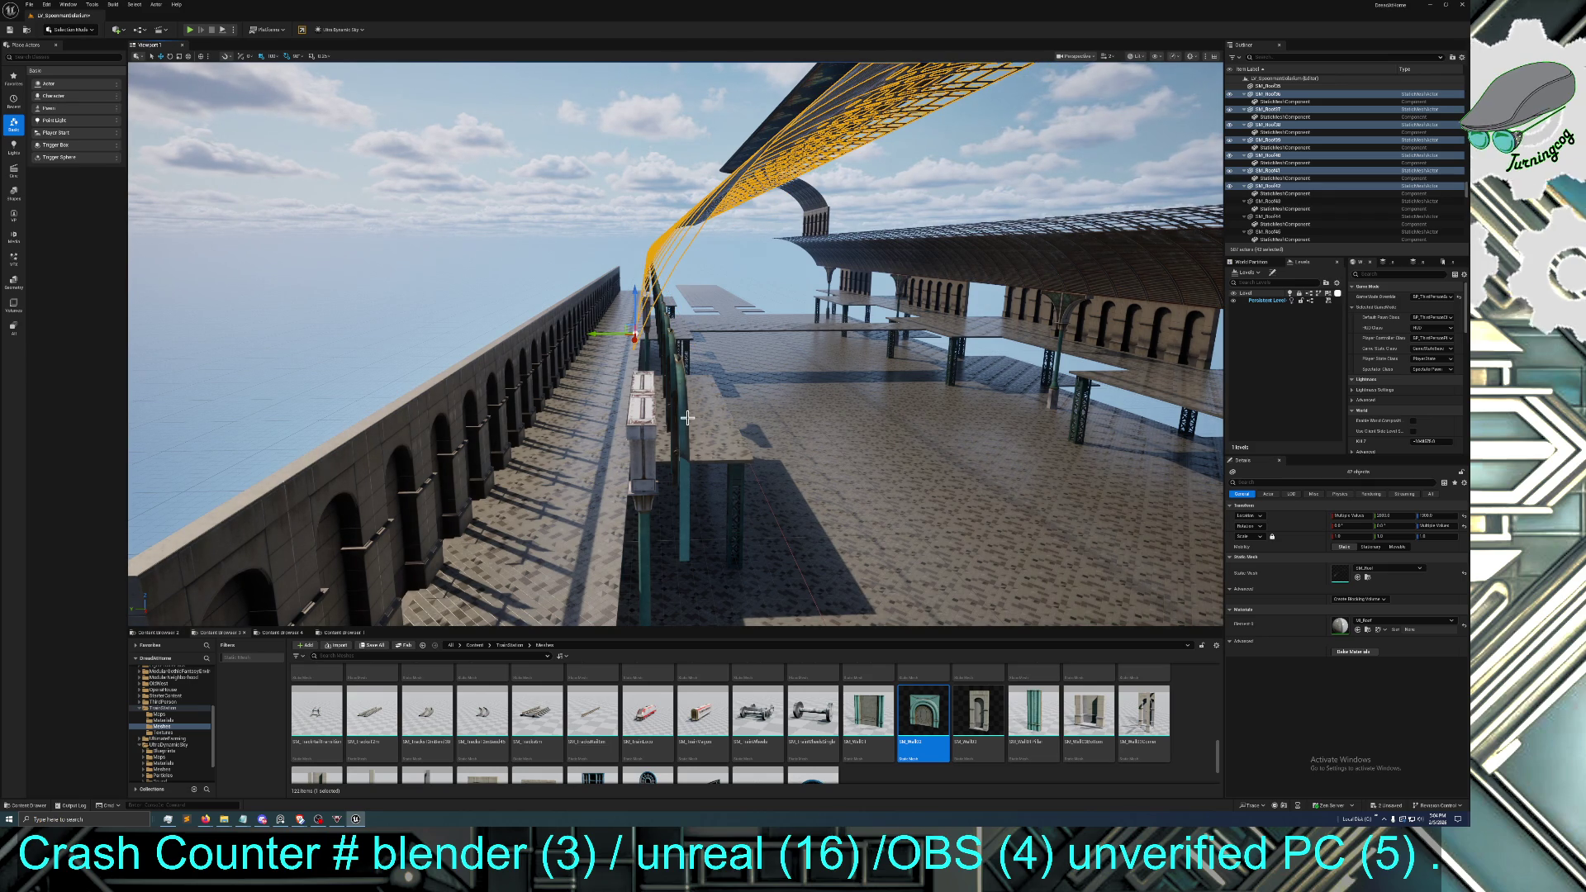
drag(483, 374, 483, 374)
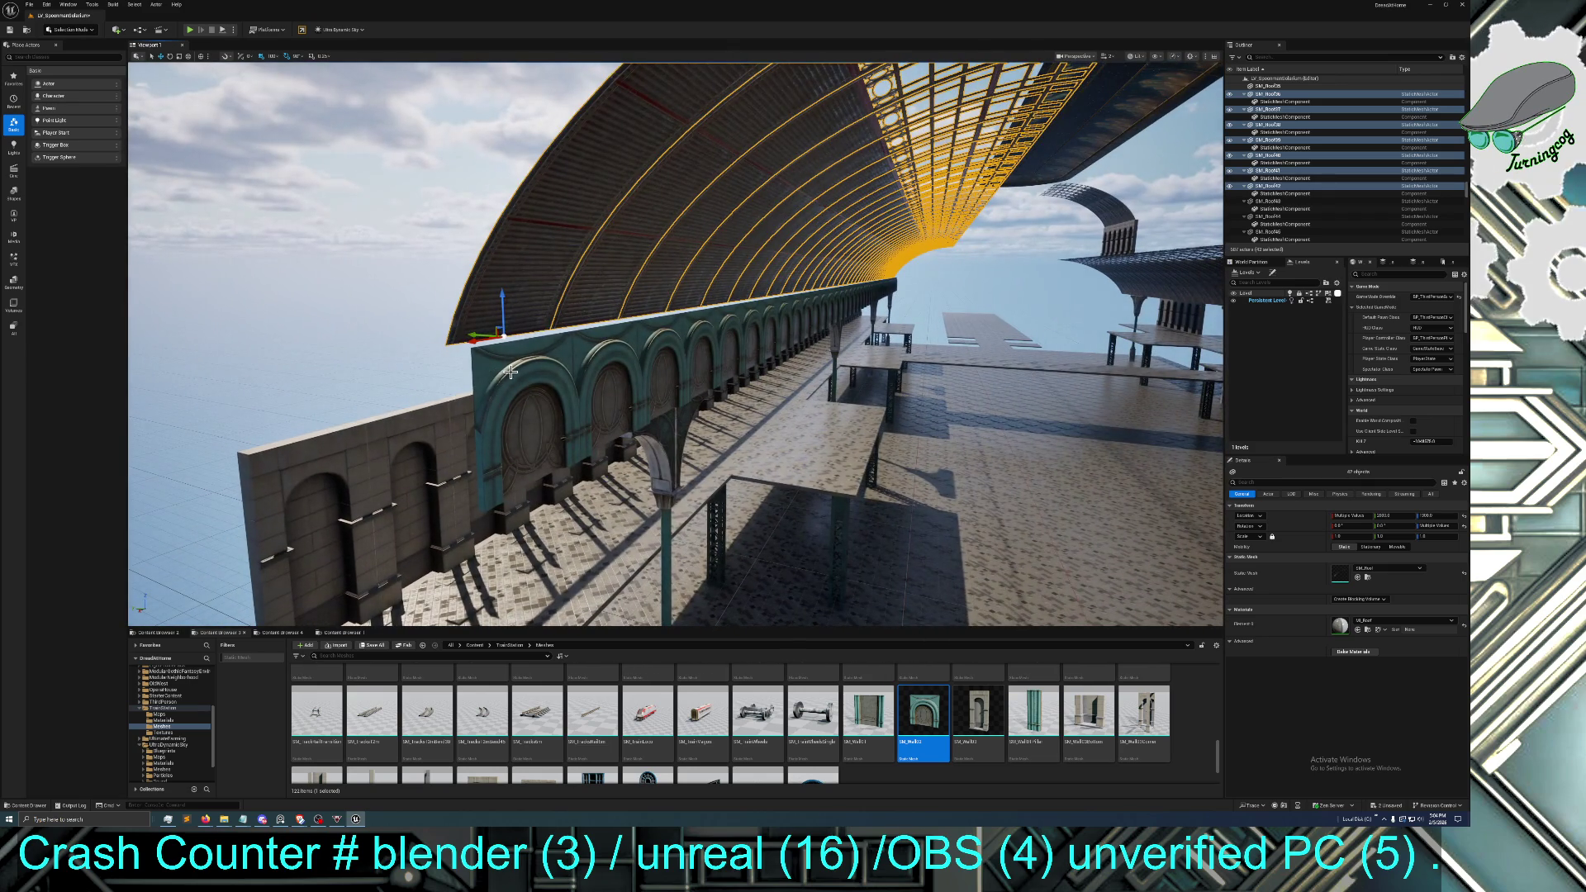
click(487, 376)
Frame the end SM_Wall piece and Ctrl-select the first stretch of teal arched wall pieces
key(f)
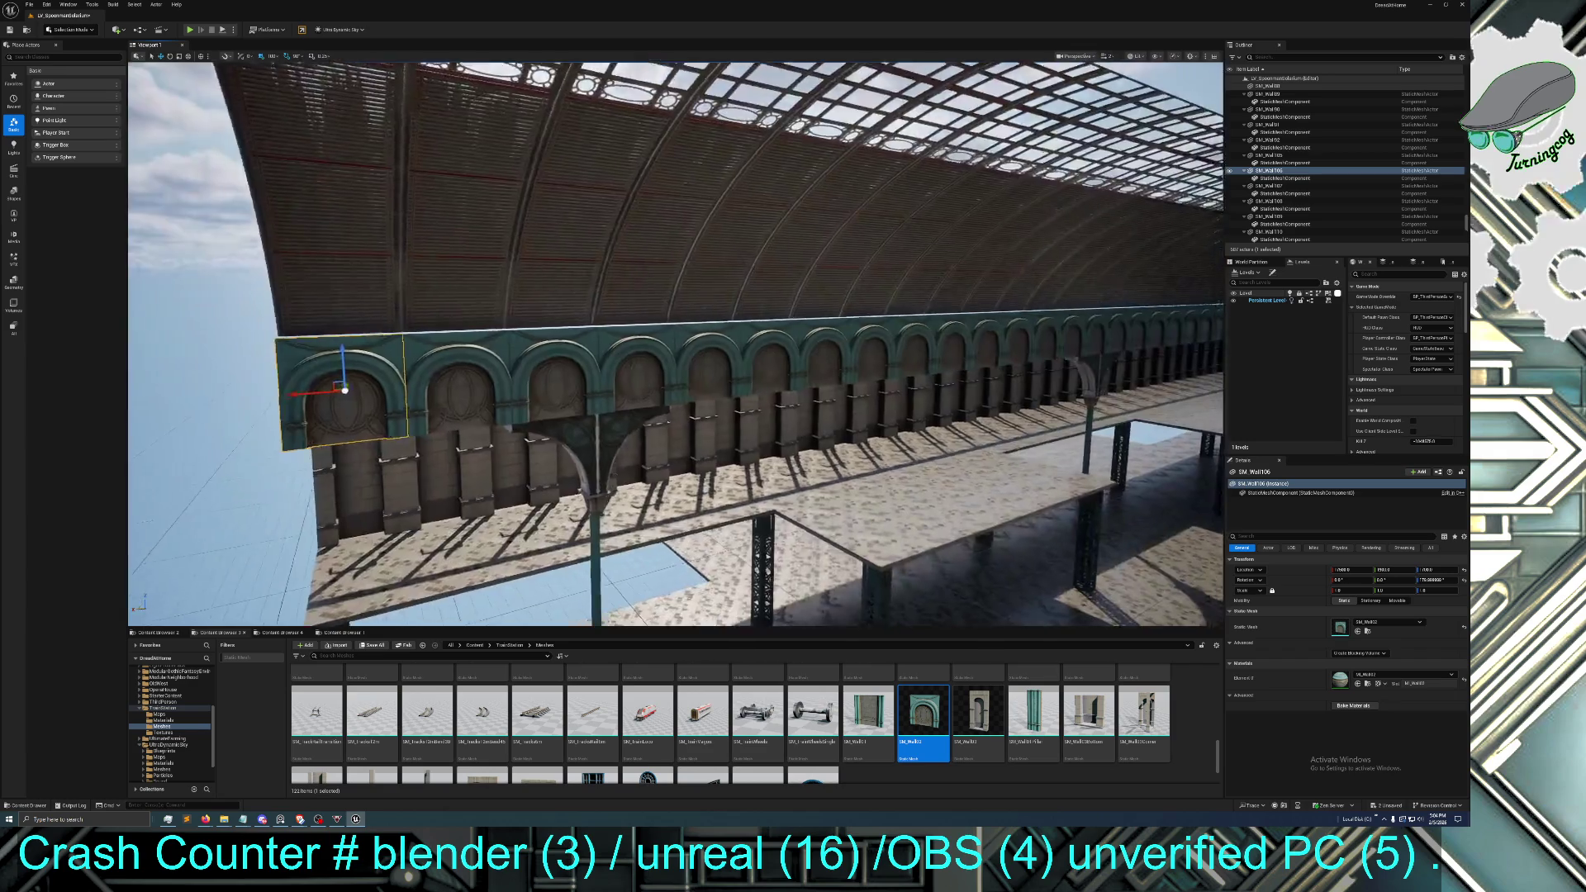
ctrl+click(508, 397)
ctrl+click(636, 388)
ctrl+click(736, 385)
ctrl+click(831, 389)
ctrl+click(944, 374)
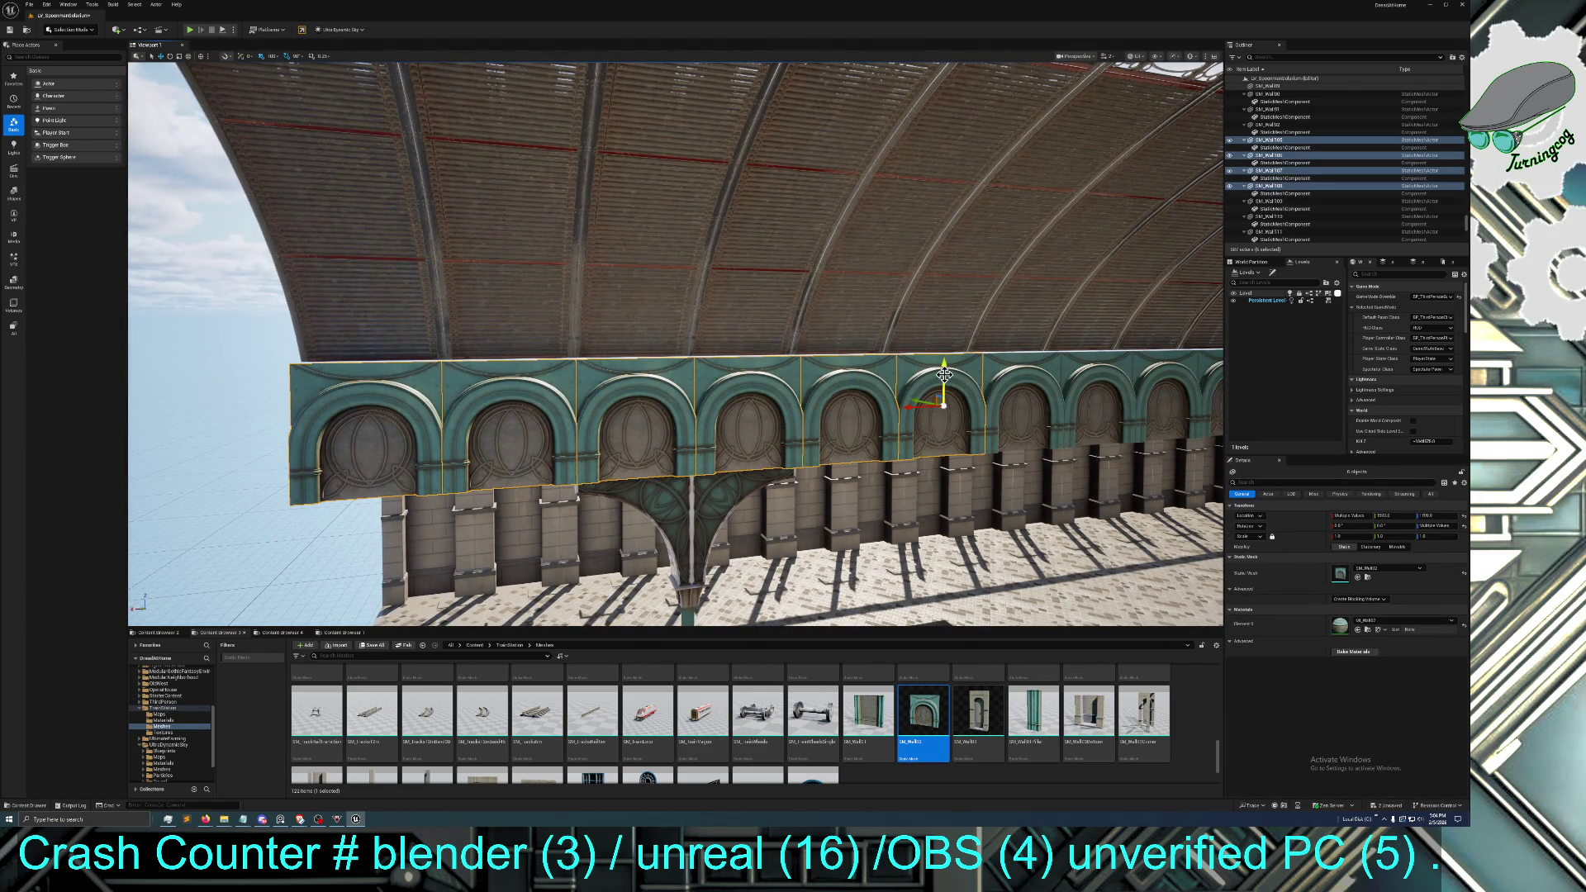
ctrl+click(1005, 383)
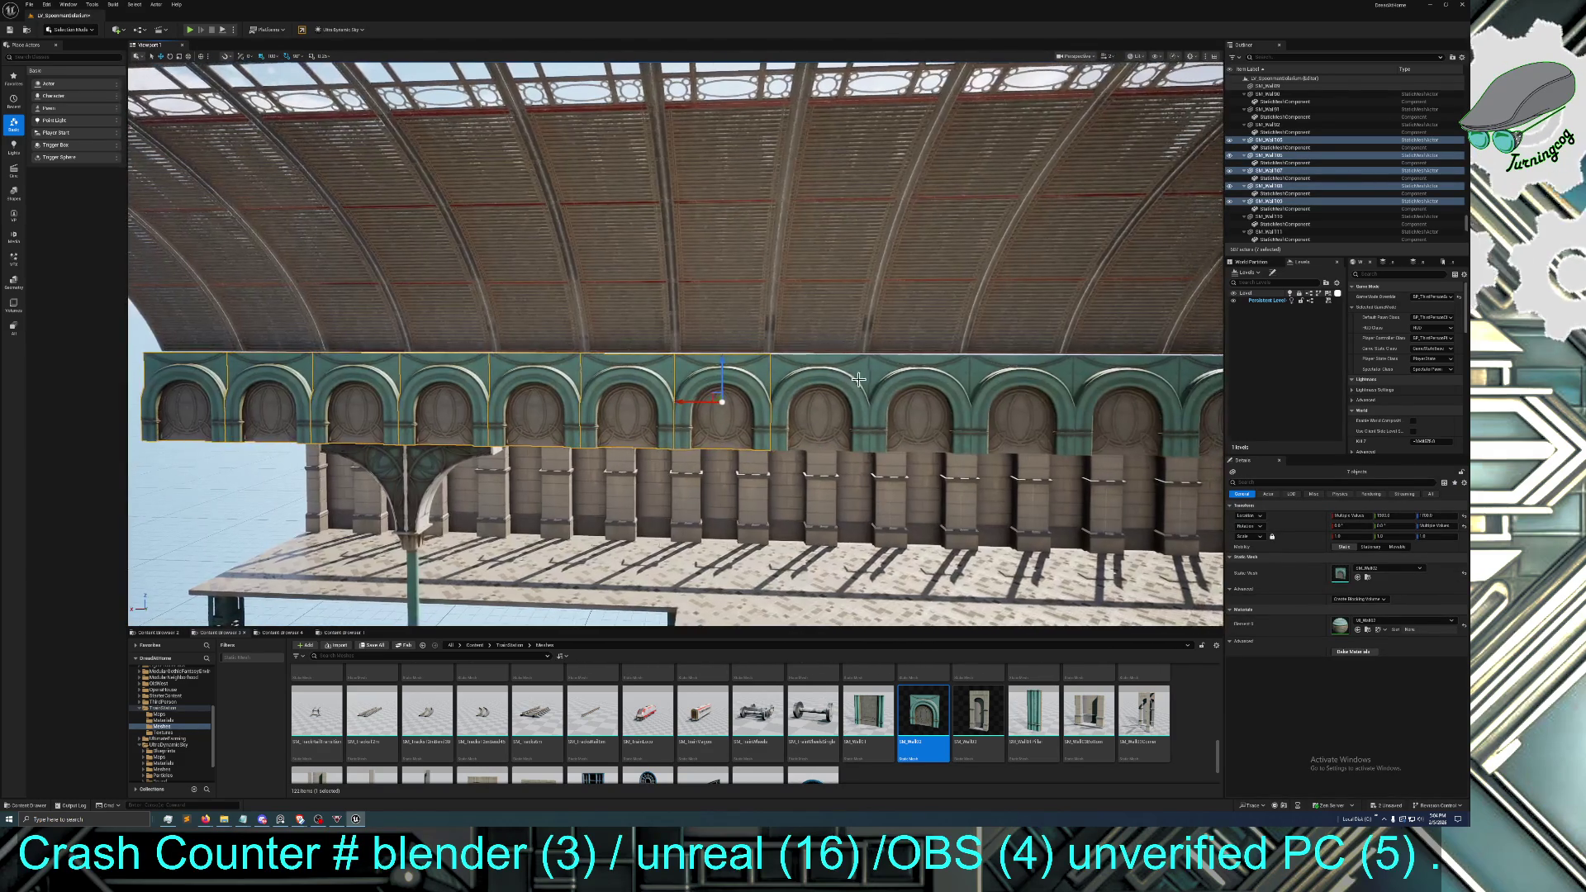
ctrl+click(889, 386)
ctrl+click(1017, 375)
ctrl+click(1072, 389)
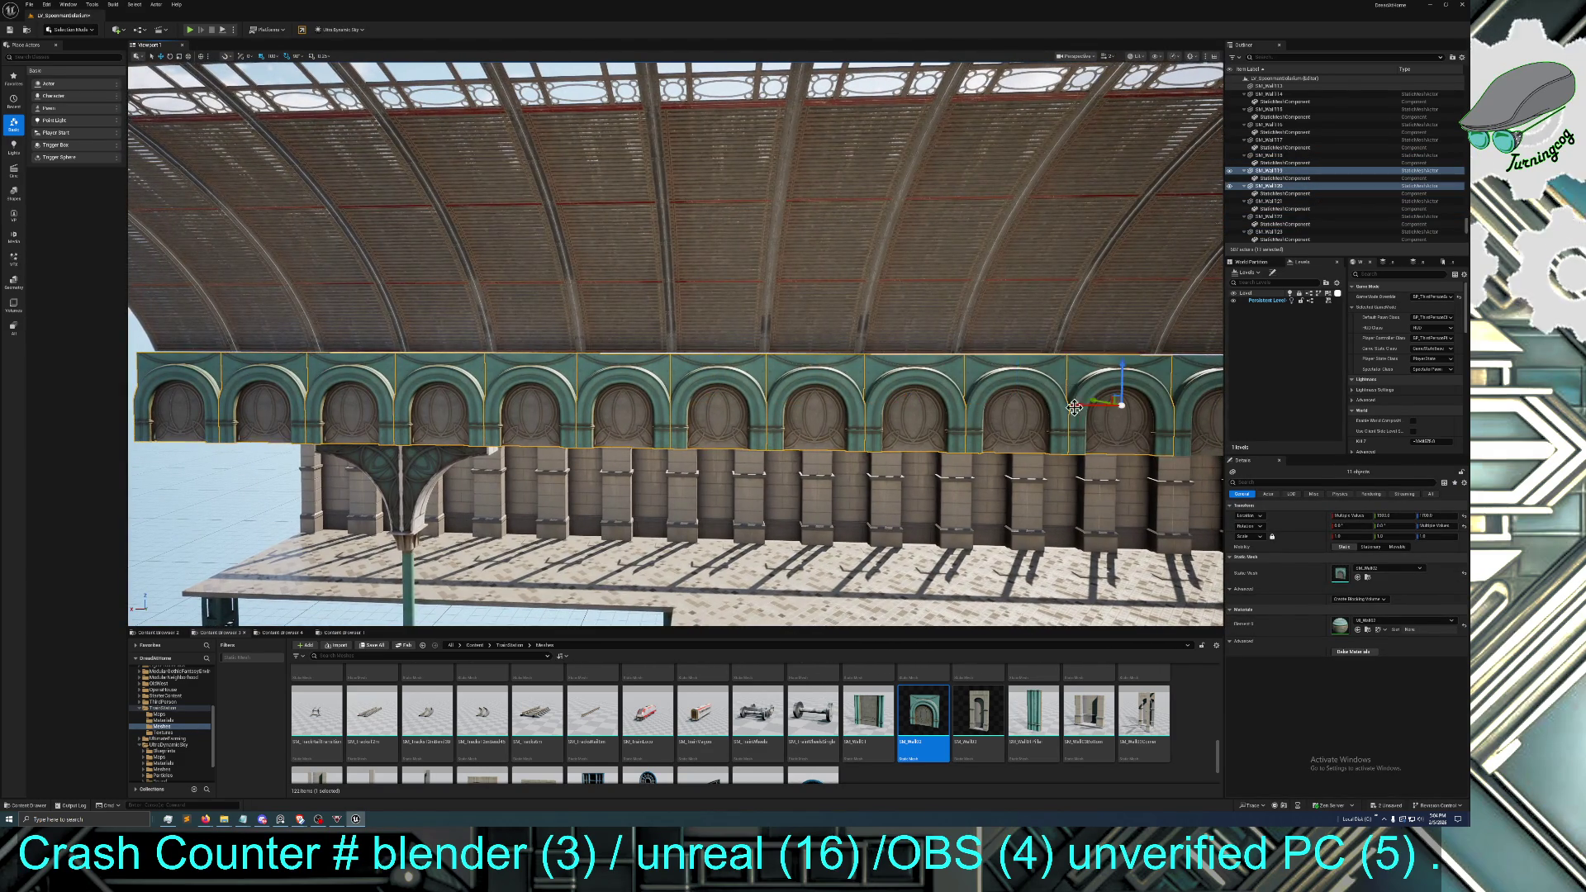
key(d)
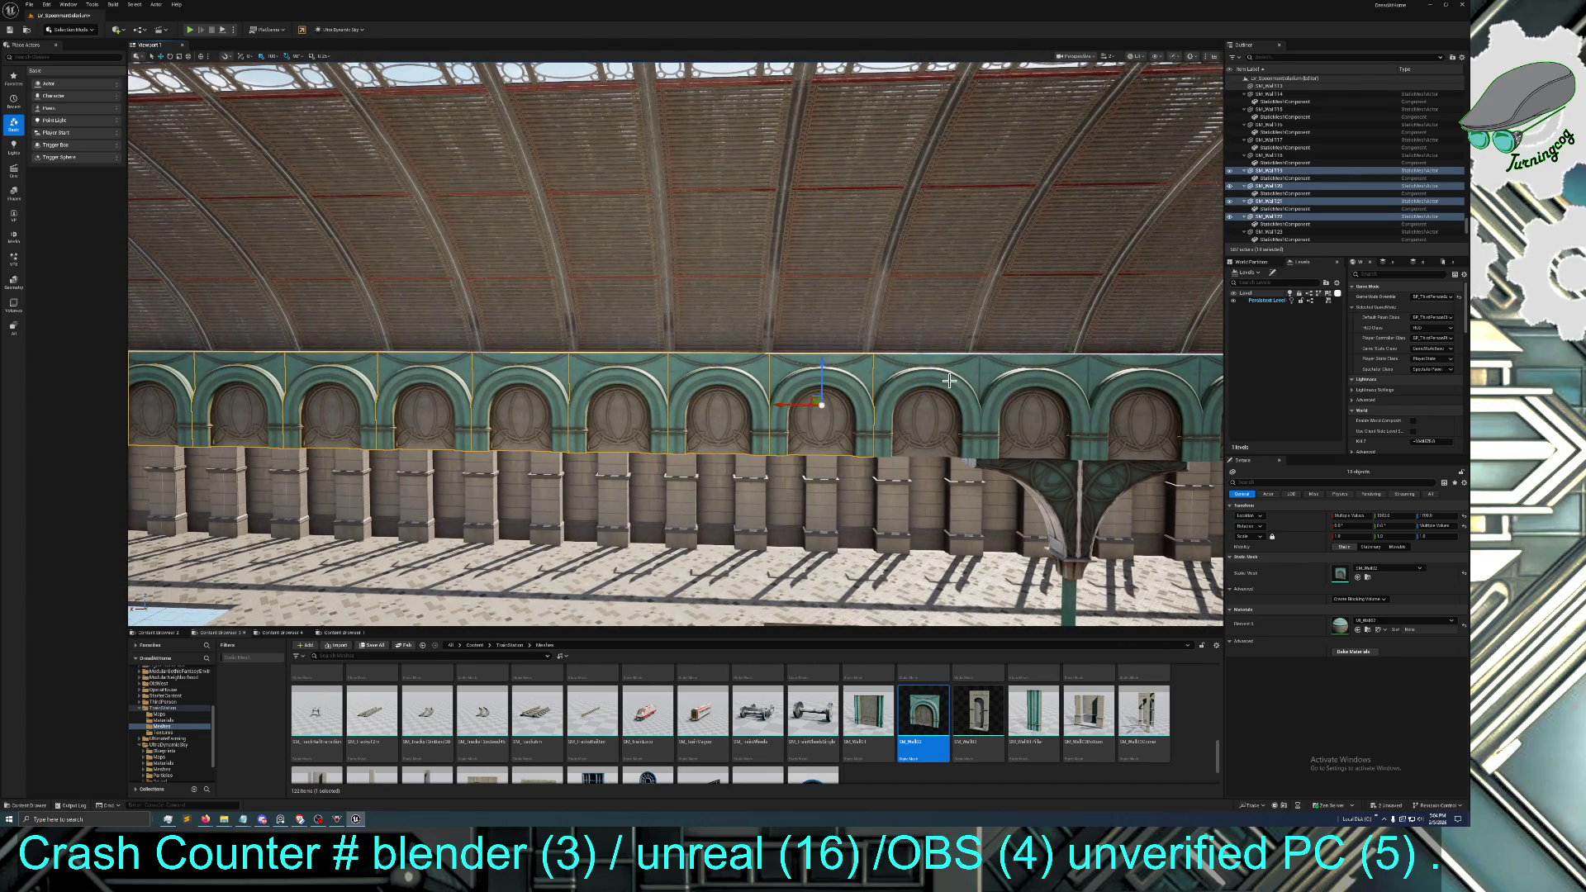
ctrl+click(949, 379)
ctrl+click(1033, 373)
ctrl+click(1109, 376)
Continue along the arcade, adding the remaining arched wall pieces through to the final arch
key(d)
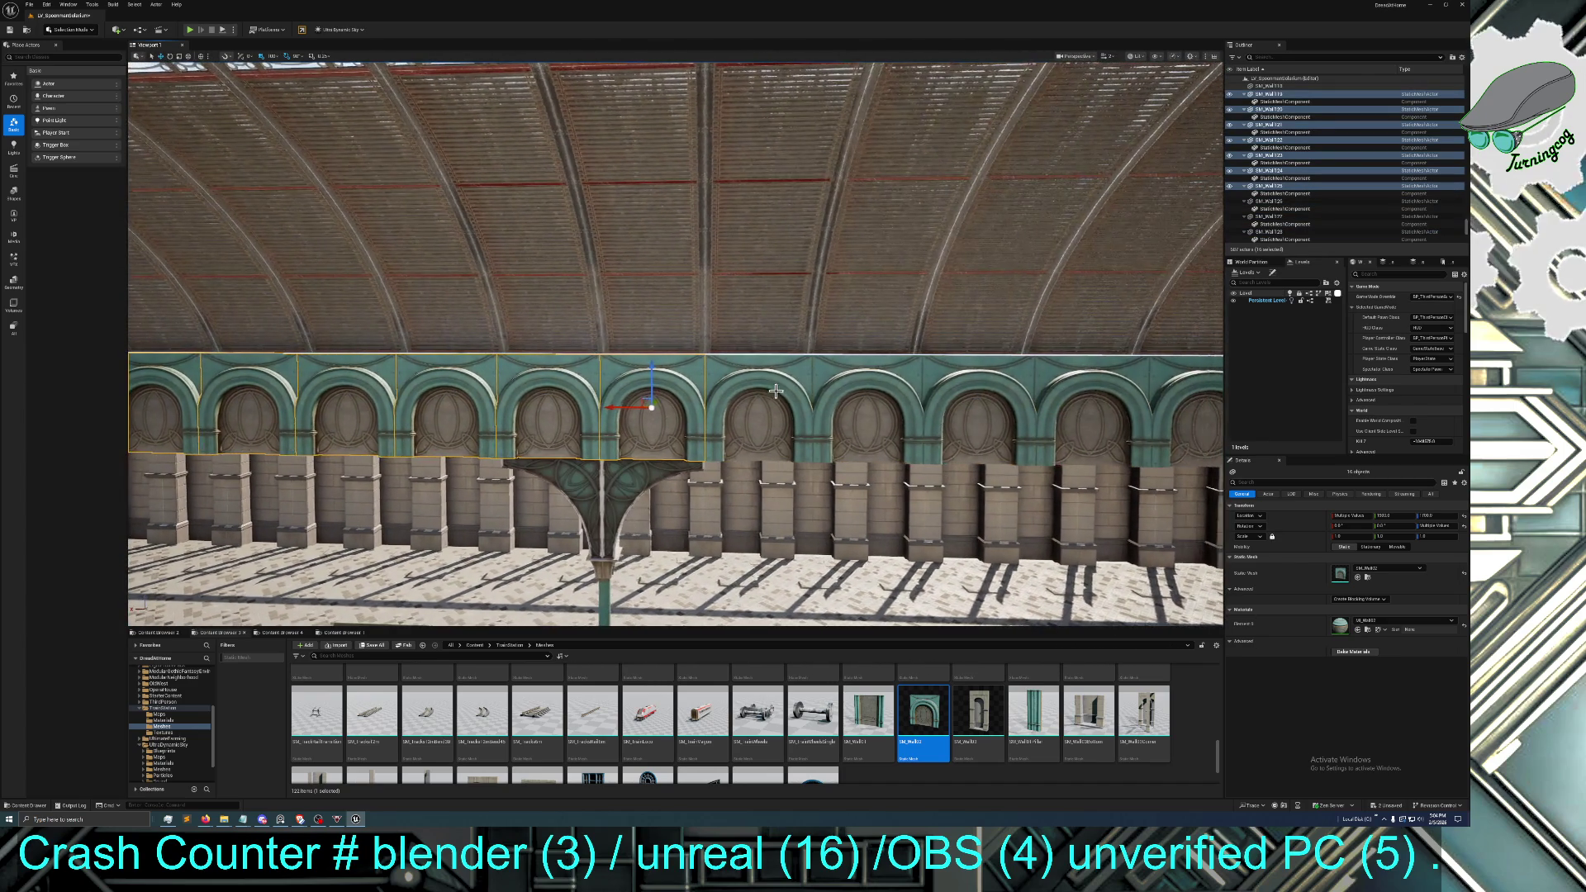
ctrl+click(791, 397)
ctrl+click(867, 389)
ctrl+click(1064, 391)
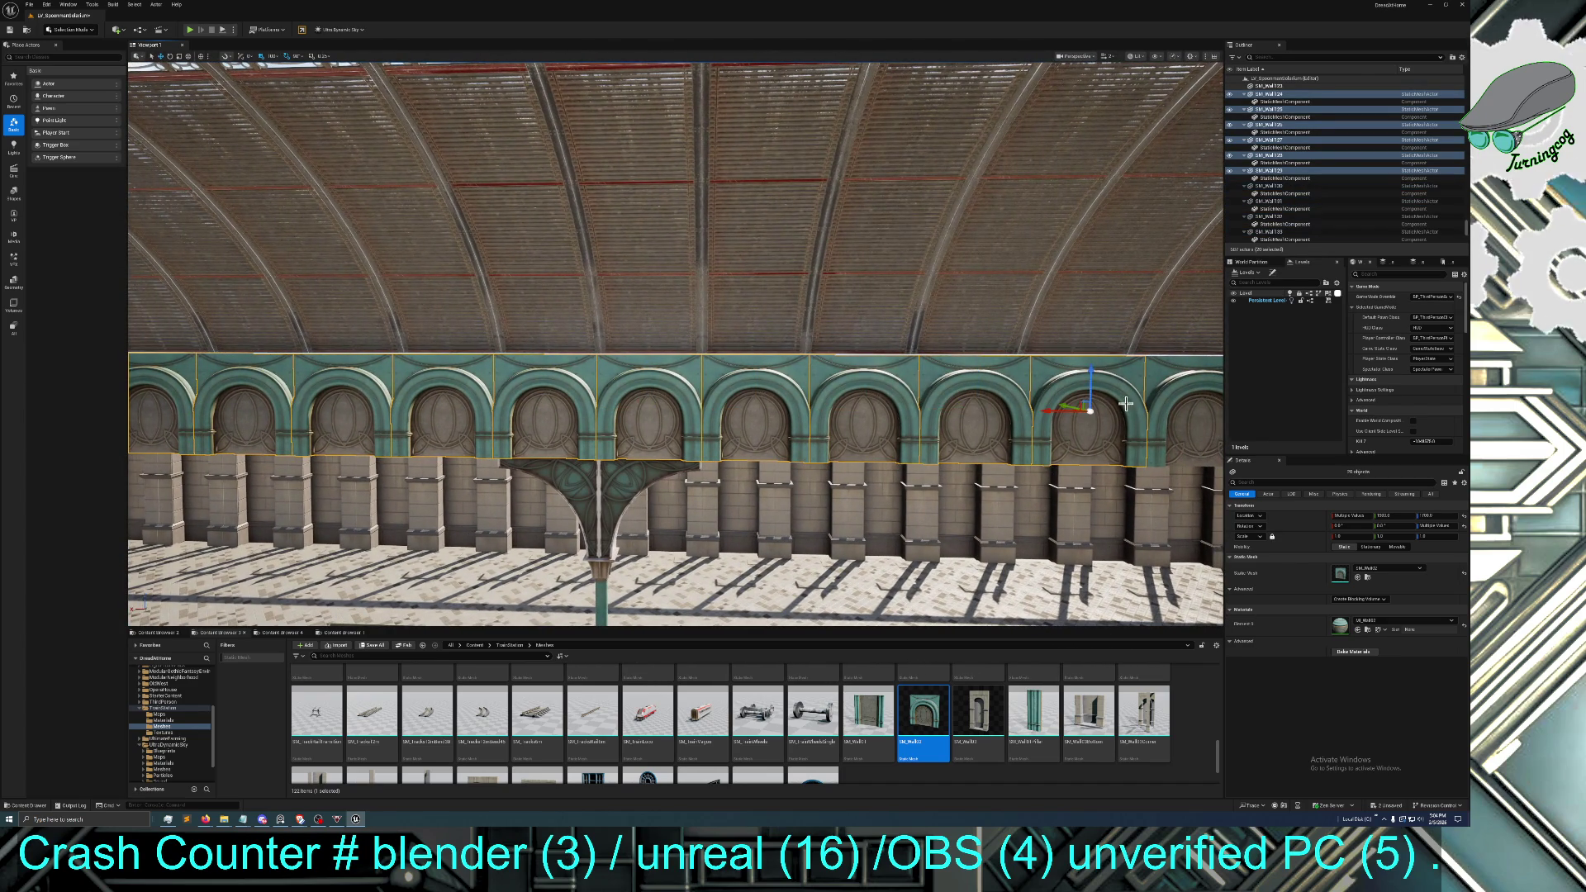
key(d)
ctrl+click(1142, 395)
key(d)
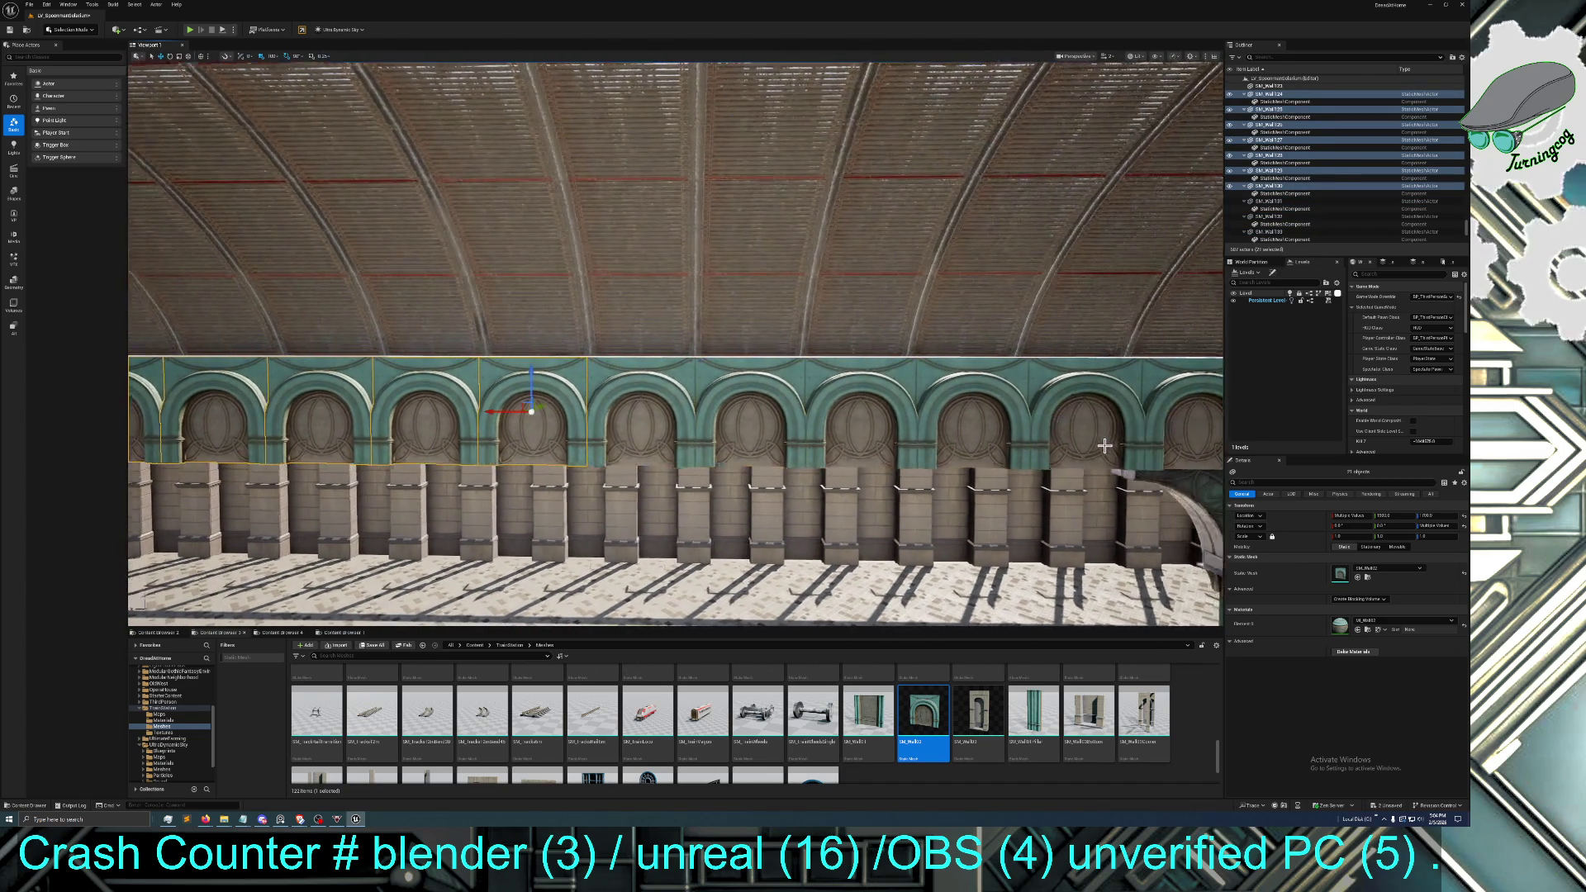
ctrl+click(783, 390)
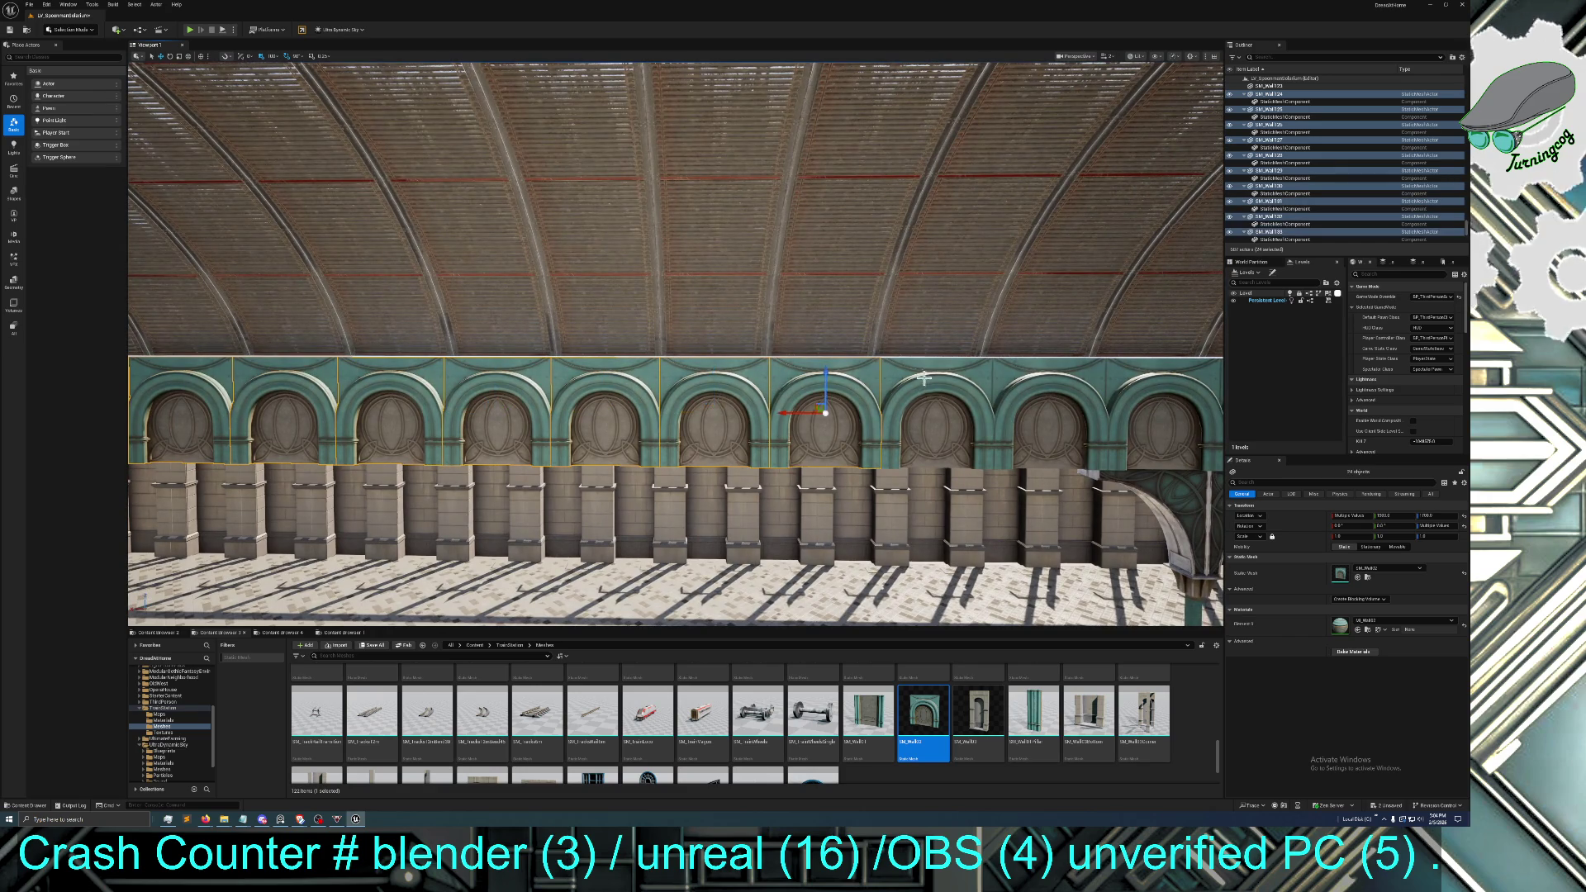
key(d)
ctrl+click(925, 396)
key(d)
key(d)
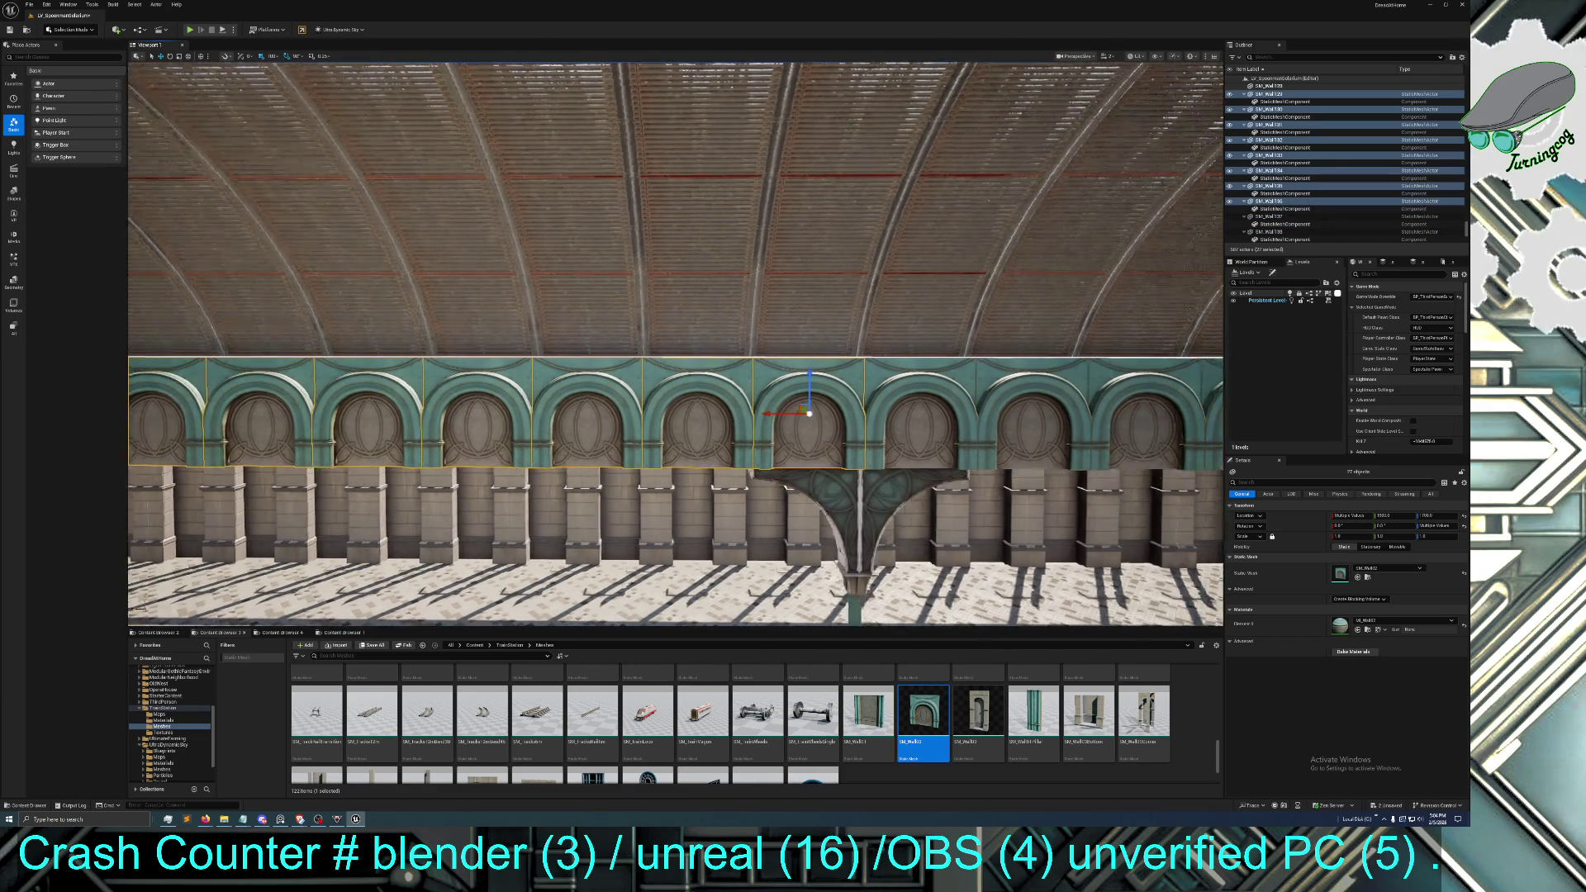
ctrl+click(784, 397)
ctrl+click(900, 395)
ctrl+click(970, 387)
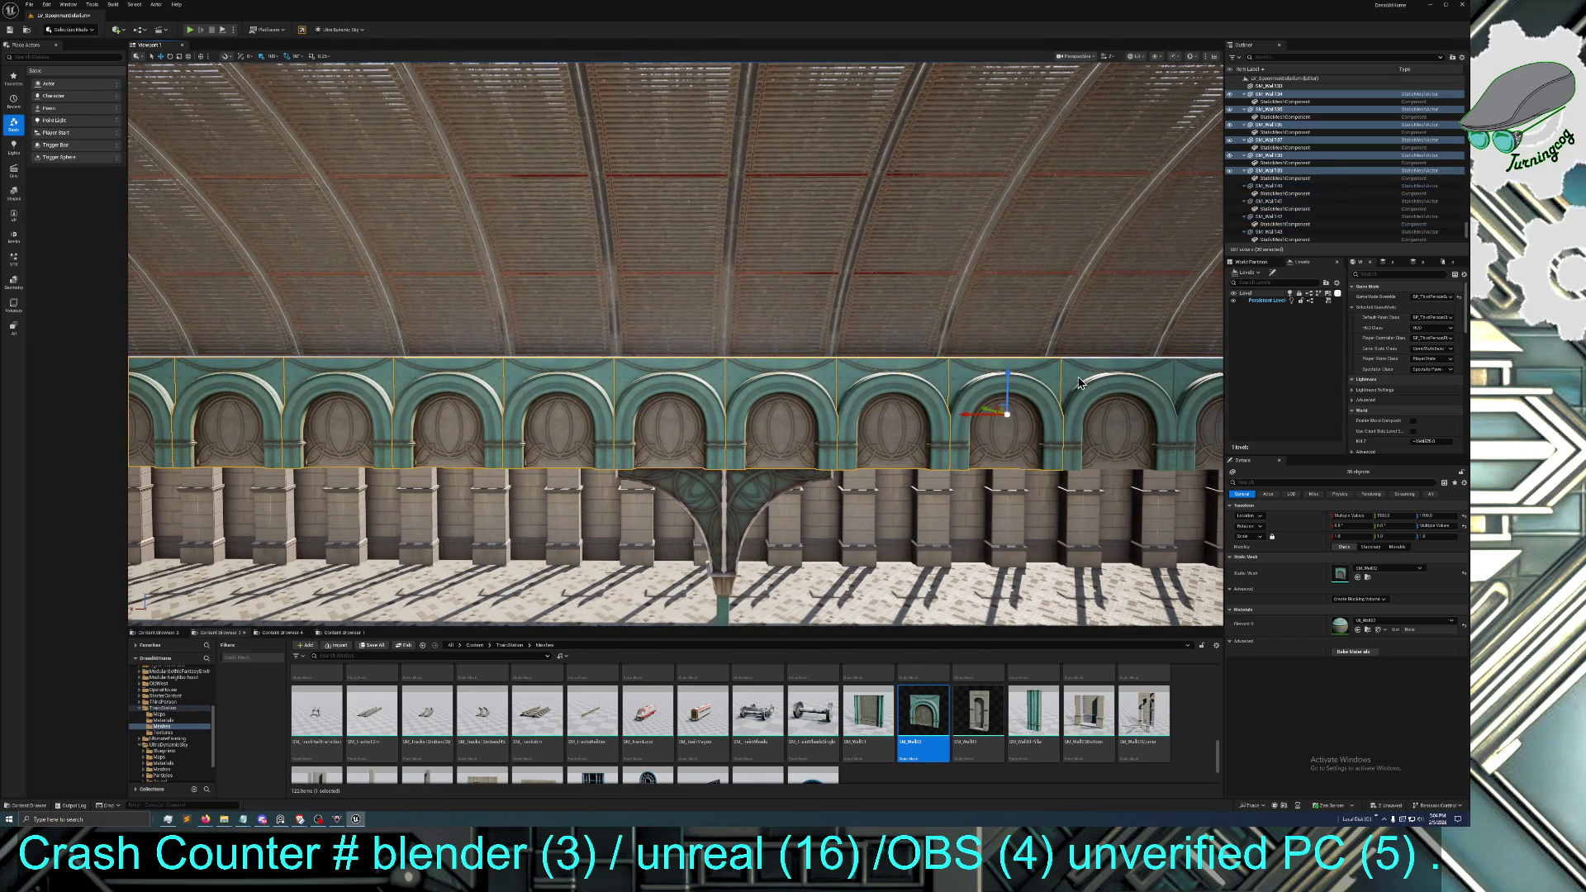
key(d)
ctrl+click(744, 392)
ctrl+click(859, 388)
ctrl+click(971, 388)
ctrl+click(1057, 405)
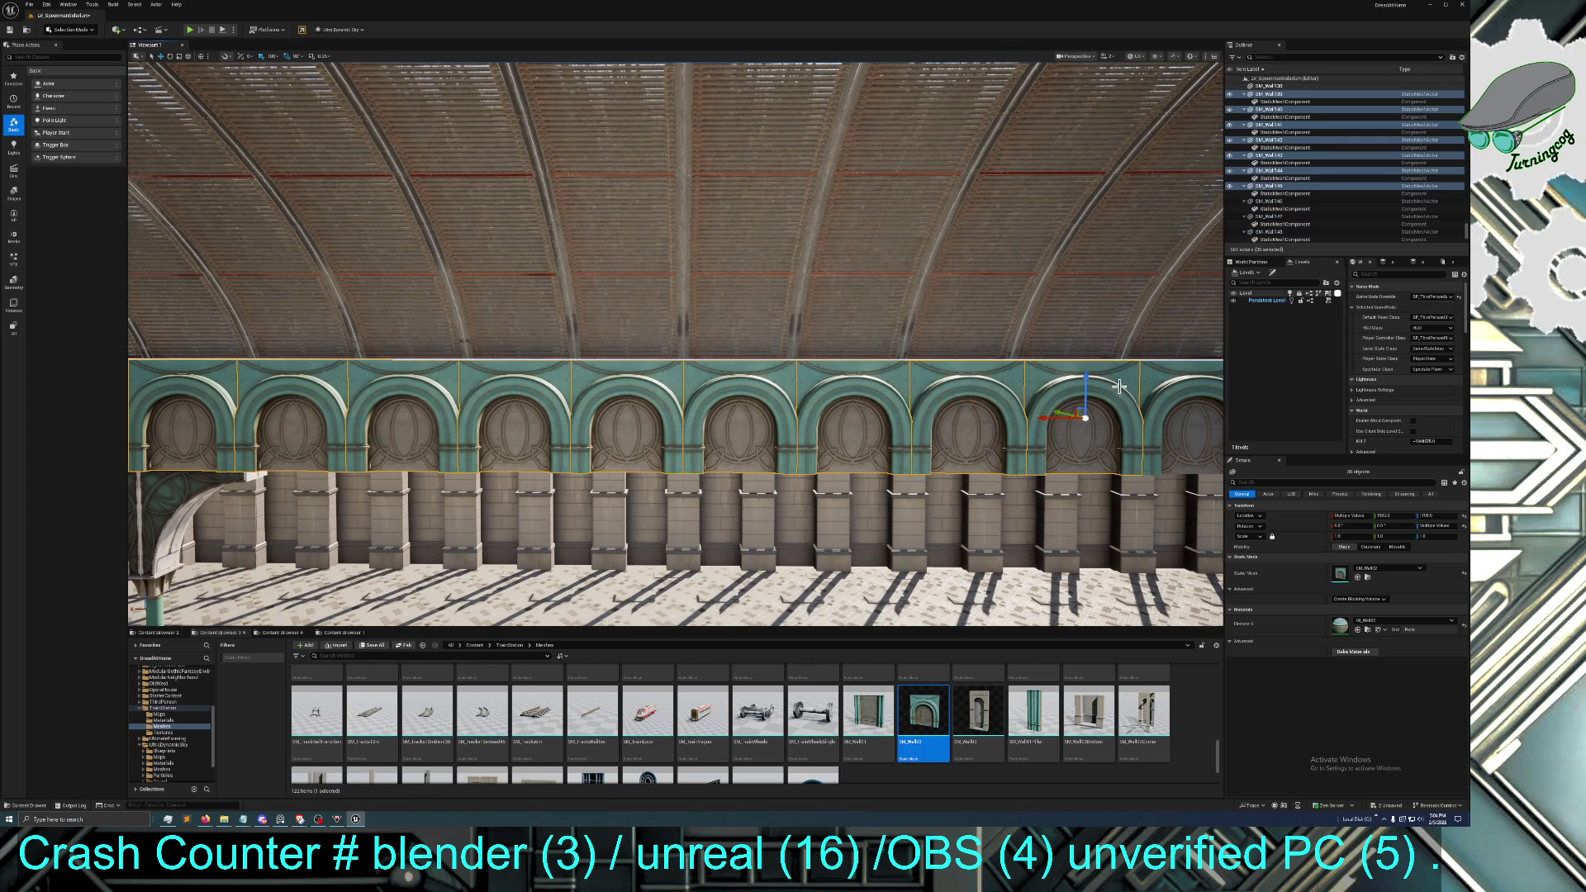
ctrl+click(1157, 392)
key(d)
ctrl+click(636, 396)
ctrl+click(750, 397)
ctrl+click(863, 393)
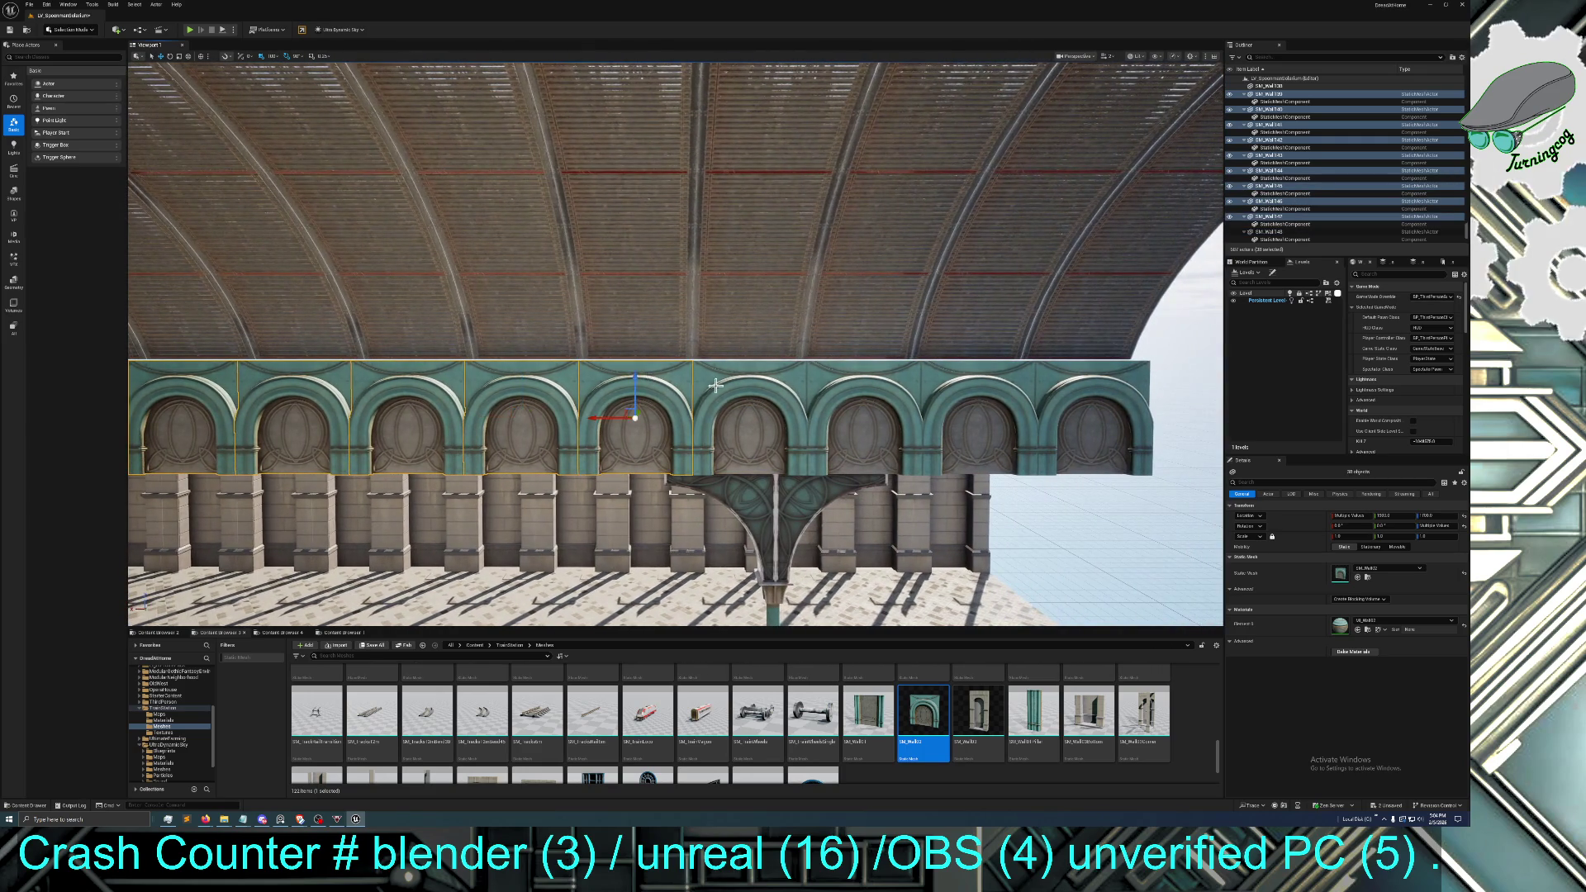
ctrl+click(947, 383)
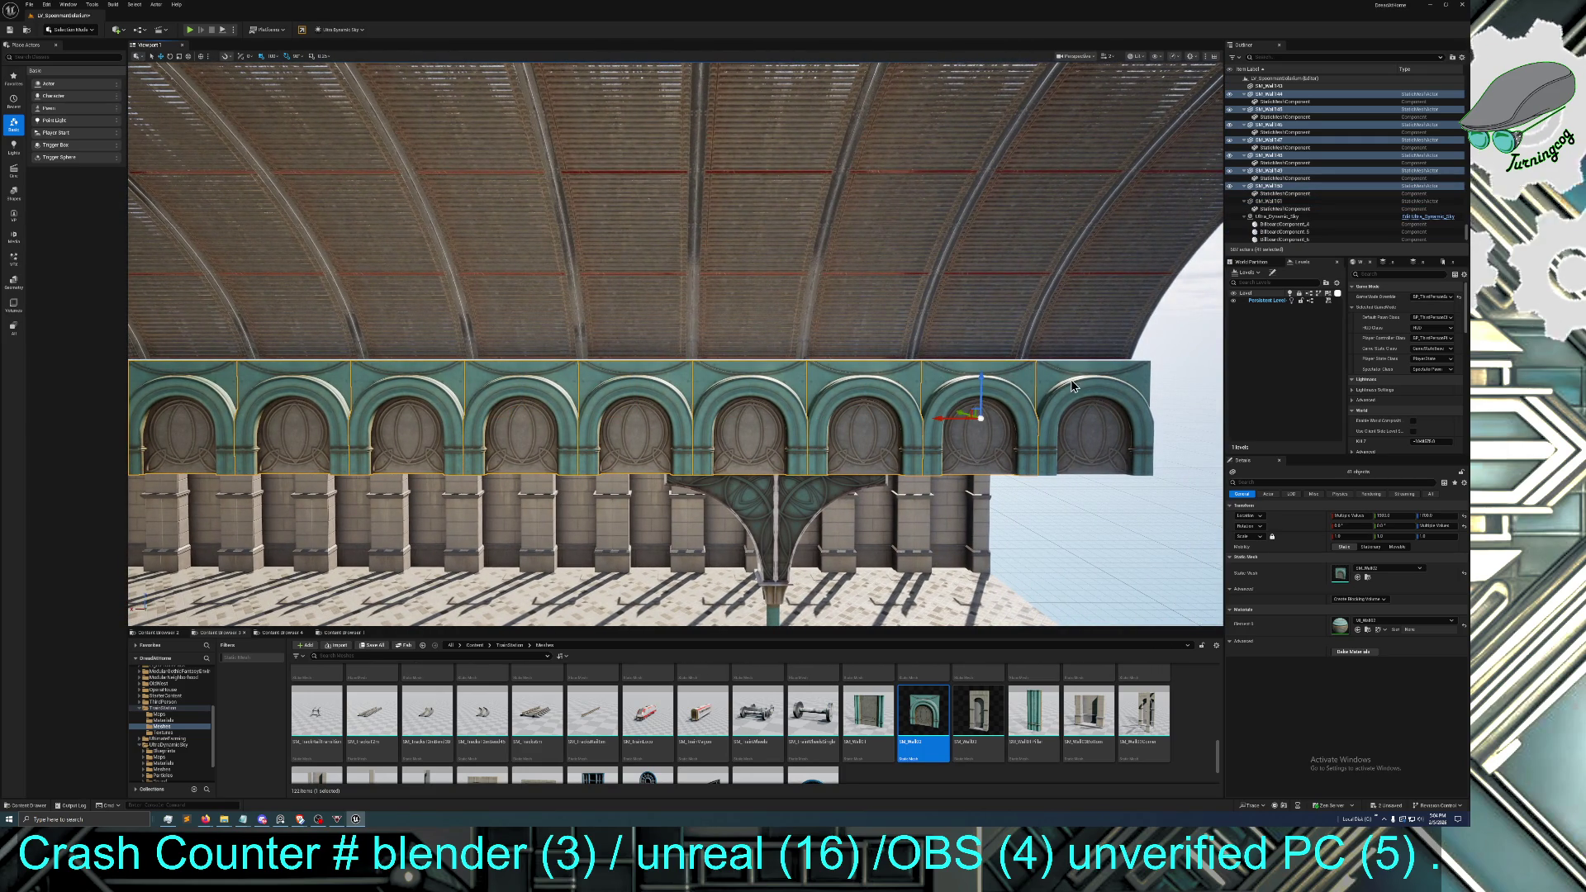
Duplicate the selected teal arched wall pieces with Ctrl+D
drag(1074, 426, 1075, 426)
drag(862, 342, 832, 330)
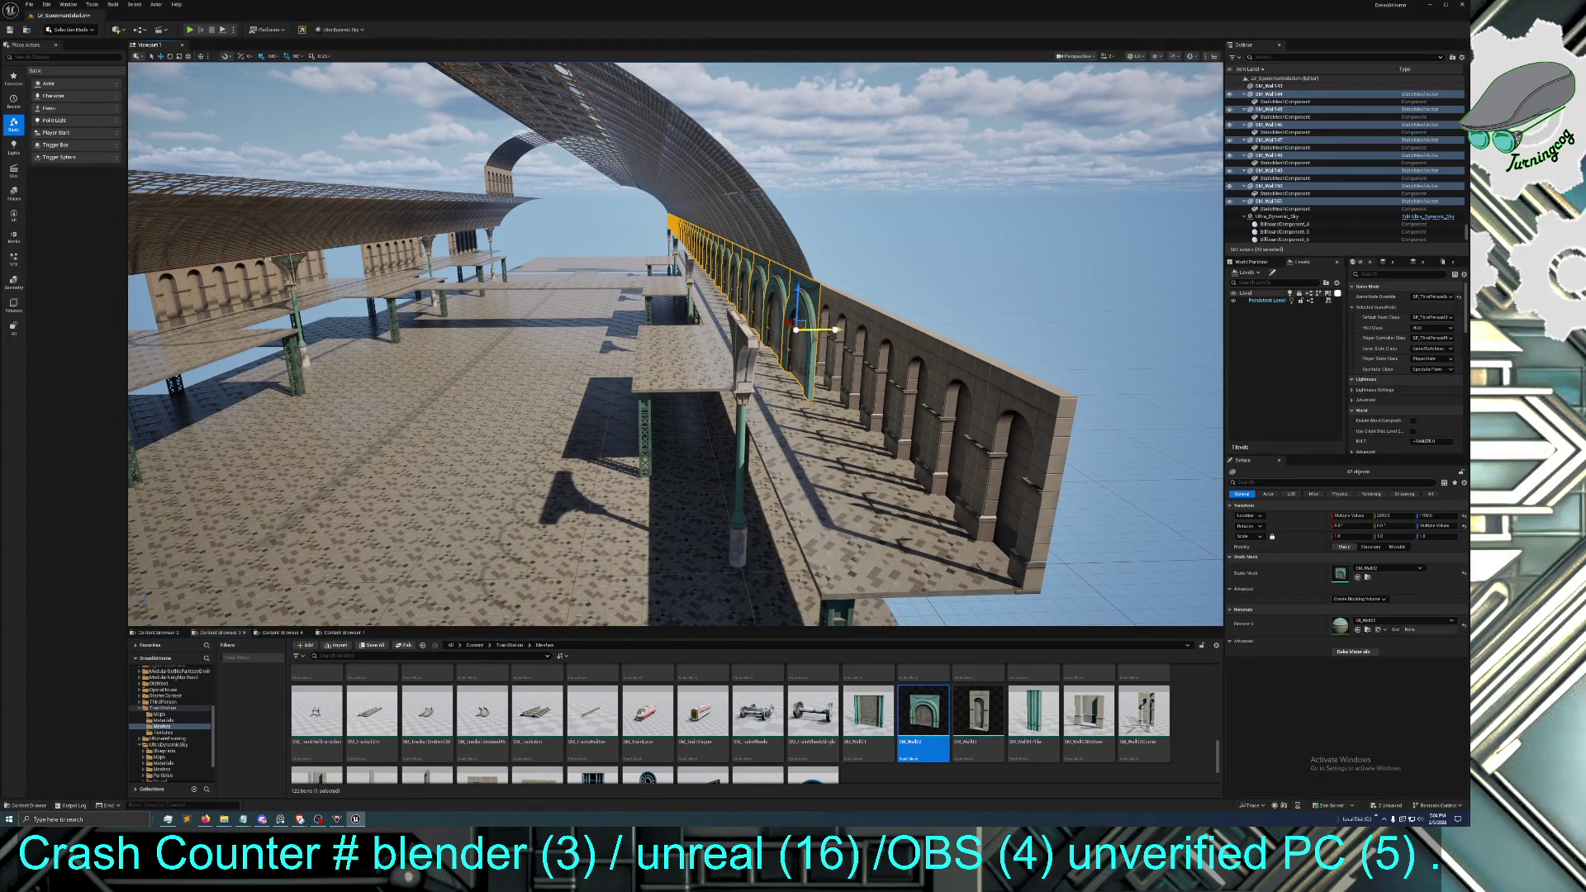
mouse_move(817, 335)
mouse_down()
mouse_move(846, 322)
mouse_move(777, 329)
mouse_up()
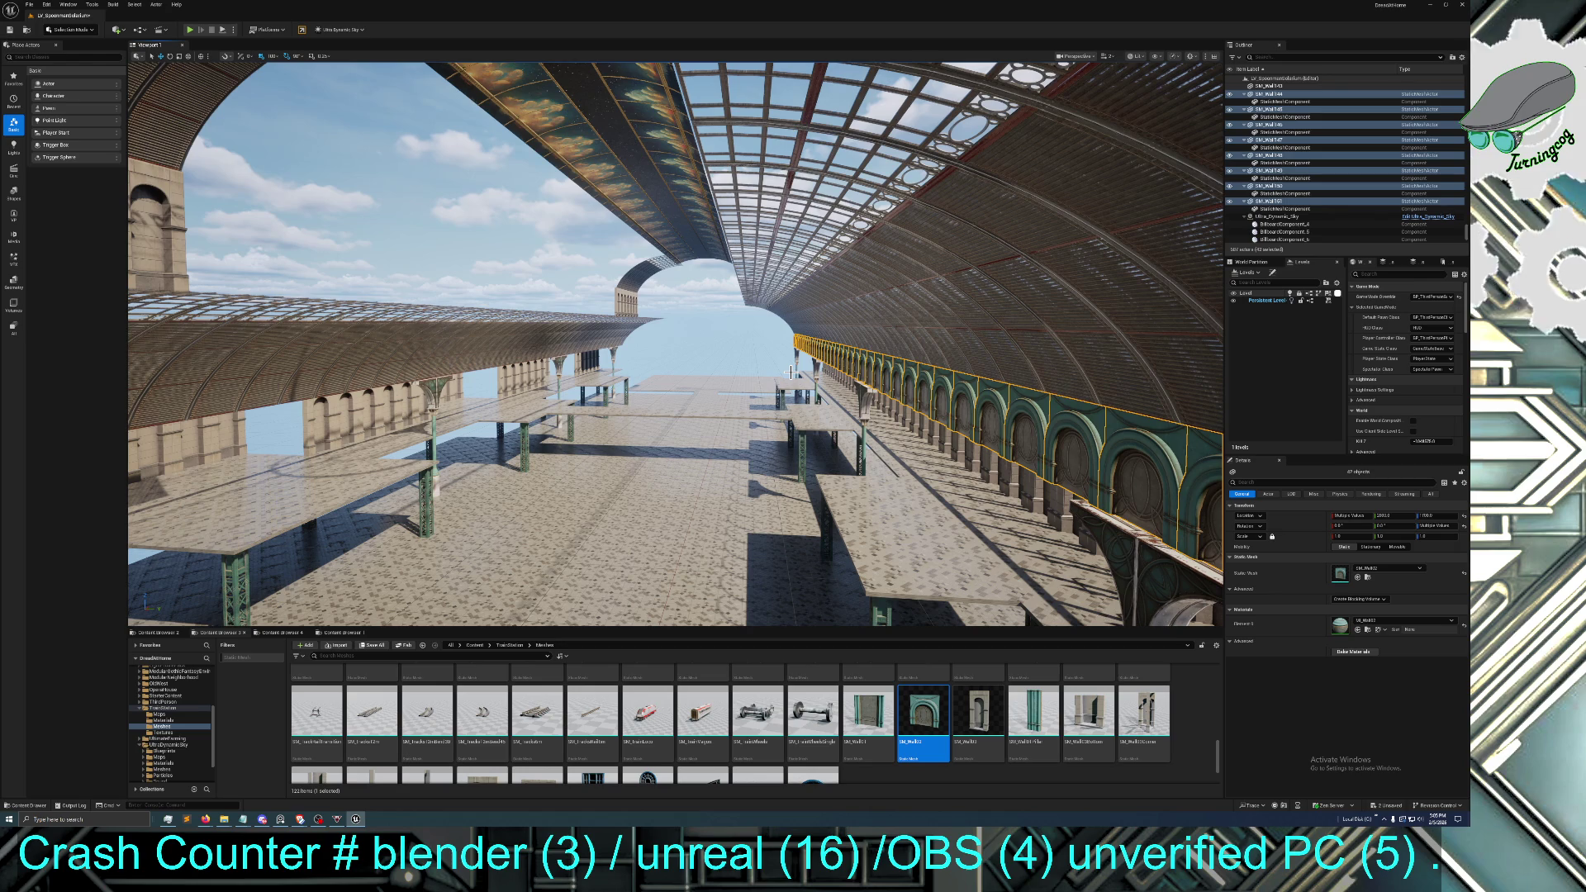
key(ctrl+d)
Rotate the duplicated walls around Z so they lie parallel to the platform edge
mouse_move(854, 386)
mouse_down()
mouse_move(1090, 438)
mouse_move(1136, 429)
mouse_move(1032, 446)
mouse_move(372, 434)
mouse_move(248, 463)
mouse_up()
drag(578, 438, 629, 430)
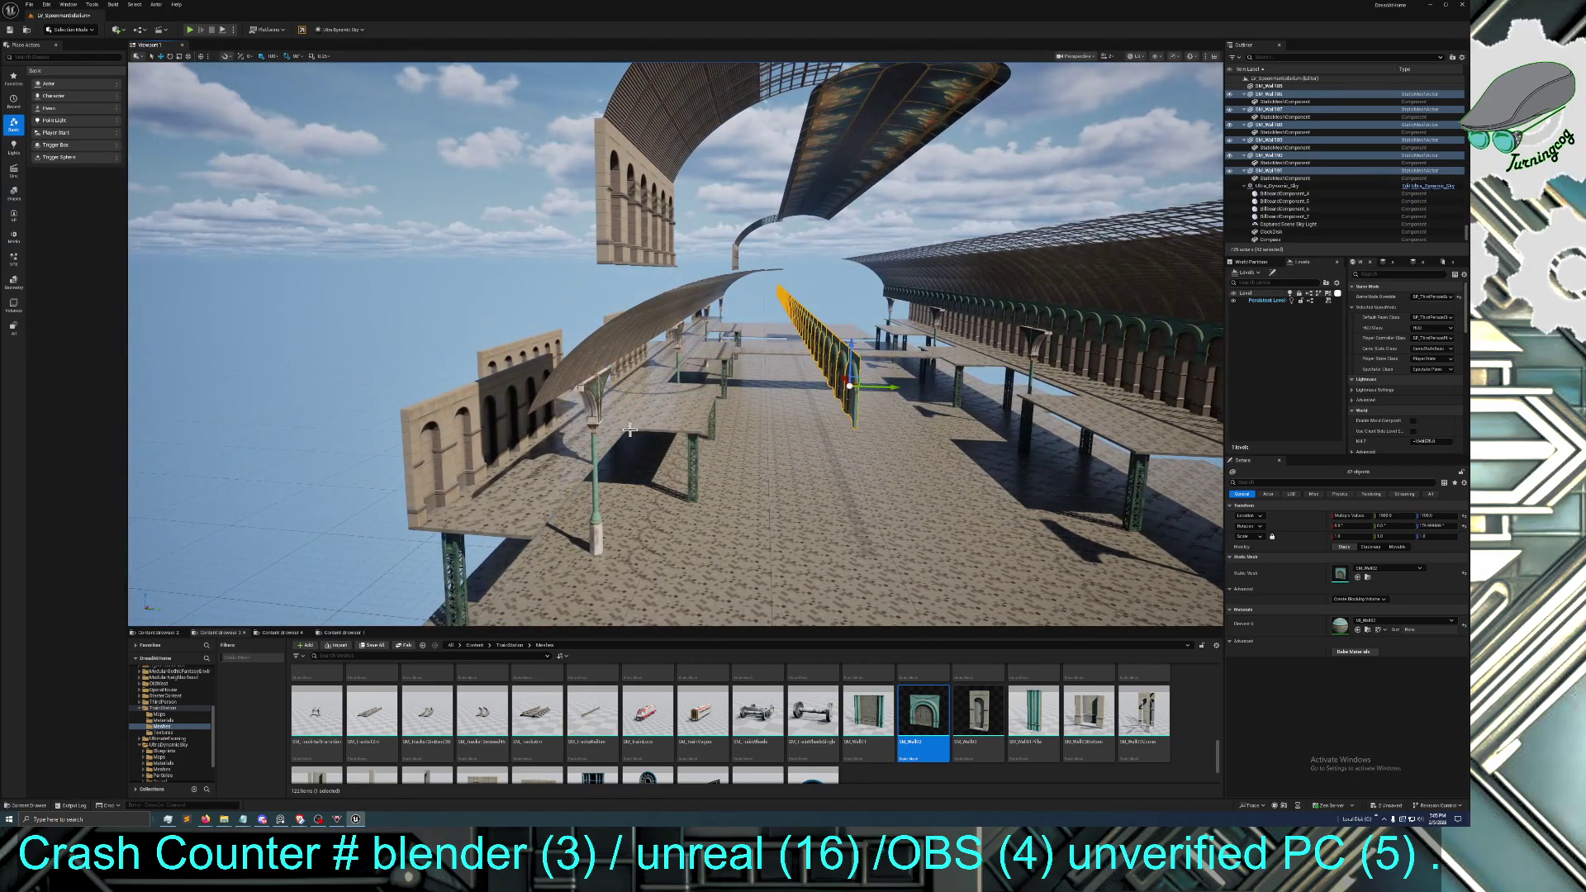
click(170, 55)
drag(845, 385, 217, 173)
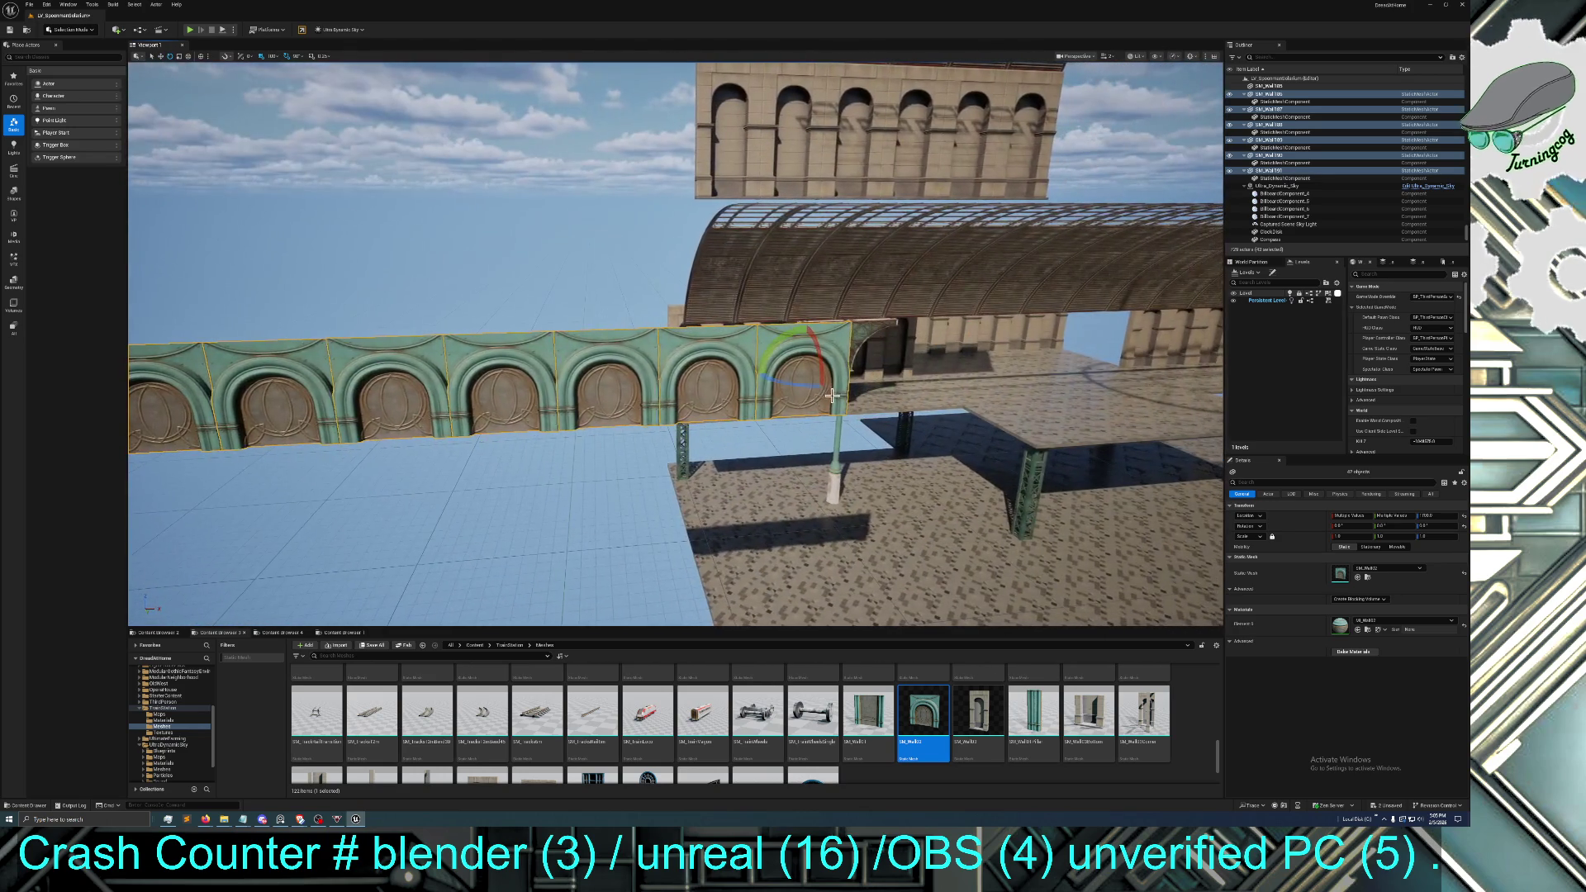
click(162, 57)
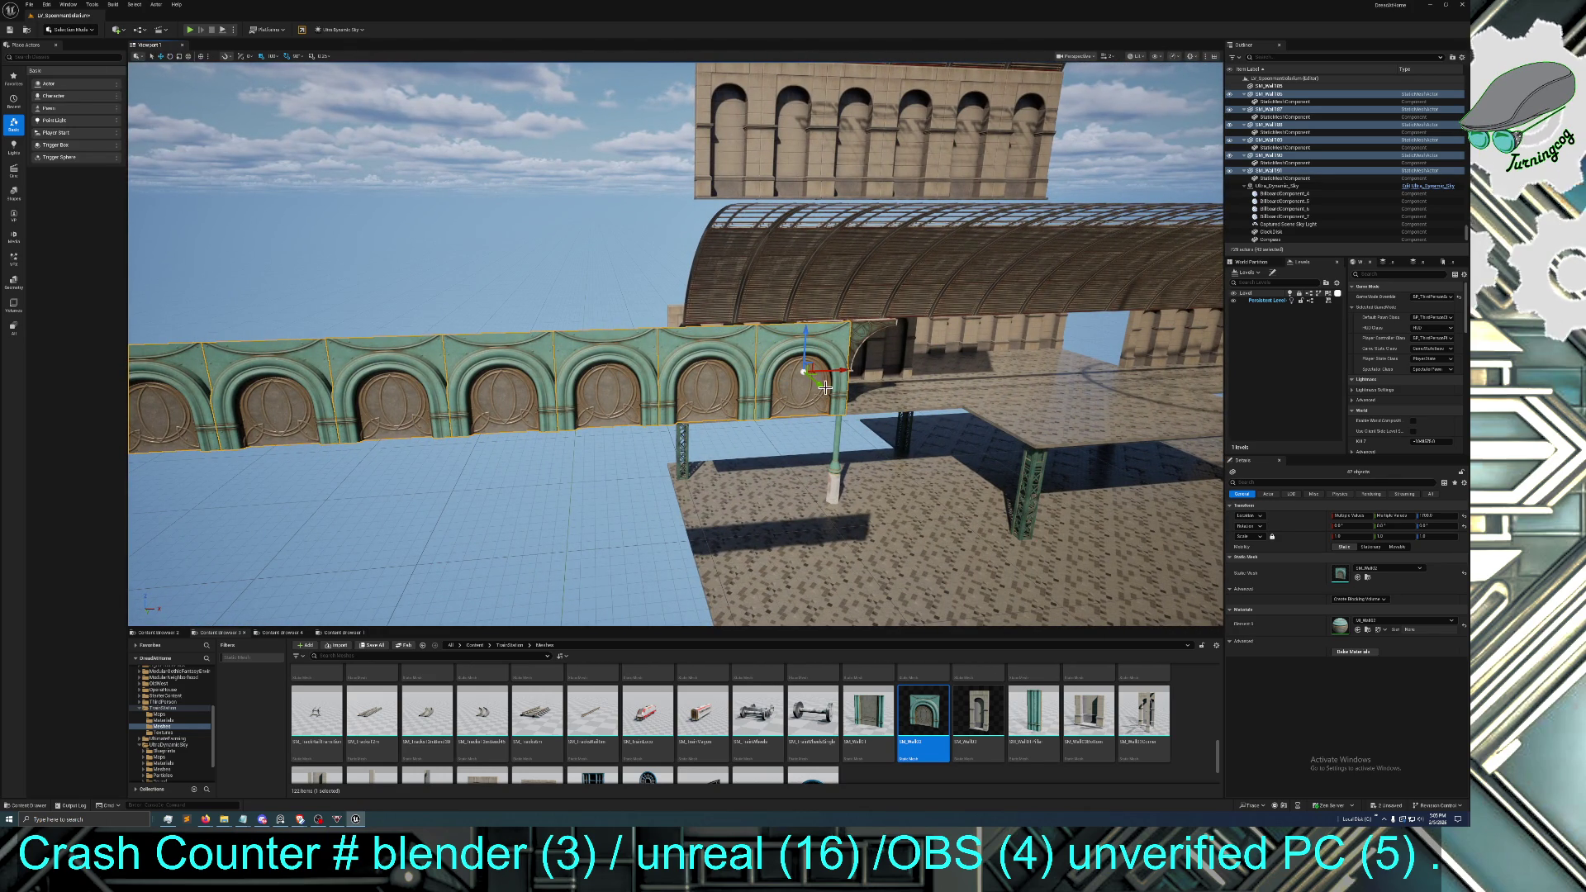
Lift the teal arch wall to the roof base and slide it right along the roof edge
drag(818, 382, 721, 304)
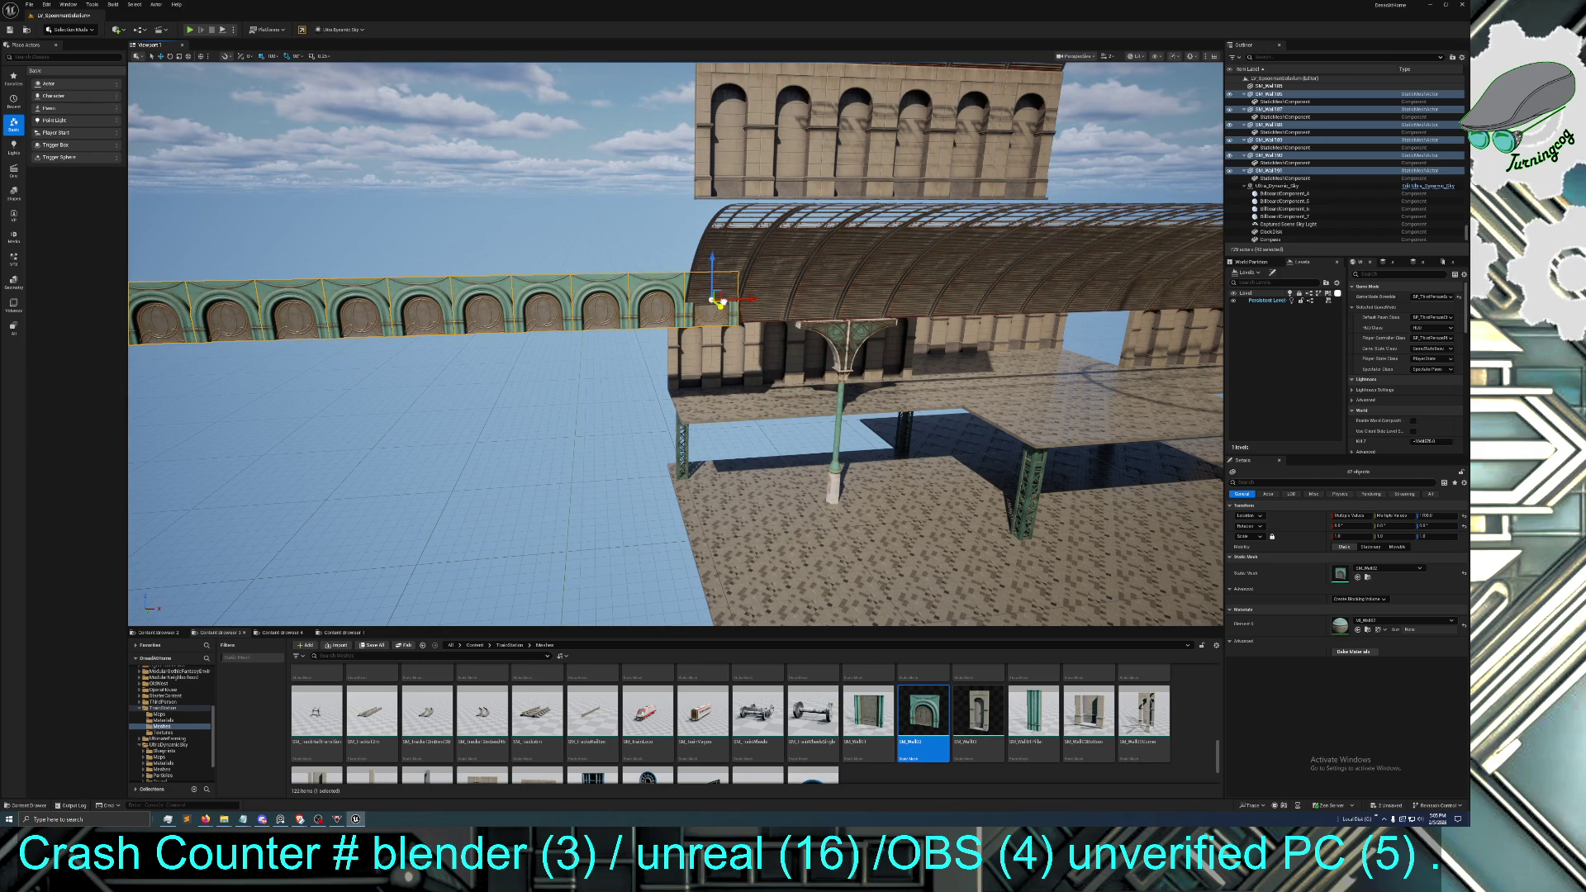
scroll(720, 304, up, 5)
mouse_move(696, 248)
mouse_down()
mouse_move(1010, 246)
mouse_move(988, 273)
mouse_up()
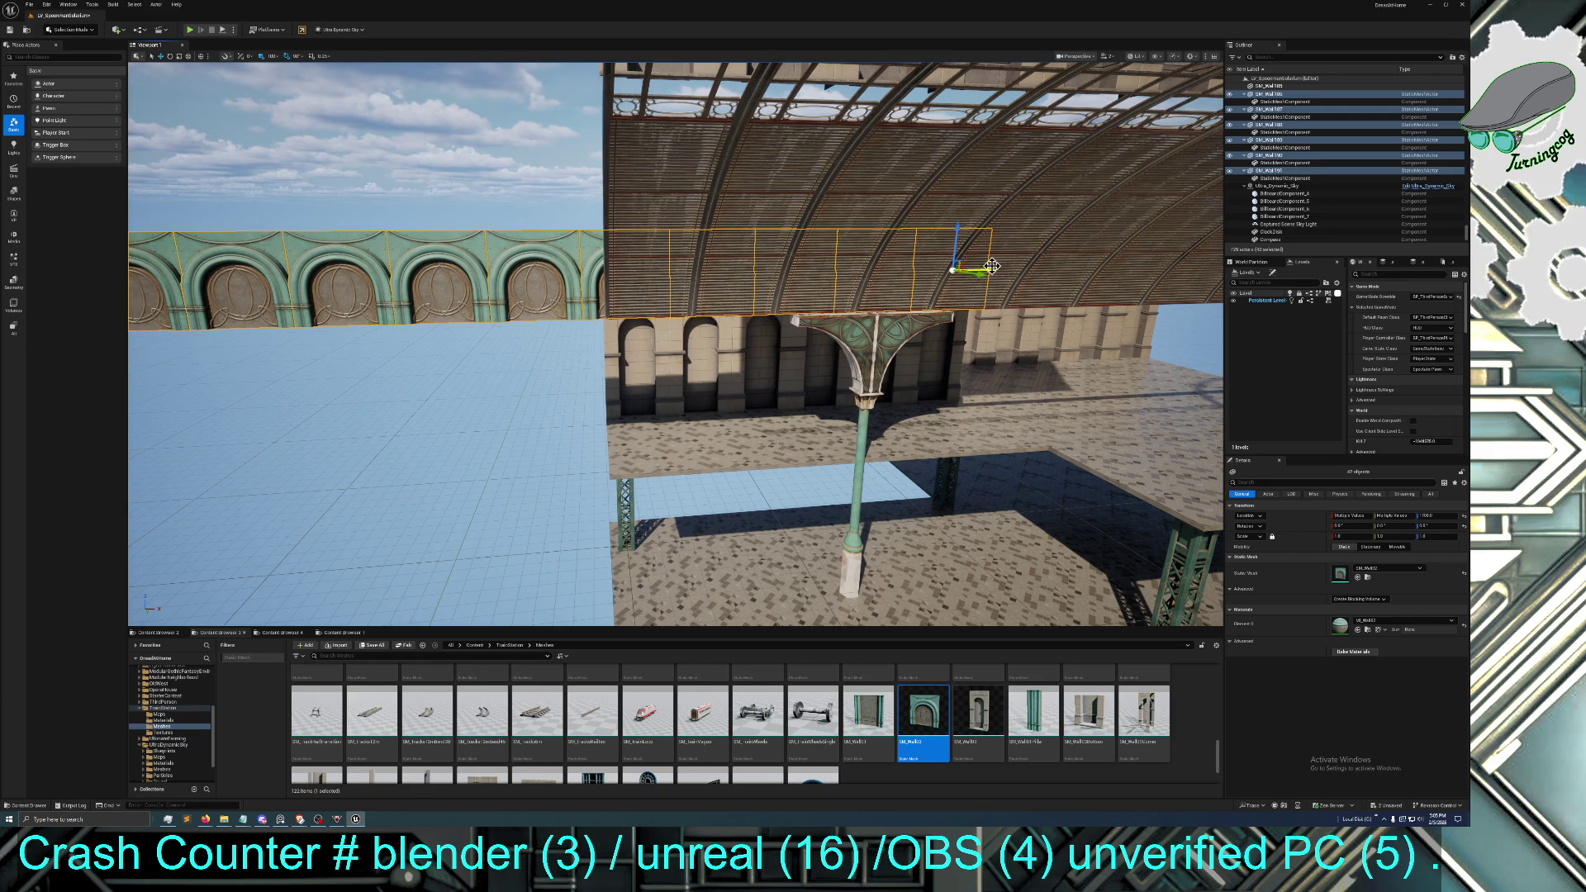
Slide the wall segments to the roof's far end, then select a first left glass roof panel
key(f)
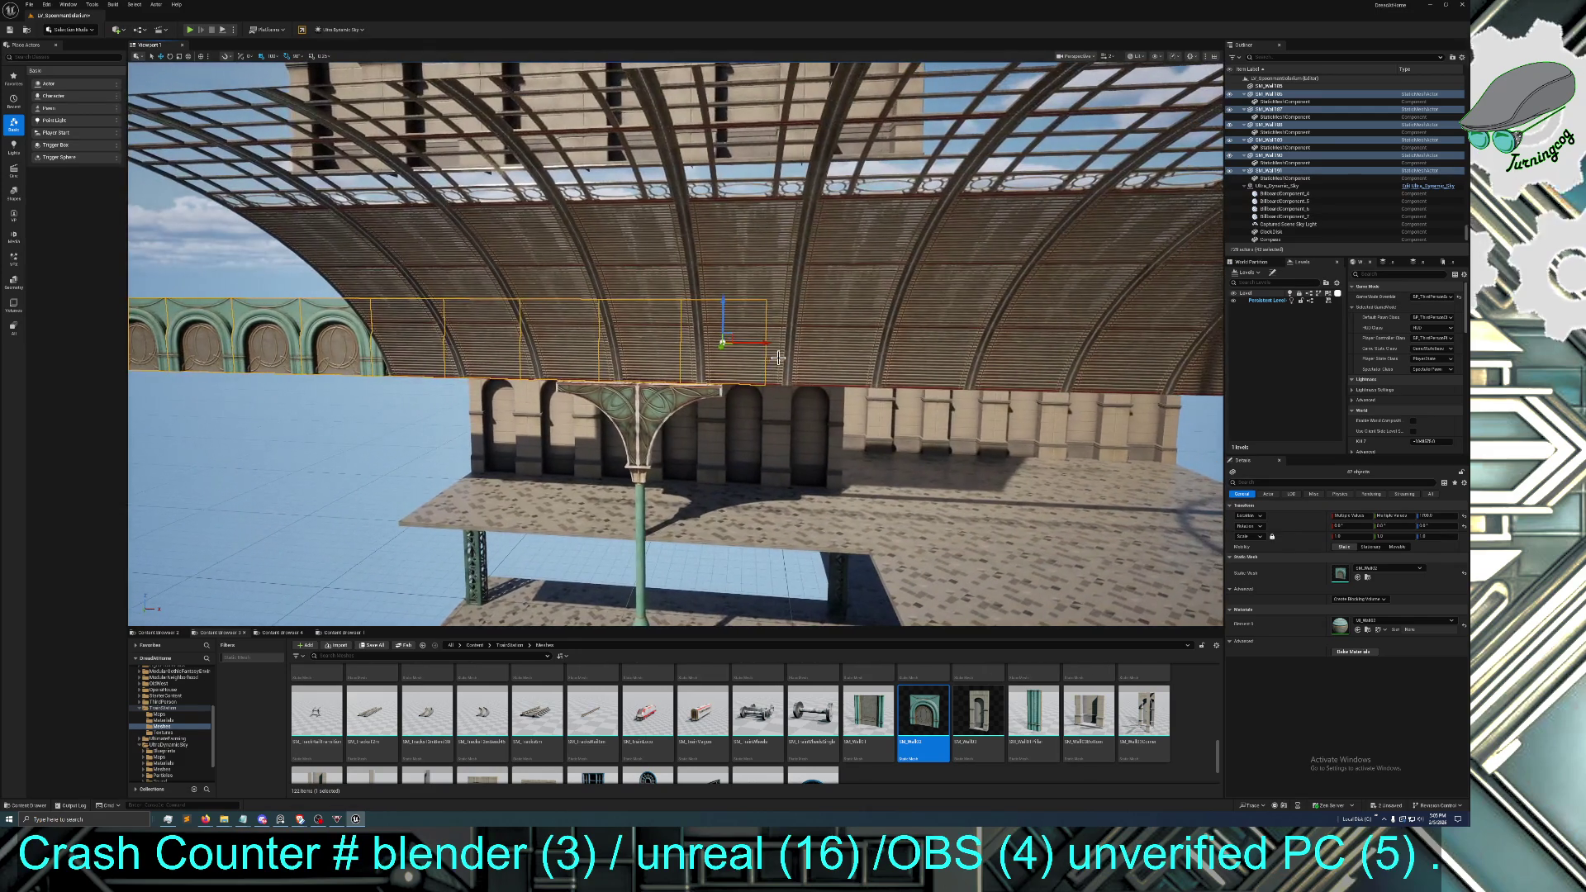
drag(1074, 371, 825, 430)
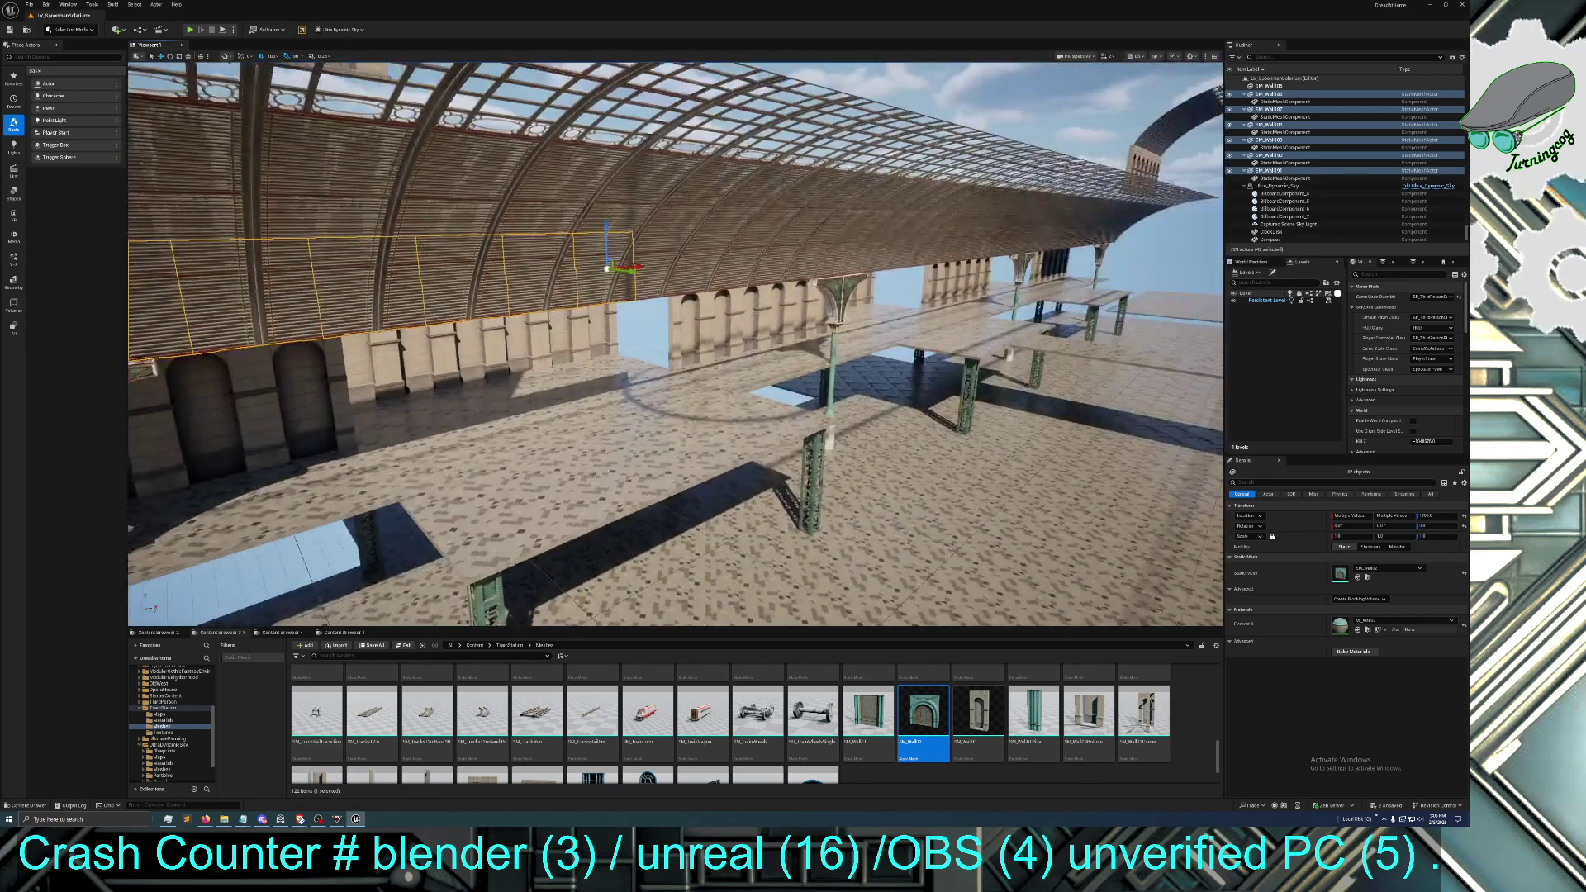
drag(534, 345, 956, 307)
mouse_move(675, 344)
mouse_down()
mouse_move(611, 352)
mouse_move(590, 314)
mouse_move(864, 337)
mouse_up()
mouse_move(821, 419)
mouse_down()
mouse_move(777, 409)
mouse_move(818, 417)
mouse_move(807, 398)
mouse_up()
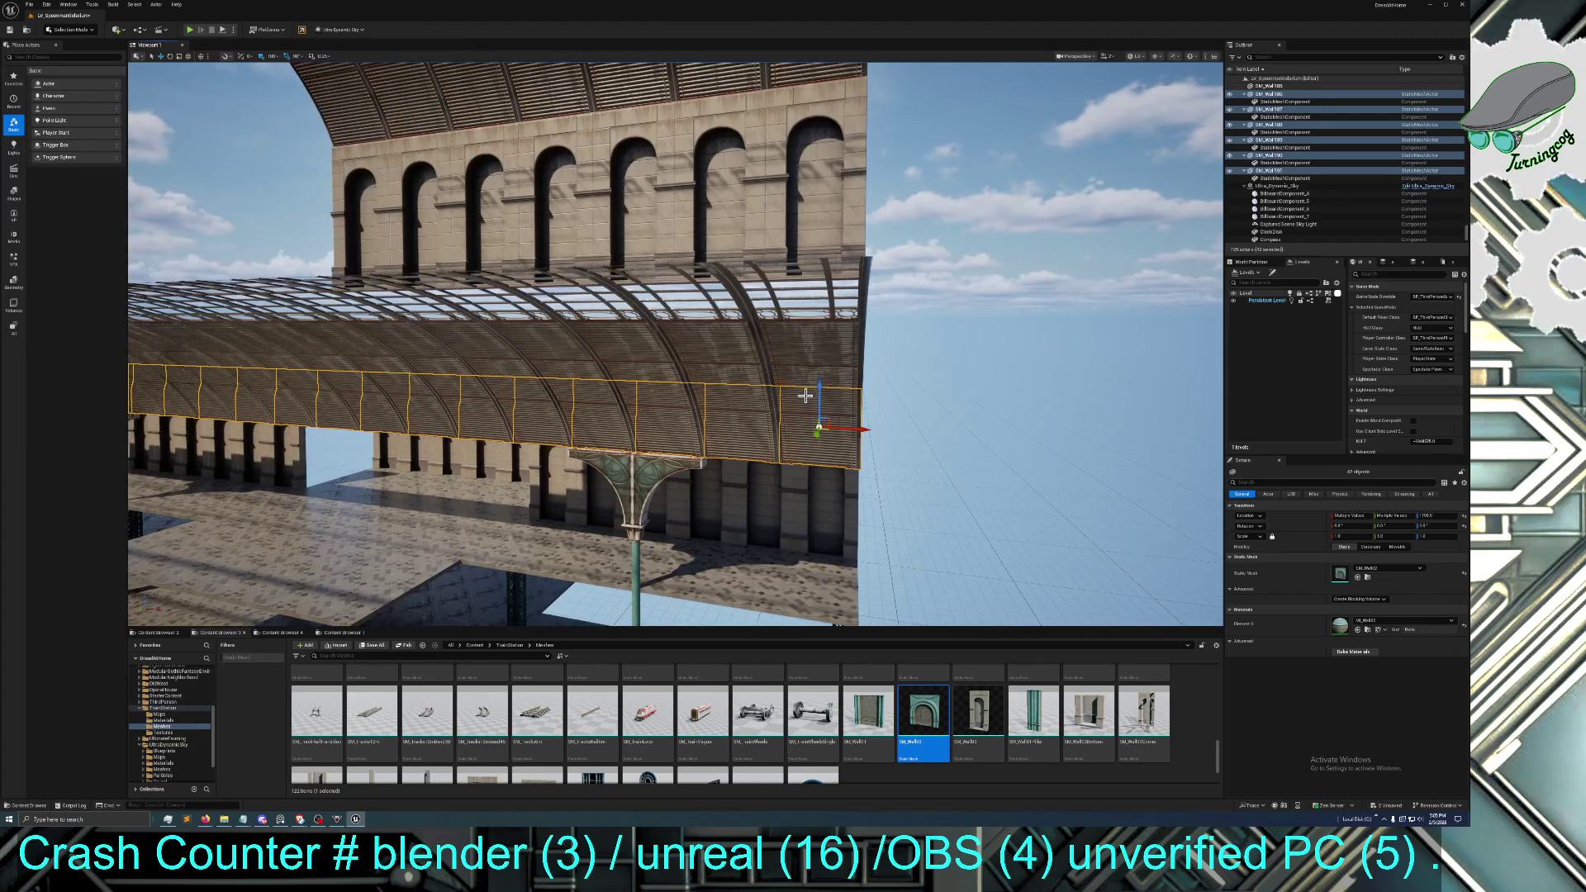
click(739, 369)
Ctrl-select the first half of the left glass roof panels
ctrl+click(700, 361)
ctrl+click(584, 353)
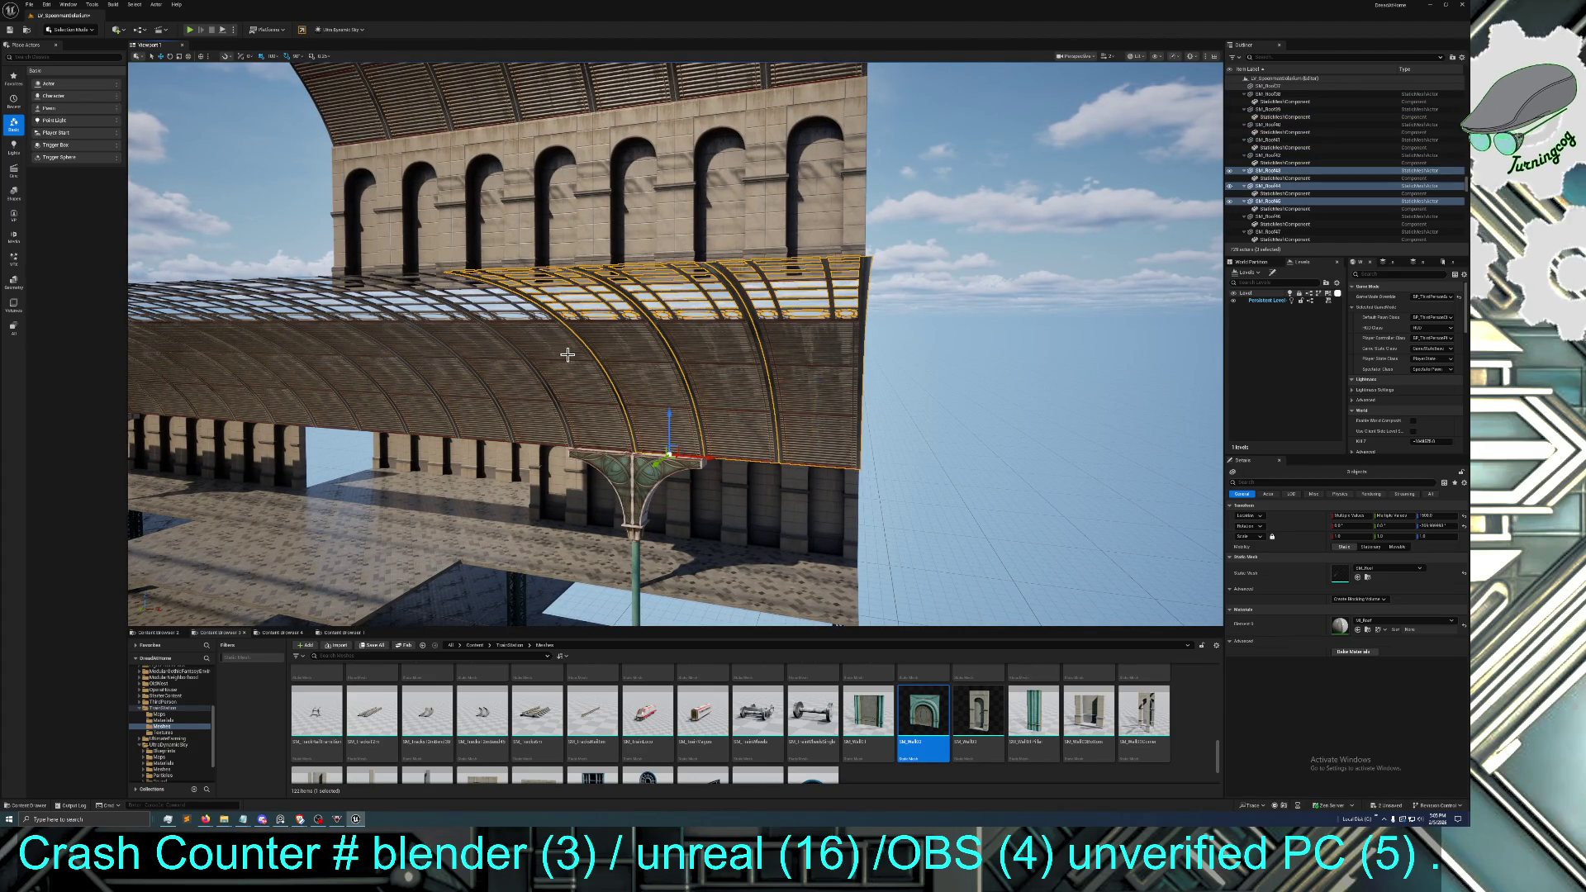
ctrl+click(514, 353)
ctrl+click(445, 351)
ctrl+click(405, 351)
drag(405, 351, 461, 374)
ctrl+click(410, 392)
ctrl+click(354, 376)
ctrl+click(323, 377)
mouse_move(323, 377)
mouse_down()
mouse_move(470, 414)
mouse_move(640, 397)
mouse_up()
ctrl+click(642, 395)
ctrl+click(569, 388)
ctrl+click(482, 403)
ctrl+click(401, 395)
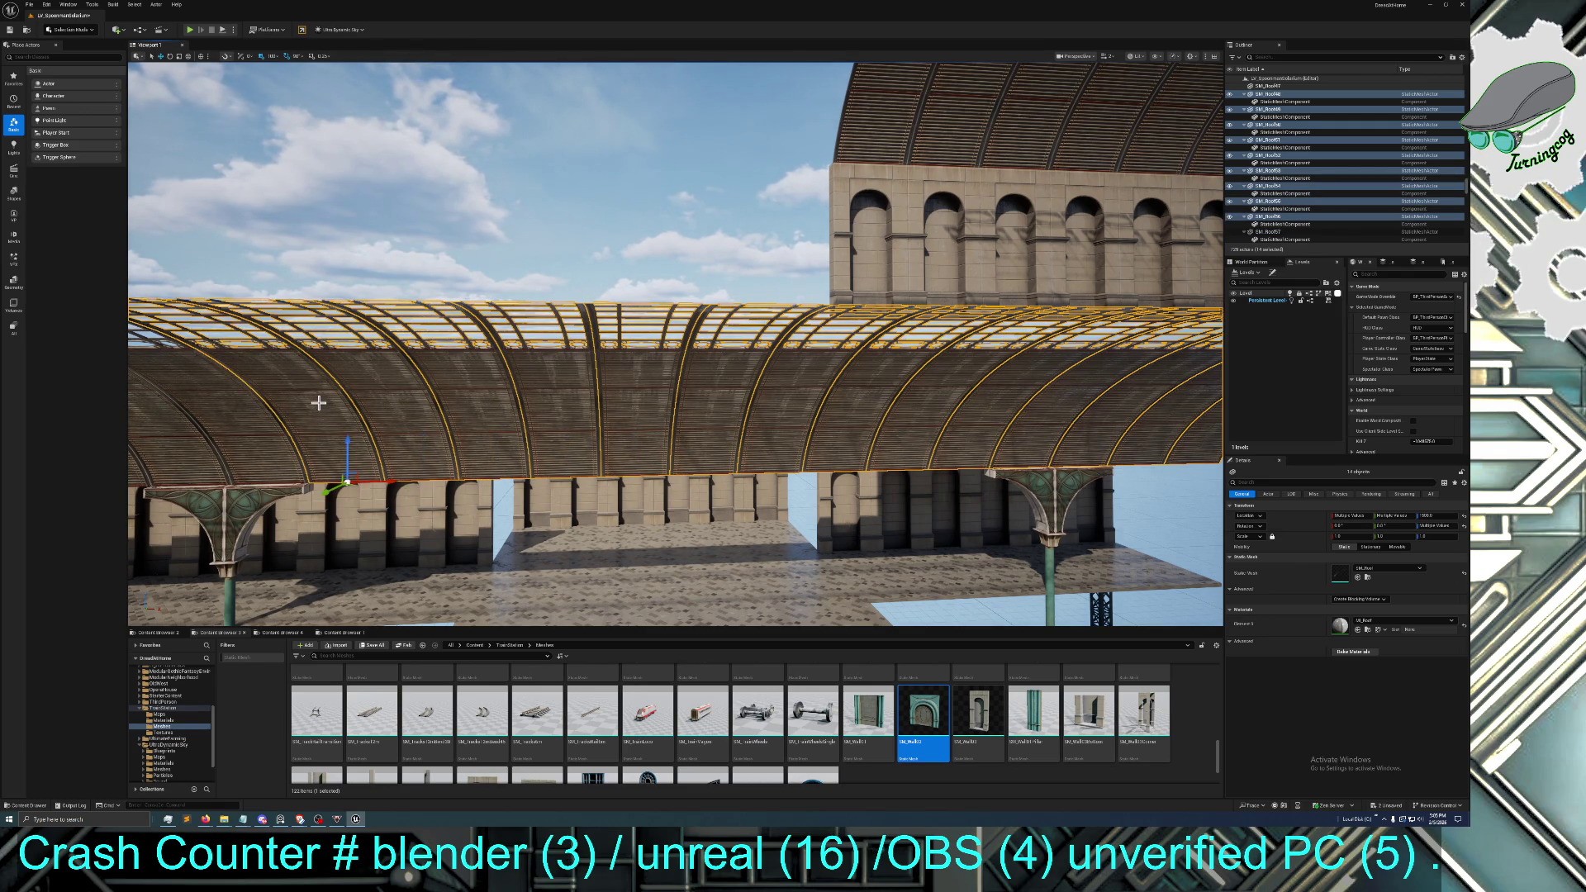
ctrl+click(273, 388)
ctrl+click(396, 404)
ctrl+click(296, 408)
ctrl+click(255, 411)
ctrl+click(528, 382)
ctrl+click(447, 395)
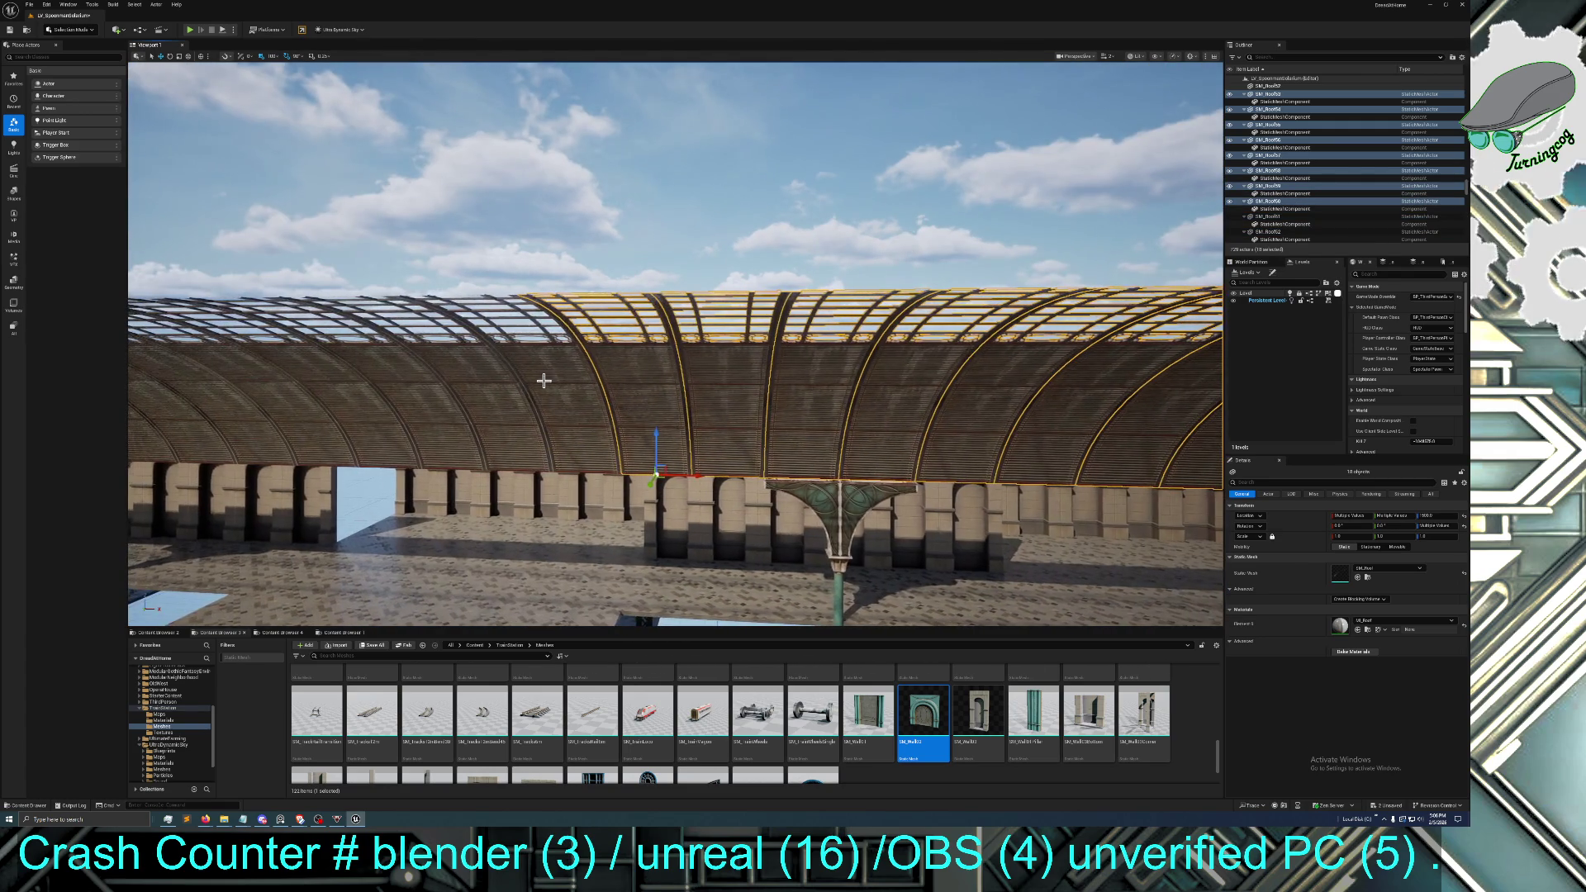
ctrl+click(463, 389)
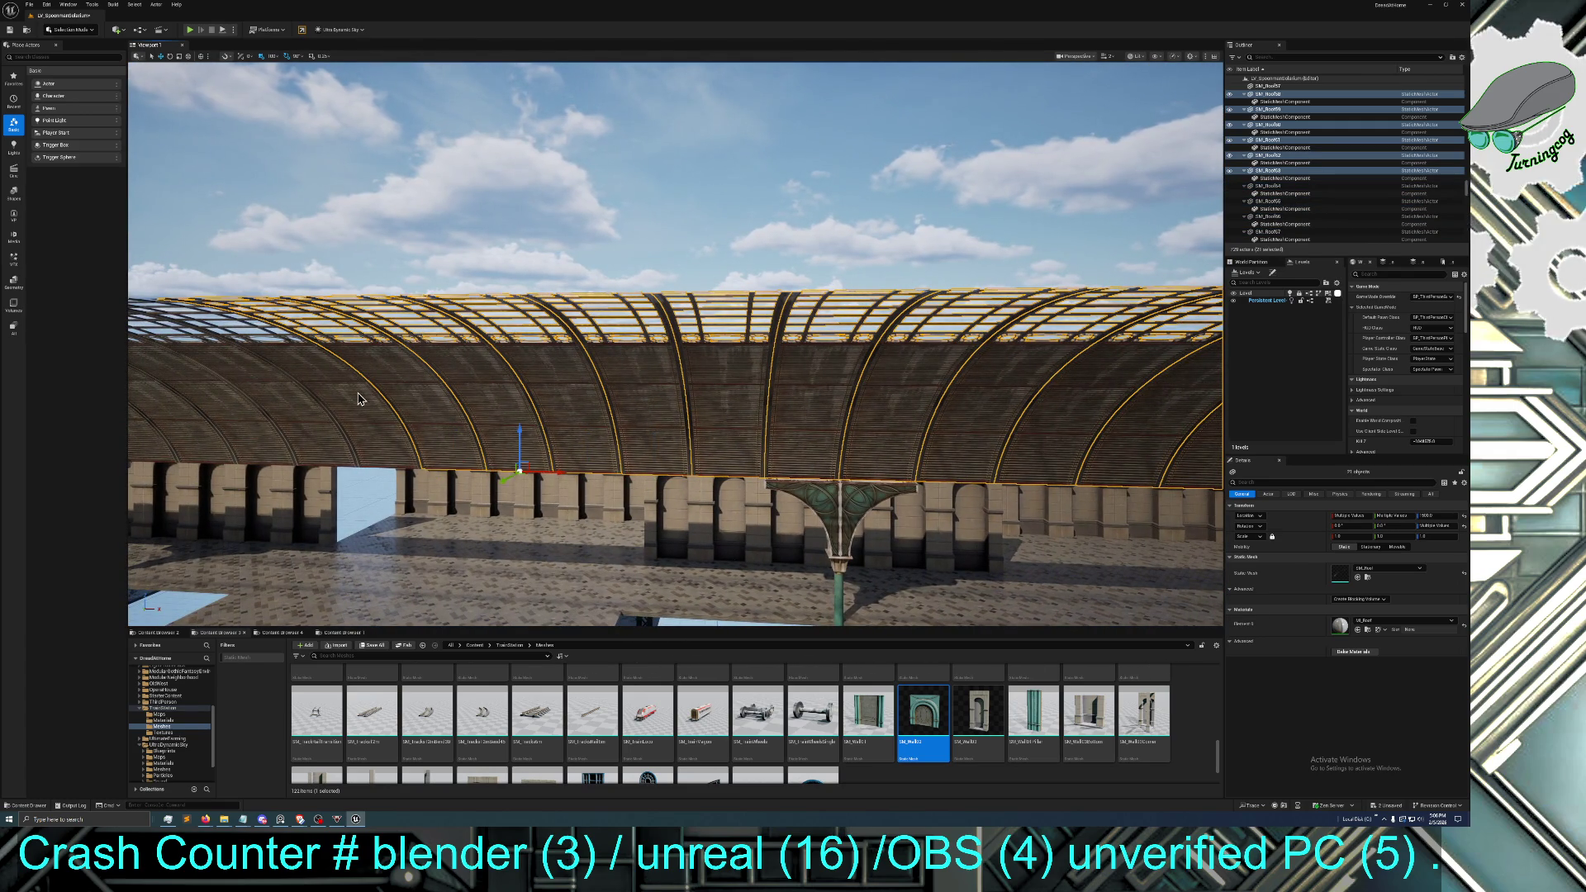
ctrl+click(369, 401)
ctrl+click(303, 397)
Add the remaining left roof panels, completing all 42 in the selection
ctrl+click(522, 393)
ctrl+click(474, 393)
ctrl+click(414, 389)
ctrl+click(365, 392)
ctrl+click(351, 401)
ctrl+click(292, 396)
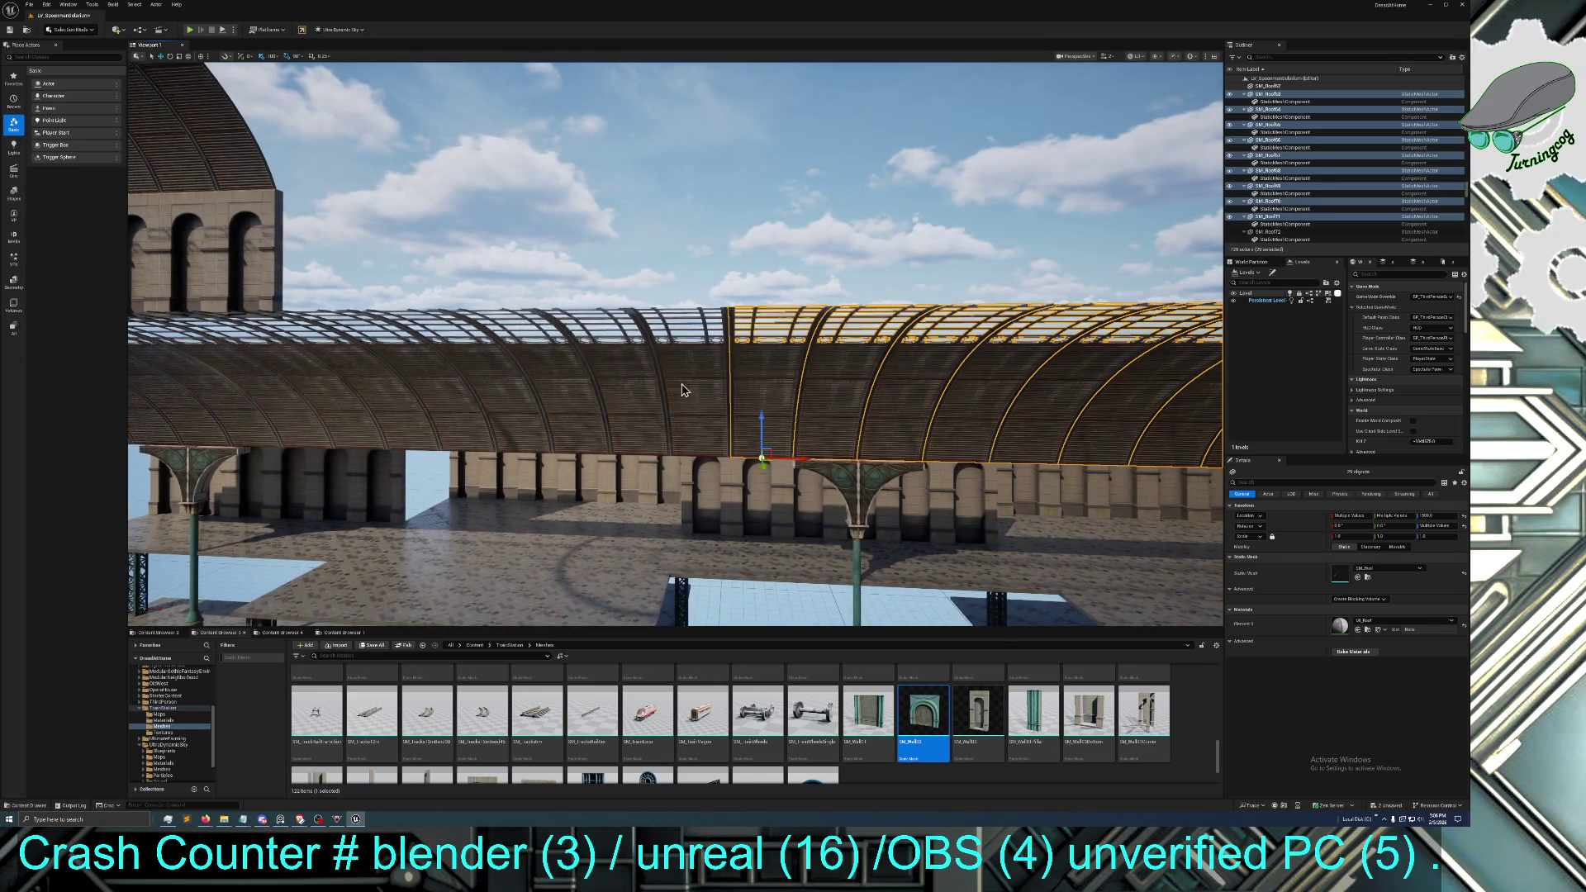
ctrl+click(683, 386)
ctrl+click(612, 379)
ctrl+click(522, 395)
ctrl+click(456, 391)
ctrl+click(402, 402)
ctrl+click(357, 402)
ctrl+click(316, 402)
ctrl+click(287, 408)
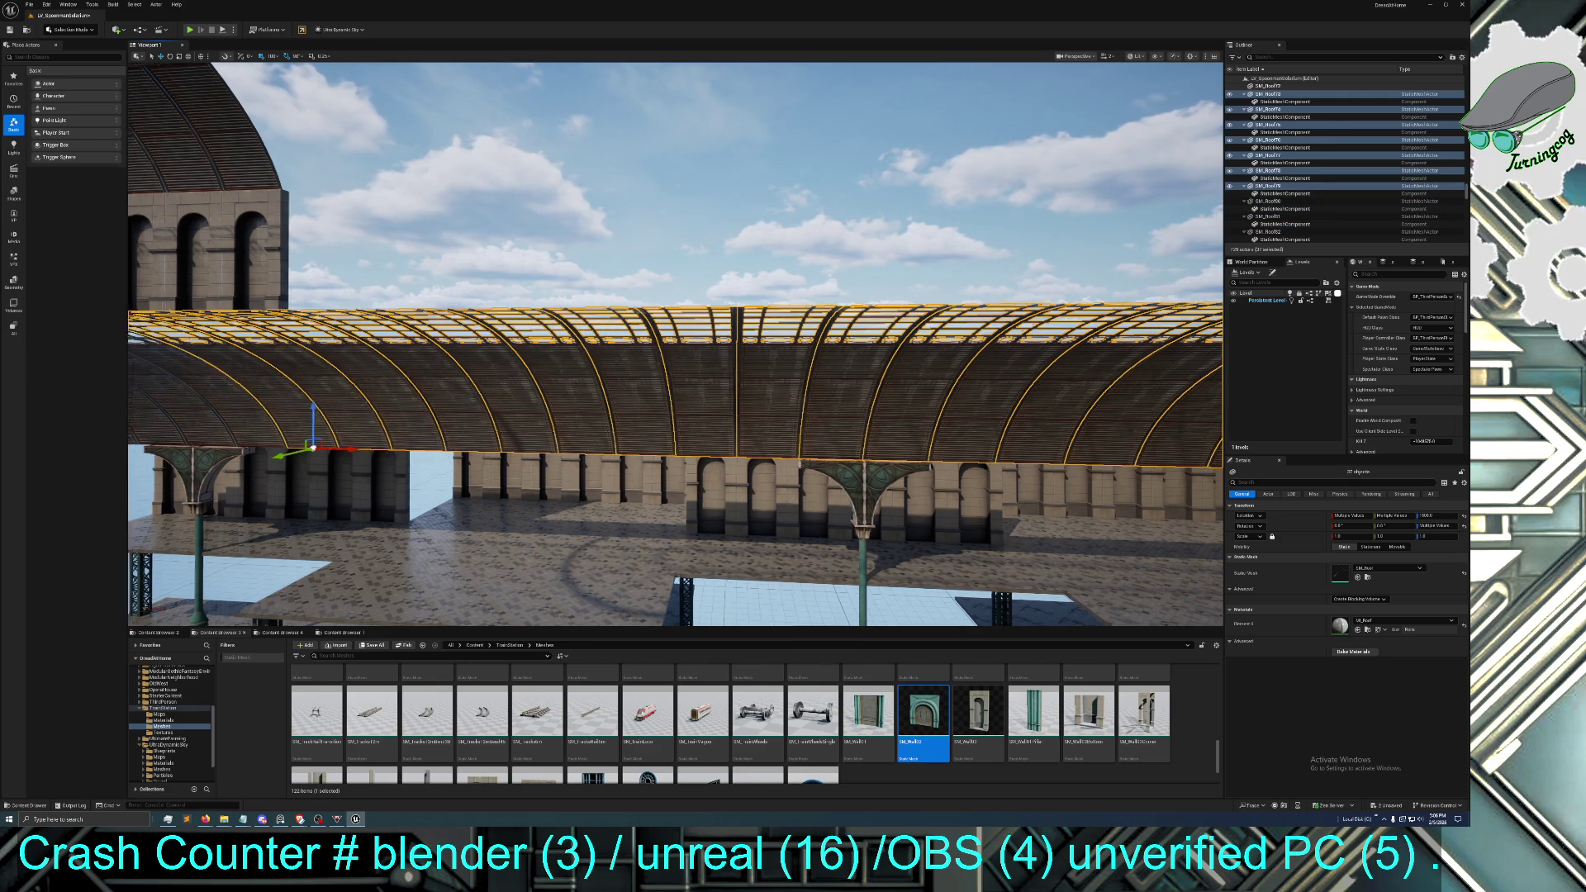
ctrl+click(541, 393)
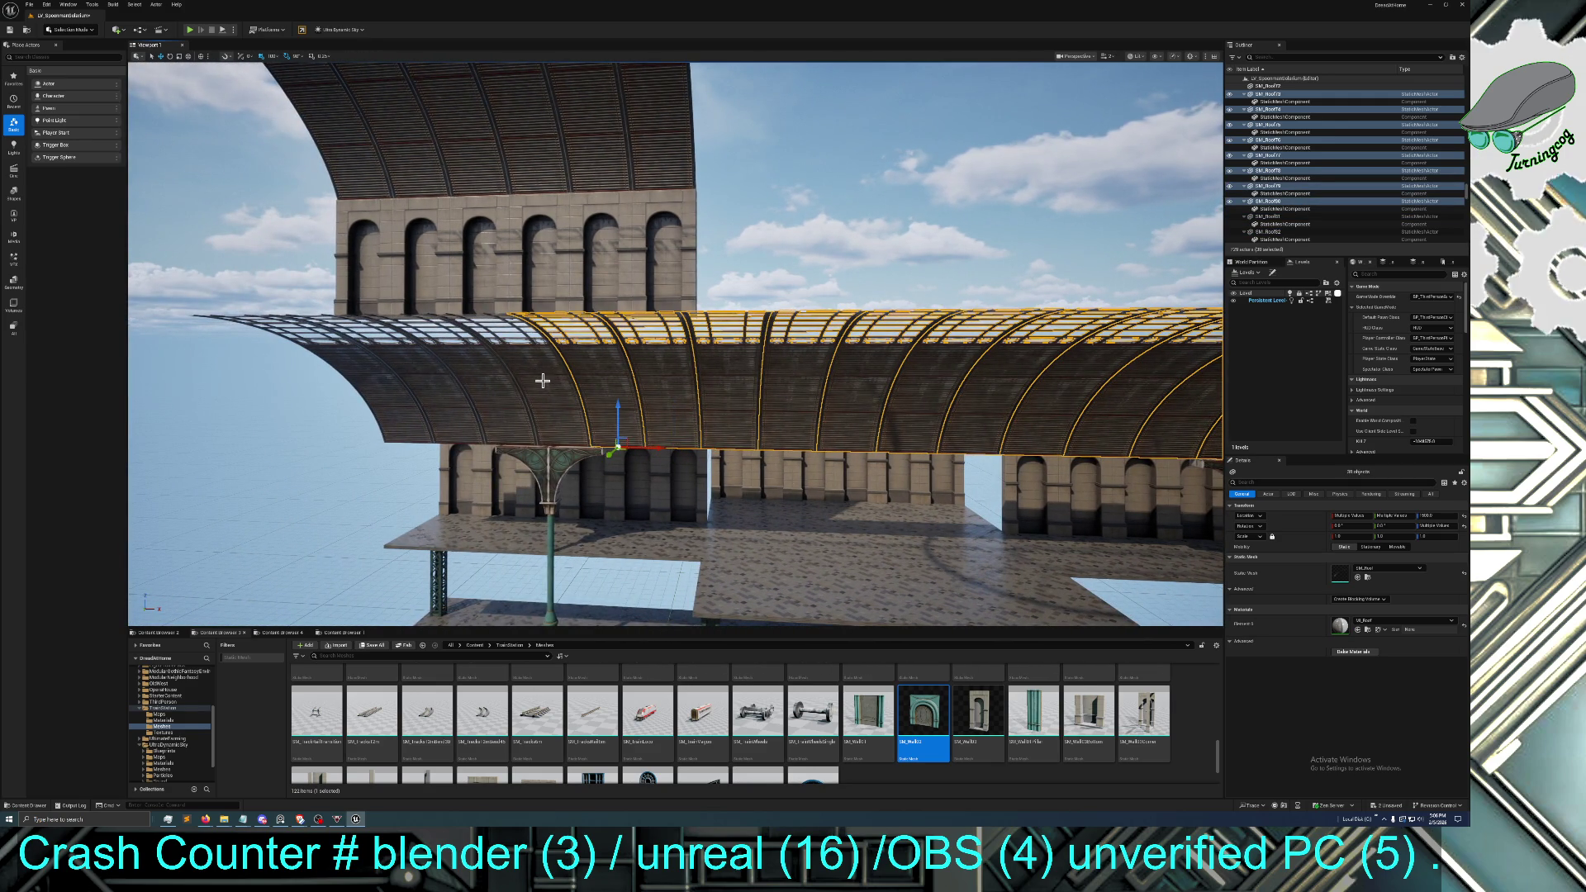
ctrl+click(516, 388)
ctrl+click(484, 395)
ctrl+click(434, 386)
ctrl+click(393, 387)
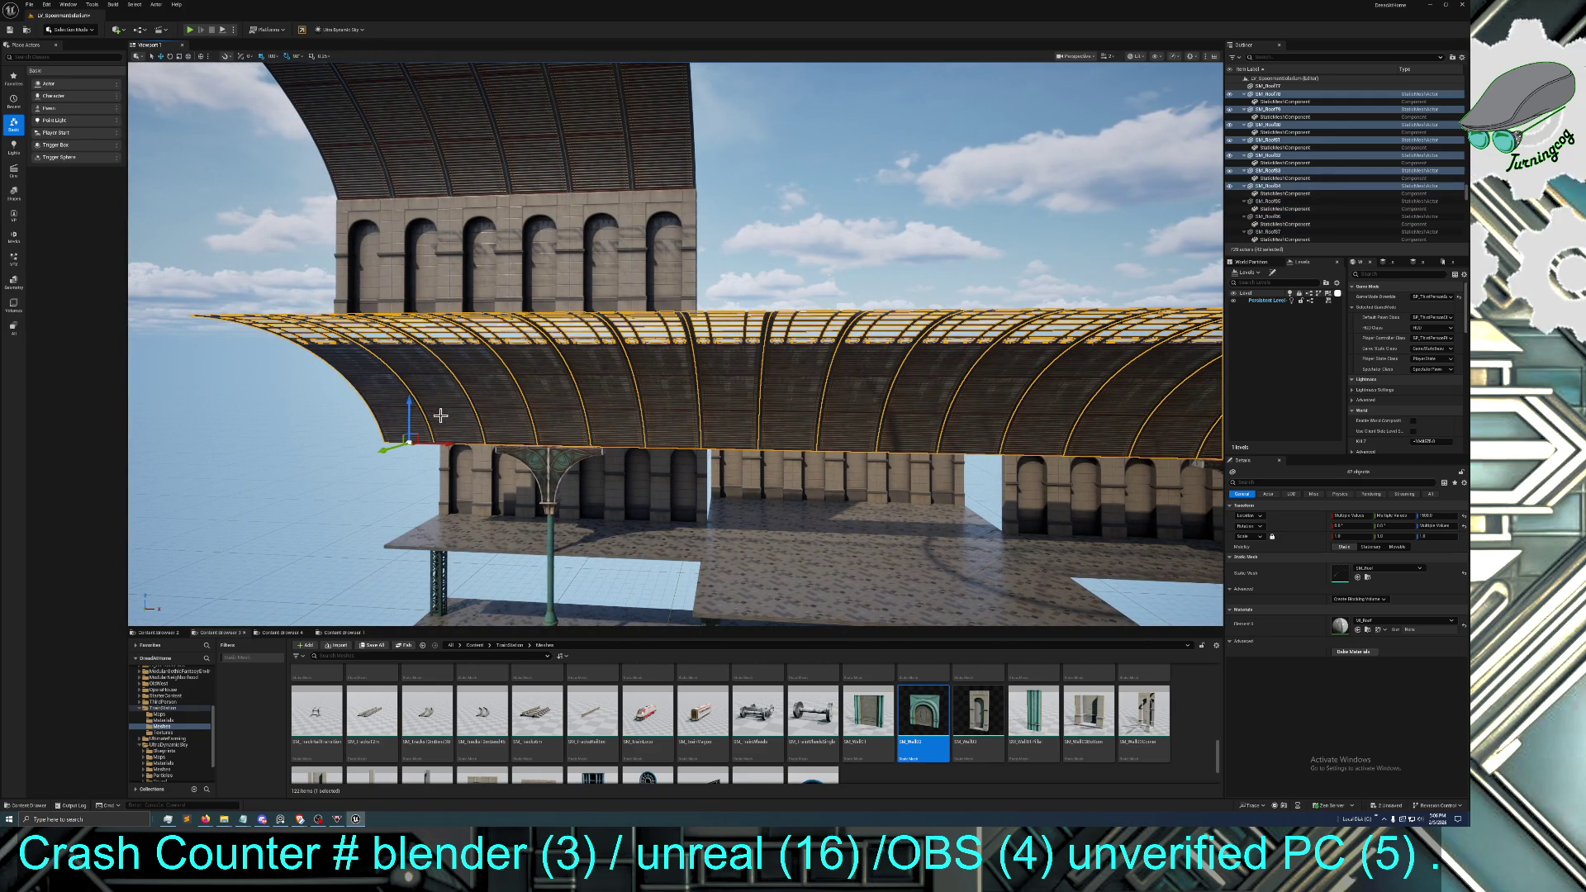
Raise the selected roof panels on Z to reveal the teal arched wall band beneath
drag(410, 401, 422, 340)
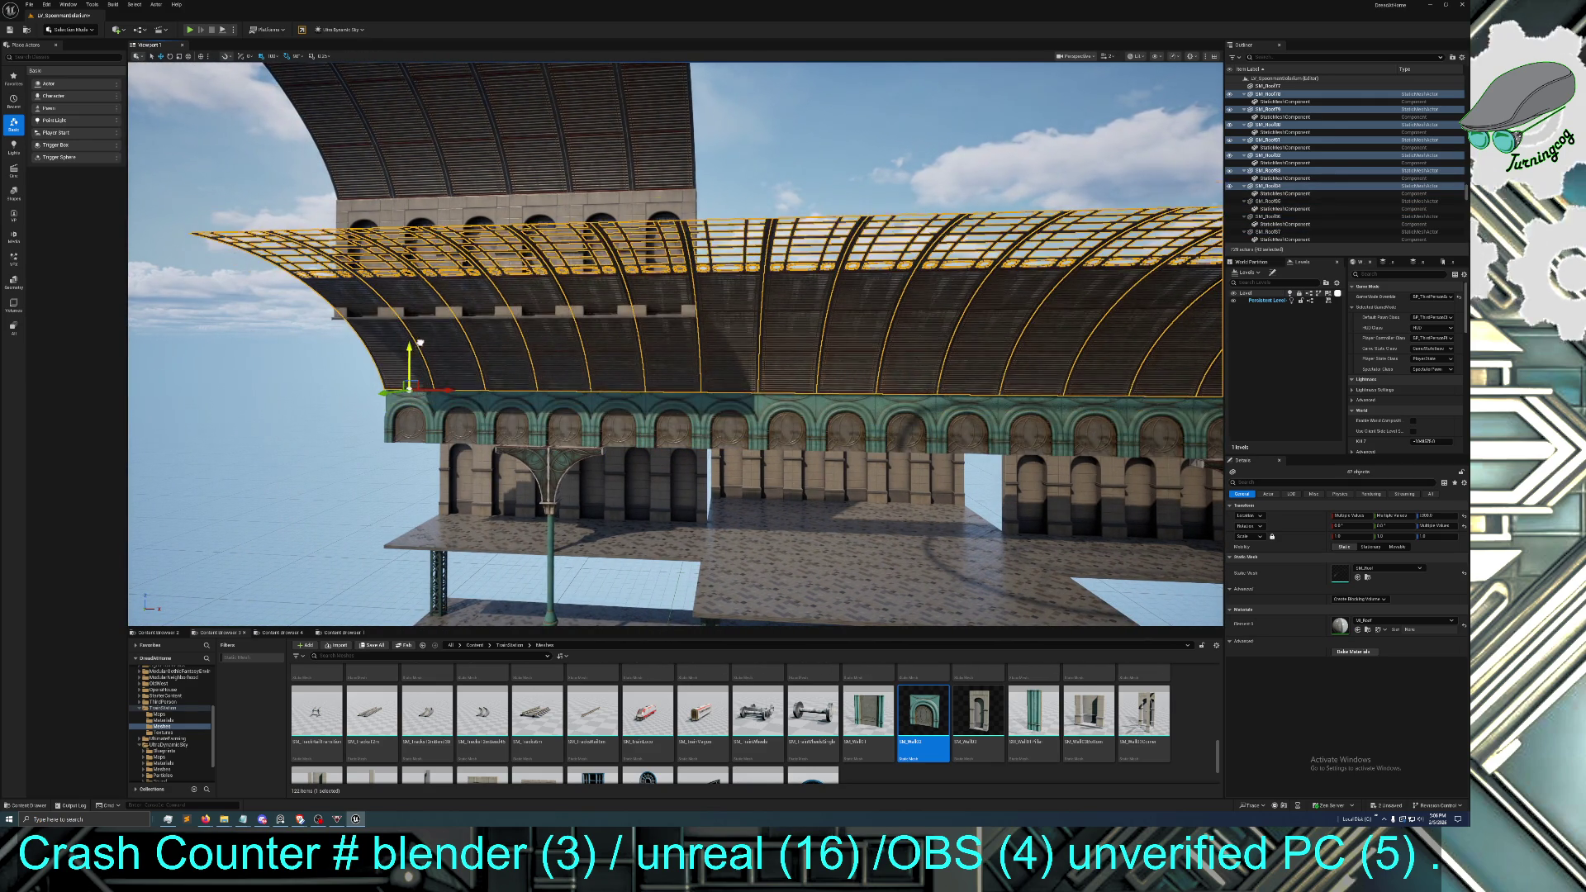
mouse_move(453, 413)
mouse_down()
mouse_move(595, 396)
mouse_move(476, 463)
mouse_move(476, 396)
mouse_move(476, 422)
mouse_up()
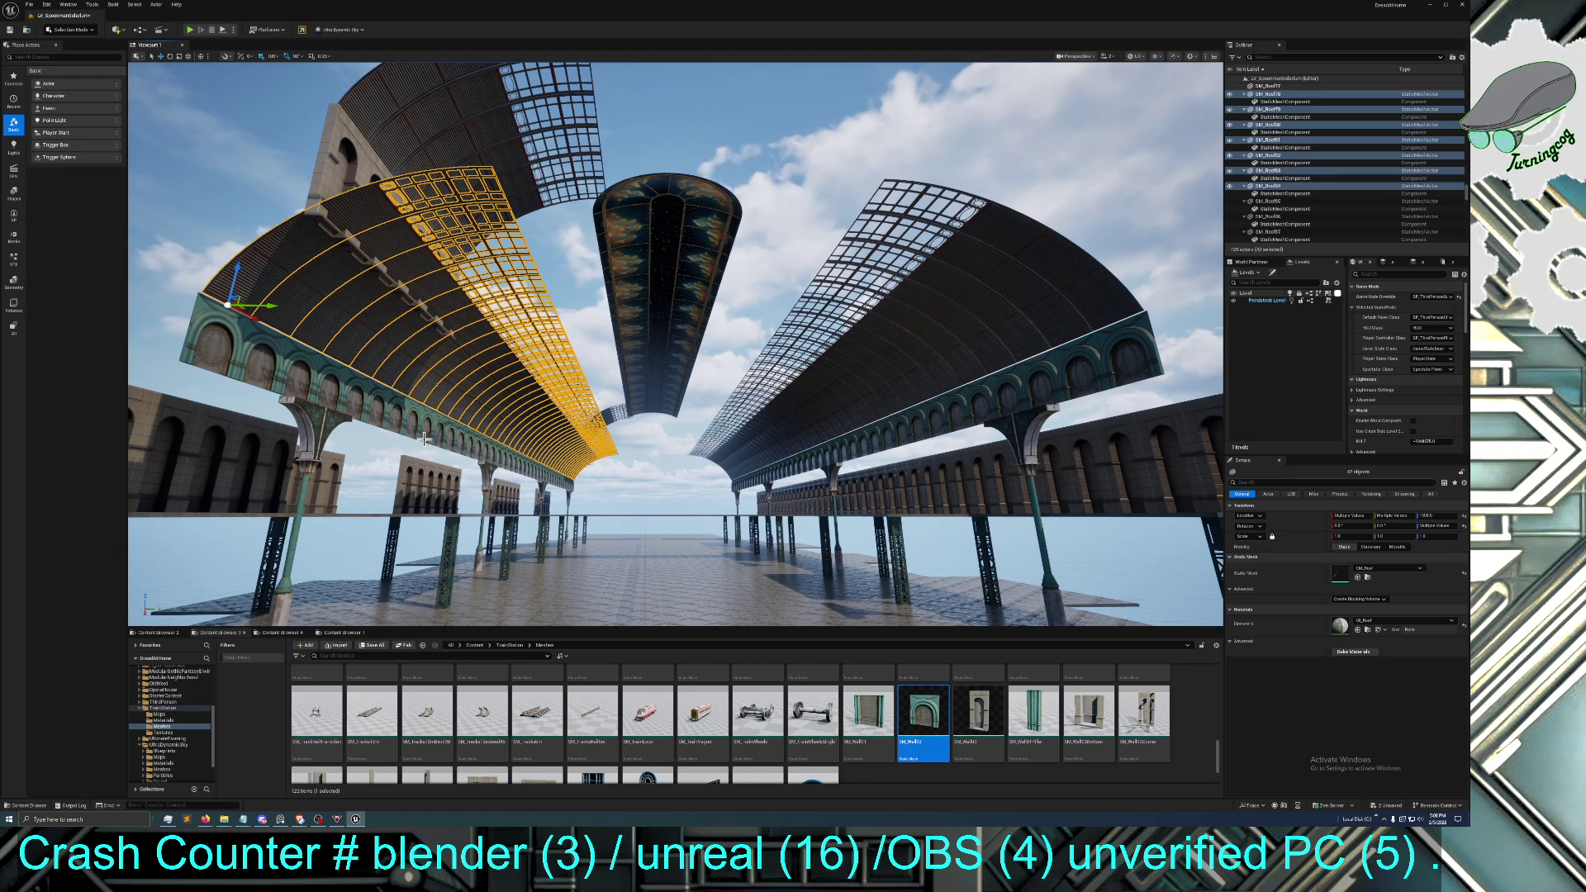
mouse_move(356, 394)
mouse_down()
mouse_move(256, 395)
mouse_move(269, 427)
mouse_up()
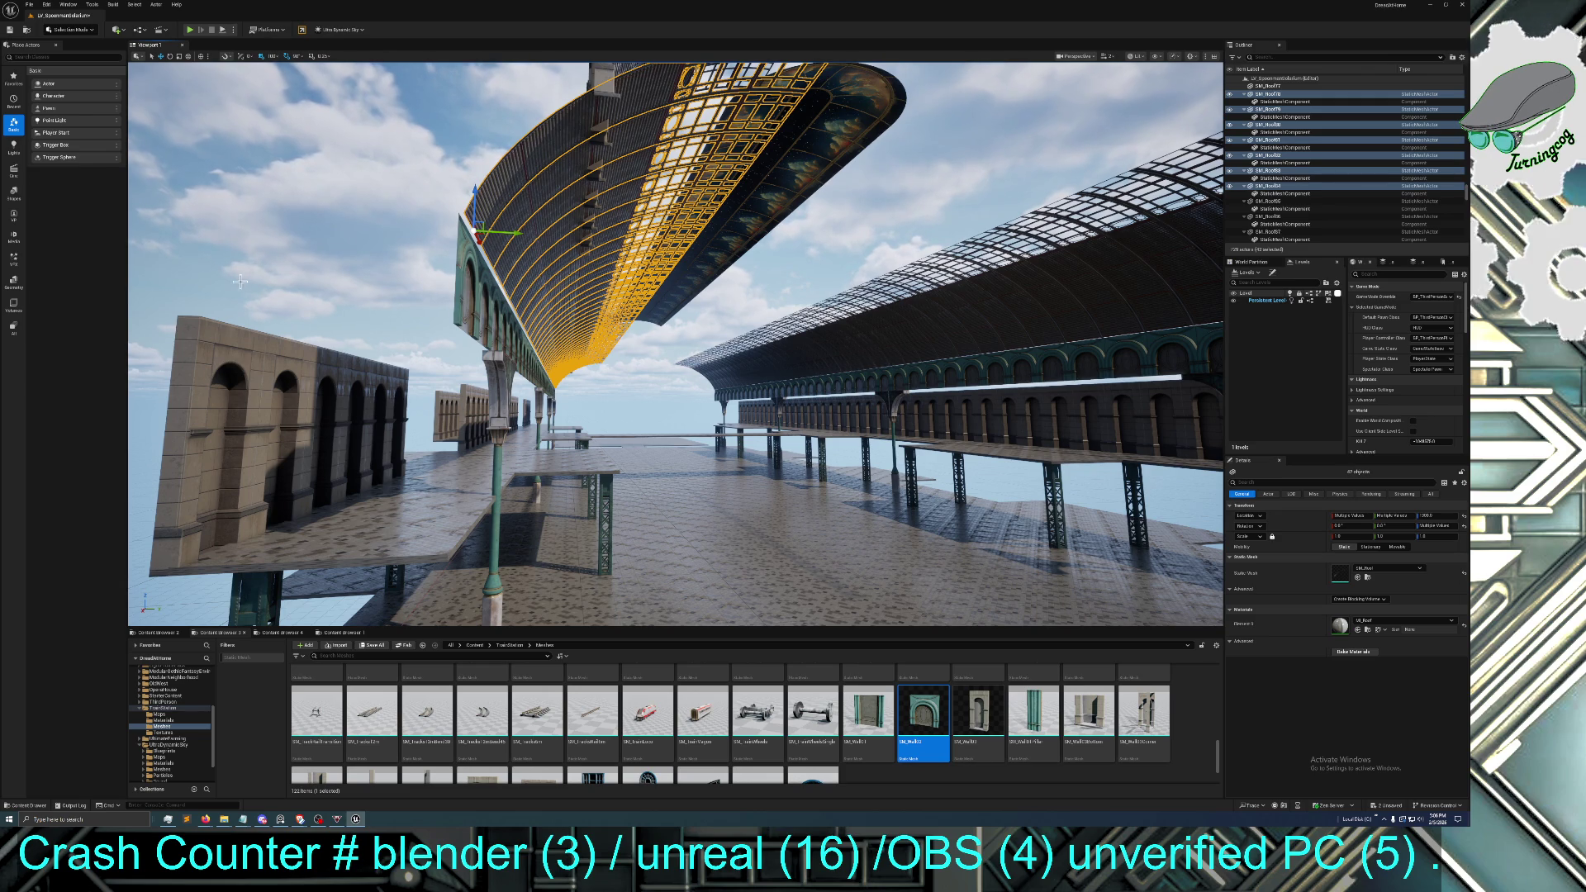
mouse_move(385, 318)
mouse_down()
mouse_move(364, 306)
mouse_move(417, 304)
mouse_up()
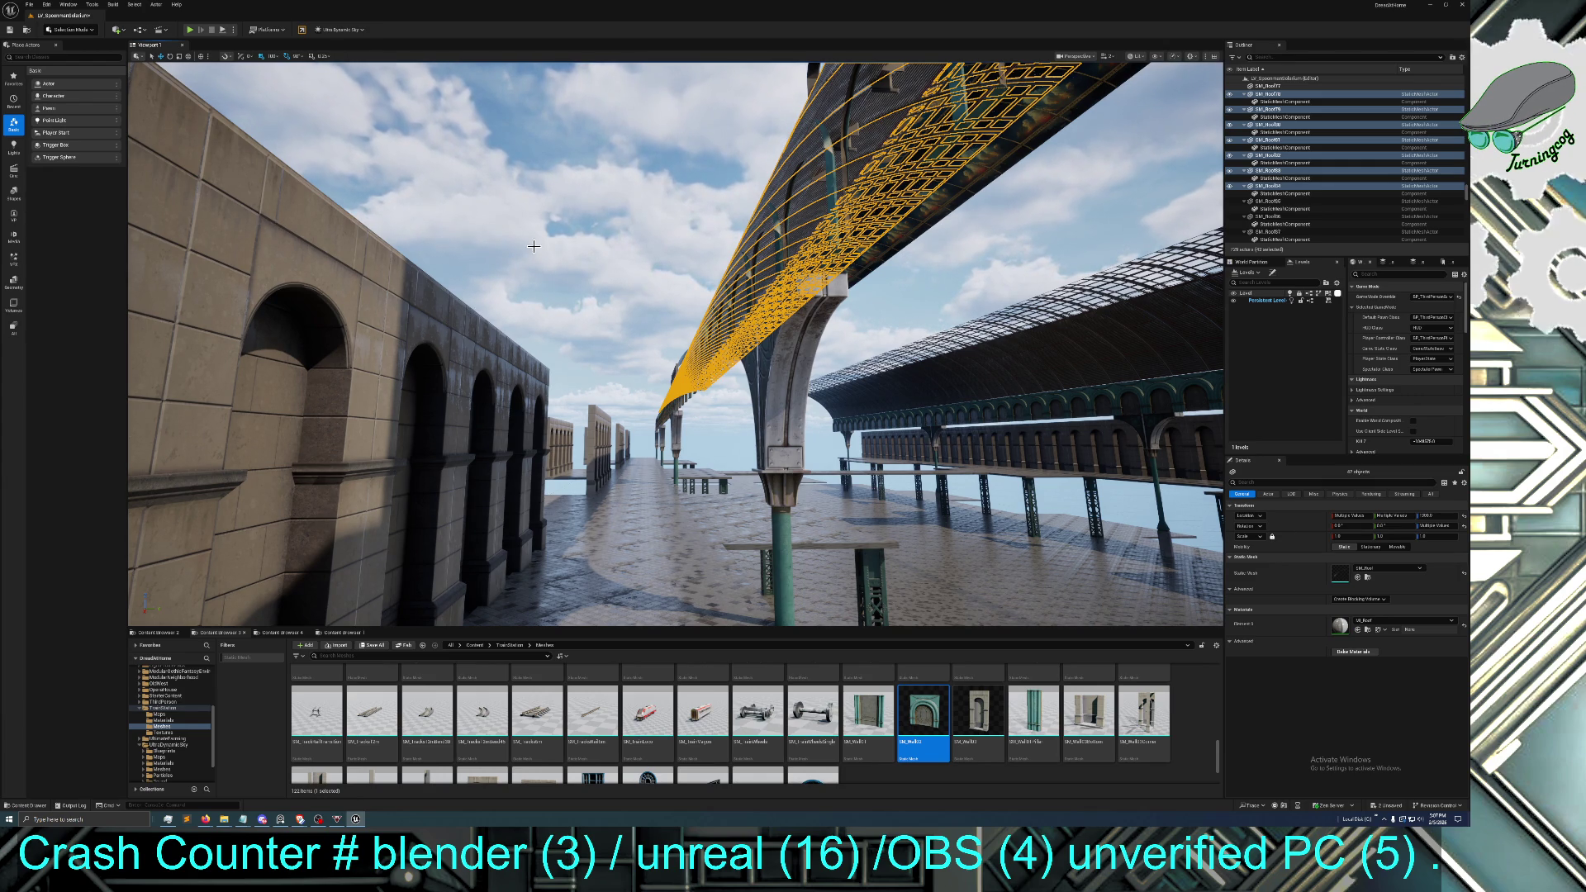
mouse_move(660, 218)
mouse_down()
mouse_move(592, 272)
mouse_move(586, 198)
mouse_up()
Reframe the raised roof and select the first sixteen teal arched wall segments in view
key(f)
scroll(597, 313, up, 5)
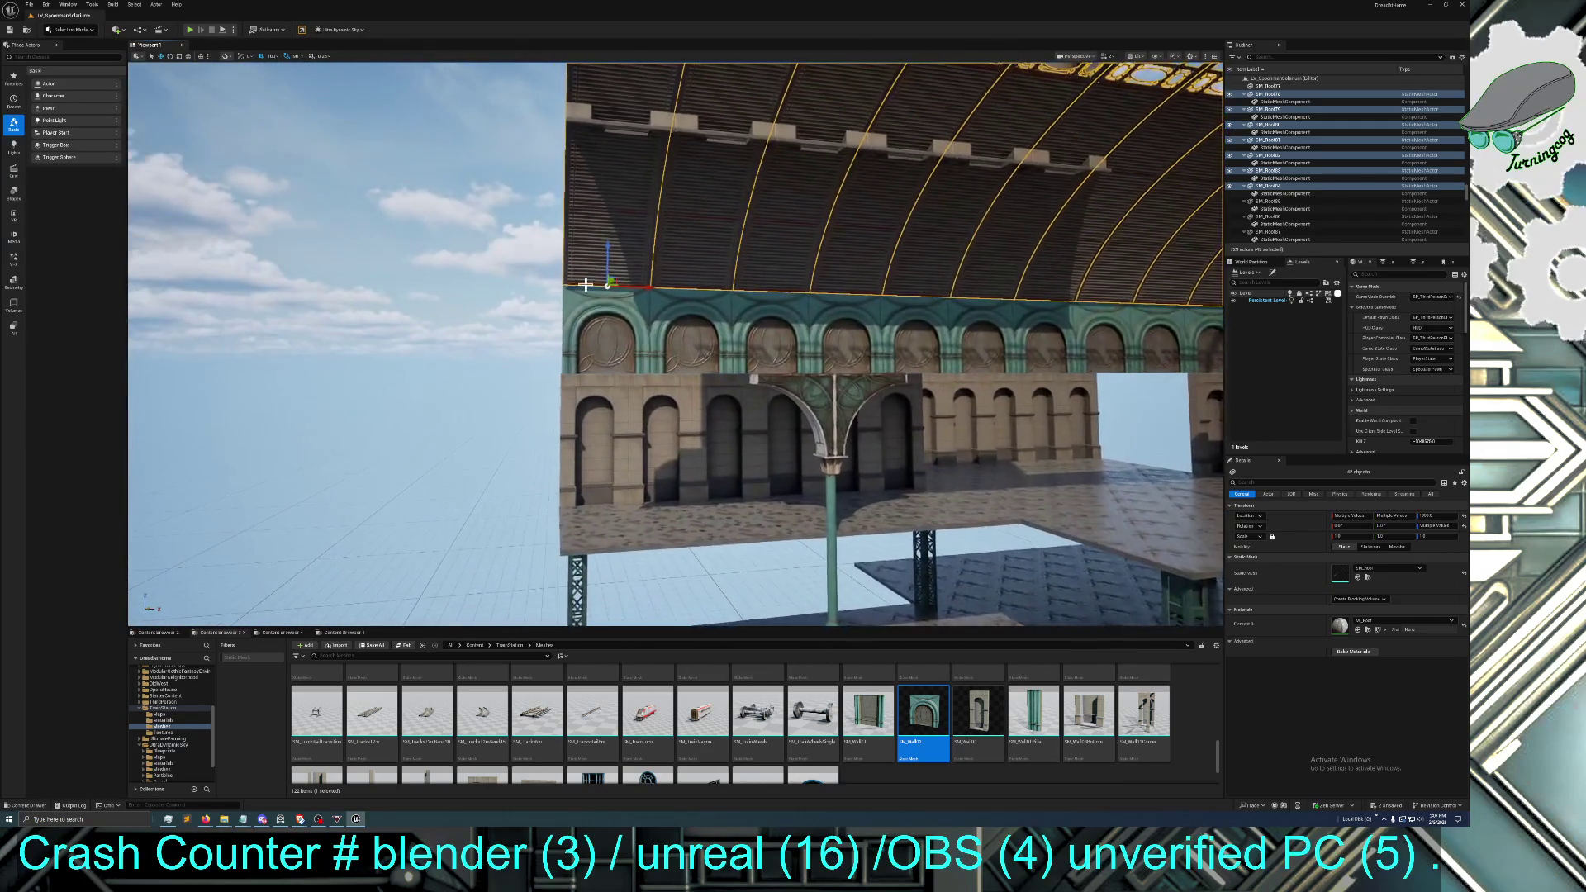
click(600, 316)
ctrl+click(686, 310)
ctrl+click(764, 308)
ctrl+click(837, 307)
ctrl+click(909, 318)
ctrl+click(979, 319)
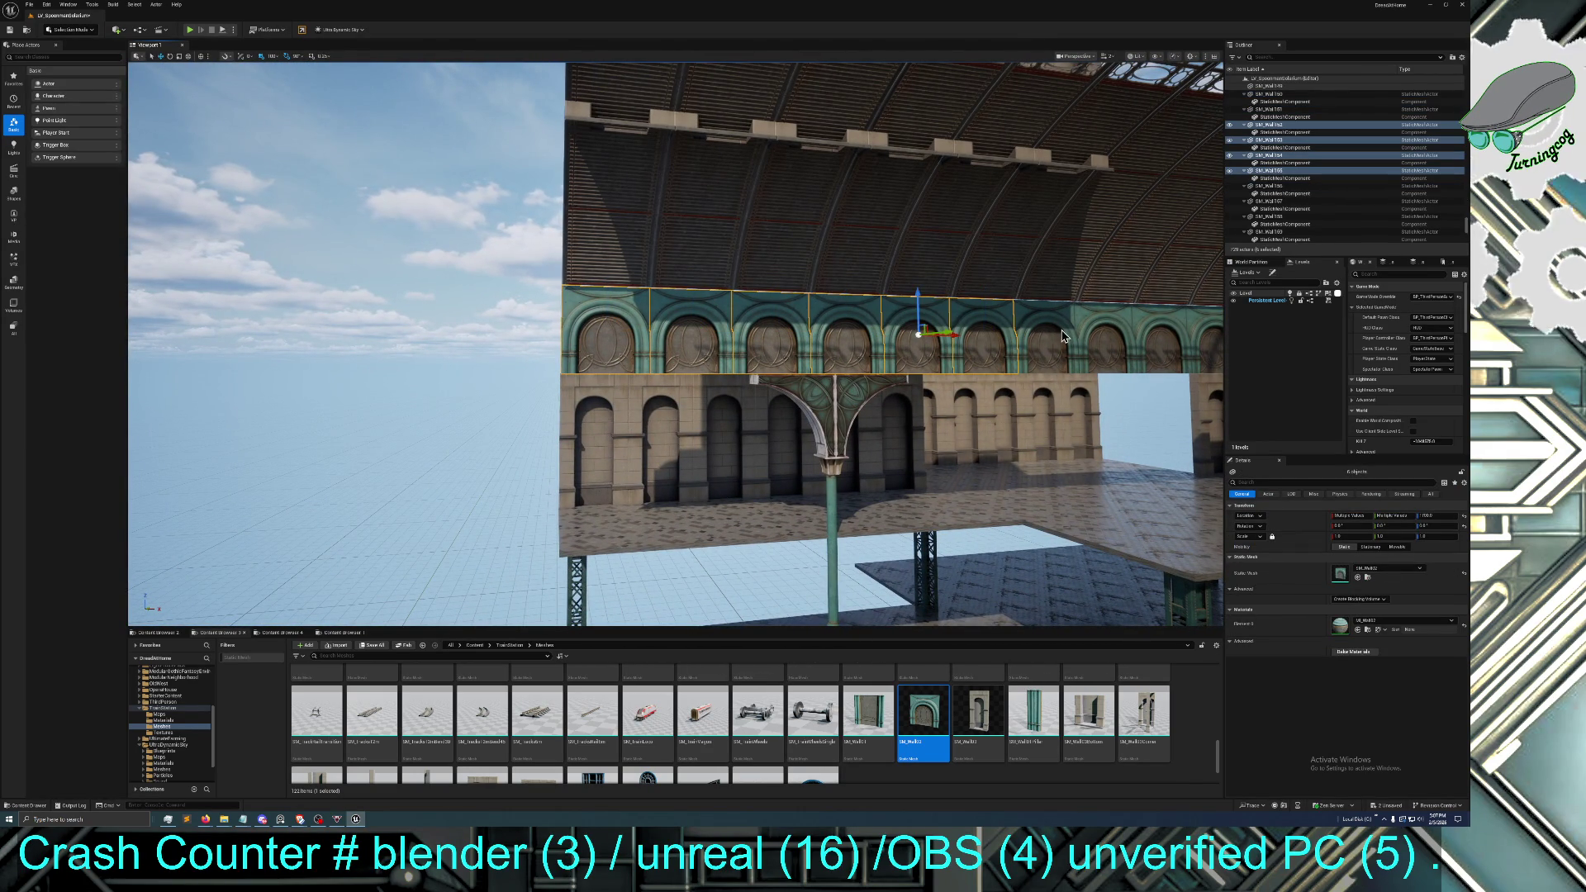
ctrl+click(1042, 322)
ctrl+click(1098, 323)
ctrl+click(1150, 326)
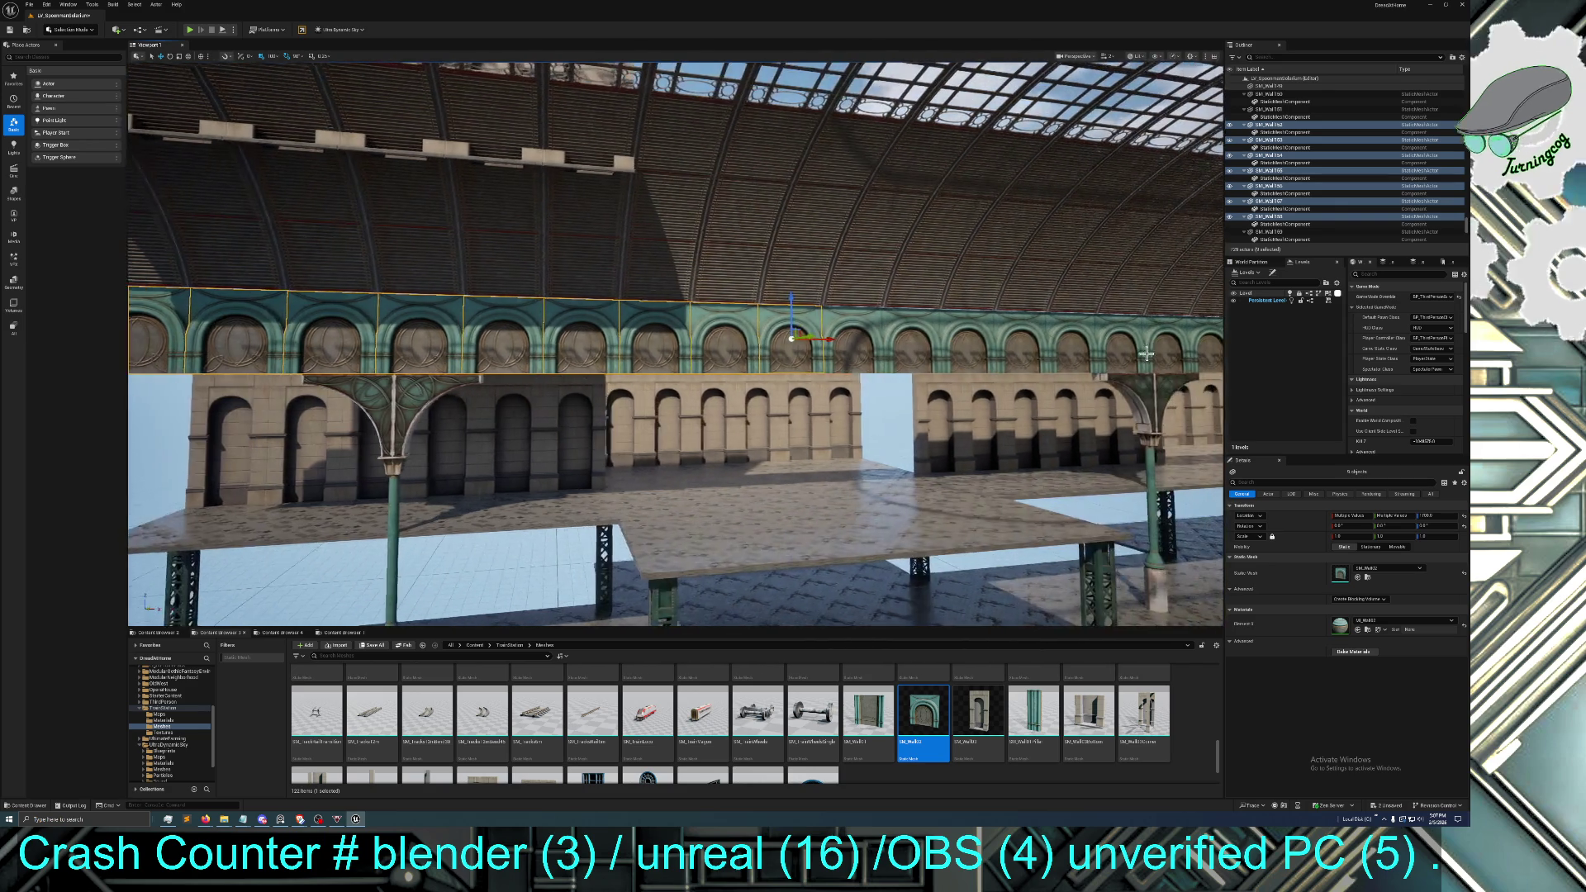
ctrl+click(884, 334)
ctrl+click(920, 337)
ctrl+click(969, 335)
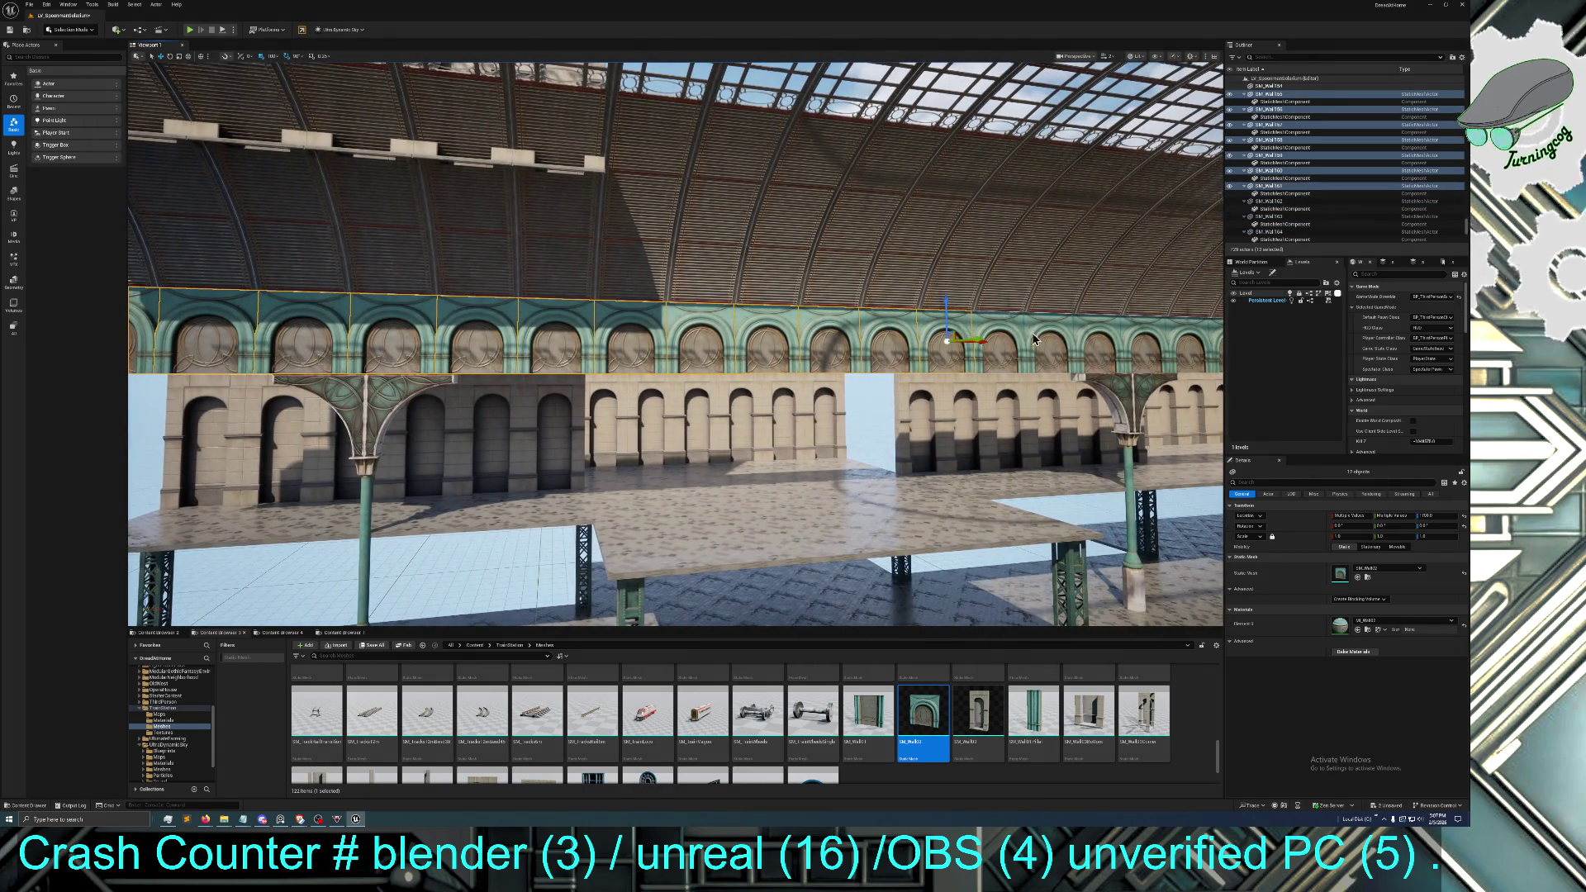
ctrl+click(990, 335)
ctrl+click(1055, 333)
ctrl+click(1090, 339)
ctrl+click(1130, 350)
Move right along the arcade and add eight more teal wall segments to the selection
key(d)
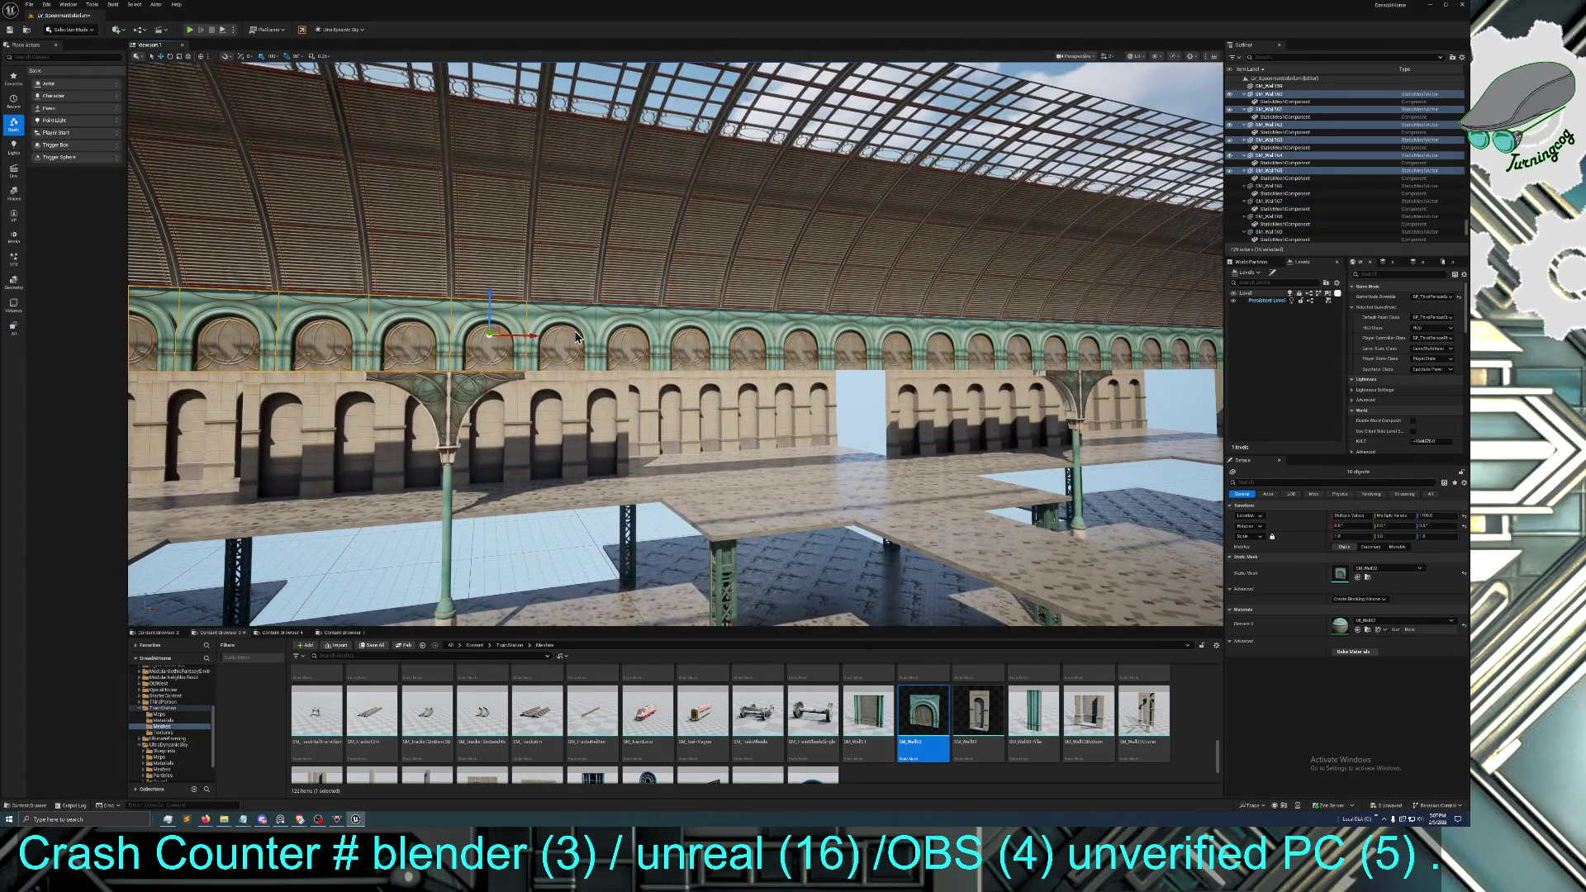
ctrl+click(578, 337)
ctrl+click(603, 335)
ctrl+click(710, 332)
ctrl+click(768, 333)
ctrl+click(793, 332)
ctrl+click(822, 333)
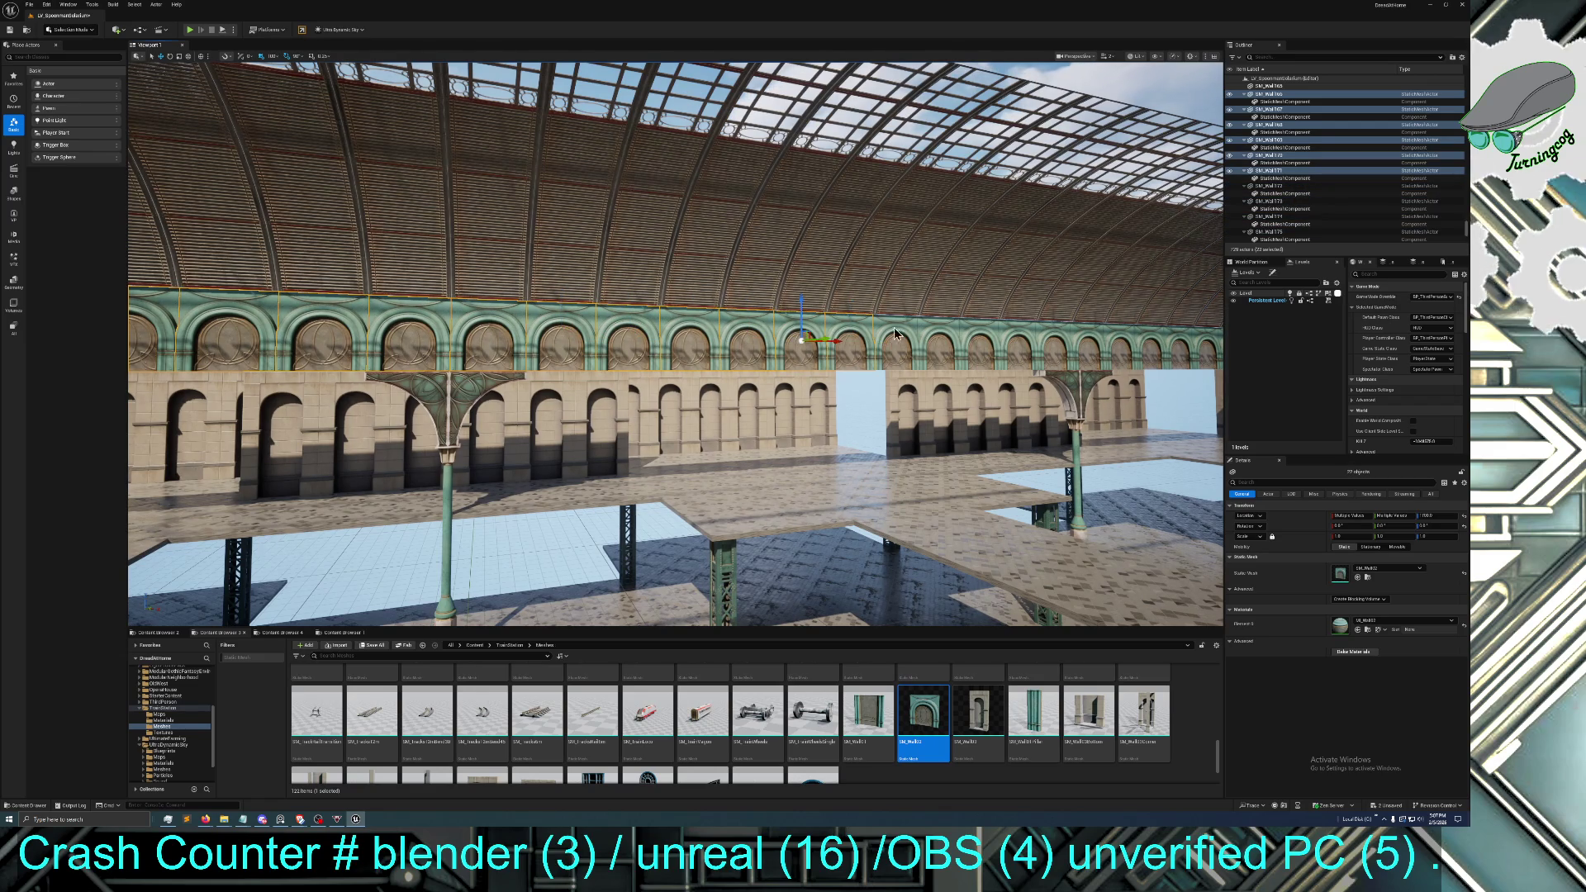
ctrl+click(896, 335)
ctrl+click(931, 336)
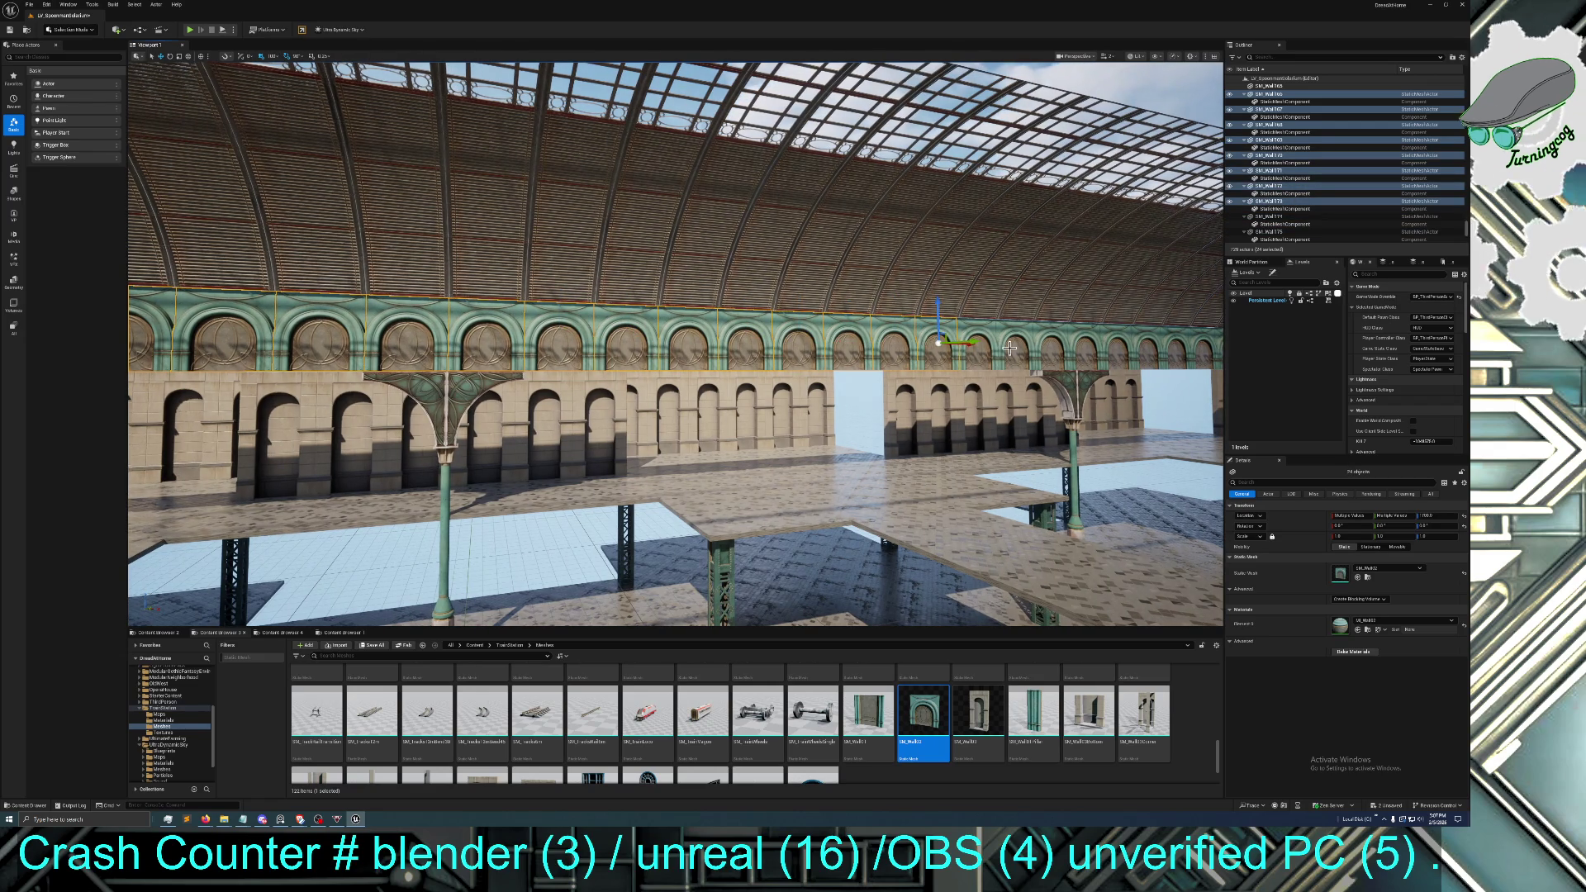
Fly closer and add seven more teal wall segments, including the remaining right-side ones
key(w)
ctrl+click(702, 302)
ctrl+click(776, 303)
ctrl+click(850, 302)
ctrl+click(917, 303)
ctrl+click(992, 304)
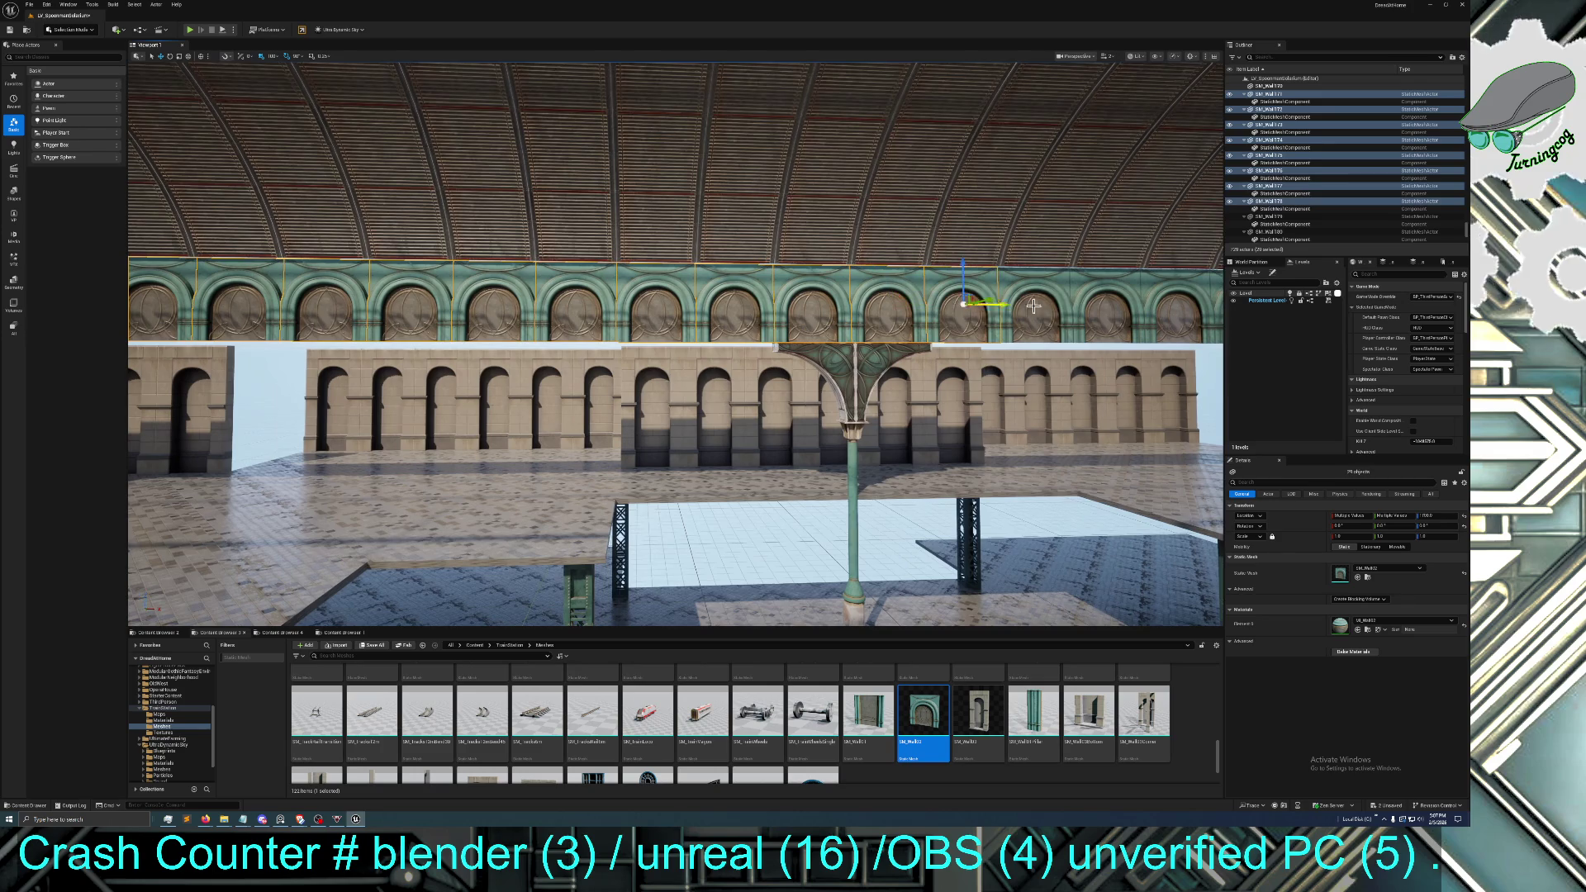
ctrl+click(1066, 305)
ctrl+click(1132, 306)
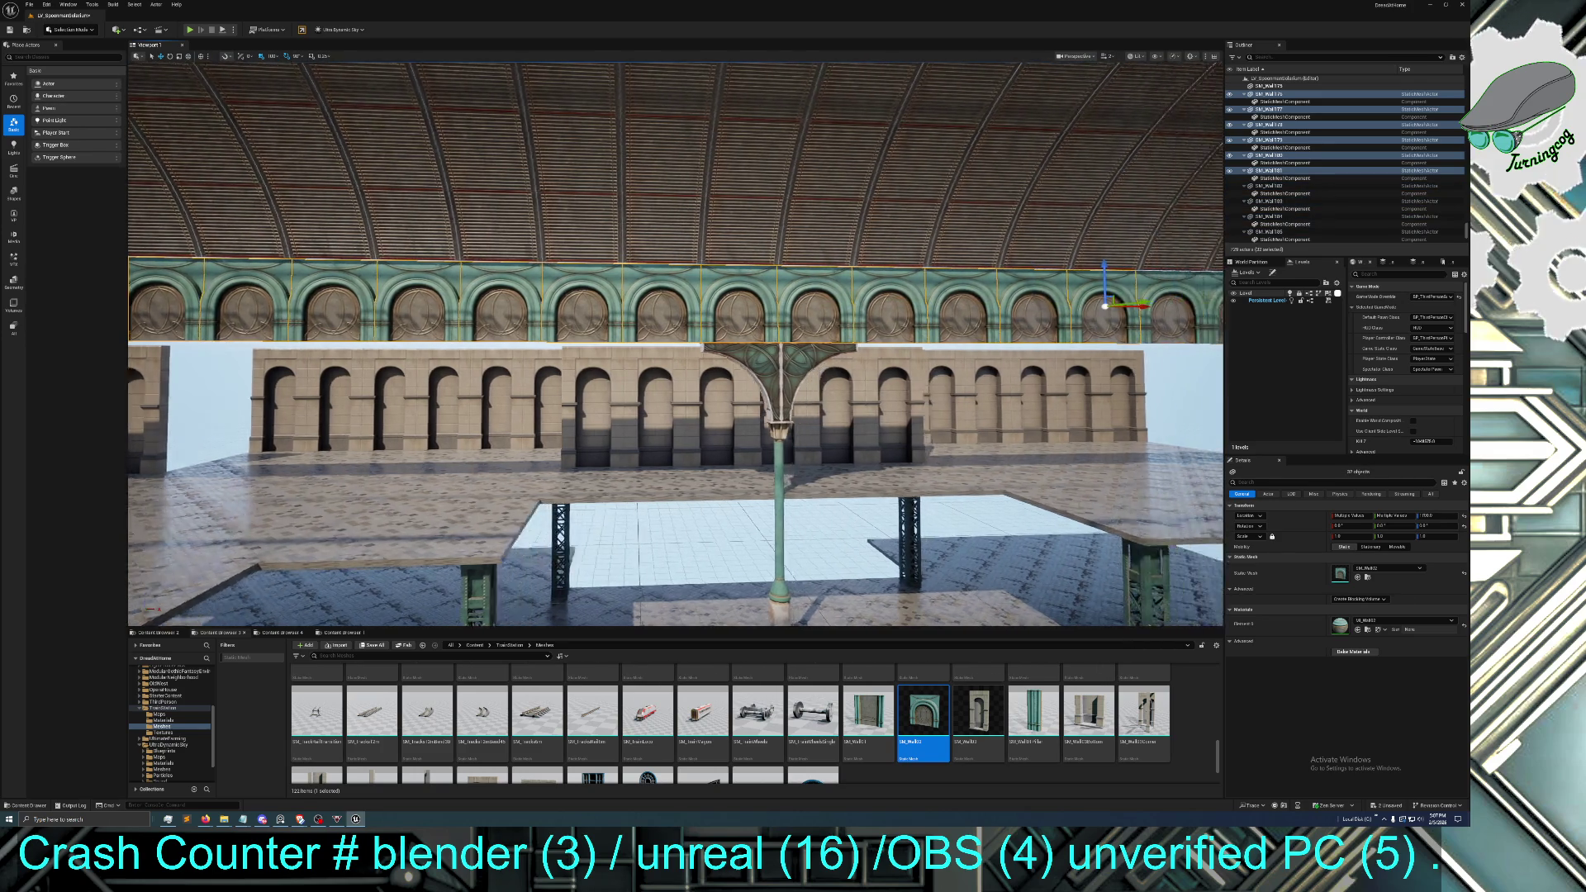
Move right across the hall twice, adding the last ten teal wall segments to the selection
key(d)
ctrl+click(909, 310)
ctrl+click(995, 310)
ctrl+click(1039, 314)
ctrl+click(1074, 312)
ctrl+click(1111, 314)
key(d)
key(d)
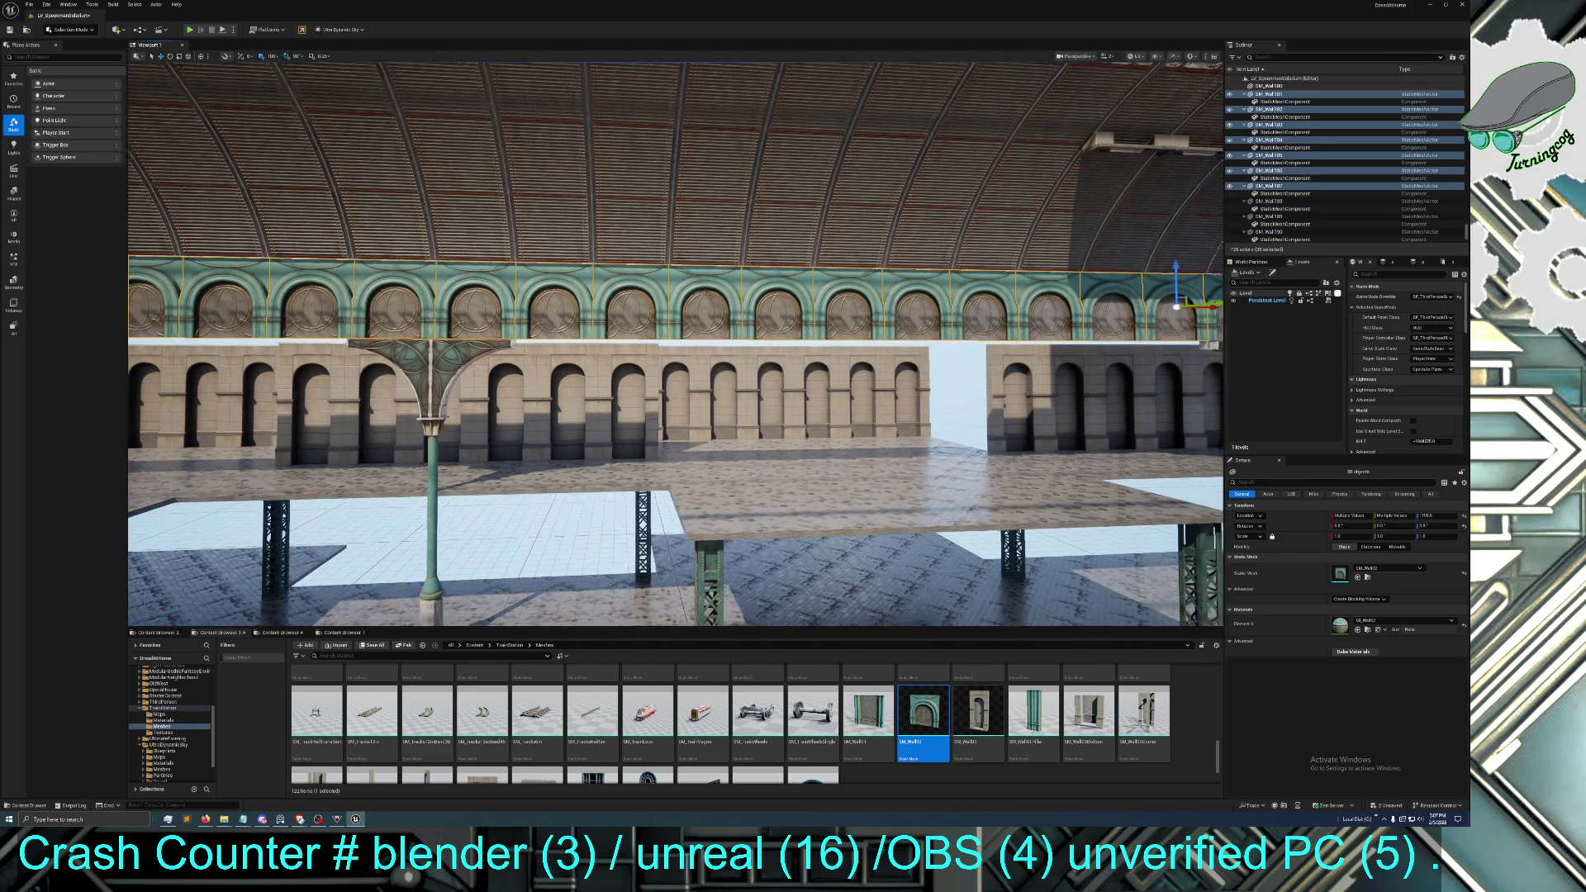
ctrl+click(908, 310)
ctrl+click(946, 310)
ctrl+click(1066, 310)
ctrl+click(1016, 310)
ctrl+click(1115, 309)
Raise the selected teal walls to roof level and slide them left along their axis
key(s)
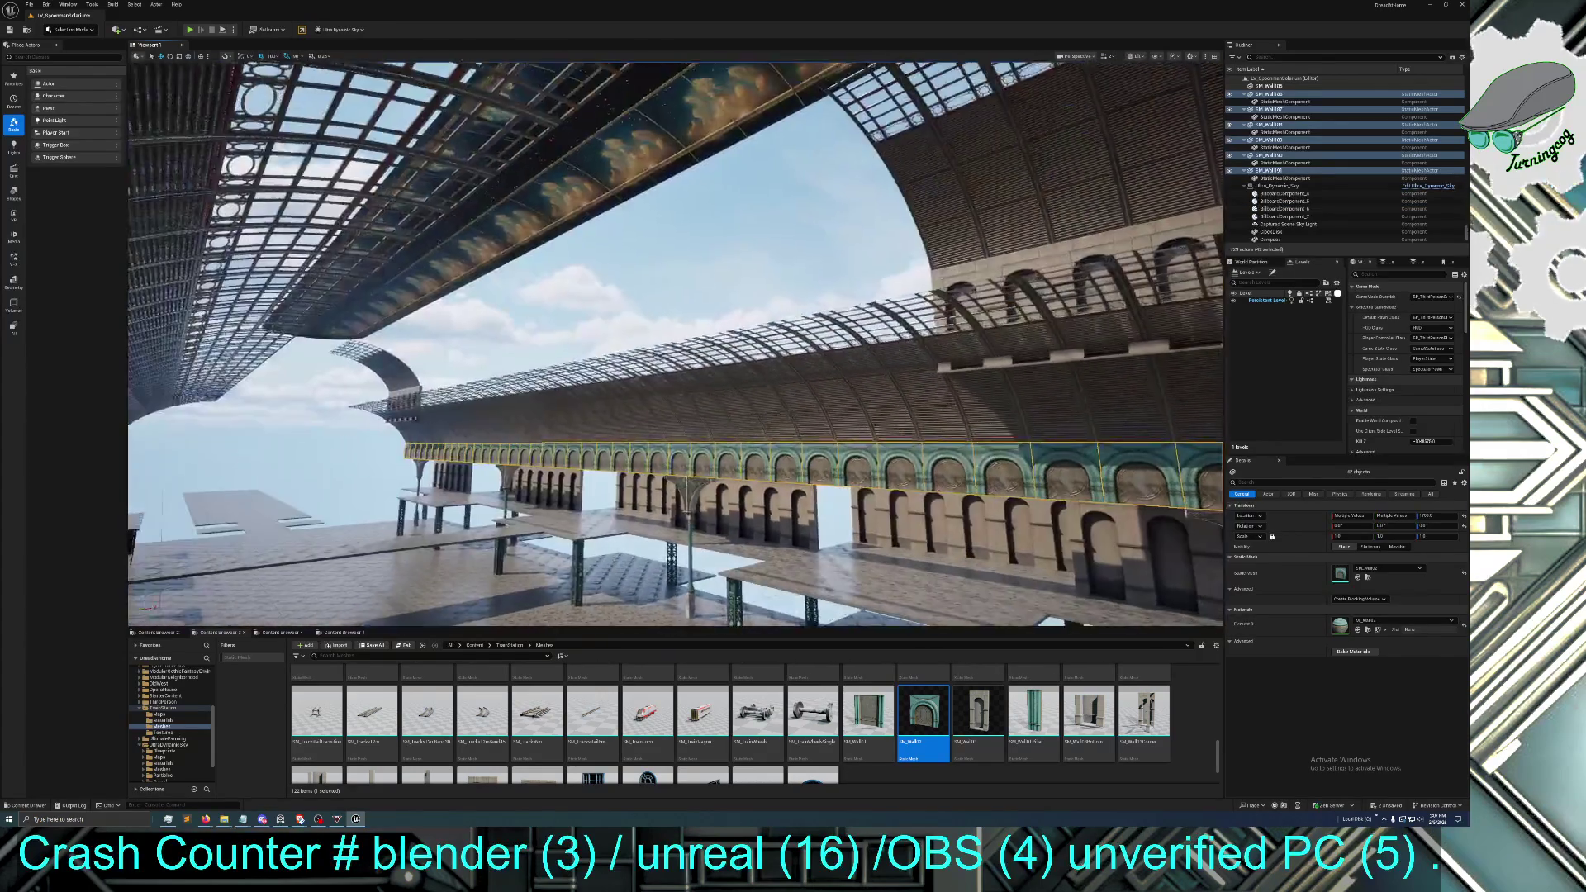
mouse_move(1083, 351)
mouse_down()
mouse_move(991, 359)
mouse_move(1084, 351)
mouse_up()
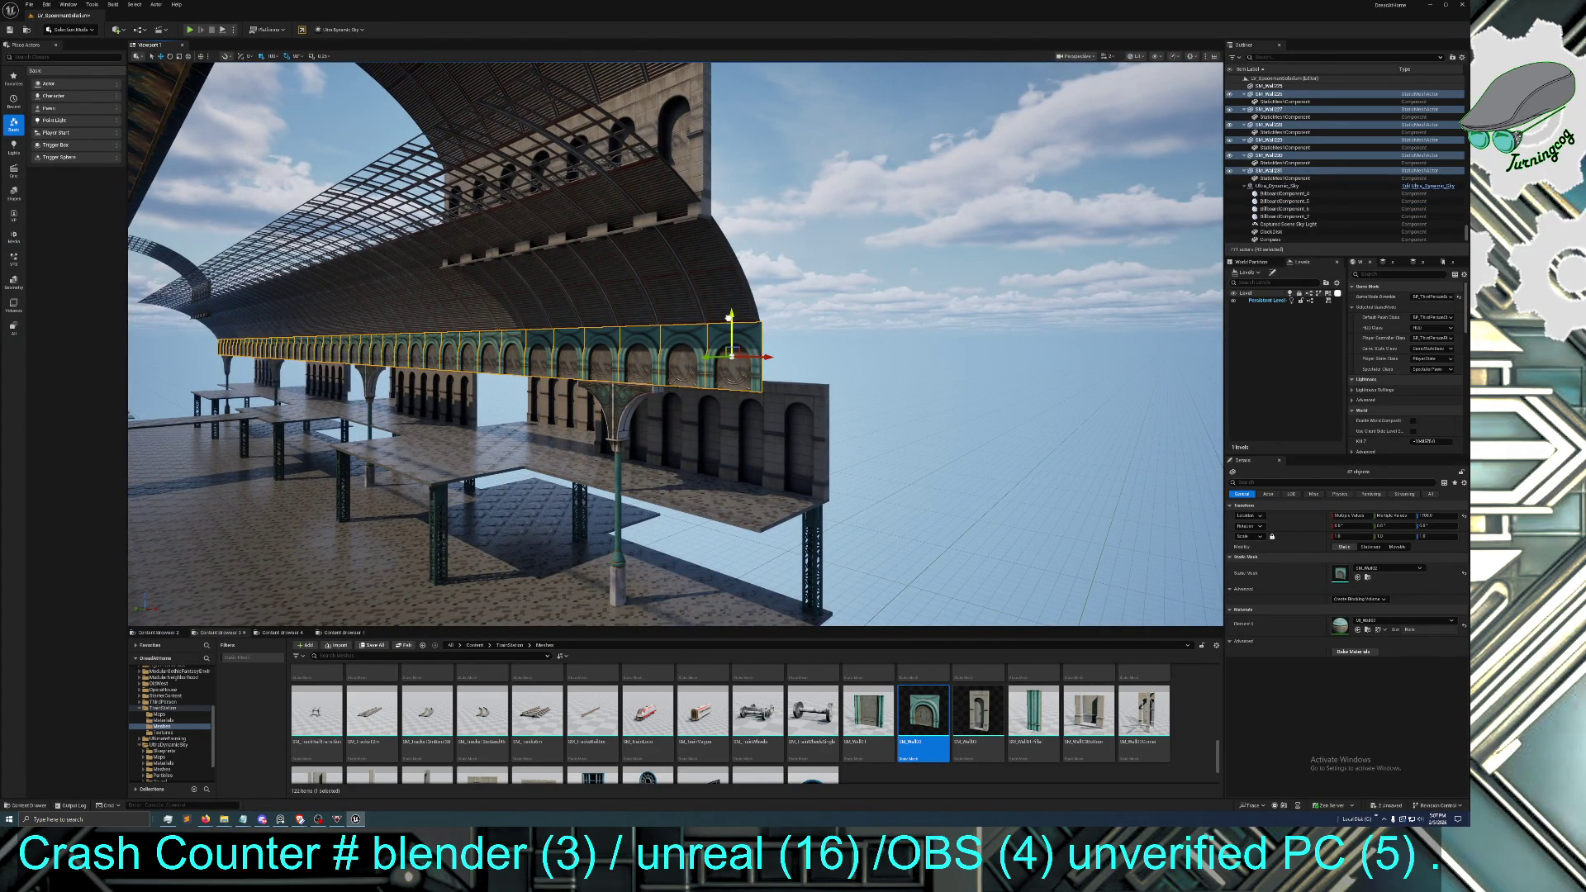
drag(731, 331, 731, 79)
mouse_move(940, 219)
mouse_down()
mouse_move(909, 248)
mouse_move(939, 219)
mouse_move(895, 176)
mouse_move(660, 252)
mouse_move(862, 248)
mouse_move(867, 288)
mouse_move(727, 280)
mouse_move(876, 335)
mouse_up()
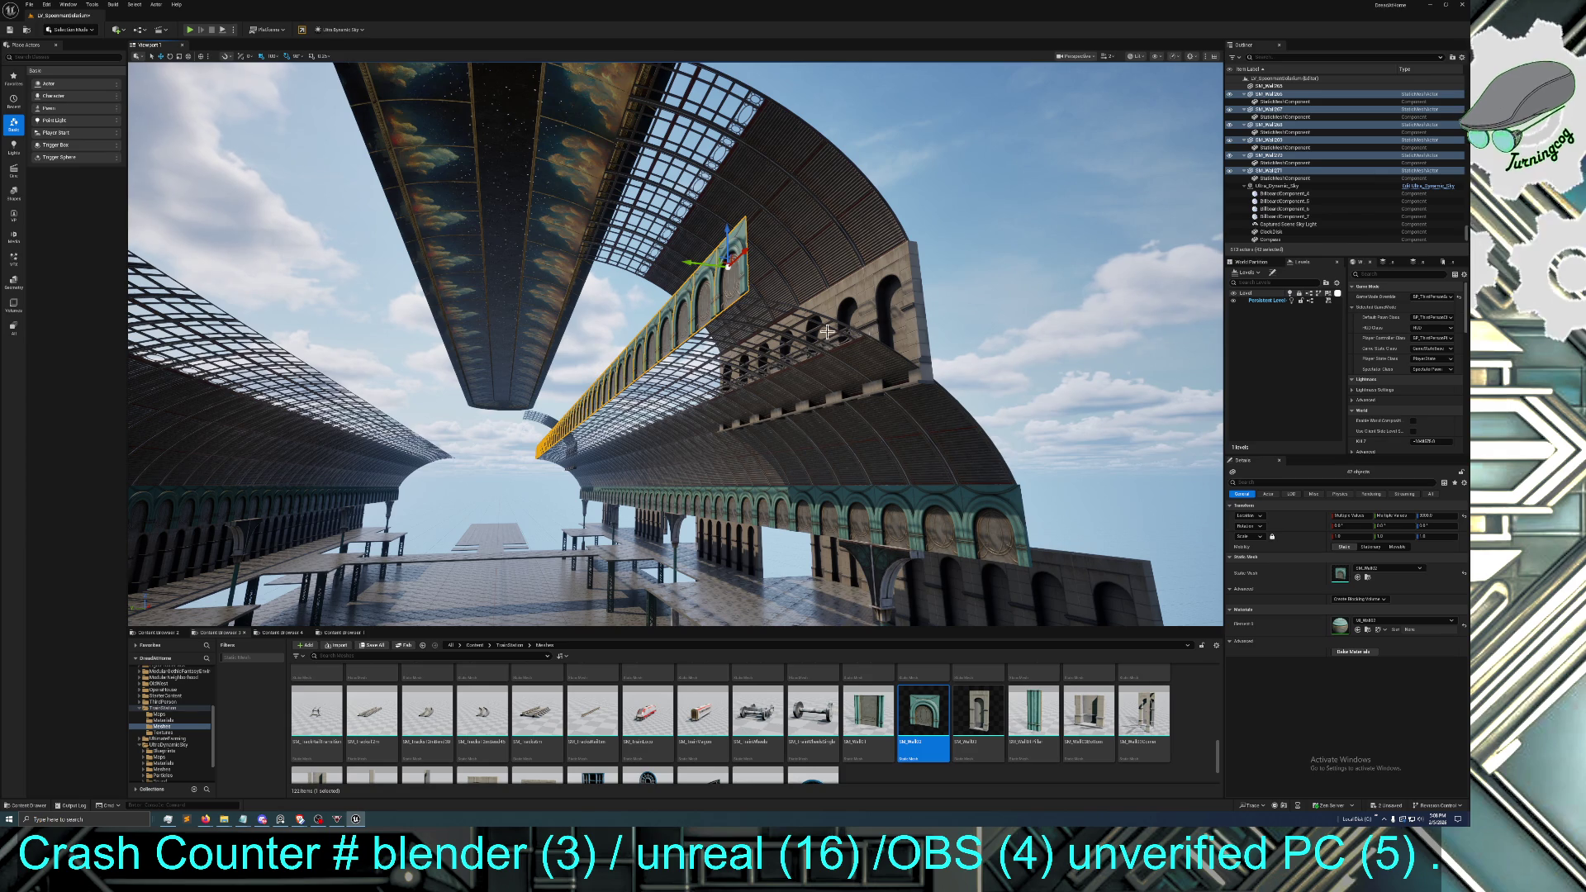
mouse_move(693, 262)
mouse_down()
mouse_move(446, 173)
mouse_move(194, 200)
mouse_up()
key(f)
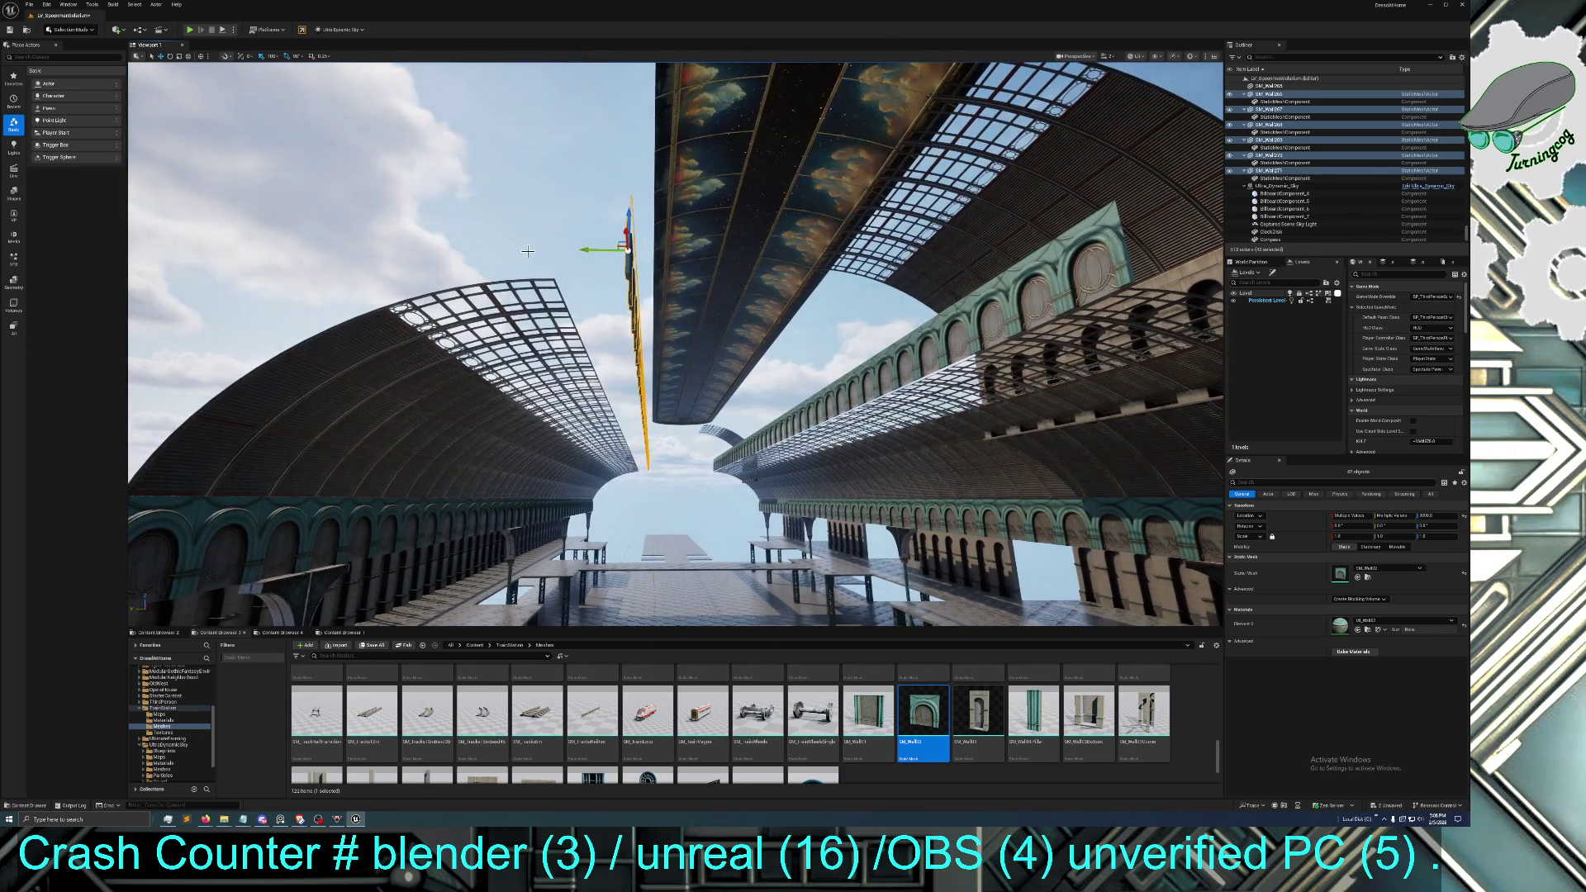
drag(588, 250, 514, 255)
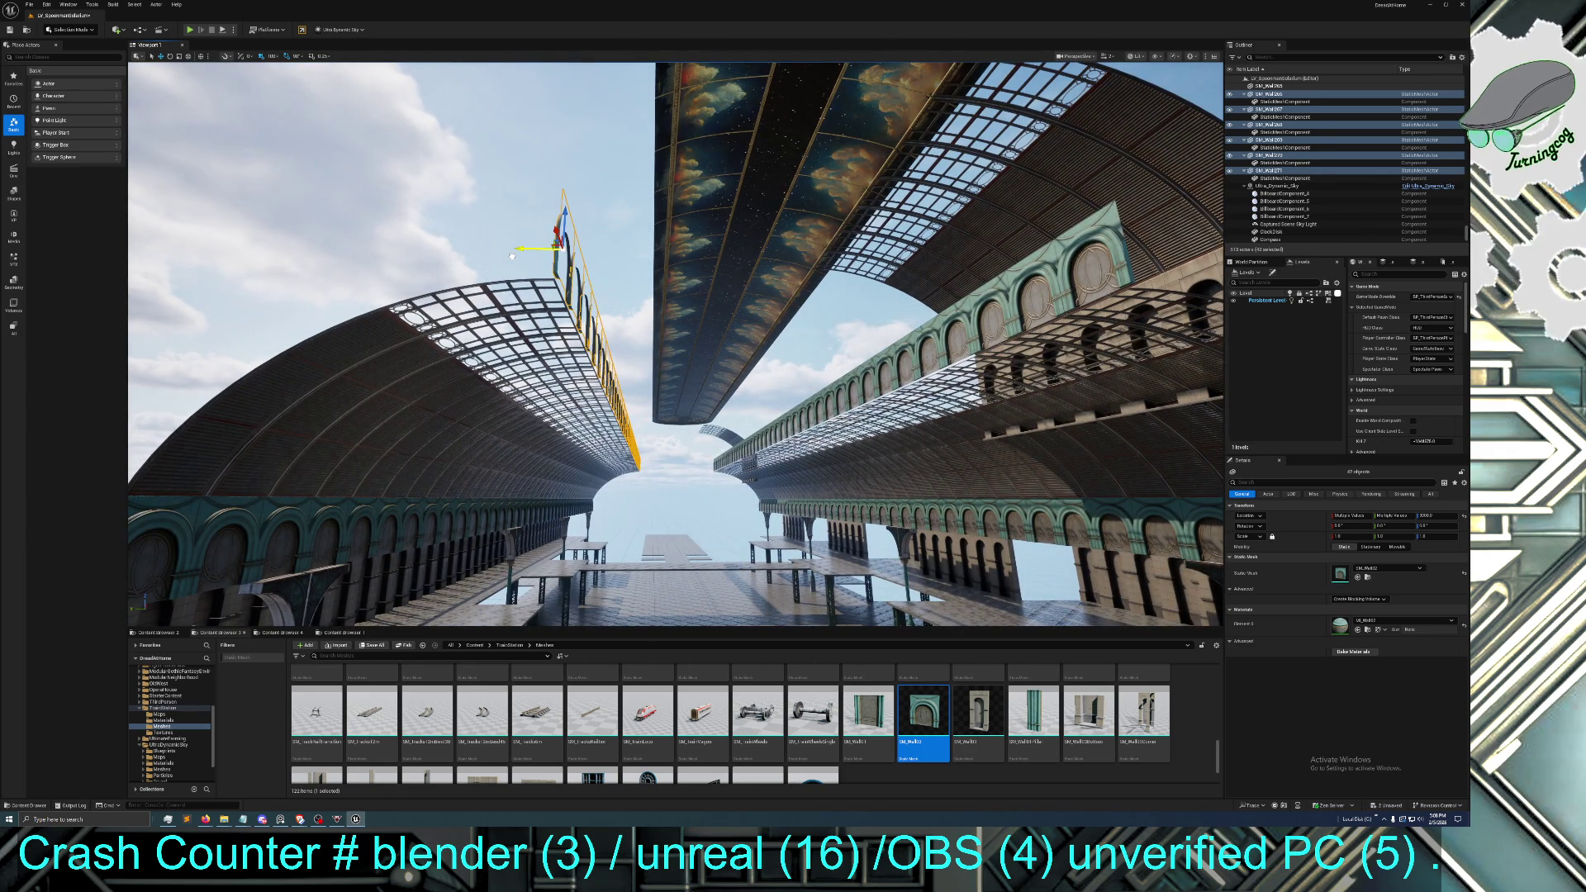
key(f)
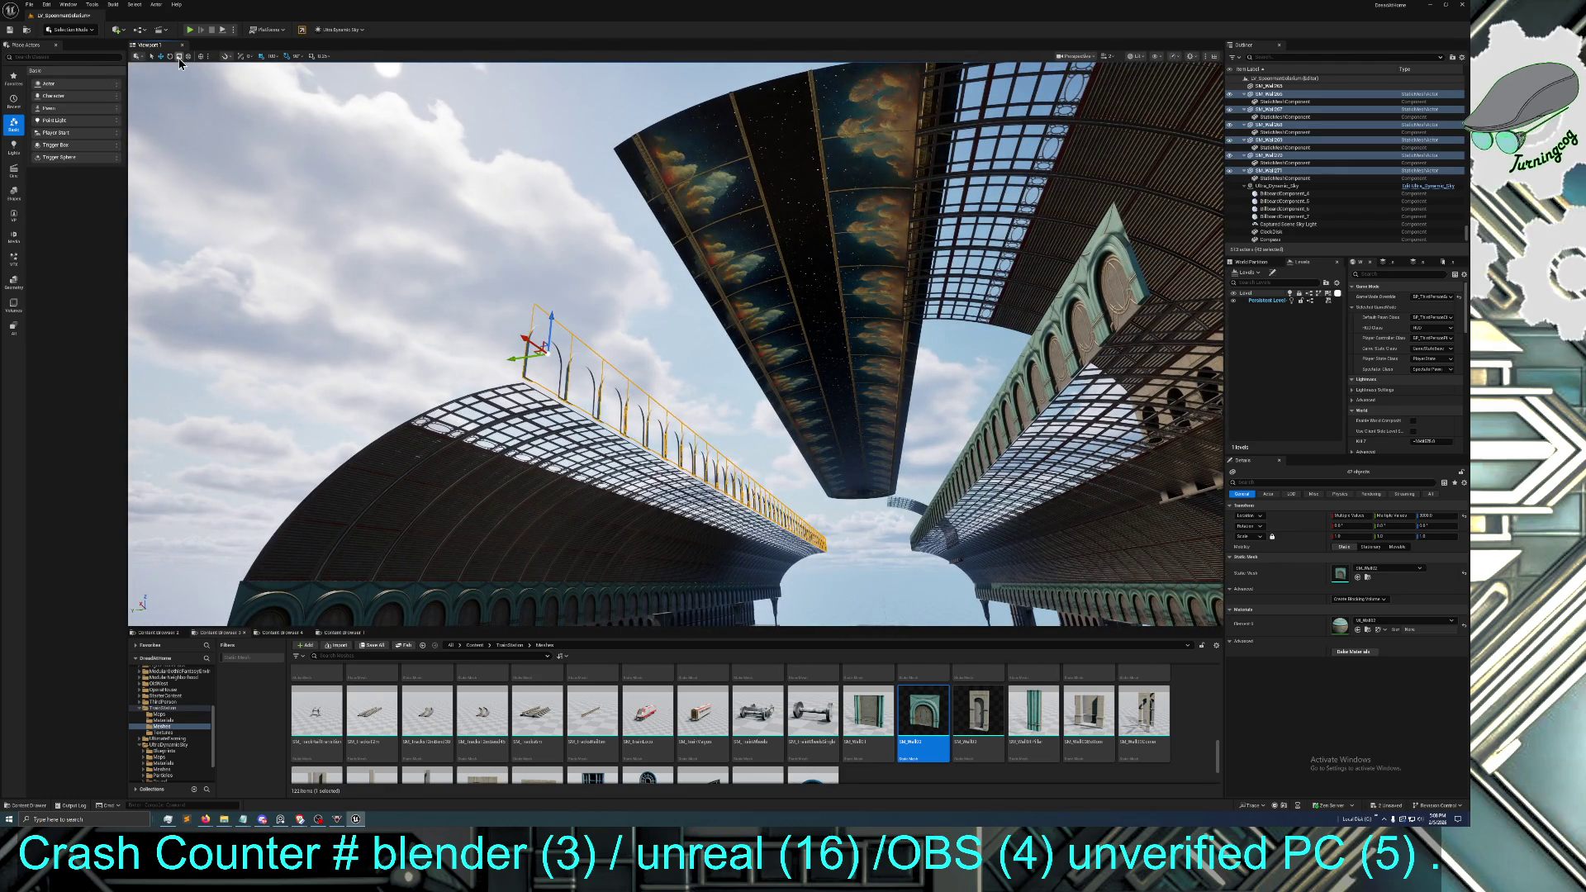
Rotate the selected walls 180° so the arches face the other way, then refocus on them
key(e)
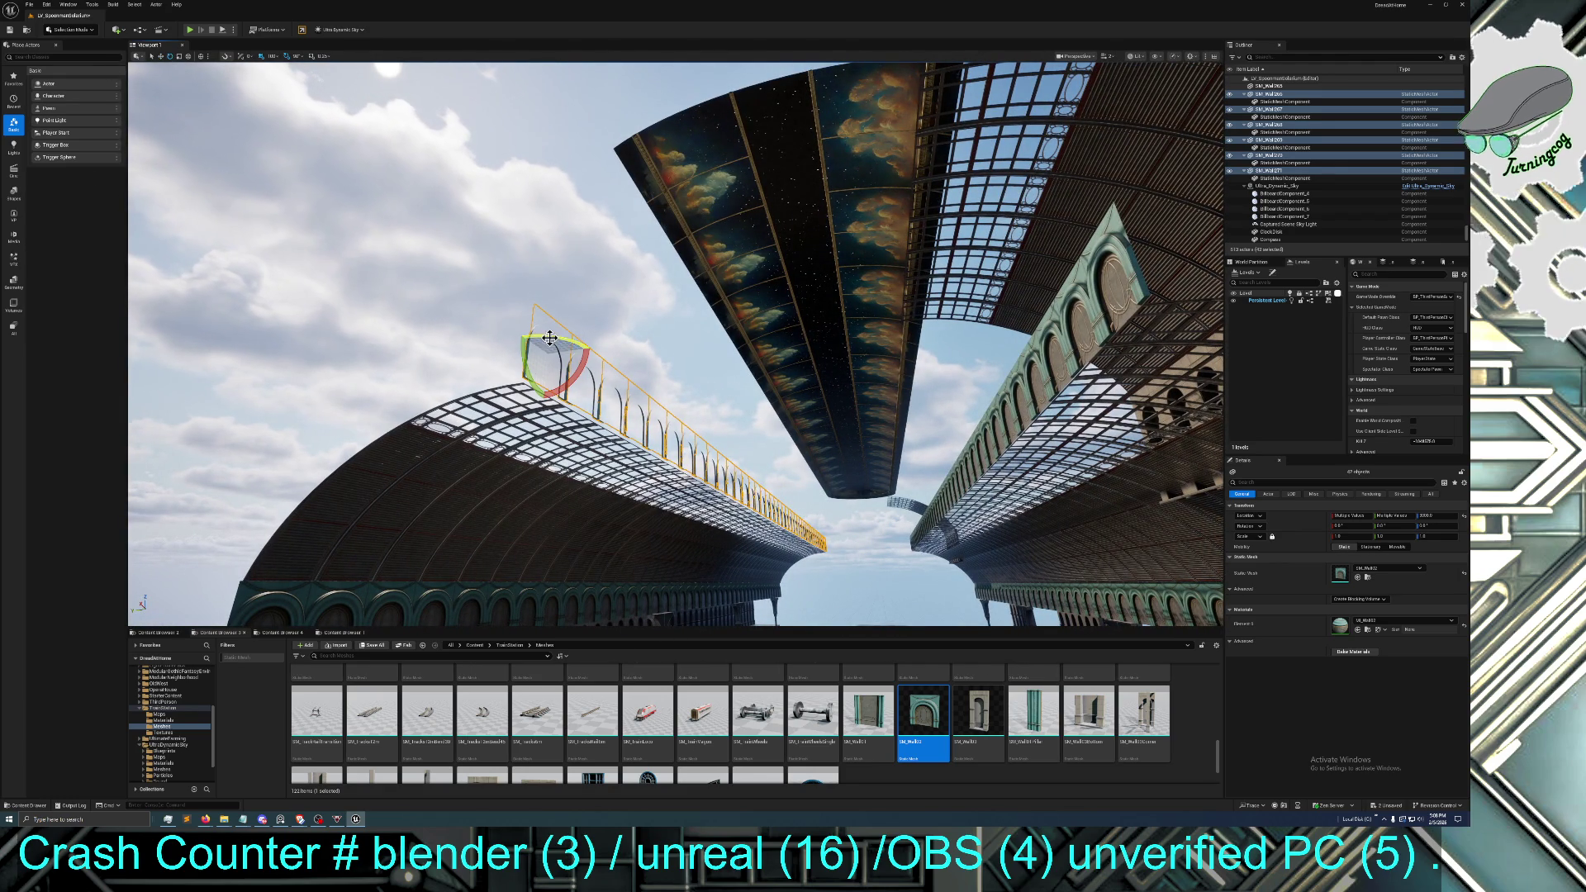
drag(549, 338, 578, 364)
key(f)
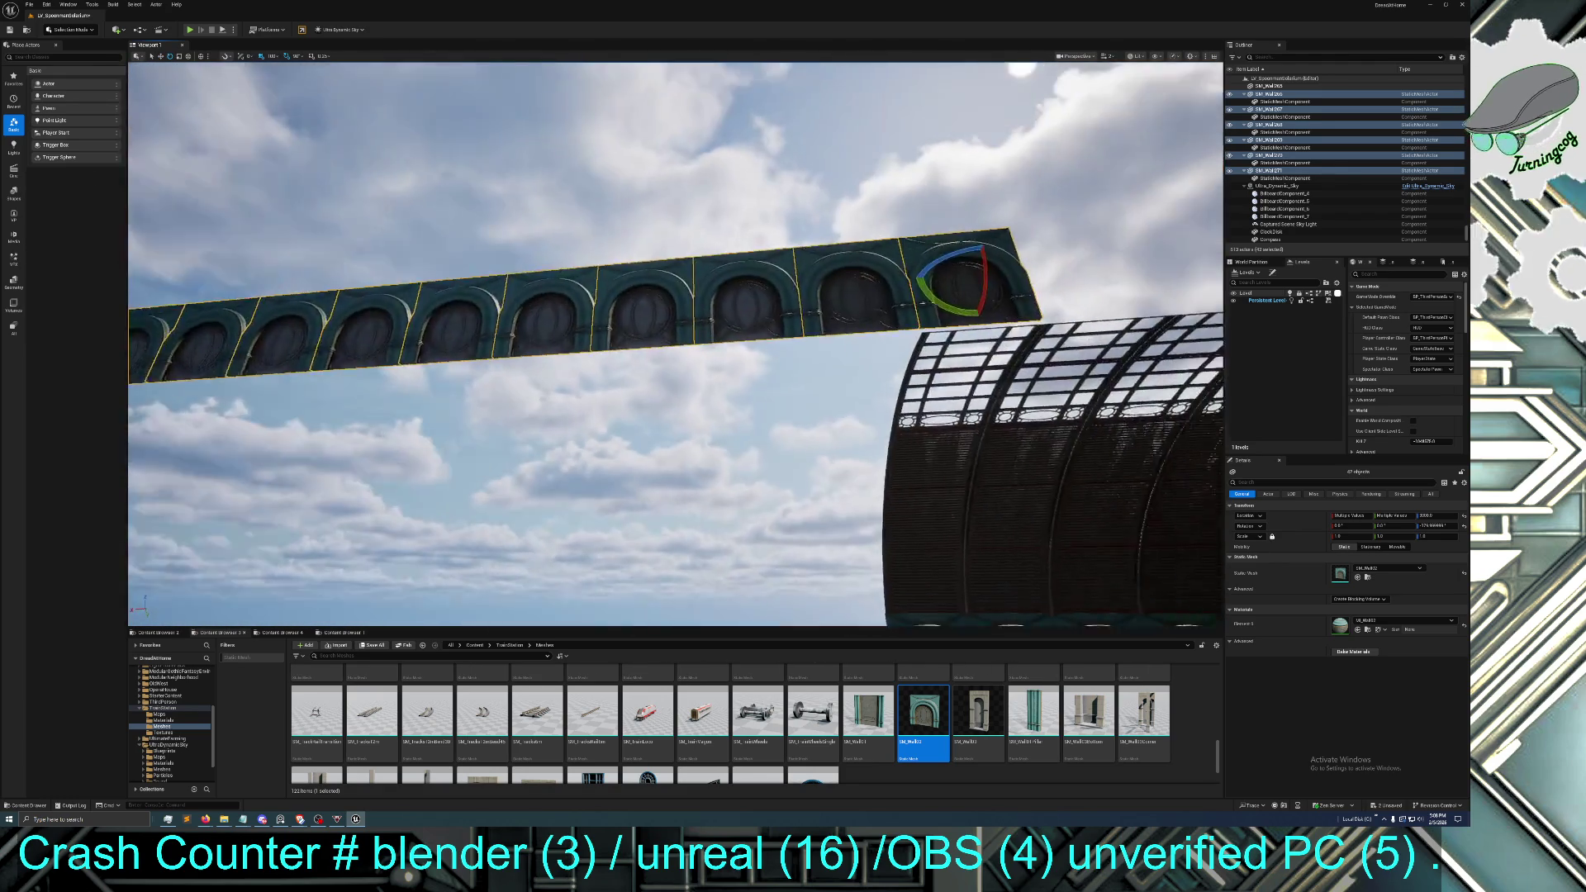
click(160, 56)
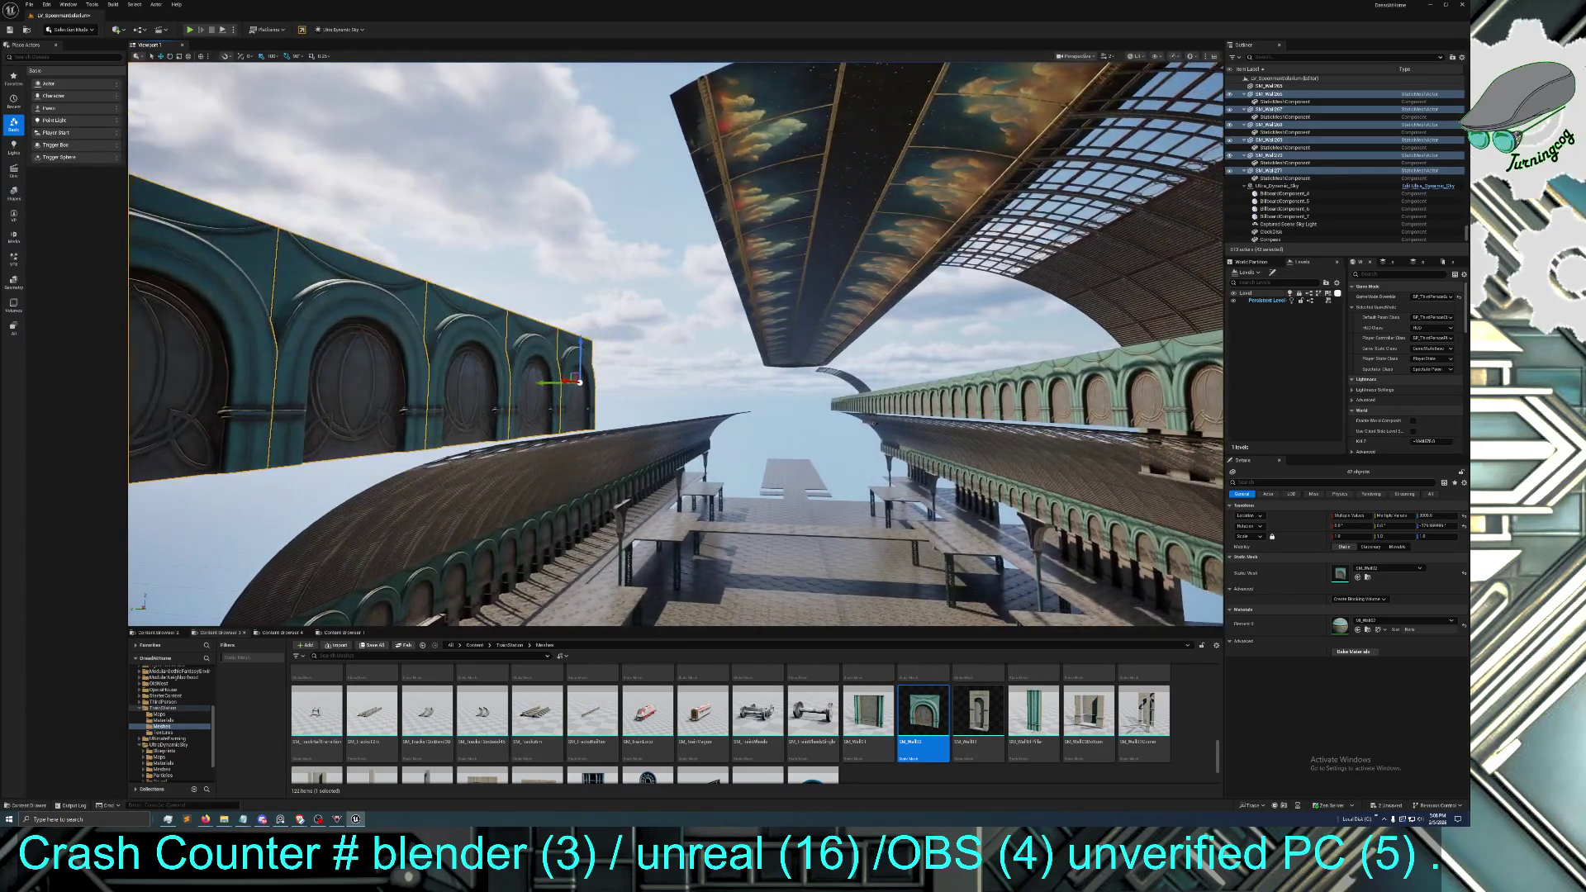
Slide the 42 flipped wall pieces to the glass-roof edge, undoing an accidental single-wall selection
drag(561, 379, 746, 405)
drag(675, 343, 670, 407)
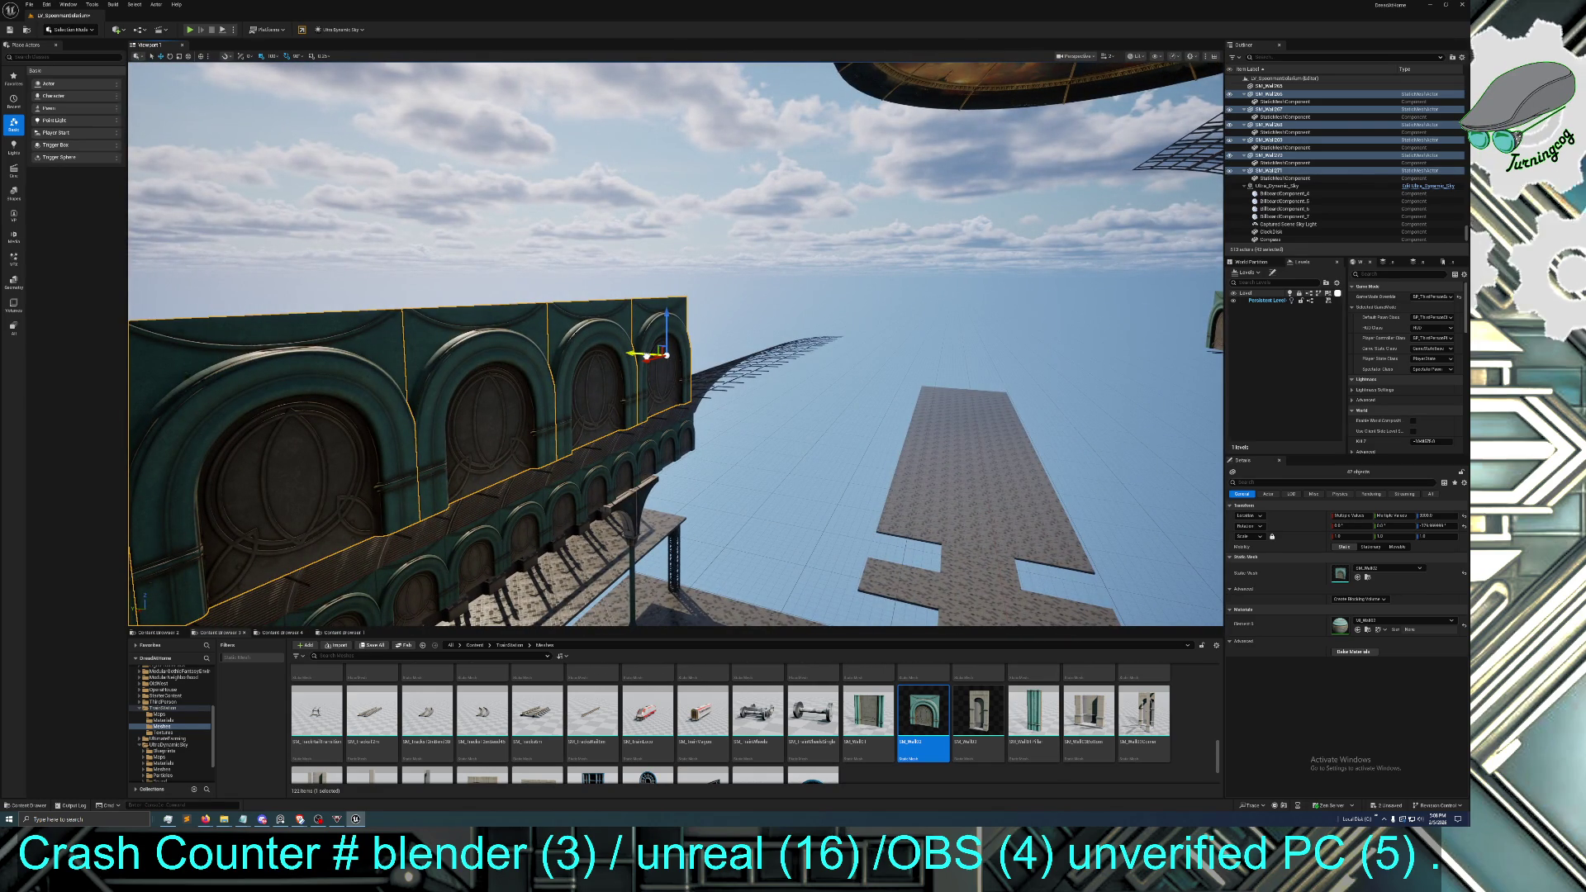
click(646, 357)
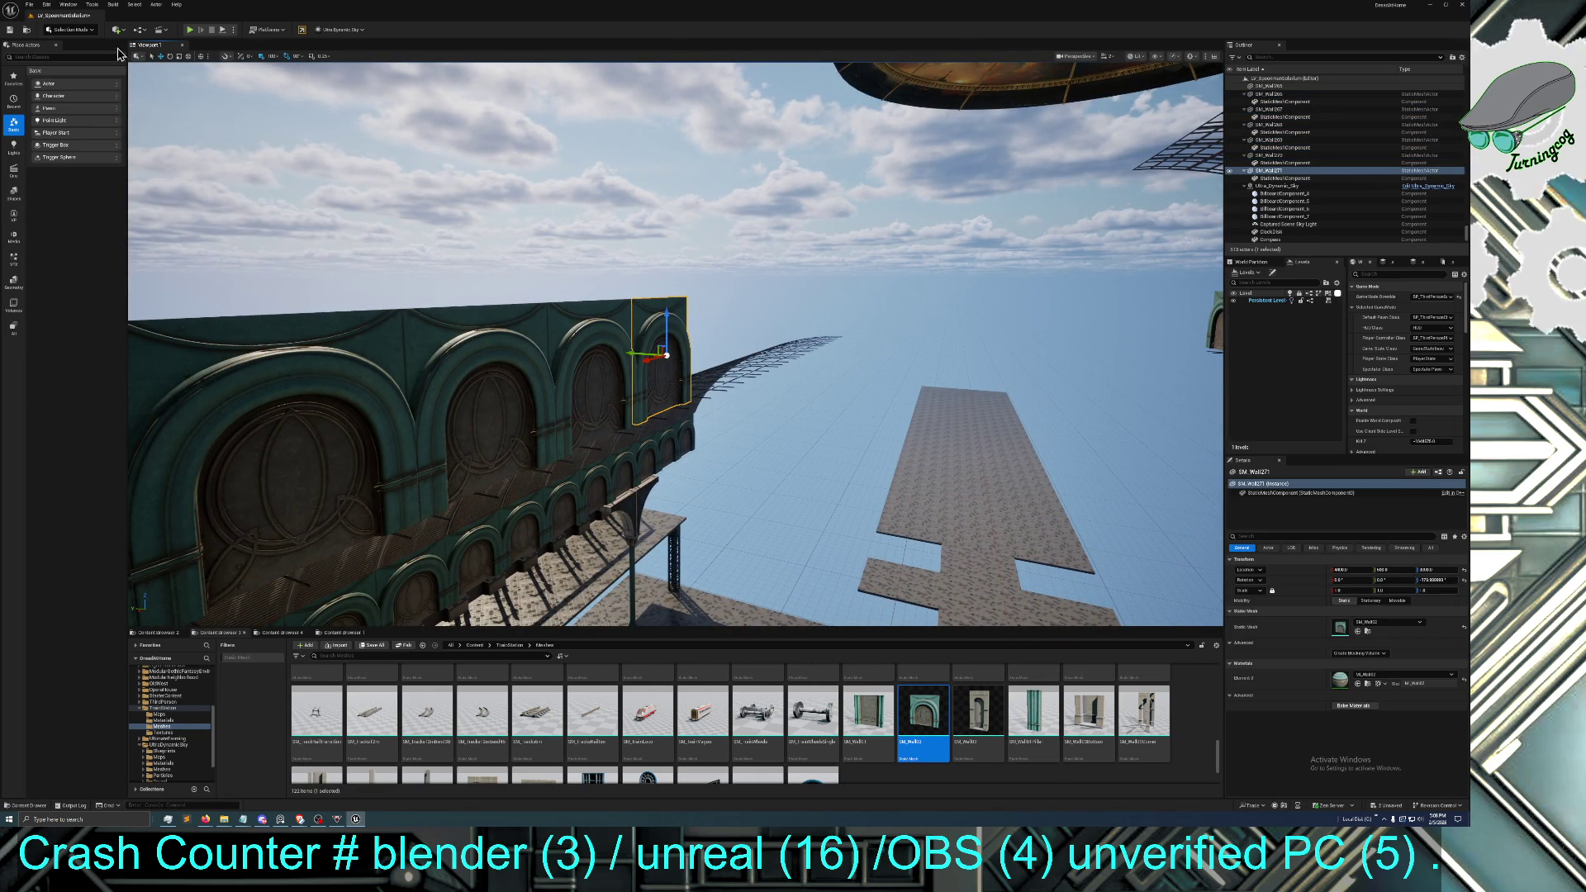
click(47, 4)
click(62, 34)
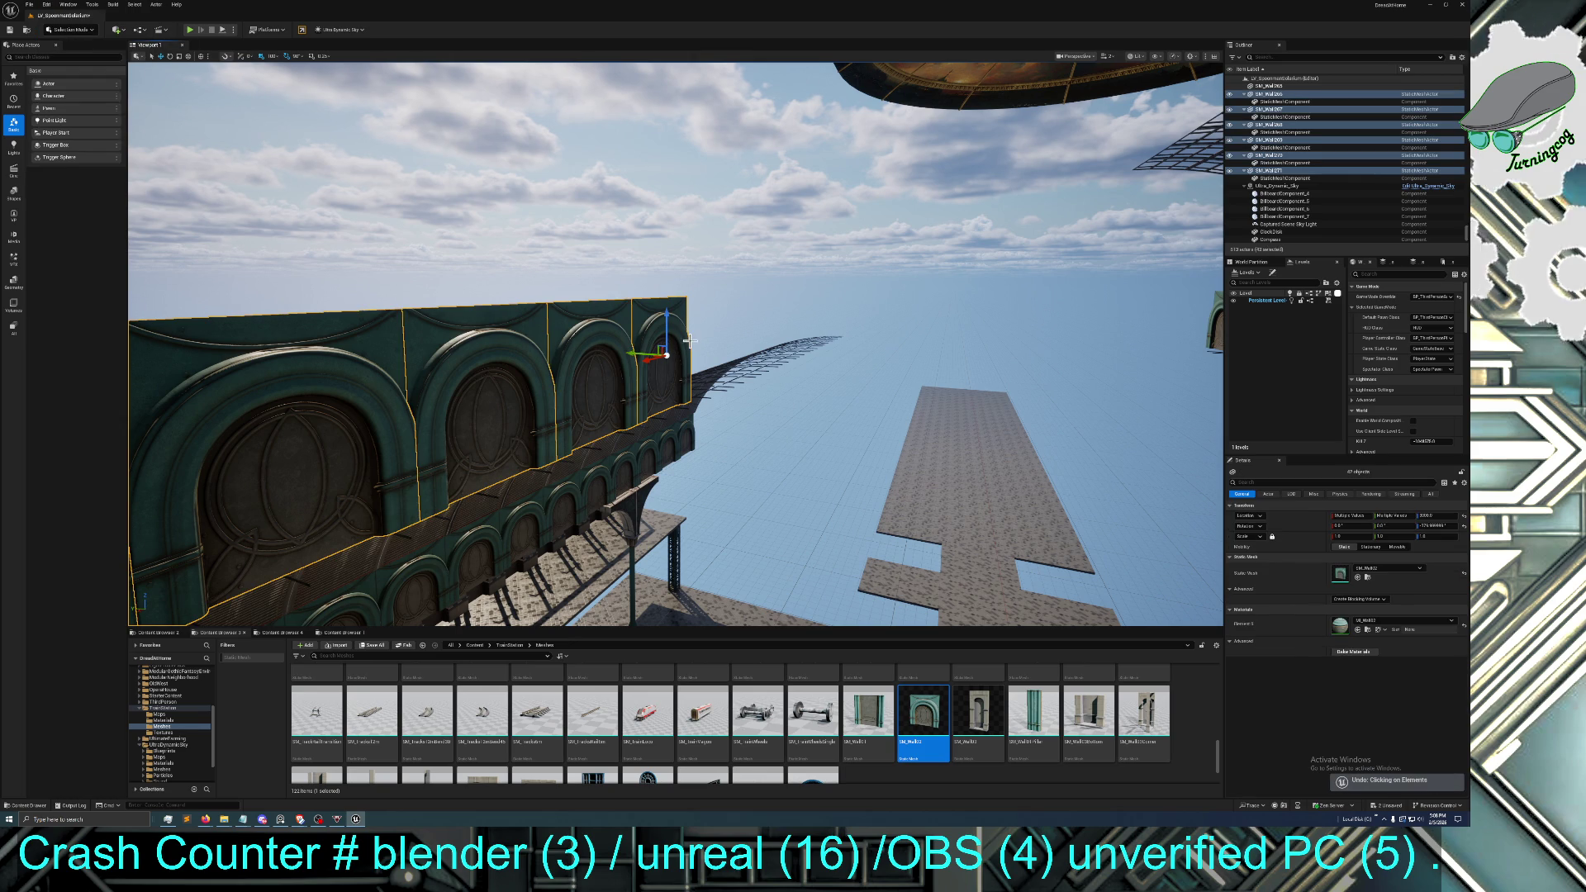
mouse_move(713, 348)
mouse_down()
mouse_move(833, 312)
mouse_move(665, 367)
mouse_move(587, 265)
mouse_move(764, 229)
mouse_up()
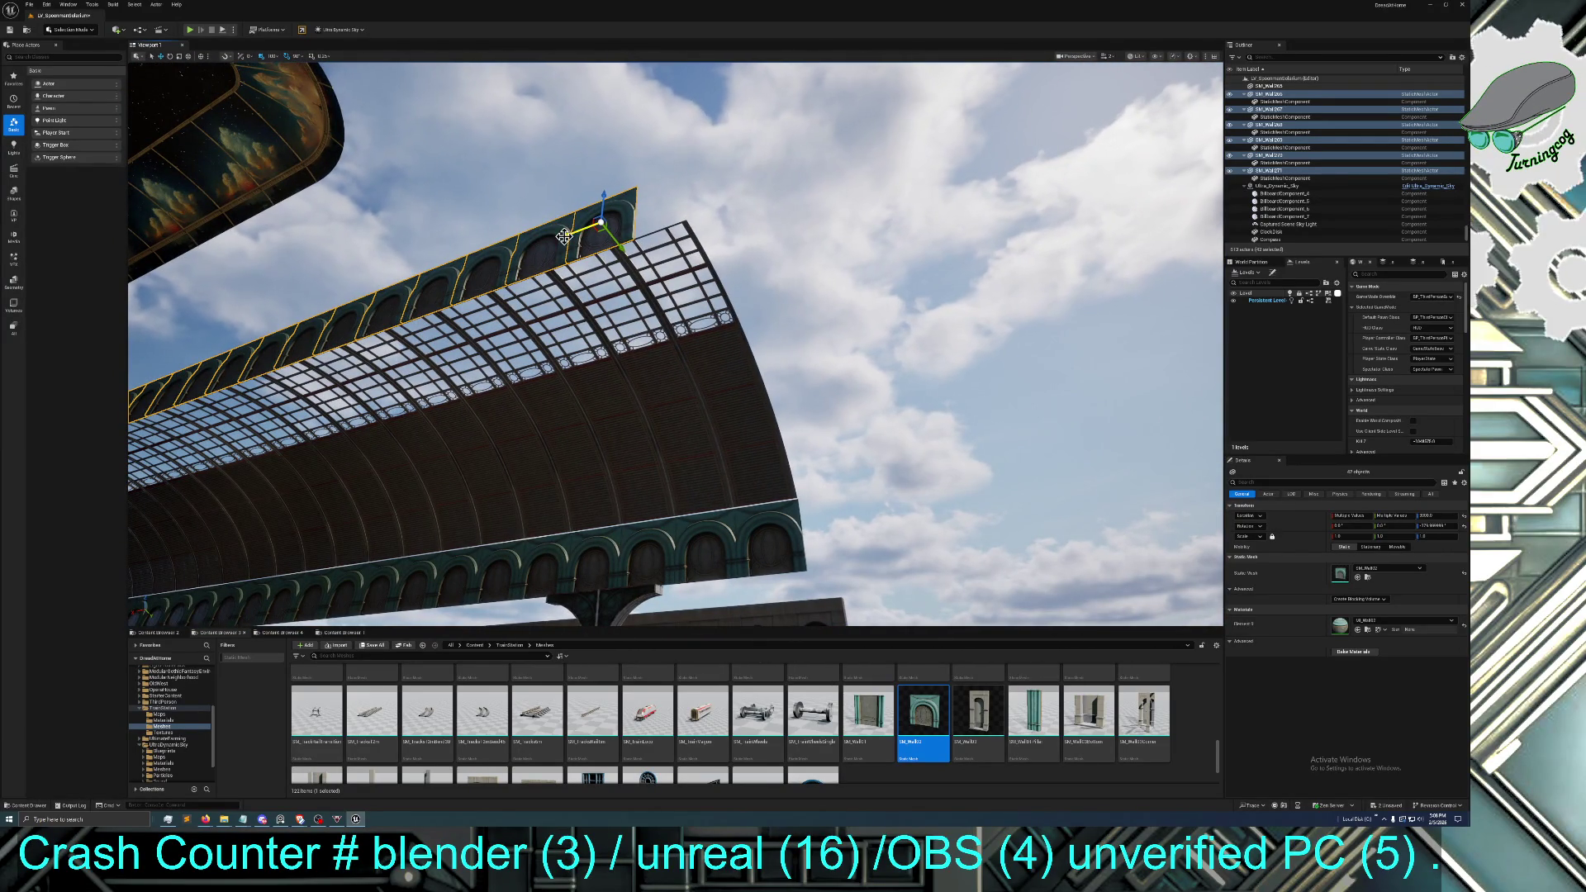
mouse_move(572, 234)
mouse_down()
mouse_move(606, 231)
mouse_move(628, 272)
mouse_move(632, 248)
mouse_move(645, 273)
mouse_move(627, 273)
mouse_up()
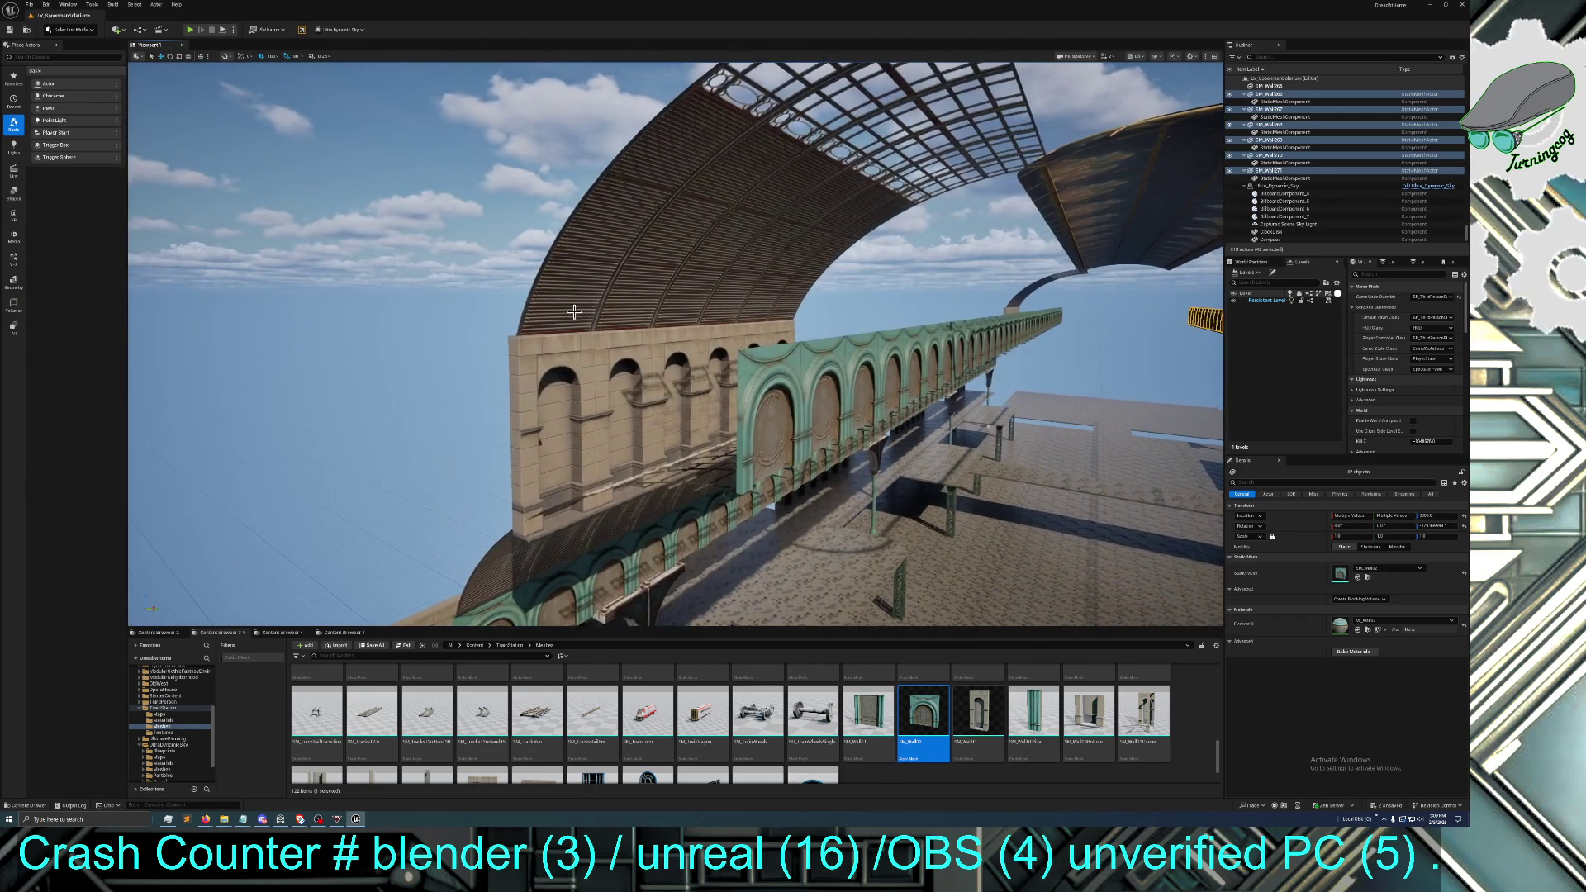
Delete five brick arched wall segments together with the six roof panels above them
click(641, 361)
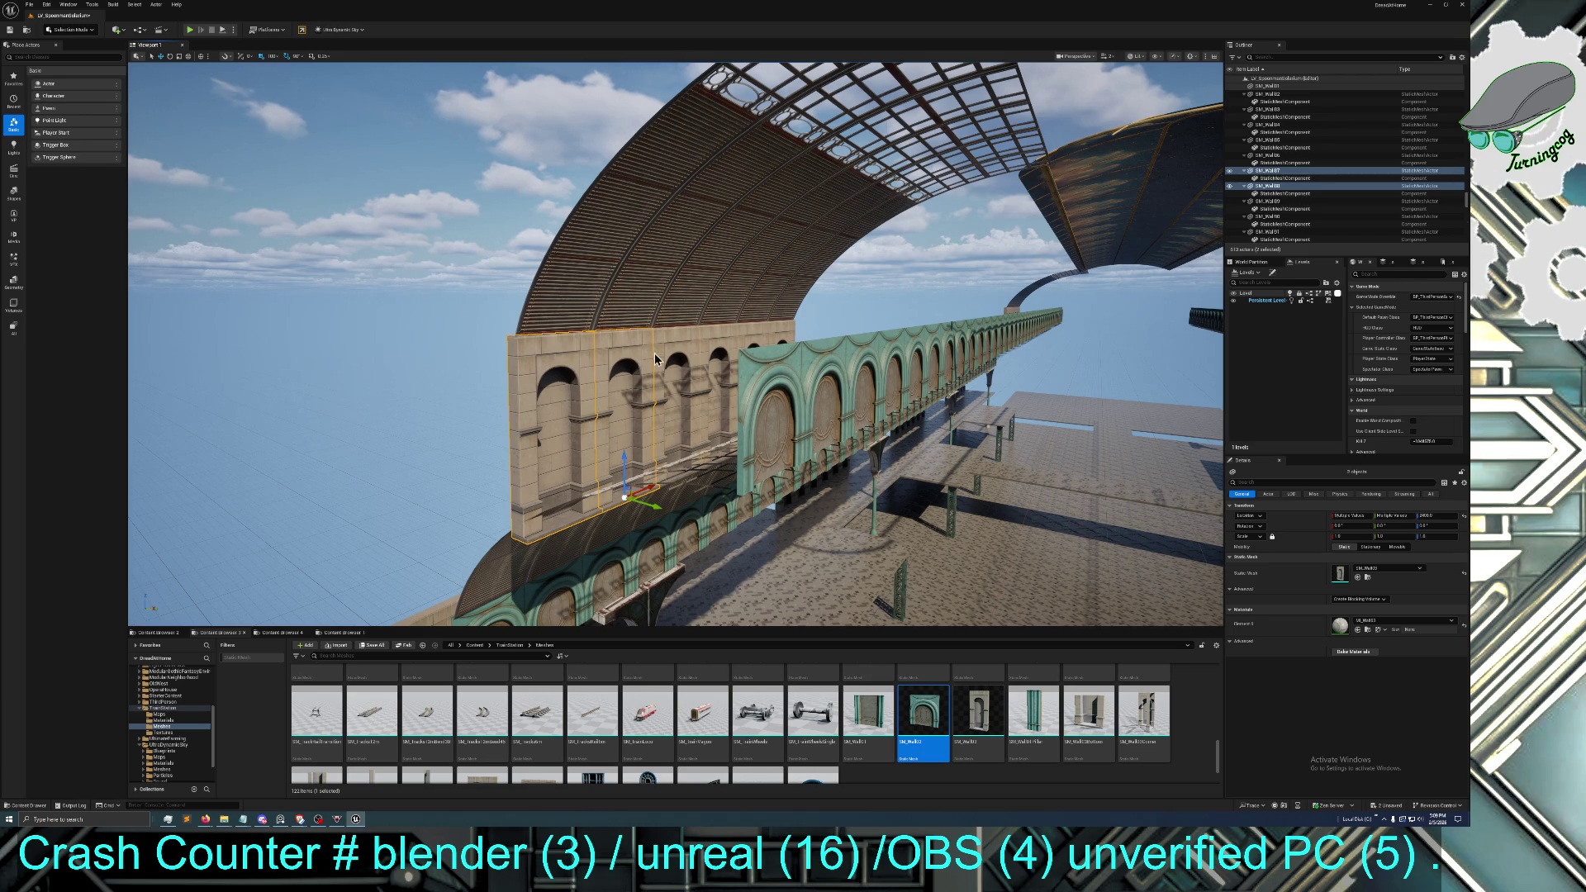
ctrl+click(677, 345)
ctrl+click(712, 333)
ctrl+click(748, 330)
ctrl+click(776, 323)
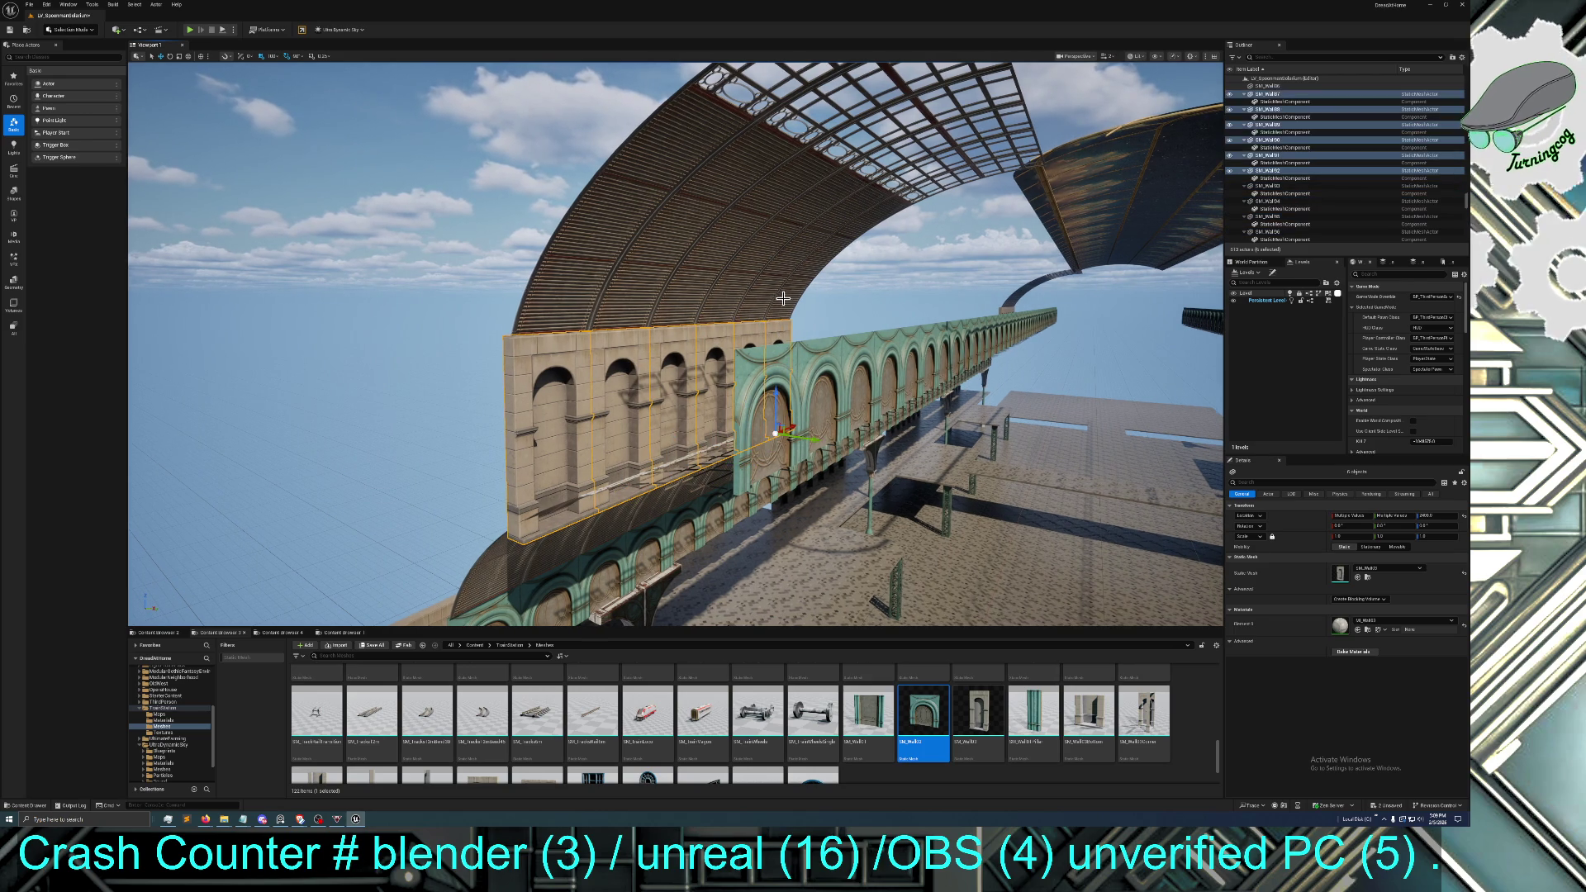
ctrl+click(778, 299)
ctrl+click(752, 286)
ctrl+click(726, 276)
ctrl+click(661, 270)
ctrl+click(629, 265)
ctrl+click(601, 260)
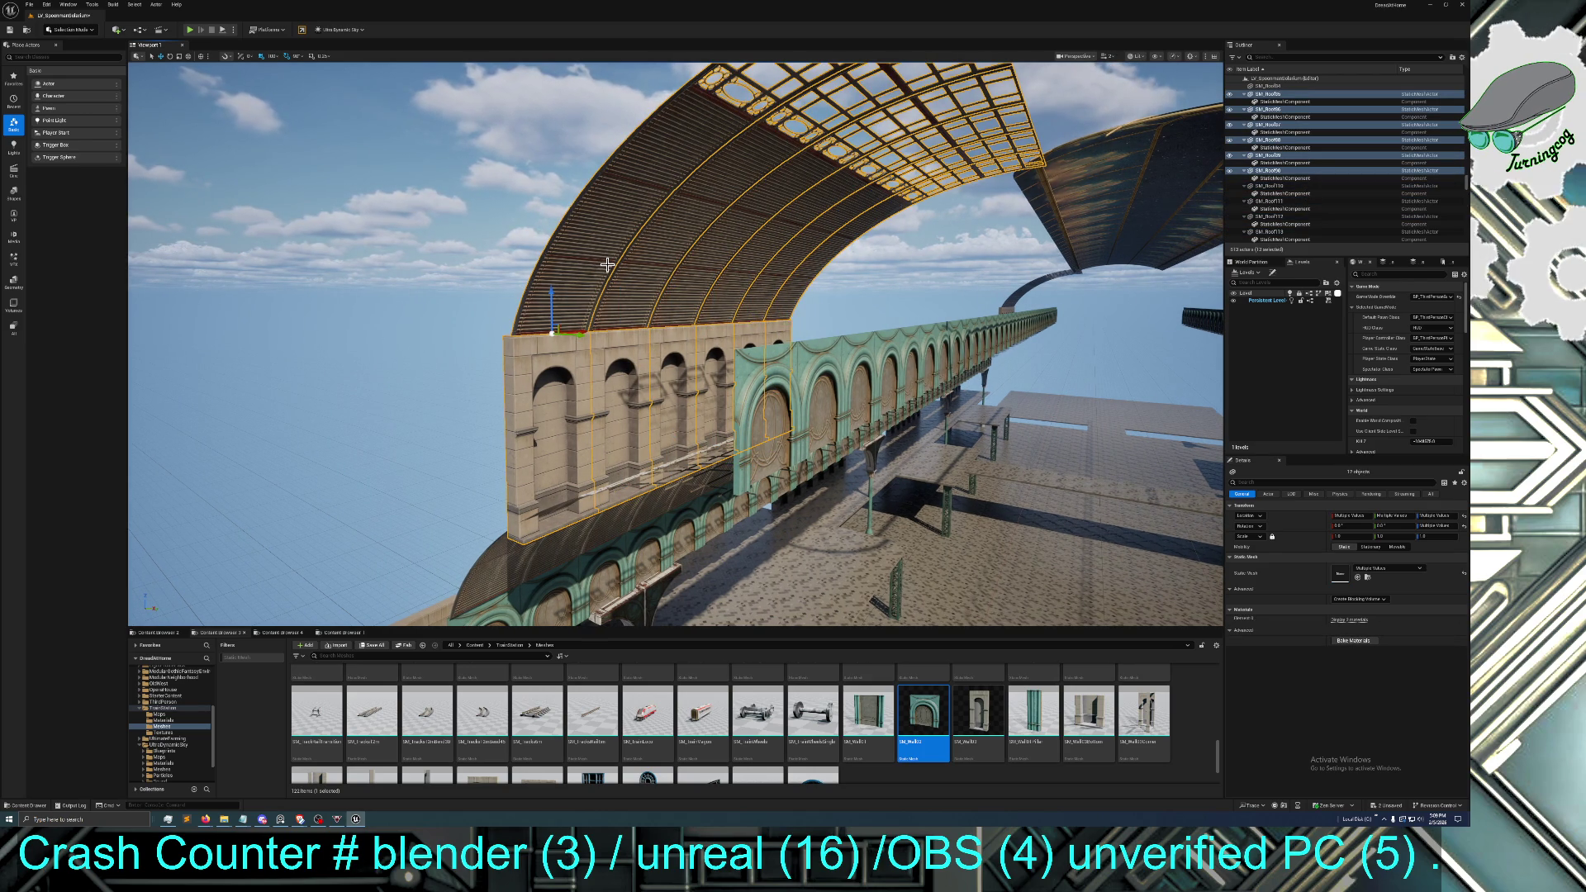
key(Delete)
Delete the second stretch of brick arched wall segments and their roof arch pieces
mouse_move(593, 272)
mouse_down()
mouse_move(661, 244)
mouse_move(661, 190)
mouse_move(702, 215)
mouse_move(611, 400)
mouse_up()
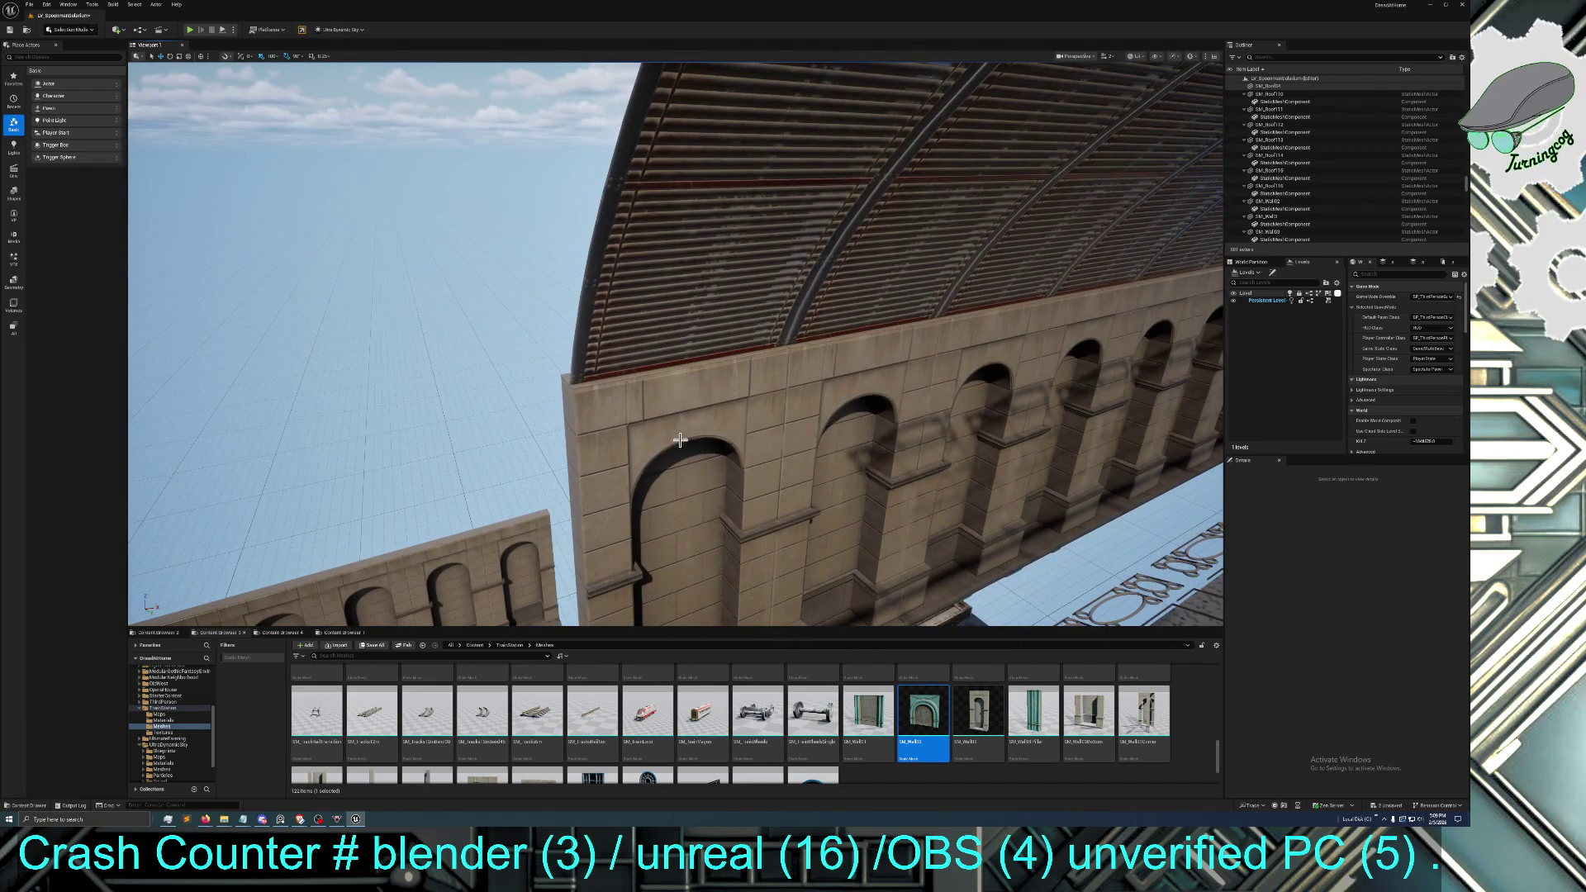
click(611, 401)
ctrl+click(861, 393)
ctrl+click(1014, 346)
ctrl+click(860, 276)
ctrl+click(864, 240)
ctrl+click(1060, 242)
ctrl+click(1086, 279)
ctrl+click(1085, 329)
drag(1085, 329, 882, 309)
ctrl+click(652, 372)
ctrl+click(764, 372)
ctrl+click(874, 313)
ctrl+click(892, 272)
mouse_move(892, 273)
mouse_down()
mouse_move(768, 314)
mouse_move(694, 289)
mouse_move(627, 297)
mouse_move(628, 236)
mouse_move(653, 281)
mouse_move(751, 298)
mouse_up()
key(Delete)
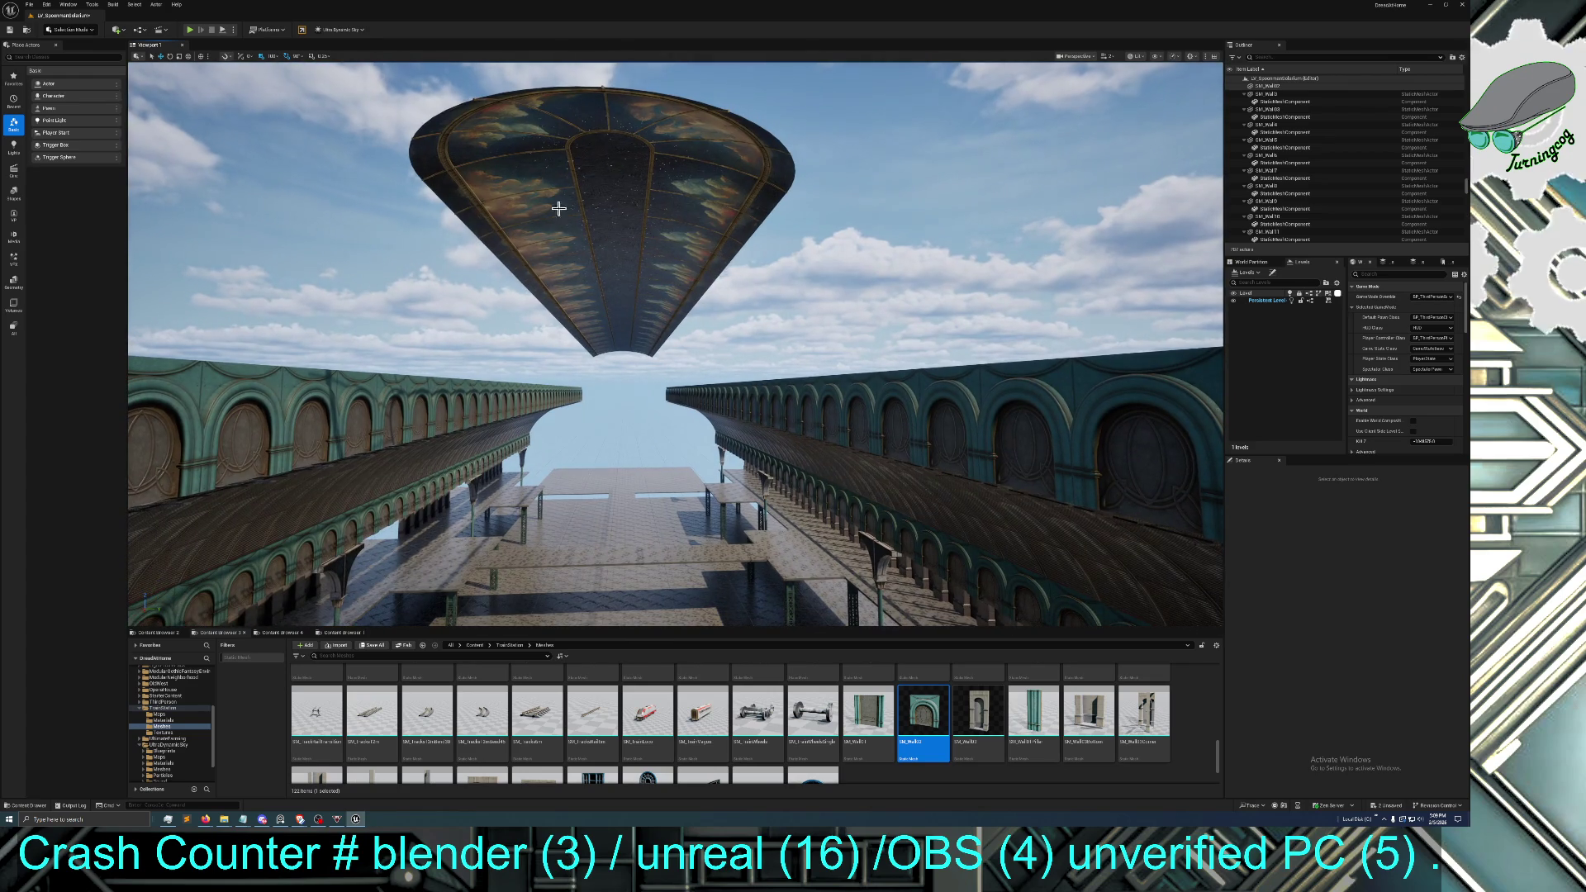
Select all the SM_Ceiling painted-sky pieces along the ceiling strip
click(509, 106)
ctrl+click(600, 216)
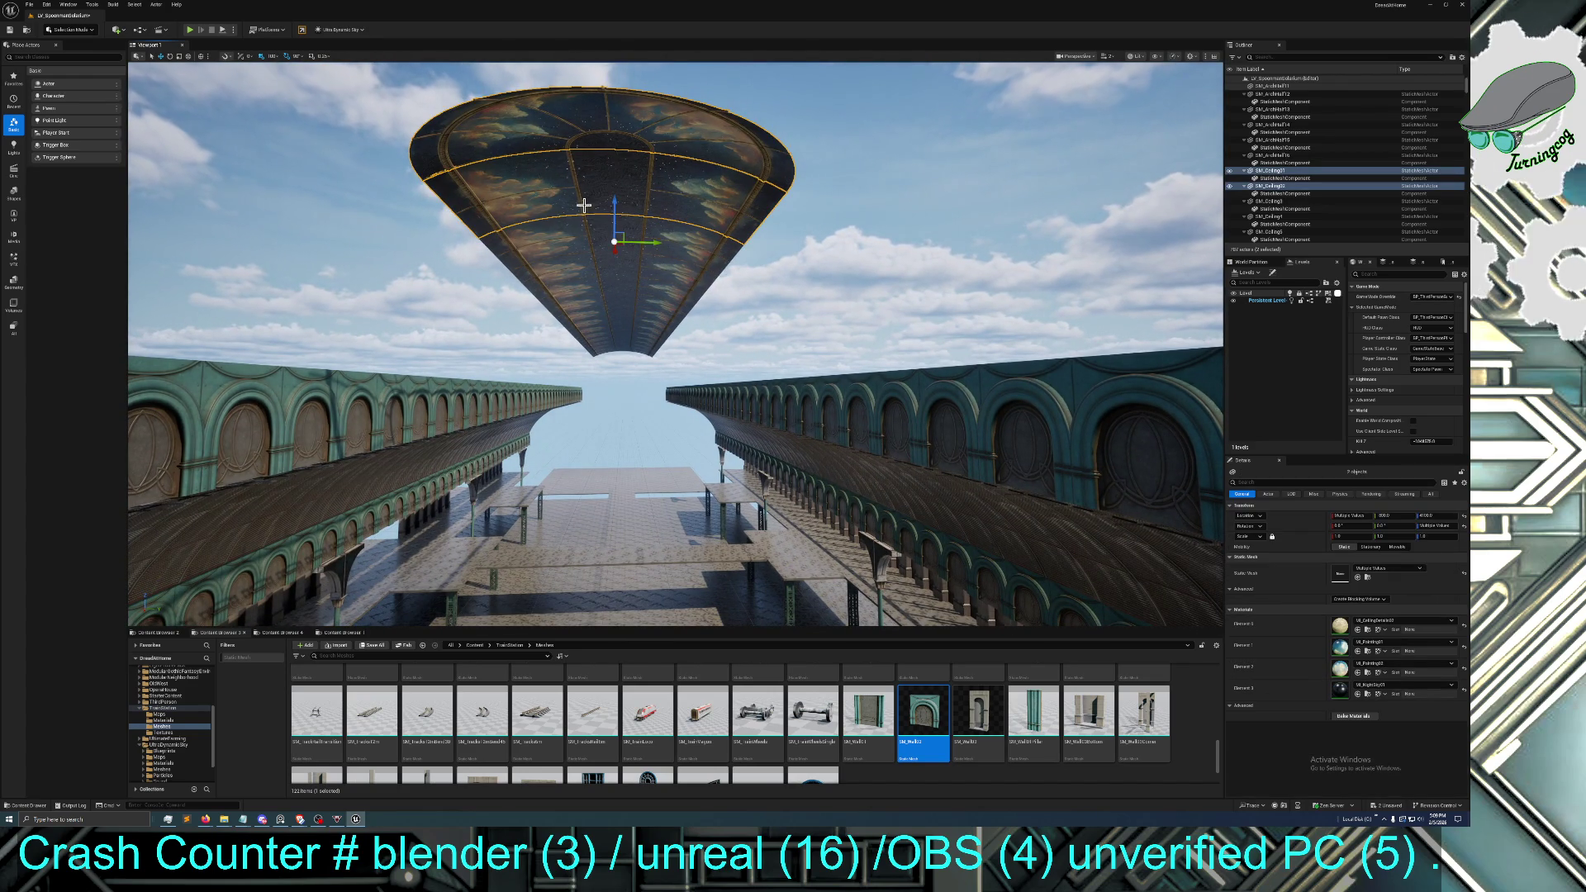
ctrl+click(600, 264)
ctrl+click(600, 310)
ctrl+click(605, 312)
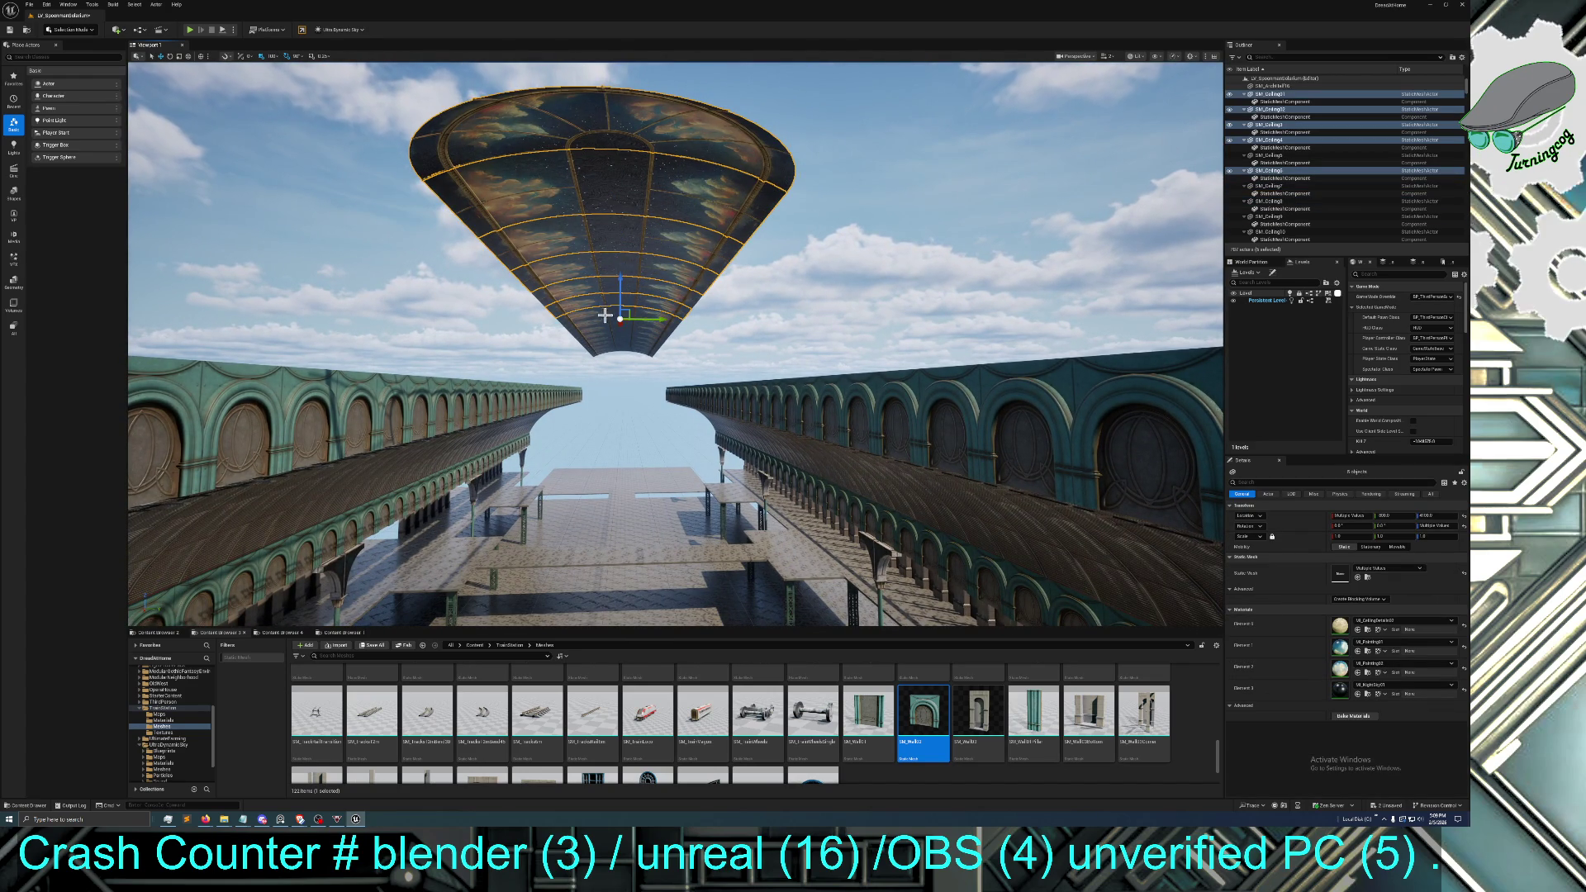
mouse_move(606, 295)
mouse_down()
mouse_move(586, 287)
mouse_move(636, 347)
mouse_move(602, 322)
mouse_up()
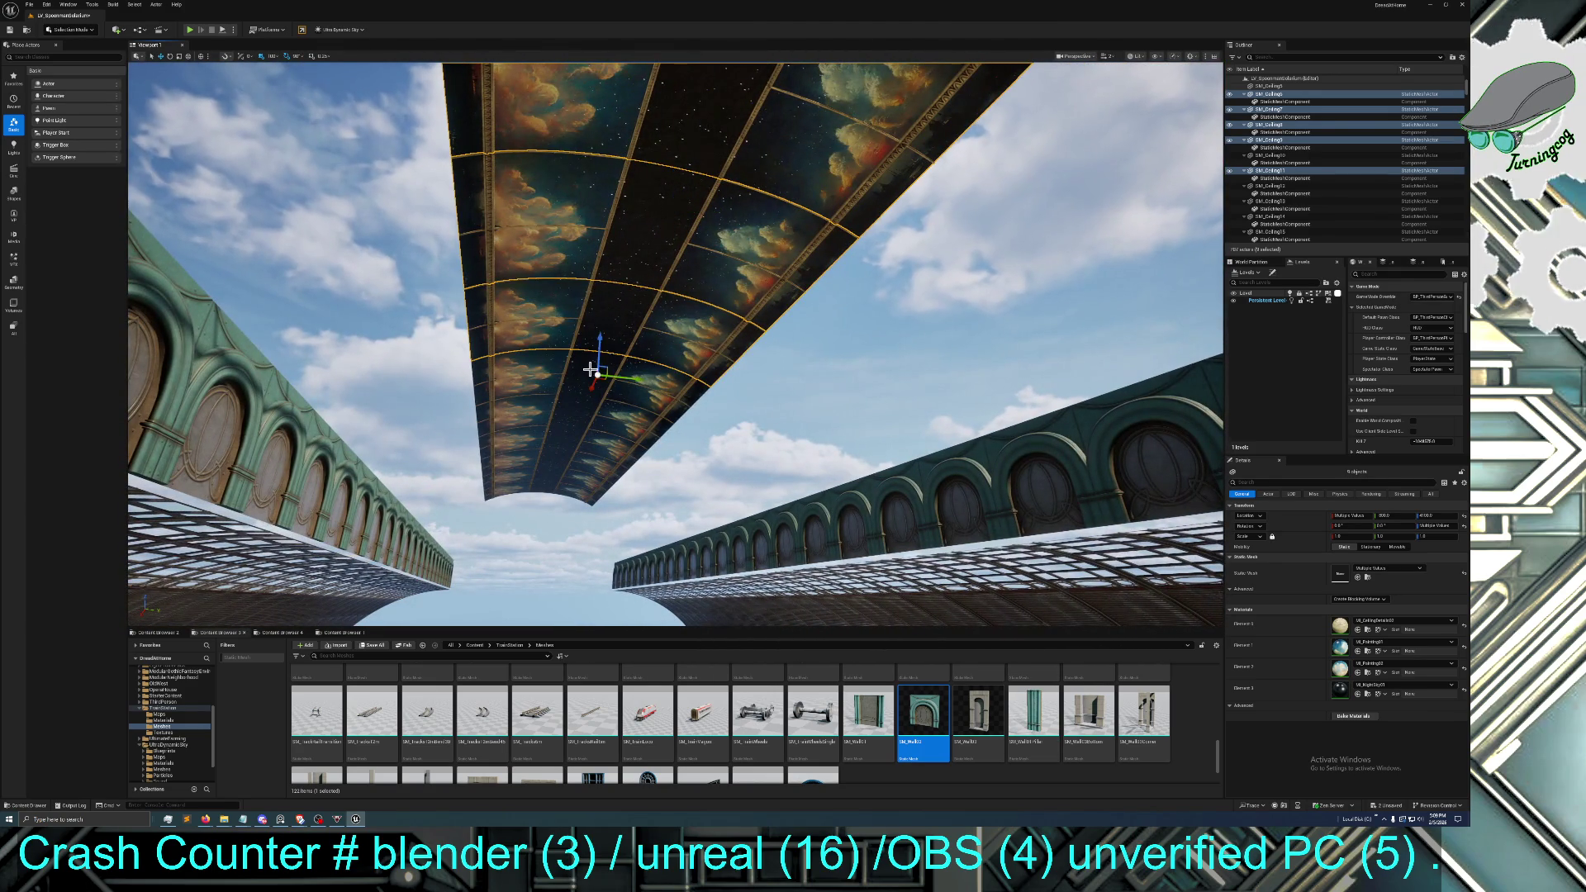
ctrl+click(547, 388)
ctrl+click(546, 409)
ctrl+click(542, 436)
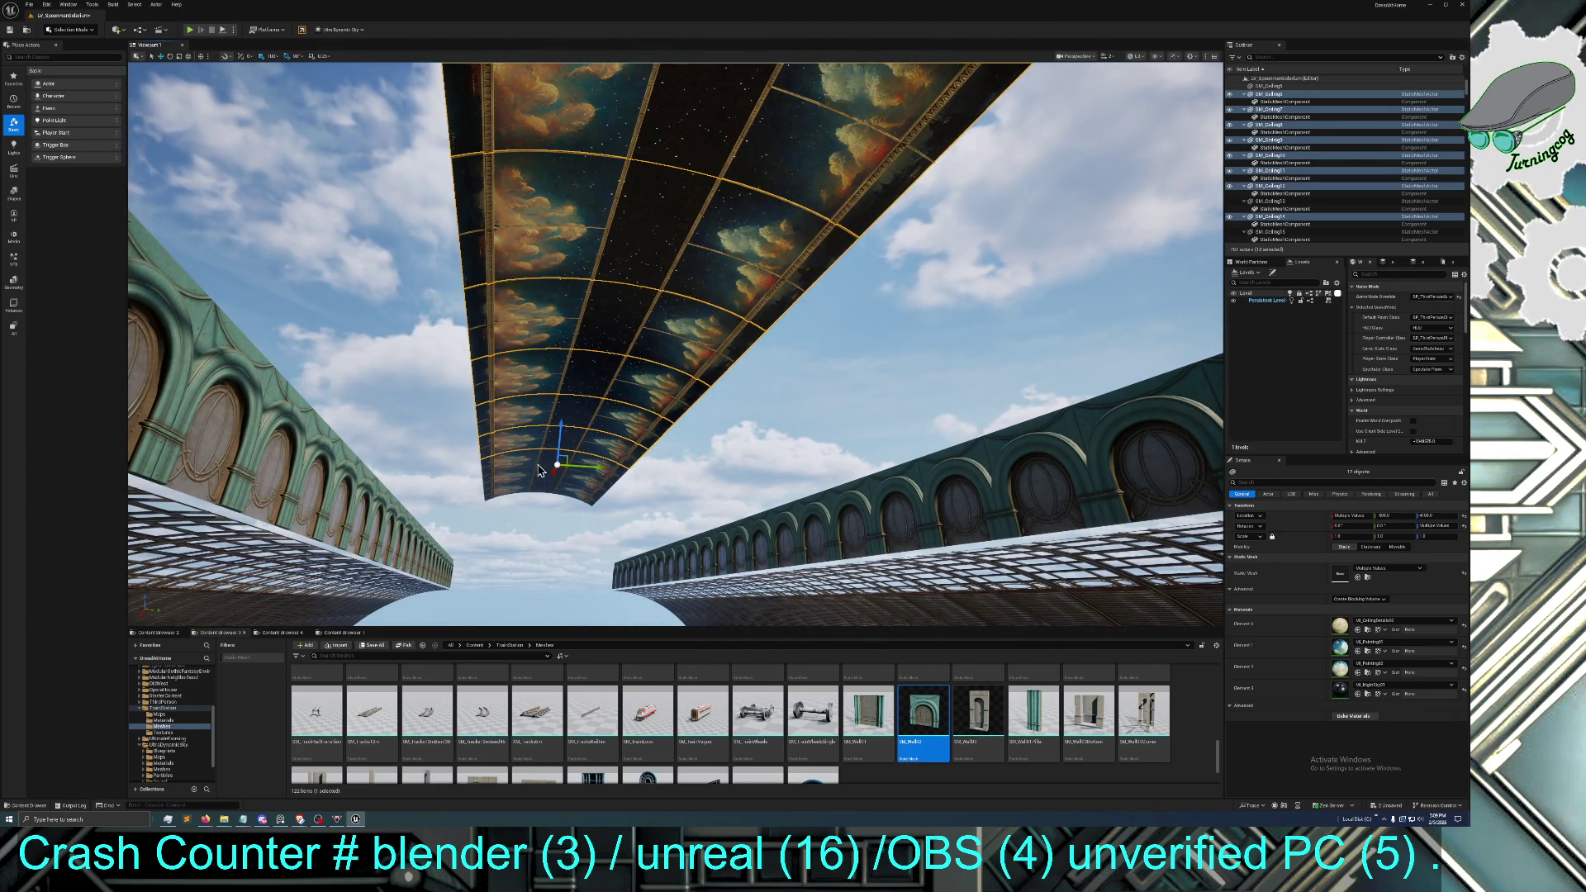
ctrl+click(535, 460)
ctrl+click(529, 483)
ctrl+click(524, 498)
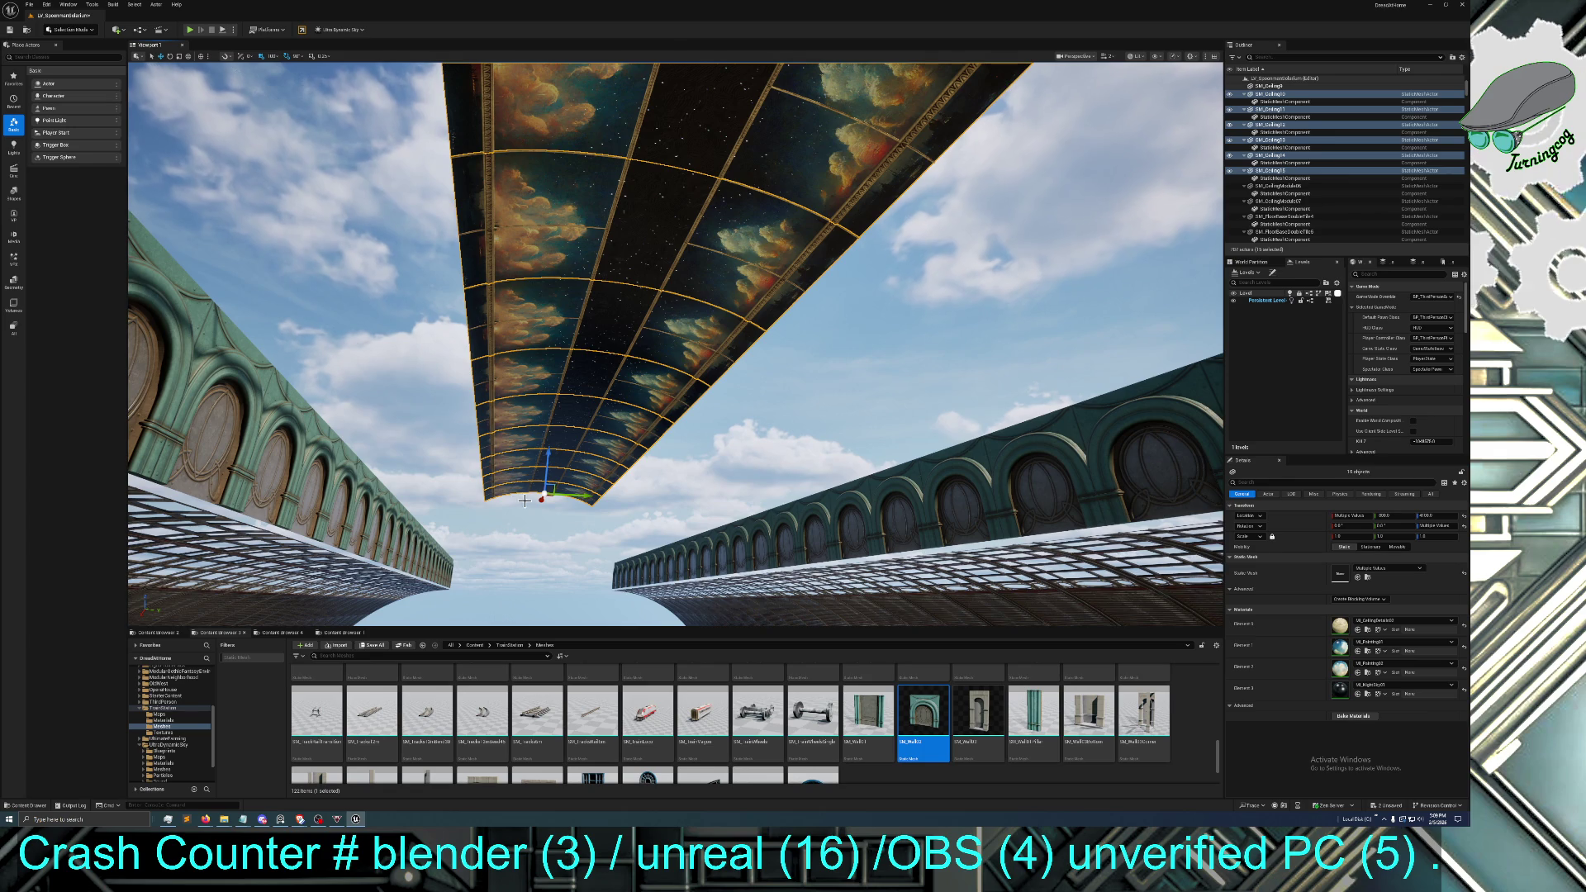
Lower the ceiling strip between the glass roofs, nudge it up slightly, and preview in game view
drag(675, 331, 967, 330)
drag(495, 377, 529, 378)
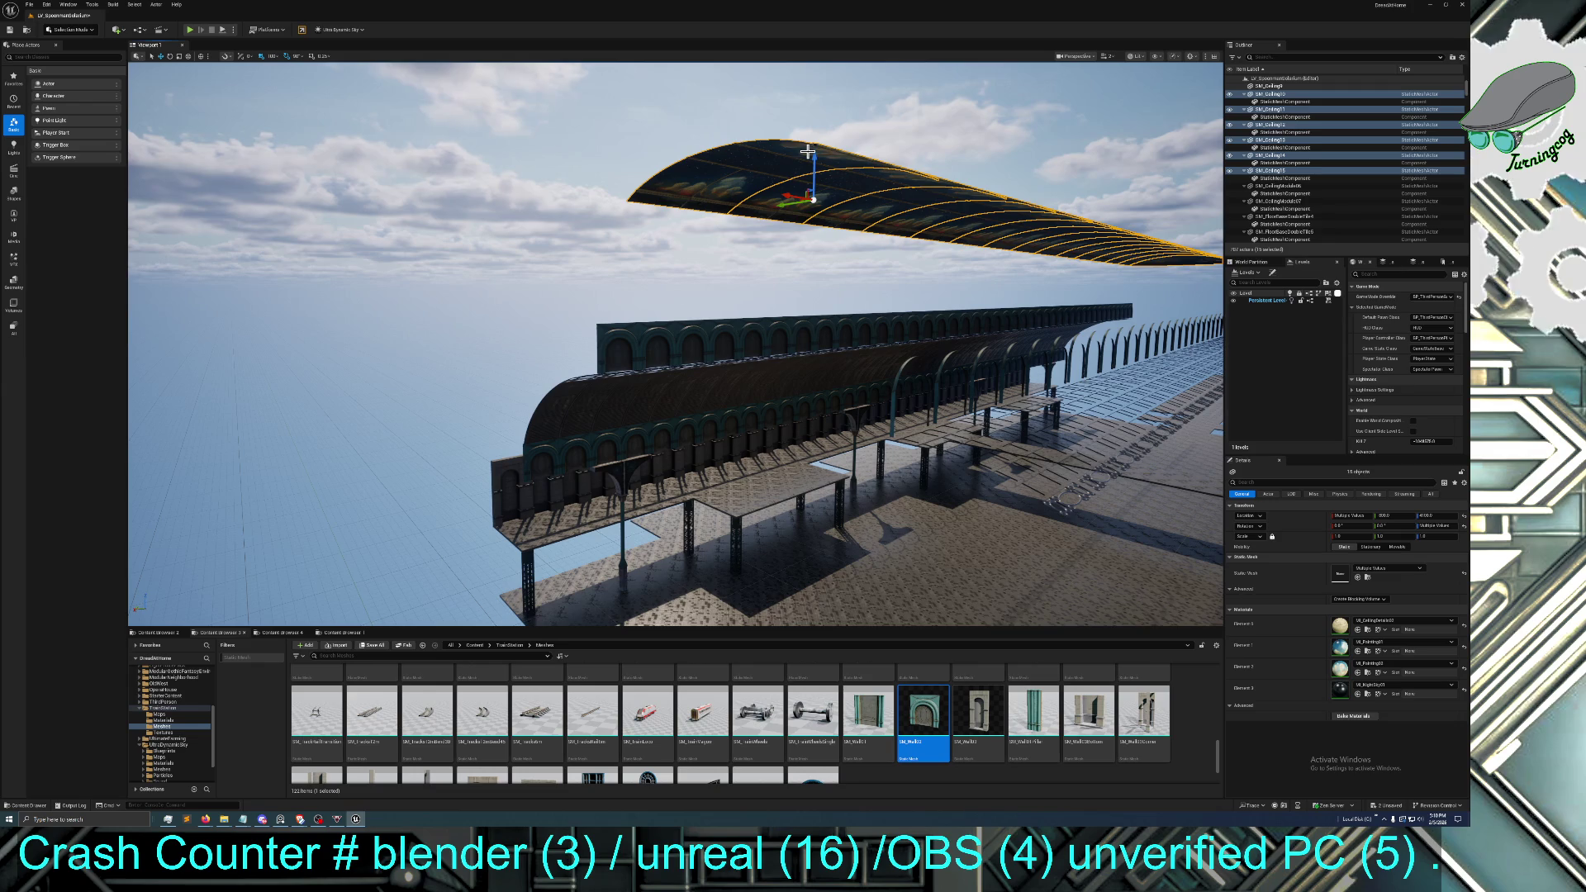
drag(810, 157, 811, 285)
mouse_move(775, 360)
mouse_down()
mouse_move(841, 359)
mouse_move(776, 355)
mouse_up()
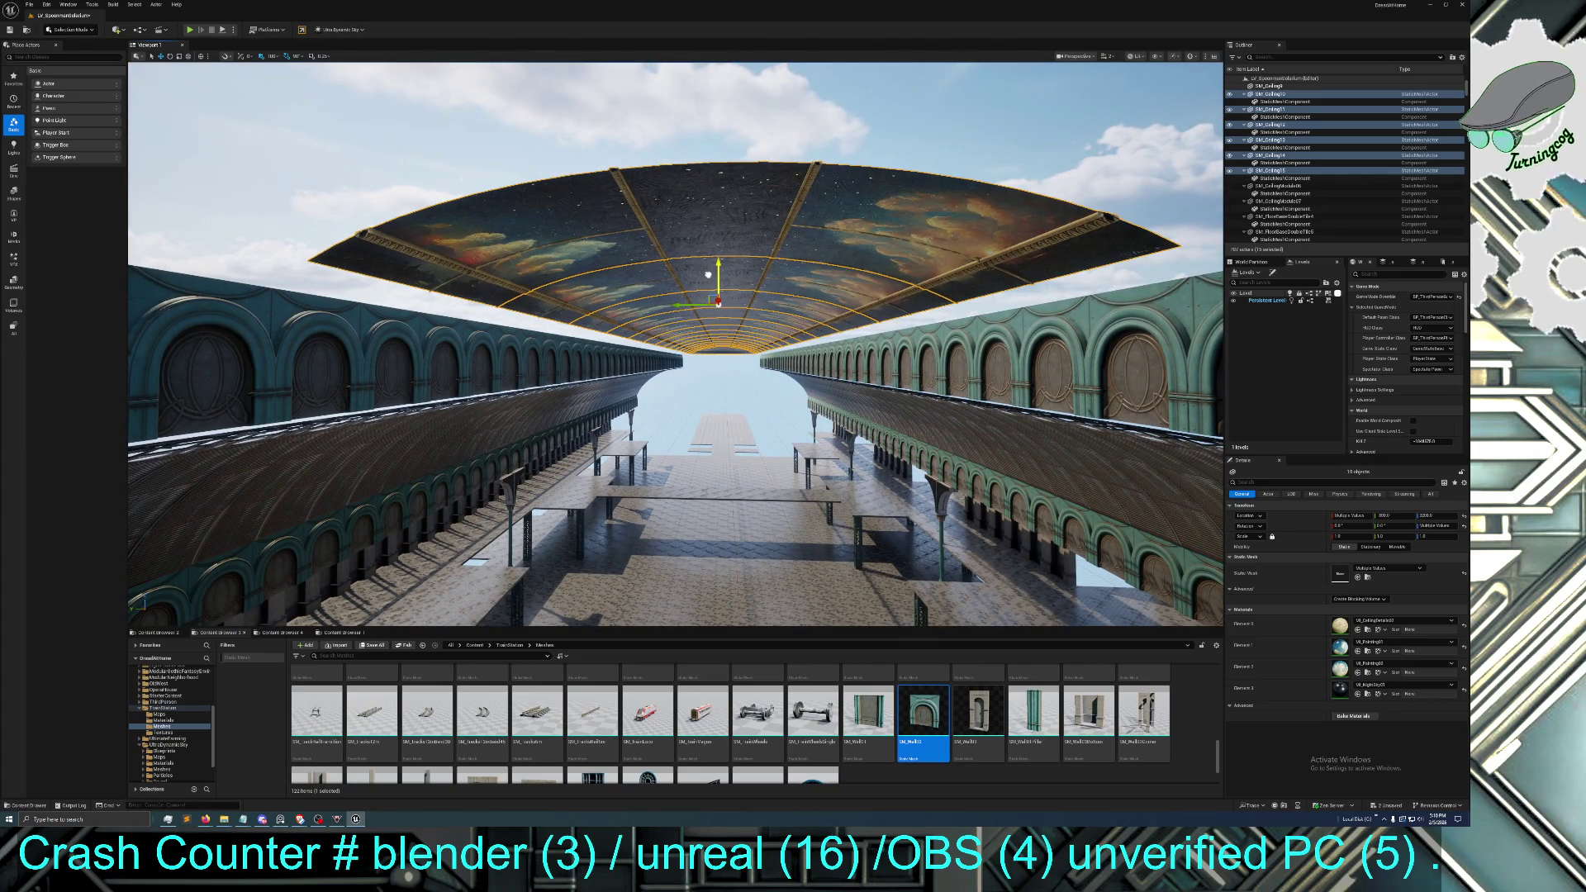
drag(713, 255, 705, 246)
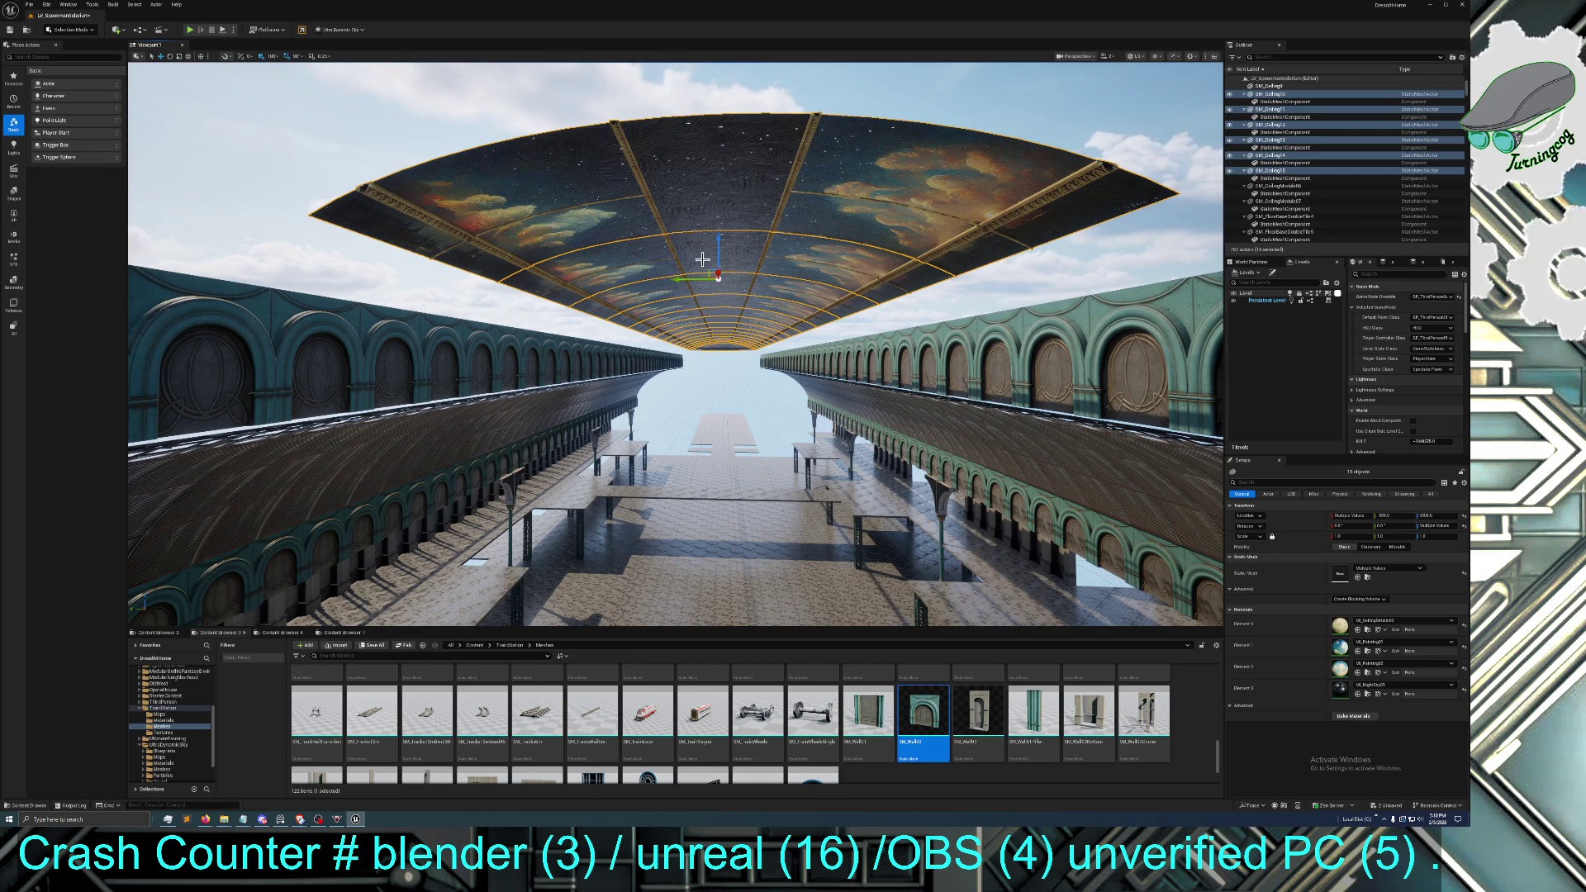
mouse_move(710, 339)
mouse_down()
mouse_move(665, 257)
mouse_move(652, 285)
mouse_move(673, 318)
mouse_move(659, 316)
mouse_up()
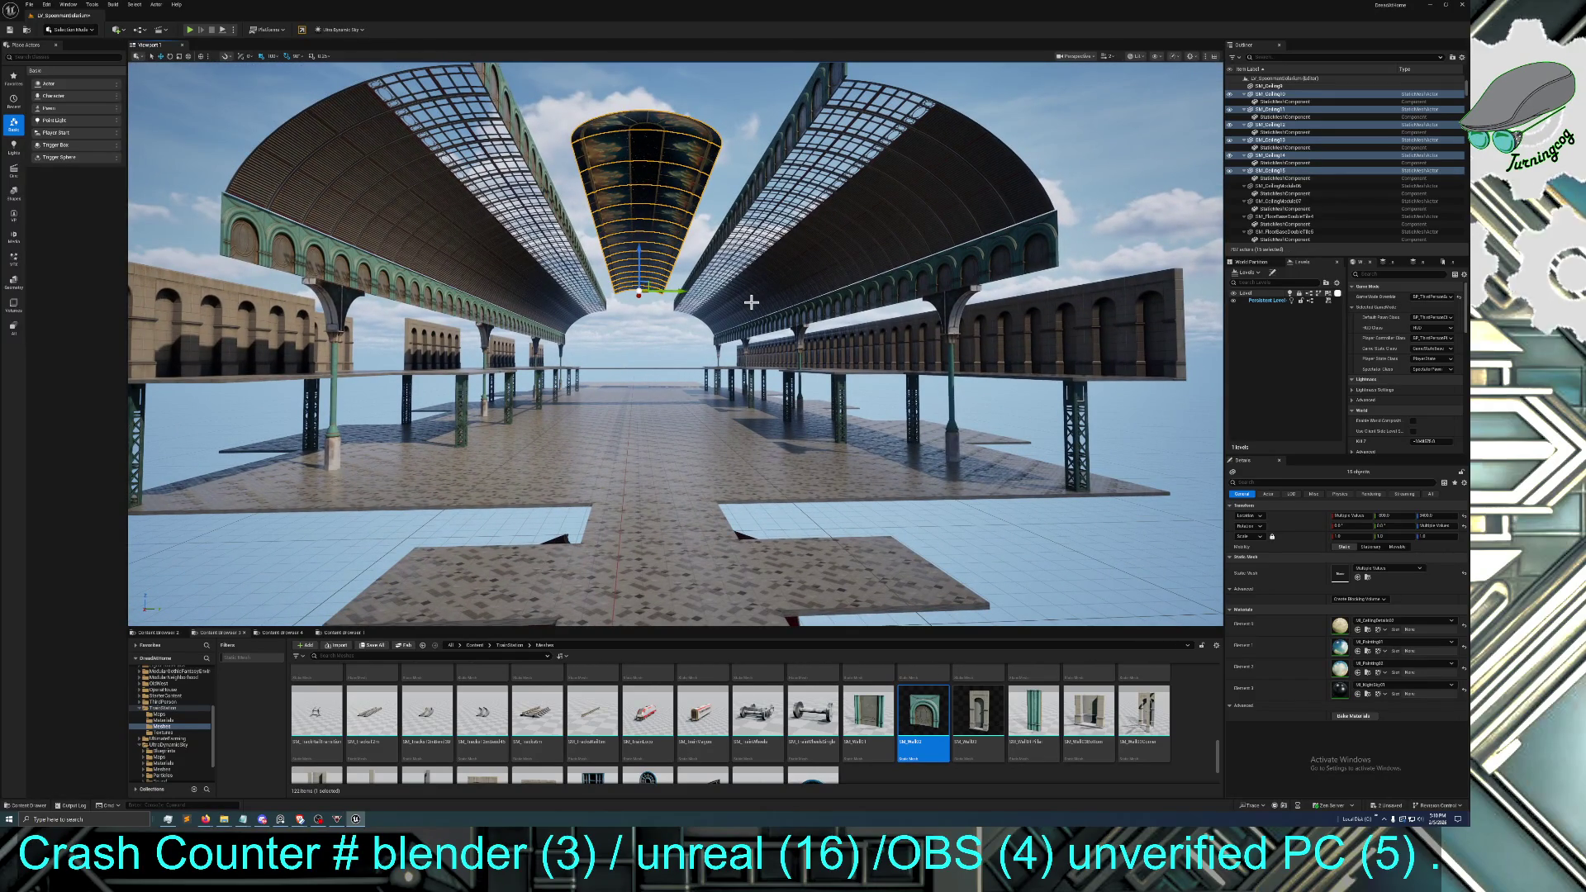
key(g)
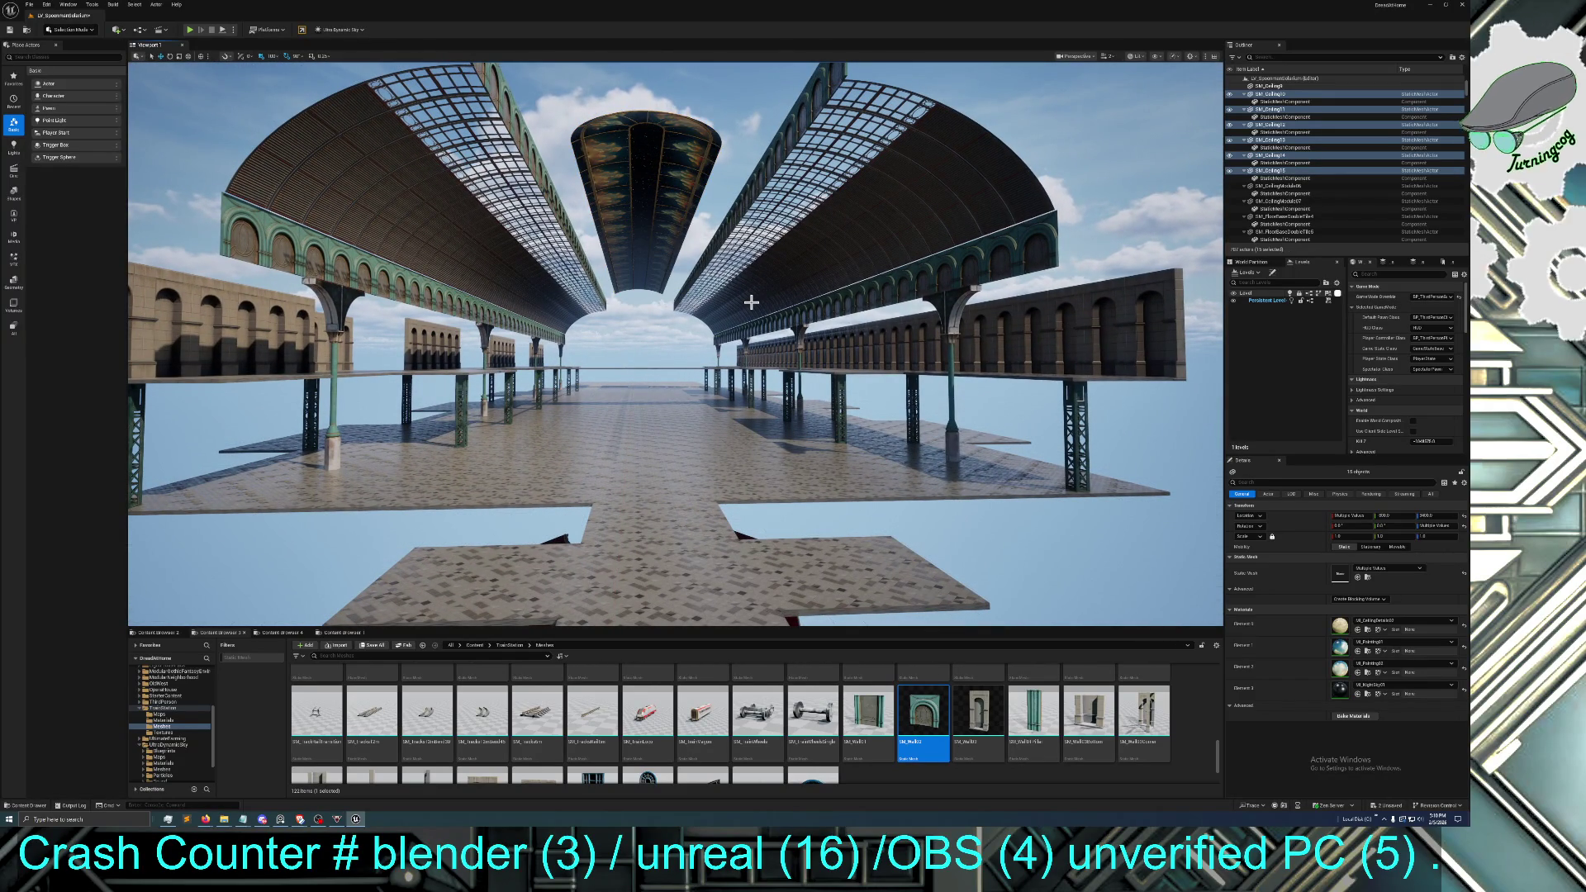
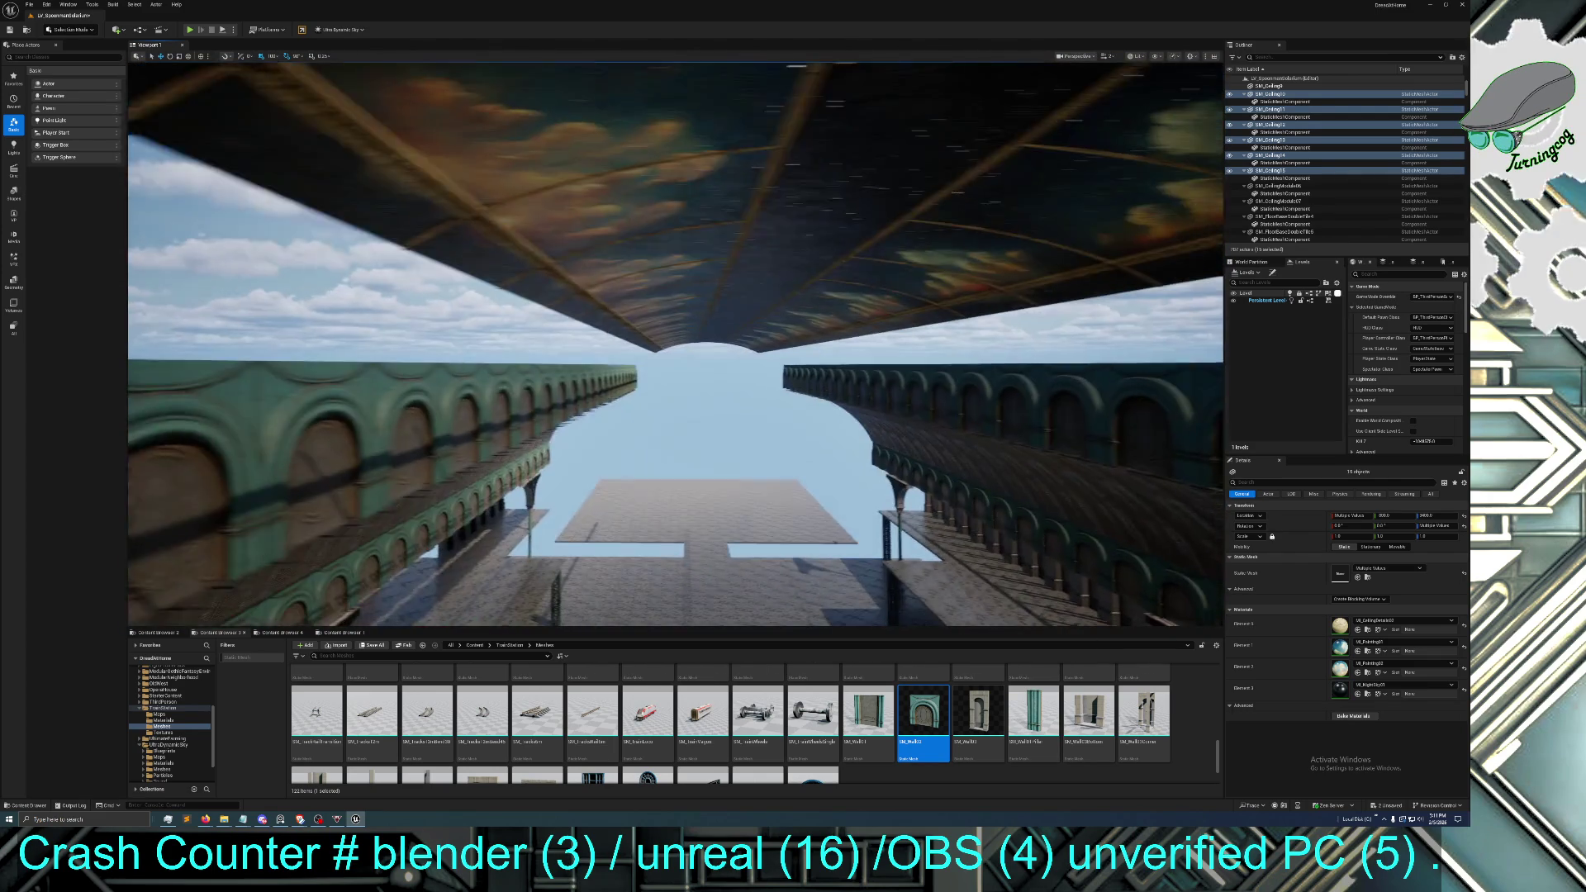
Select the painted ceiling actor, find SM_Ceiling02 in the Content Browser and open it in the Static Mesh Editor
click(588, 320)
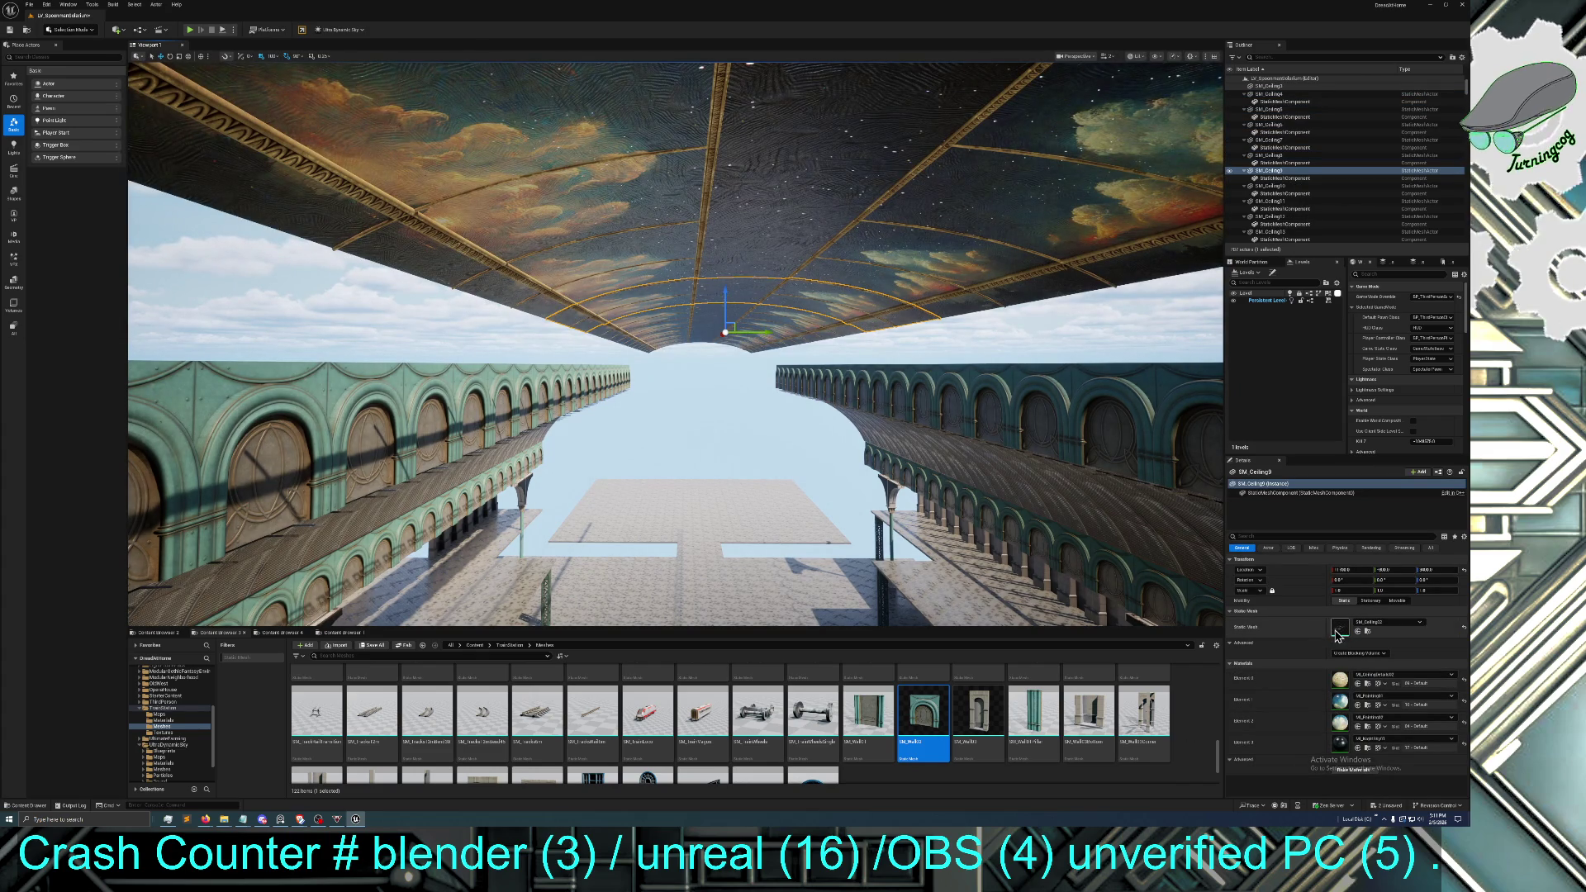
click(1367, 632)
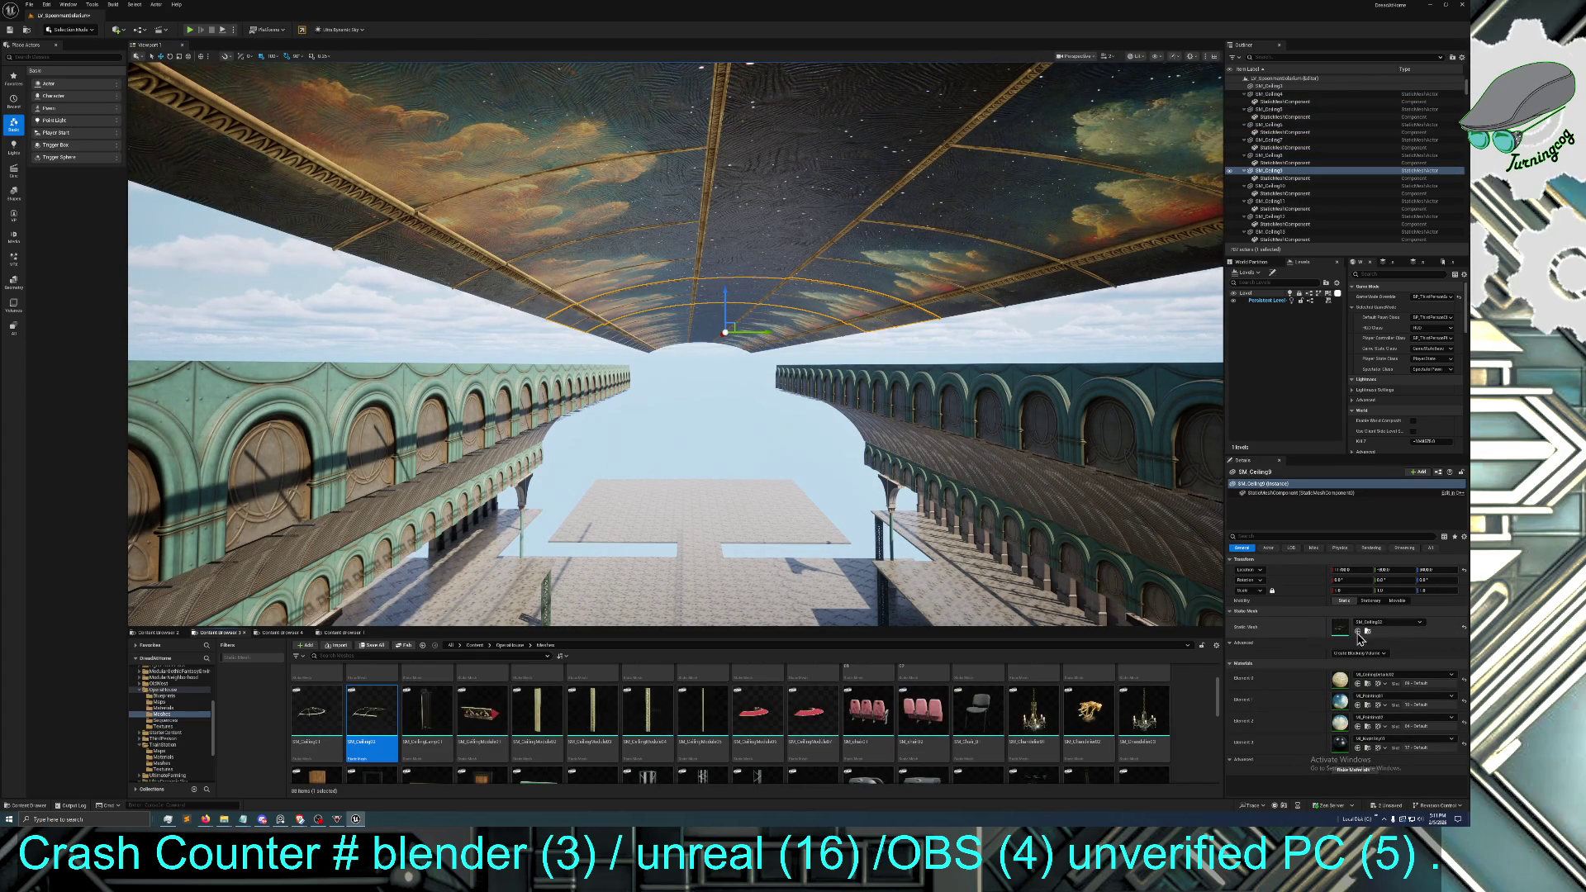
double_click(371, 712)
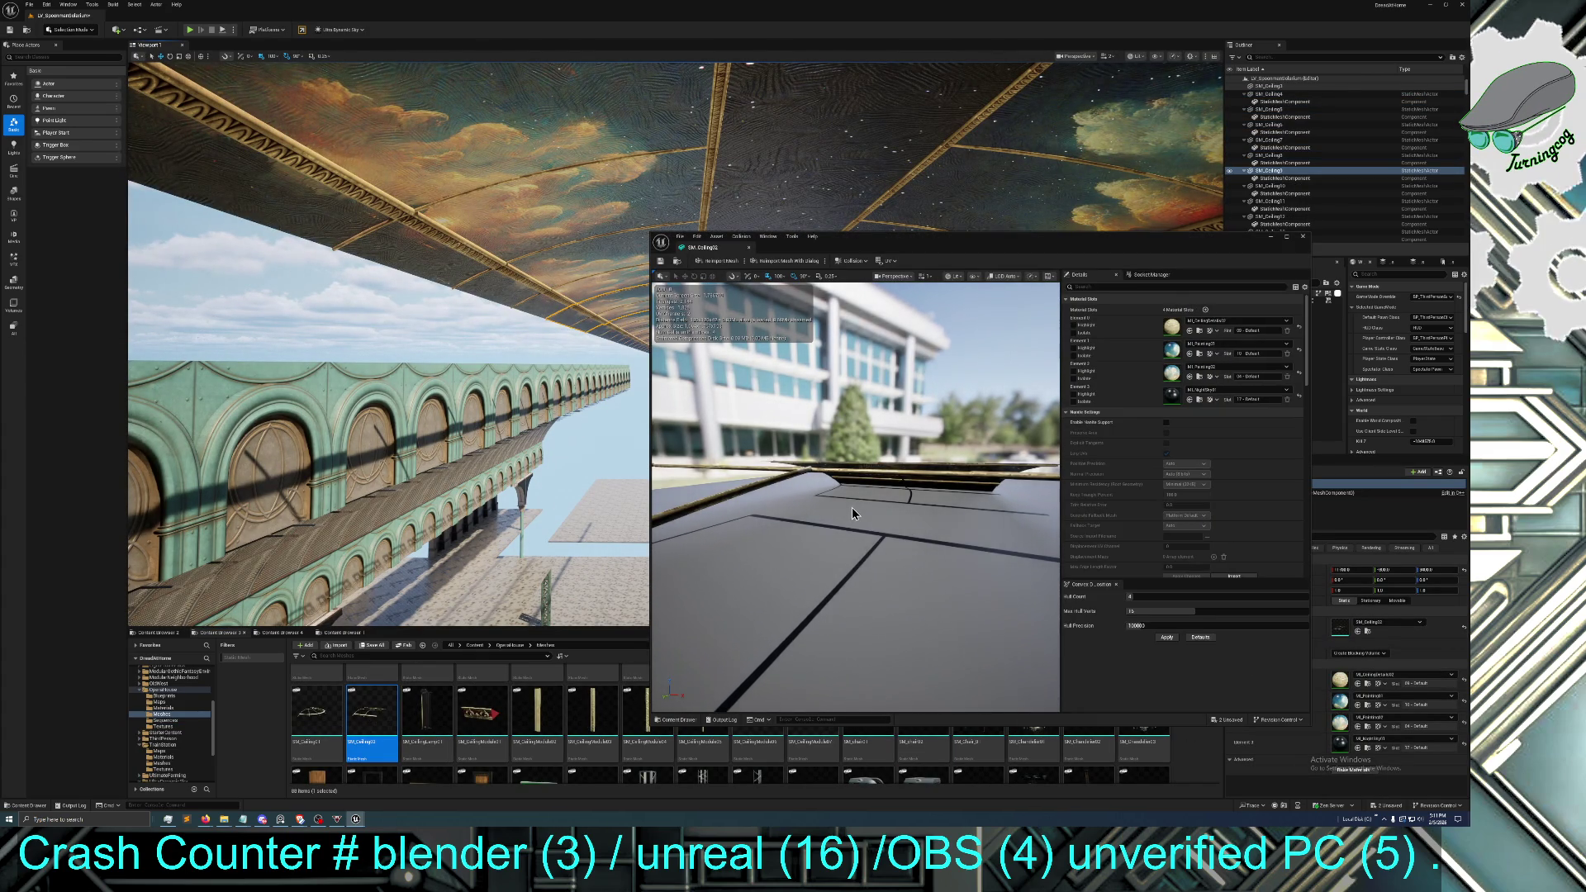
Orbit the SM_Ceiling02 preview, then close the Static Mesh Editor and return to the level viewport
drag(850, 507, 851, 508)
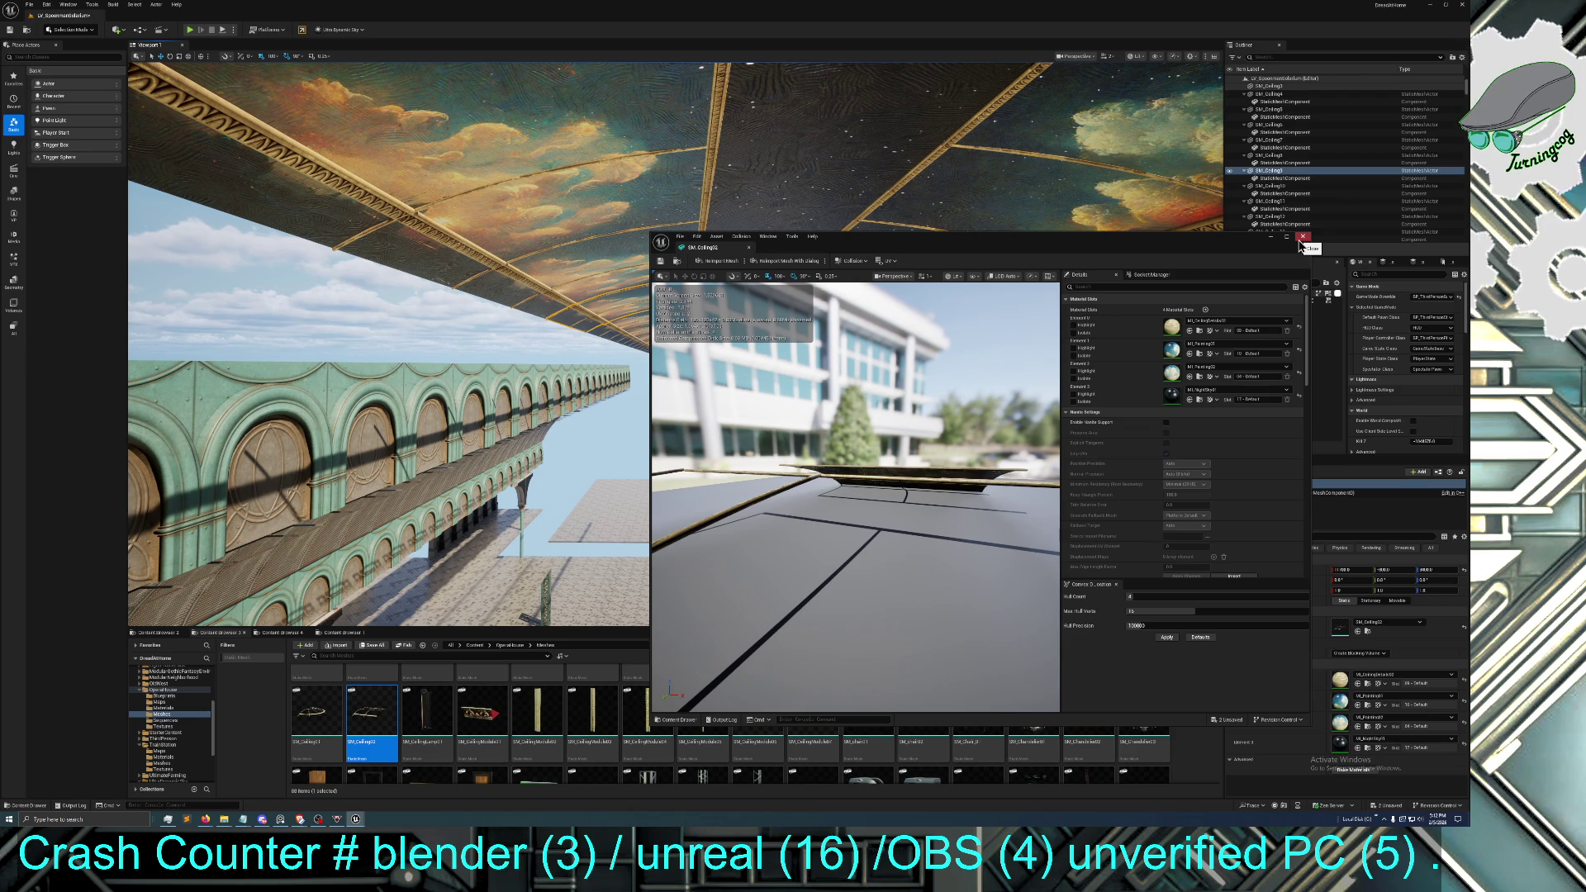
click(1302, 238)
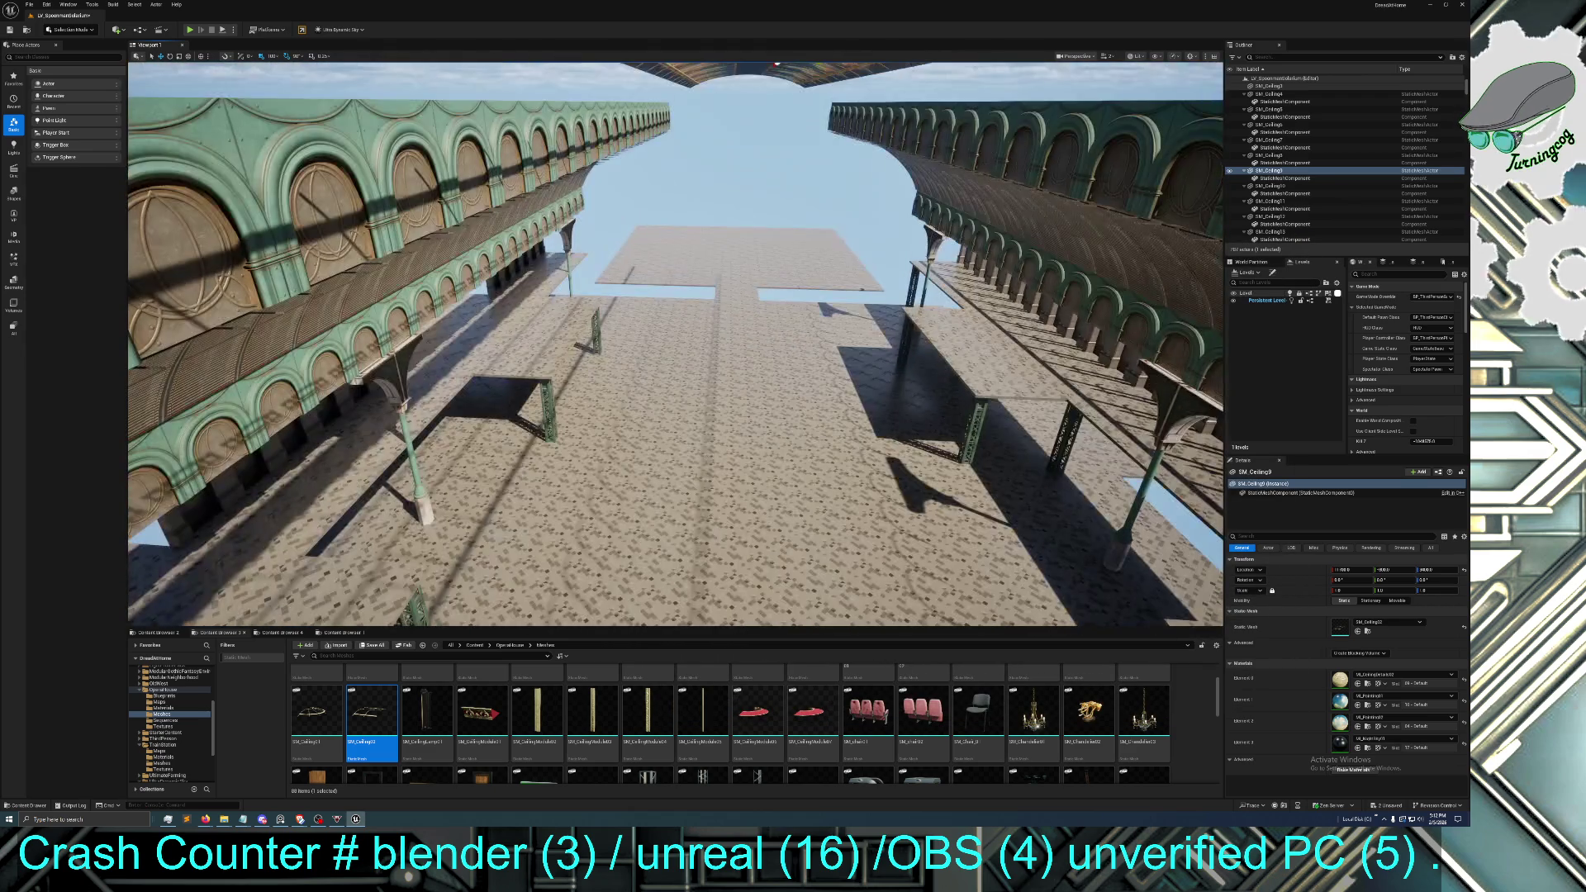
Select five SM_FloorBaseDoubleTile slabs by the platform and lift them up to ceiling height
mouse_move(675, 343)
mouse_down()
mouse_move(674, 190)
mouse_move(628, 215)
mouse_move(674, 198)
mouse_move(675, 223)
mouse_up()
drag(847, 388, 847, 374)
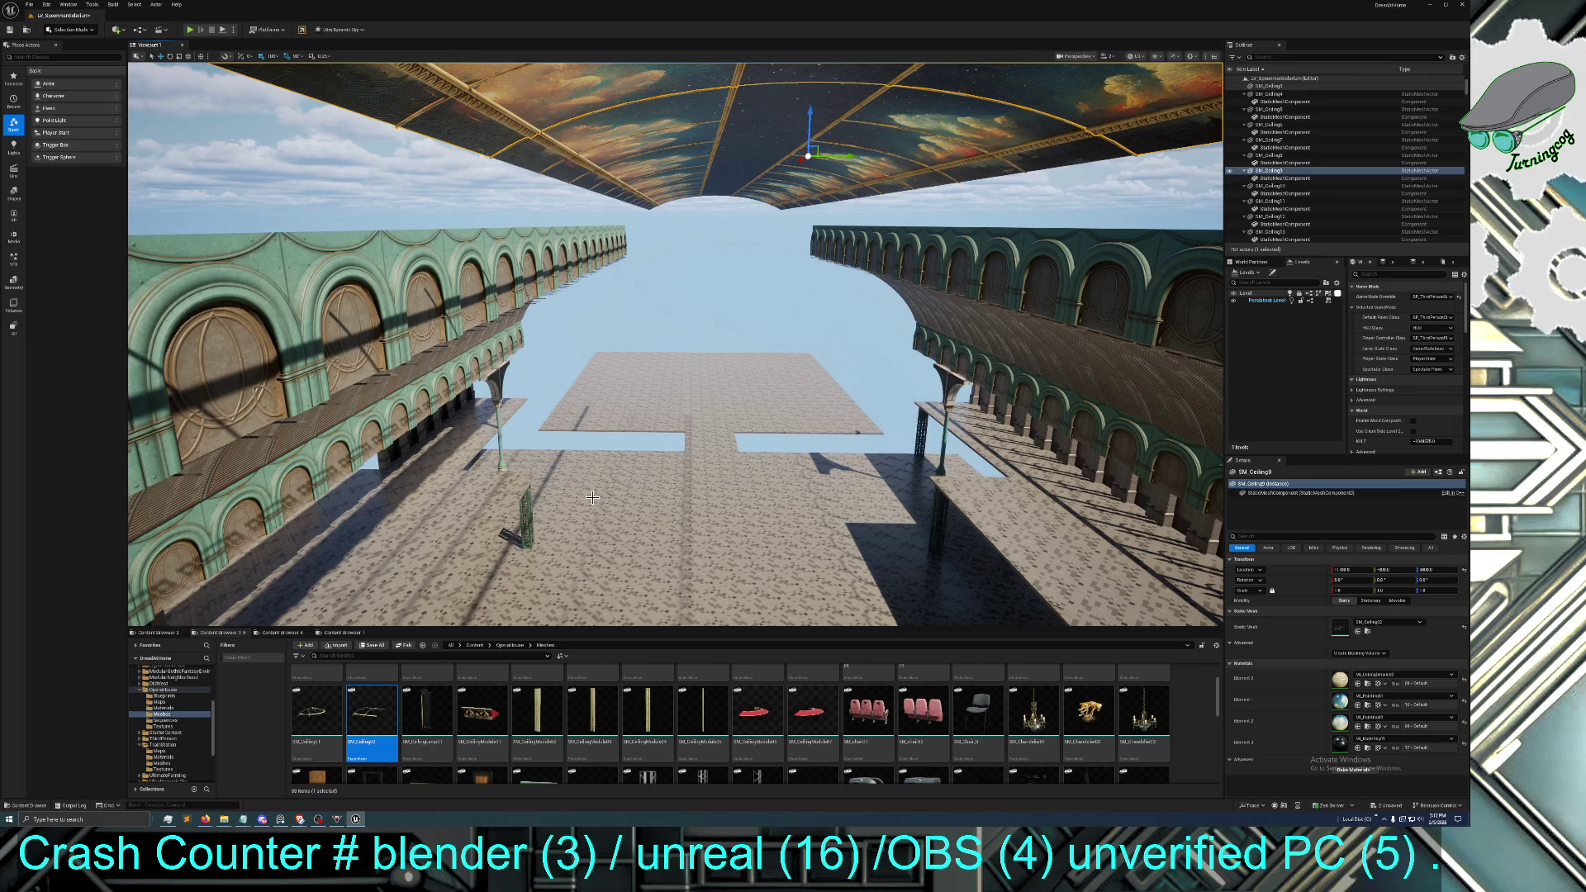
click(594, 466)
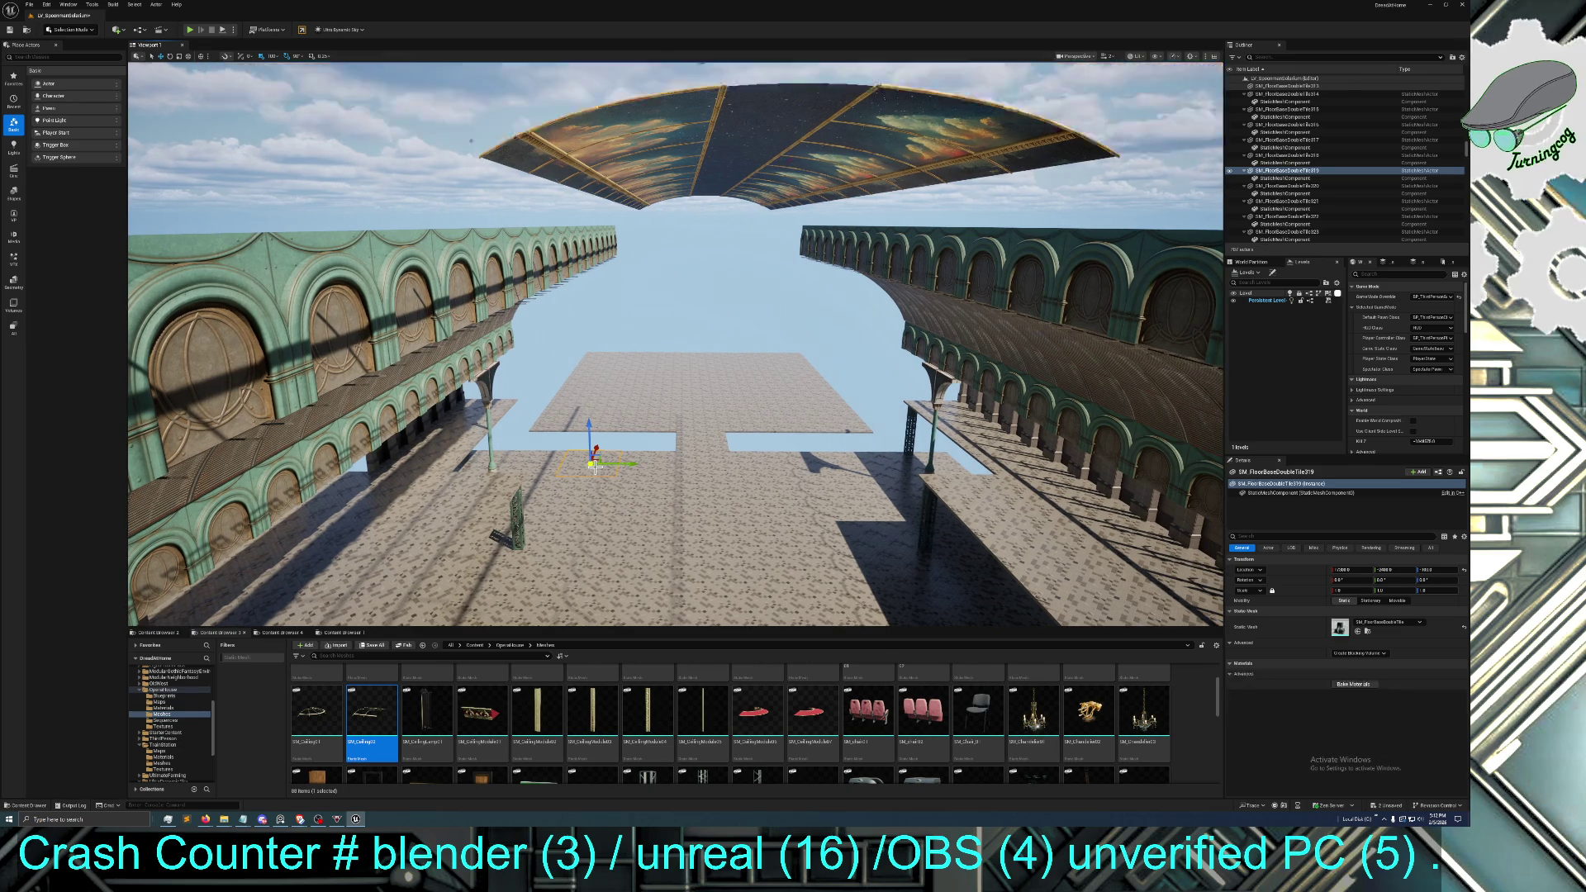
ctrl+click(656, 465)
ctrl+click(708, 464)
ctrl+click(765, 464)
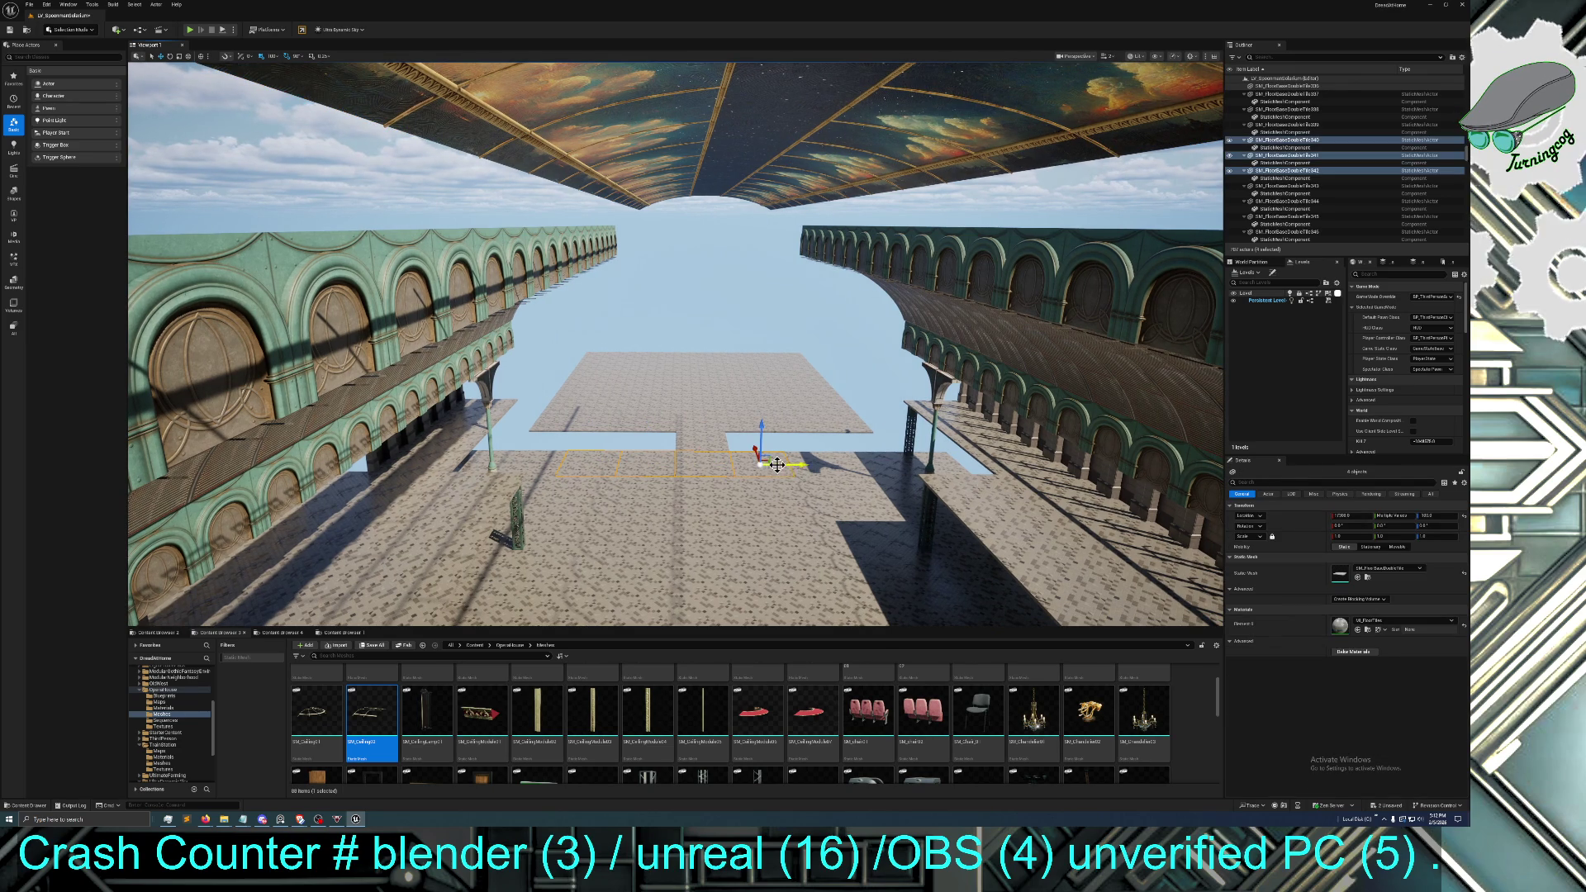
ctrl+click(816, 466)
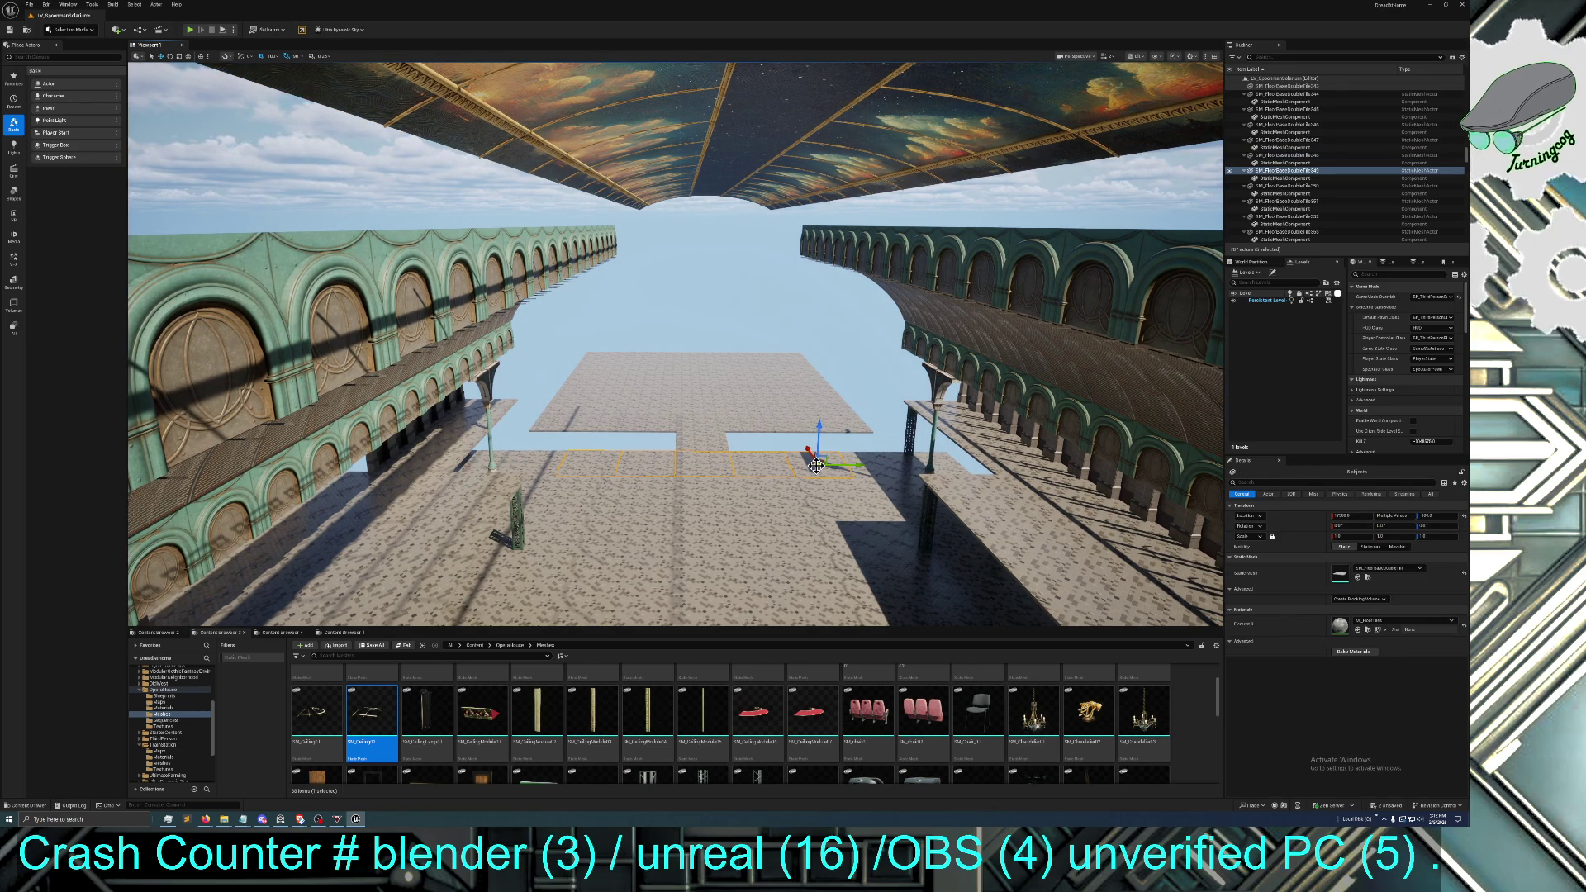
mouse_move(818, 434)
mouse_down()
mouse_move(801, 259)
mouse_move(719, 302)
mouse_move(826, 310)
mouse_move(719, 322)
mouse_move(801, 260)
mouse_up()
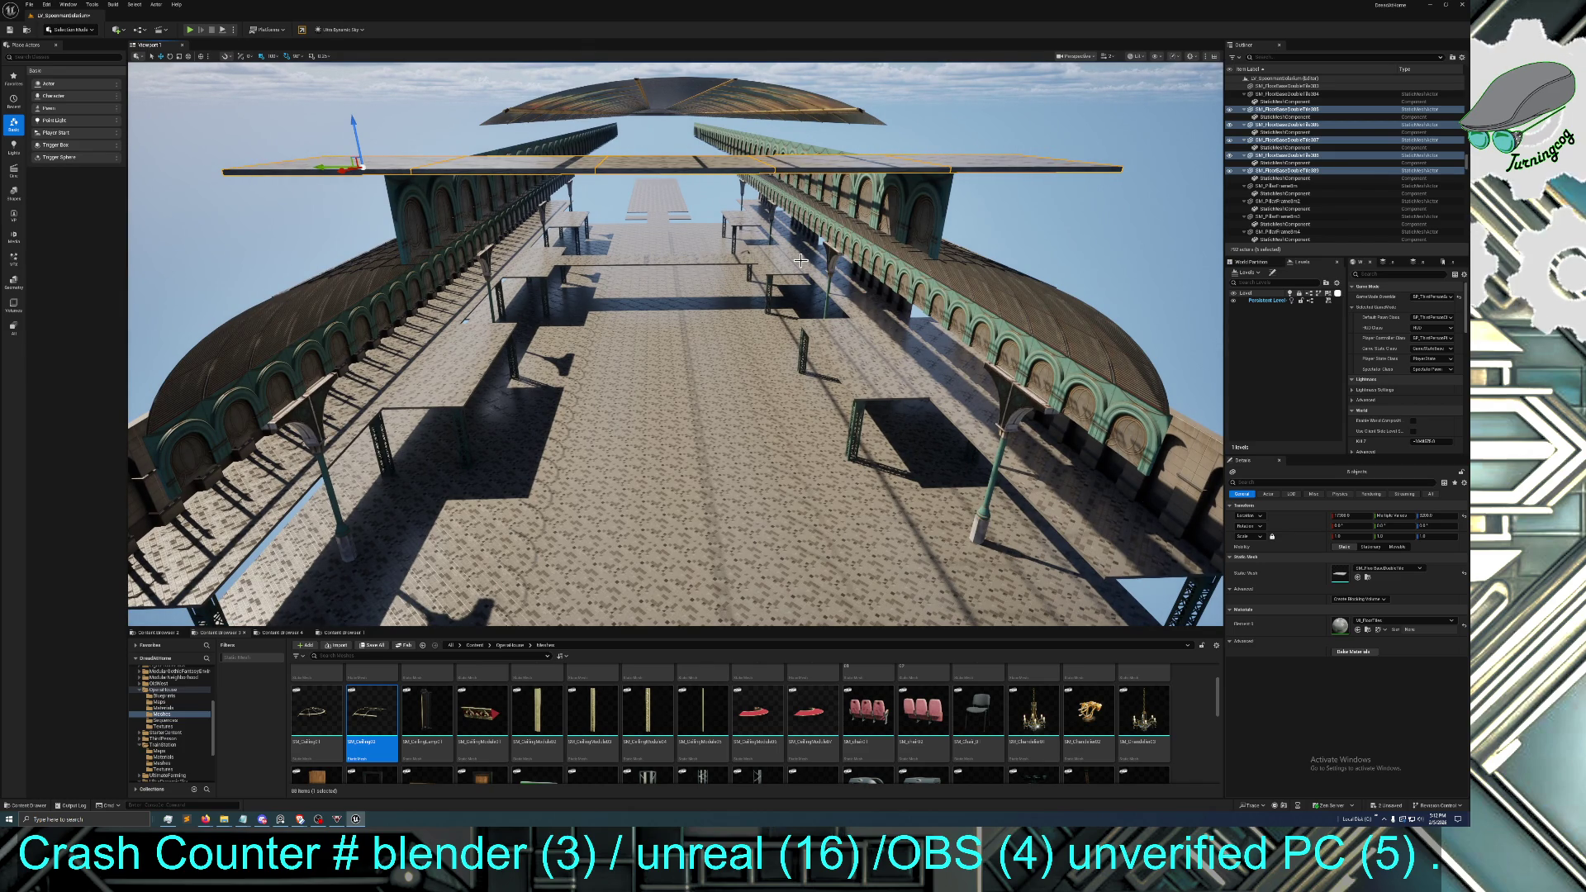
mouse_move(819, 292)
mouse_down()
mouse_move(834, 297)
mouse_move(776, 291)
mouse_up()
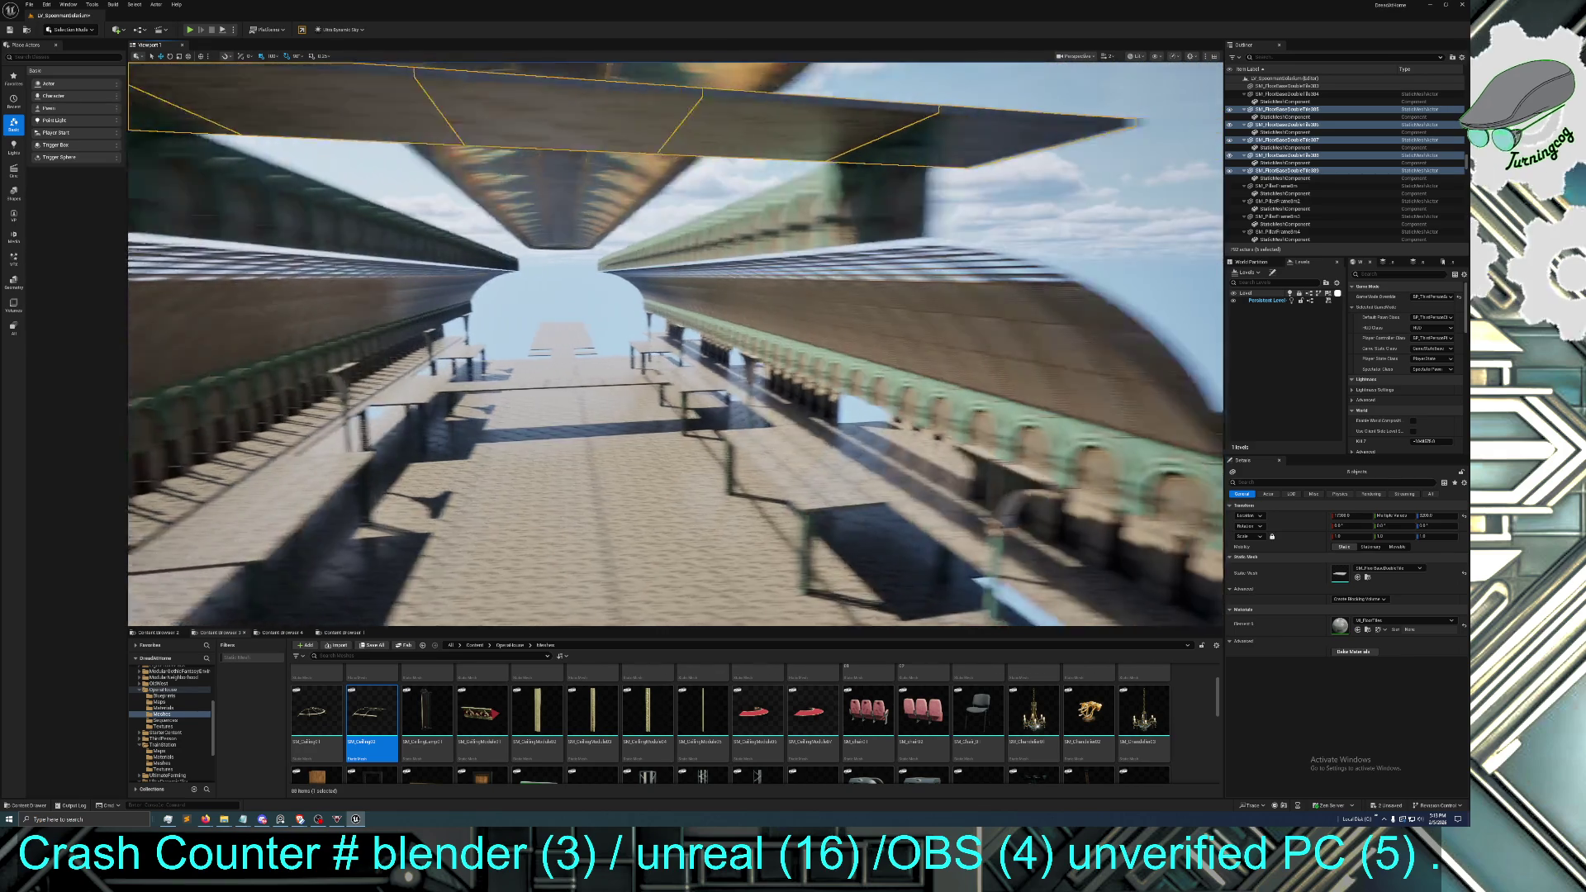
drag(777, 291, 765, 290)
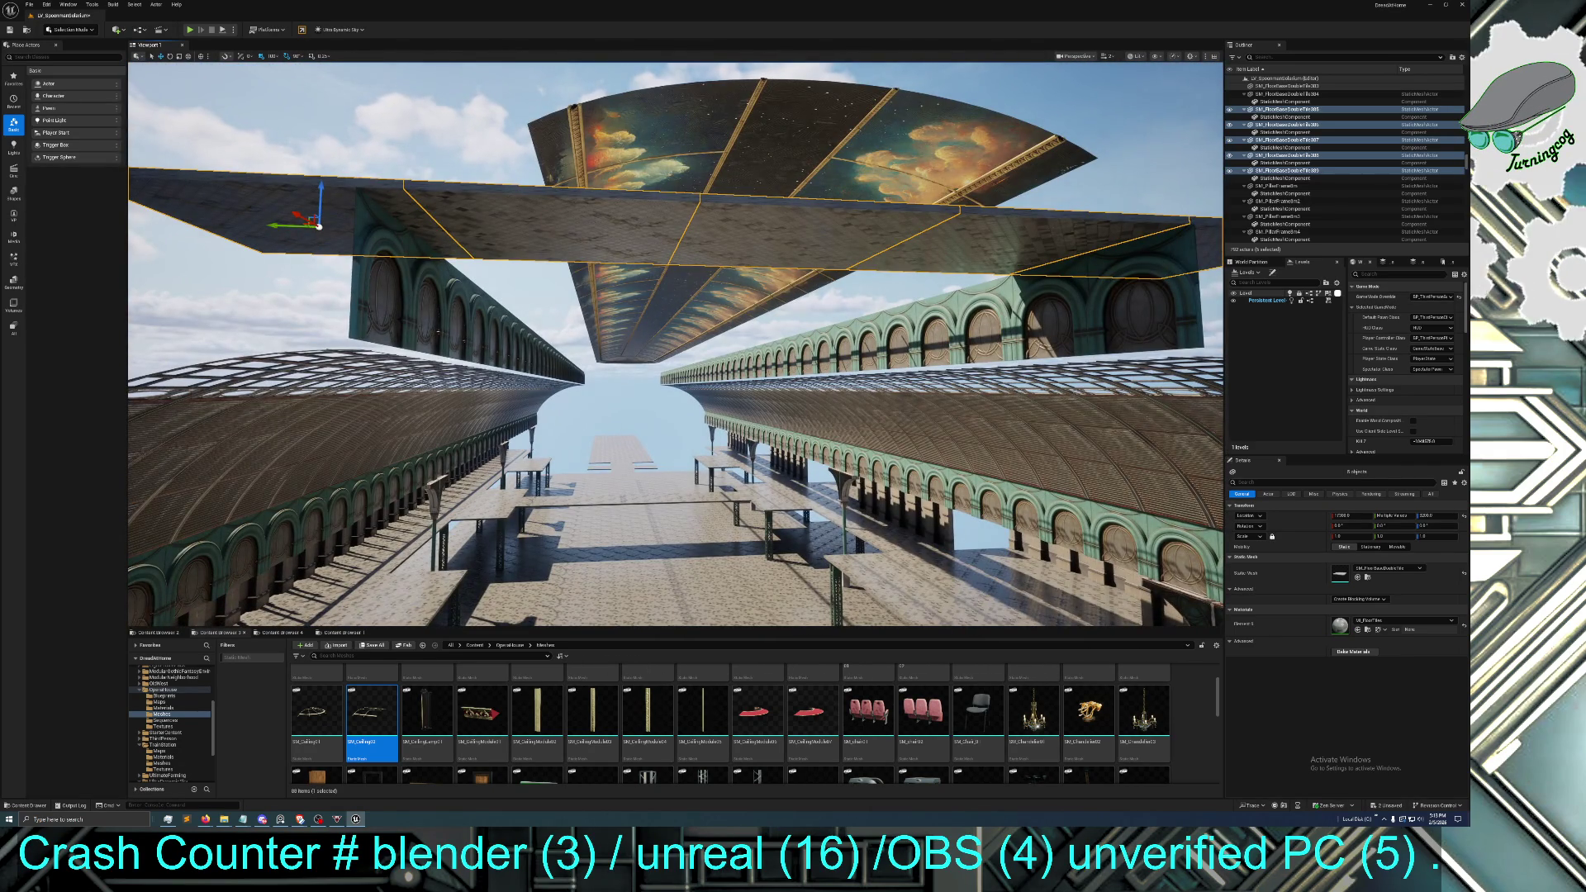
drag(765, 291, 740, 291)
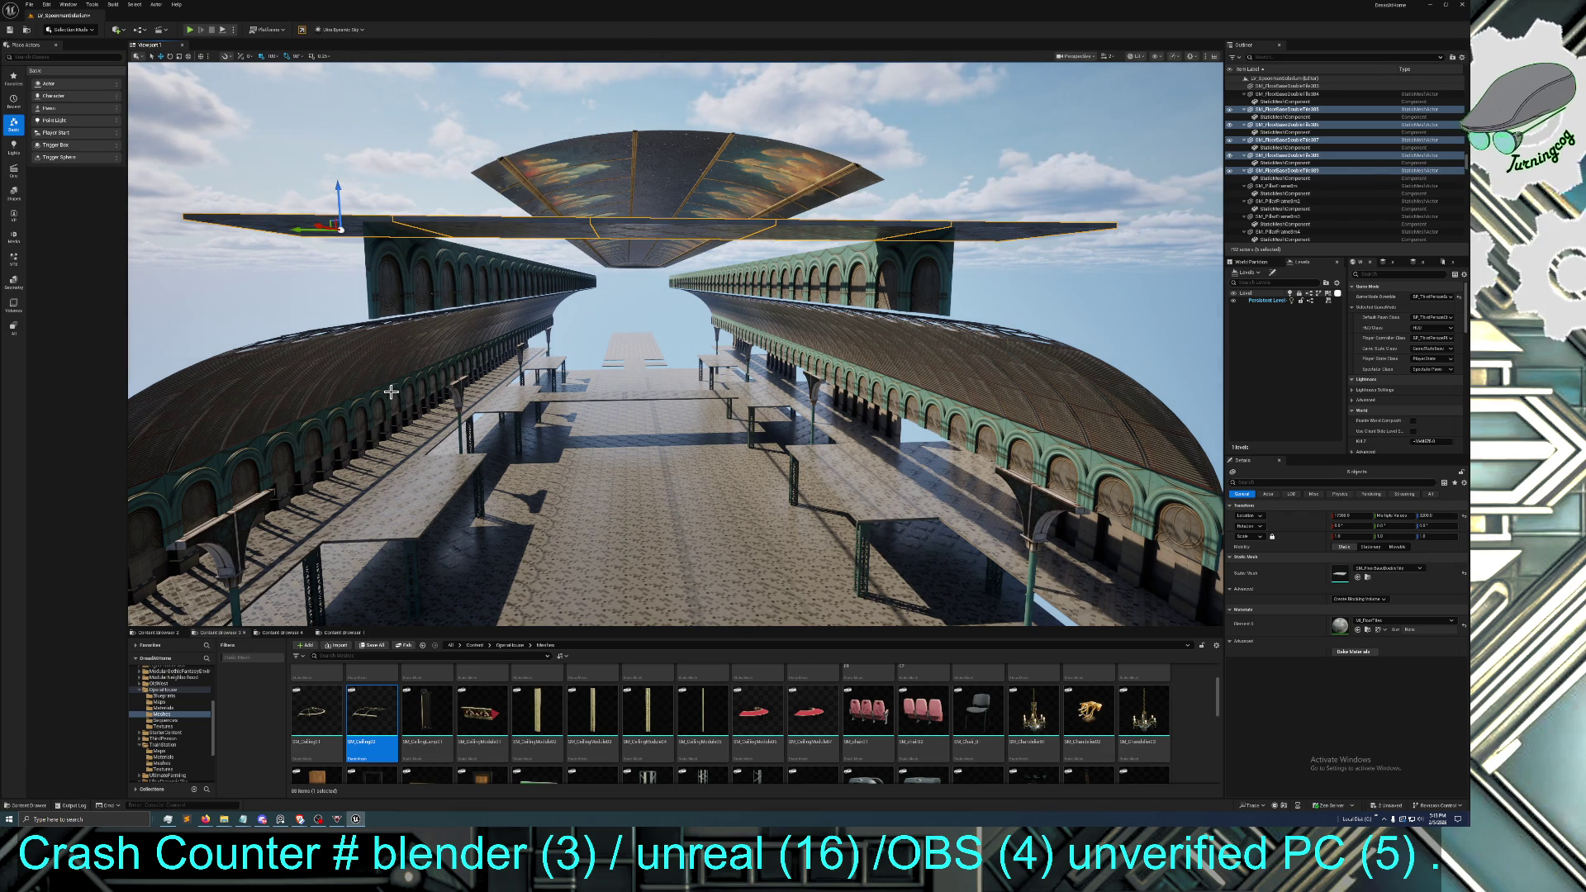
mouse_move(370, 416)
mouse_down()
mouse_move(370, 363)
mouse_move(389, 355)
mouse_move(545, 355)
mouse_move(495, 363)
mouse_move(479, 397)
mouse_move(471, 380)
mouse_move(504, 355)
mouse_move(520, 368)
mouse_move(574, 351)
mouse_up()
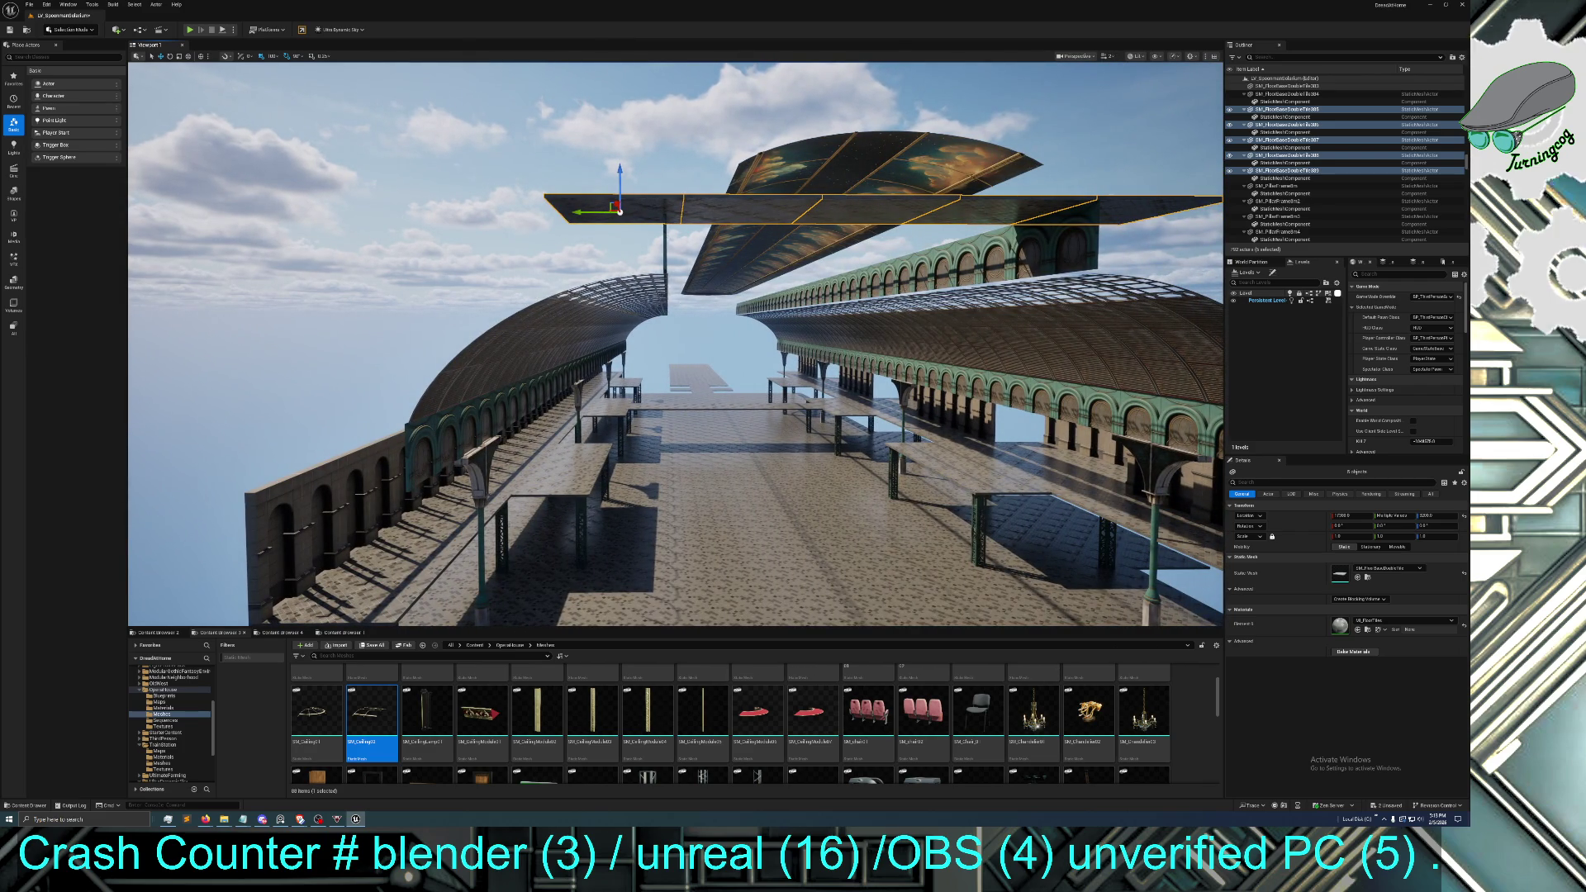
mouse_move(574, 351)
mouse_down()
mouse_move(609, 353)
mouse_move(370, 417)
mouse_up()
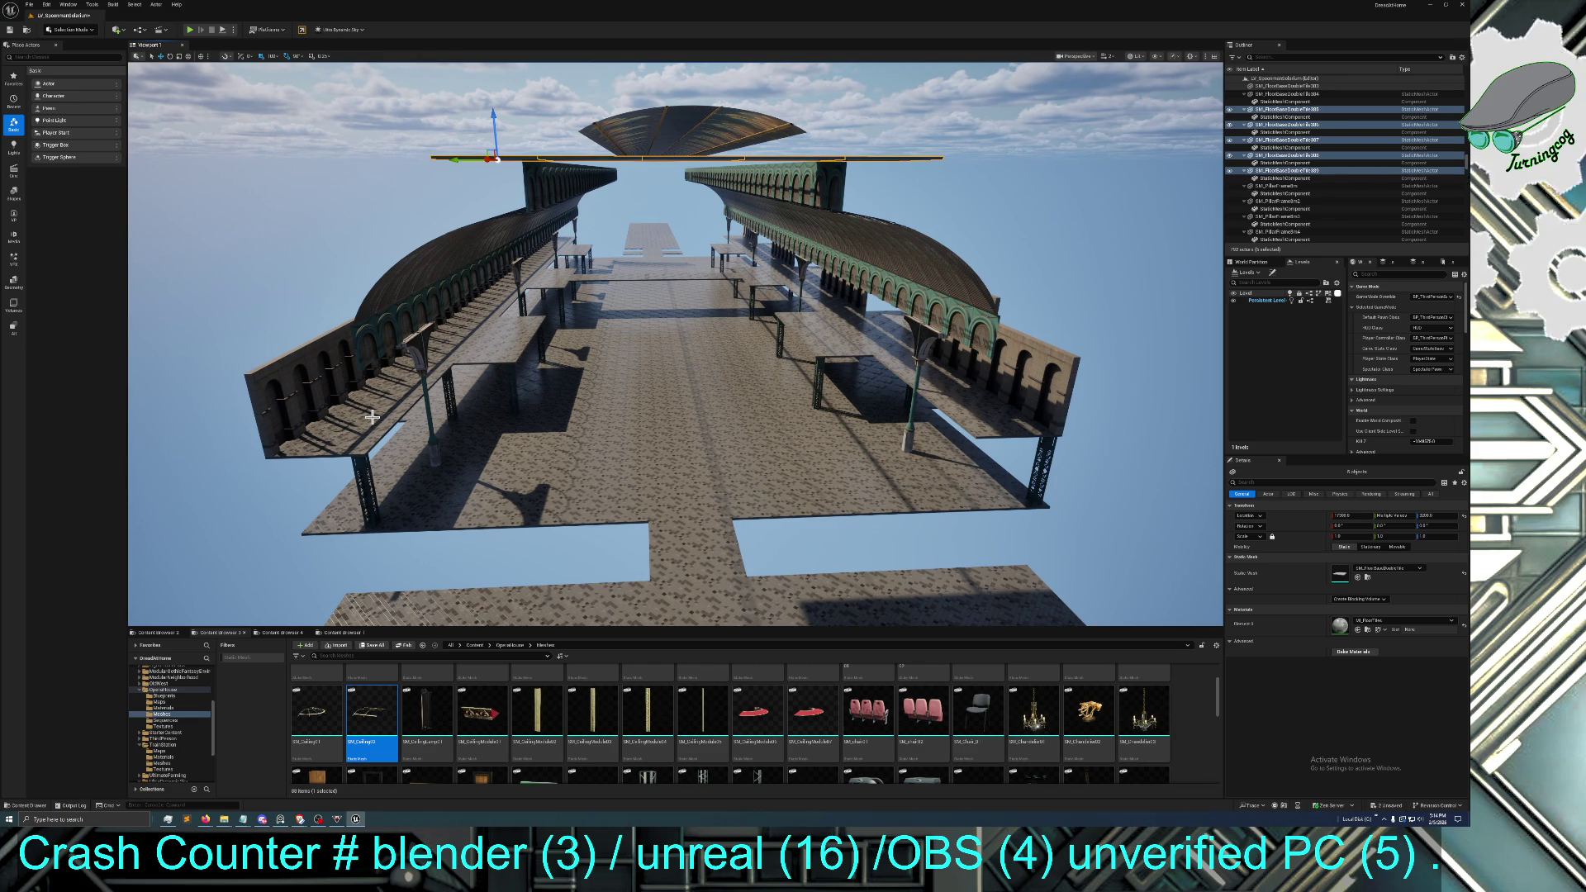
mouse_move(372, 418)
mouse_down()
mouse_move(373, 393)
mouse_move(356, 386)
mouse_move(418, 374)
mouse_up()
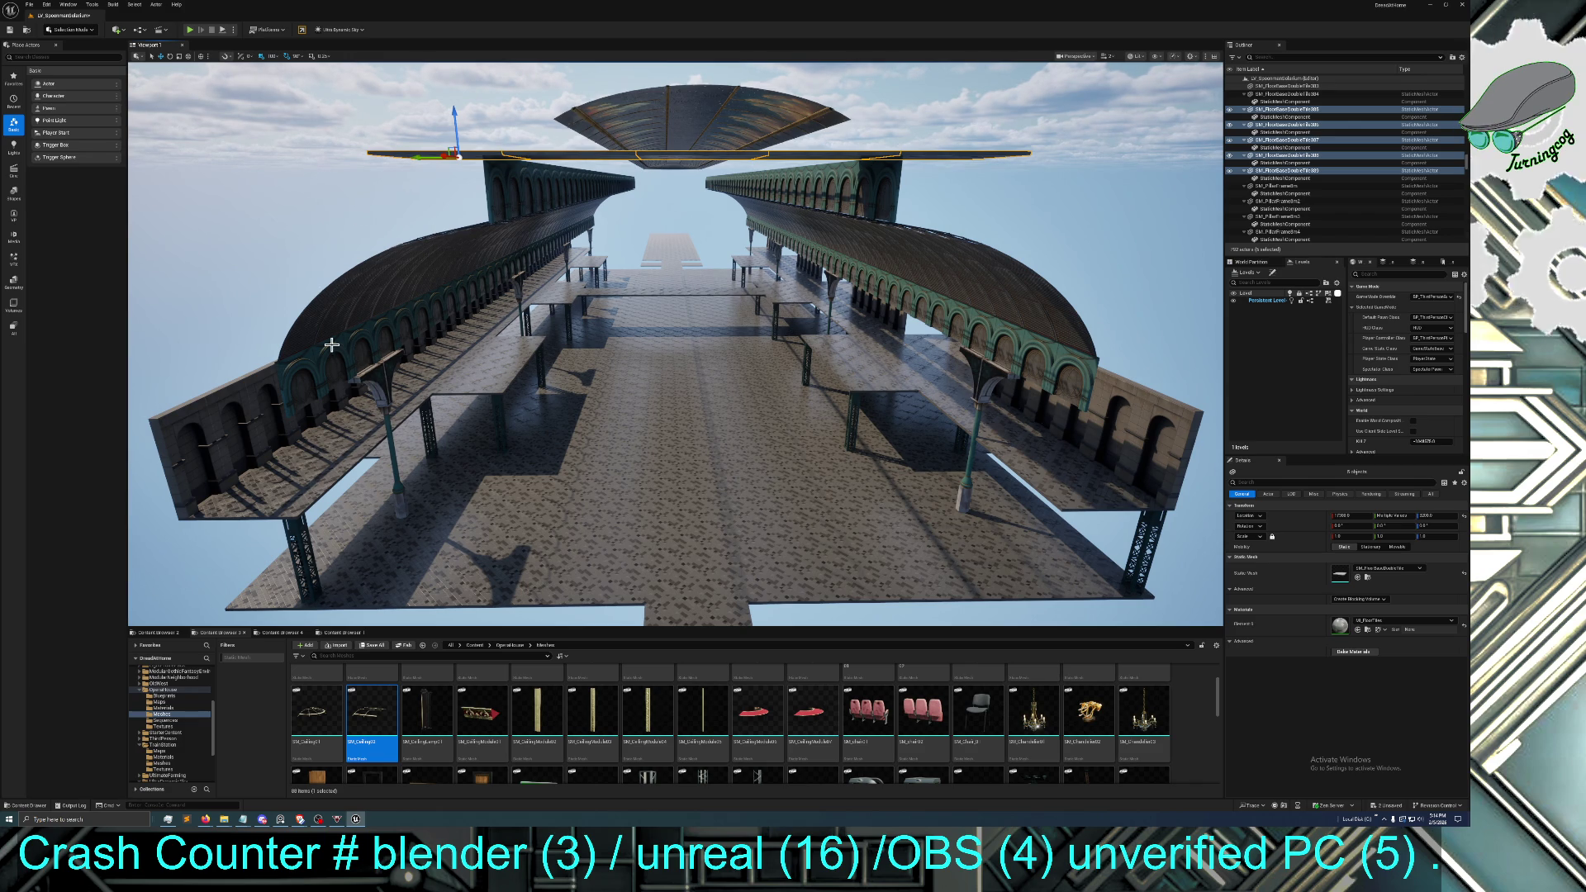
mouse_move(584, 256)
mouse_down()
mouse_move(555, 260)
mouse_move(583, 293)
mouse_up()
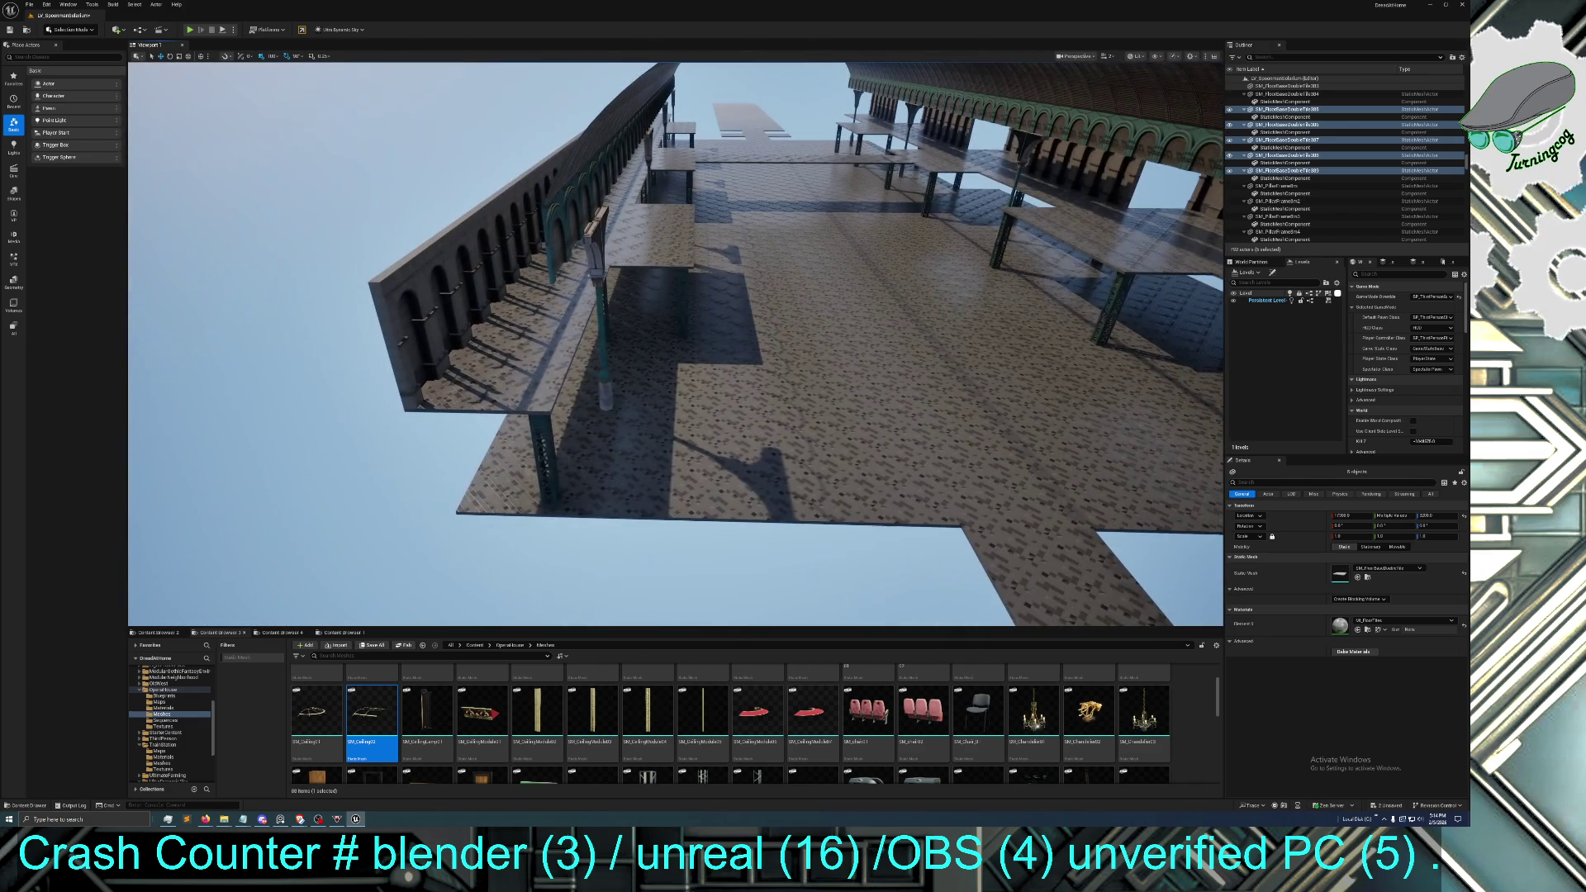
click(593, 408)
click(635, 419)
drag(712, 413, 744, 411)
click(698, 411)
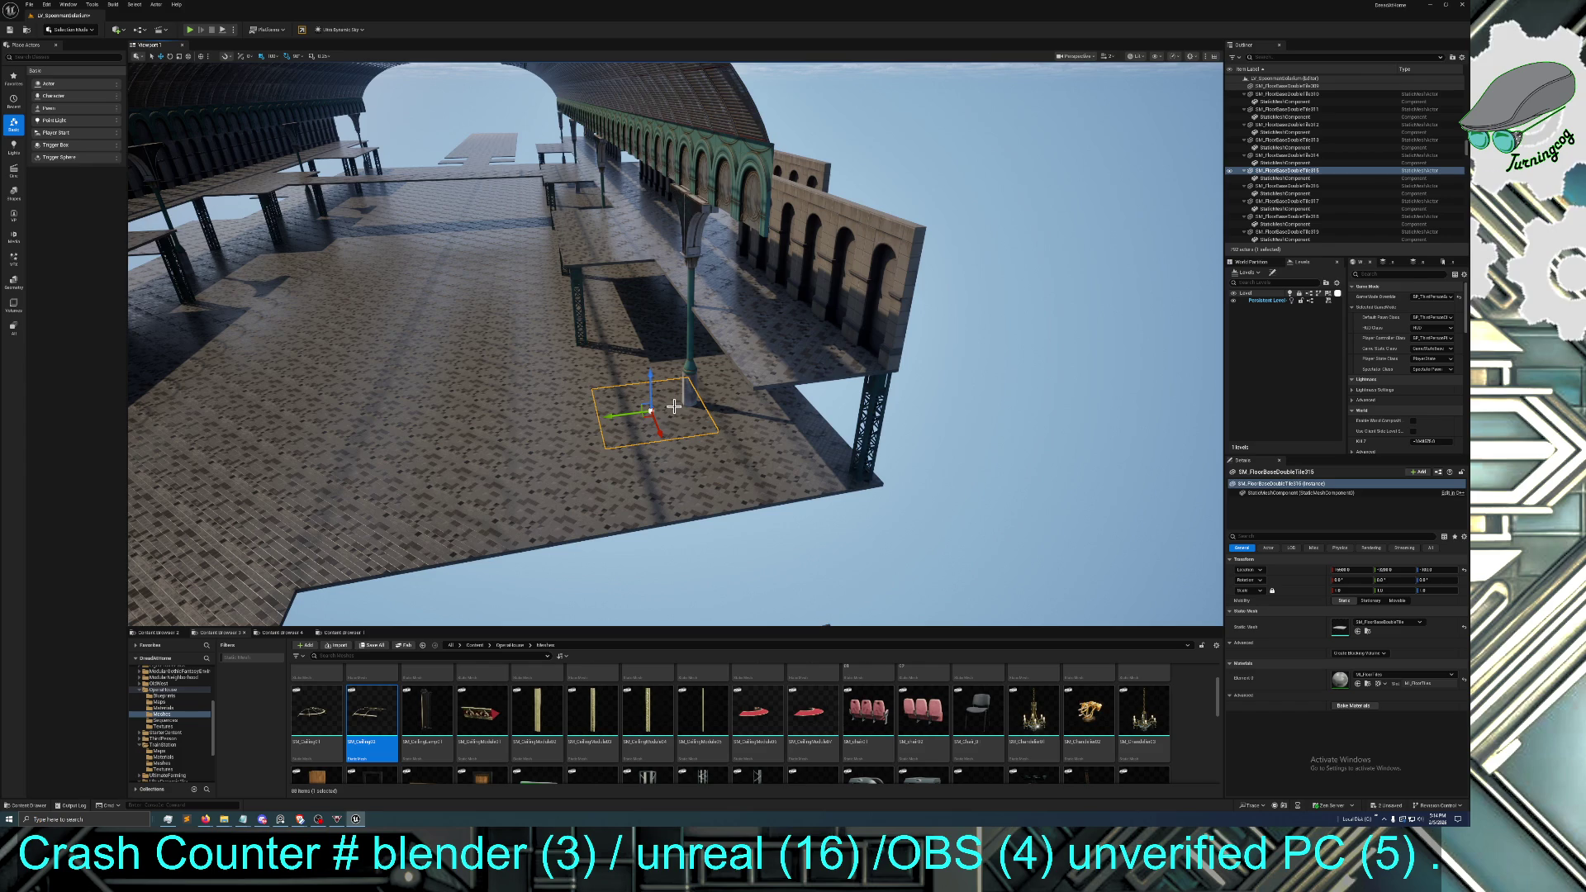
drag(587, 402, 513, 367)
click(512, 367)
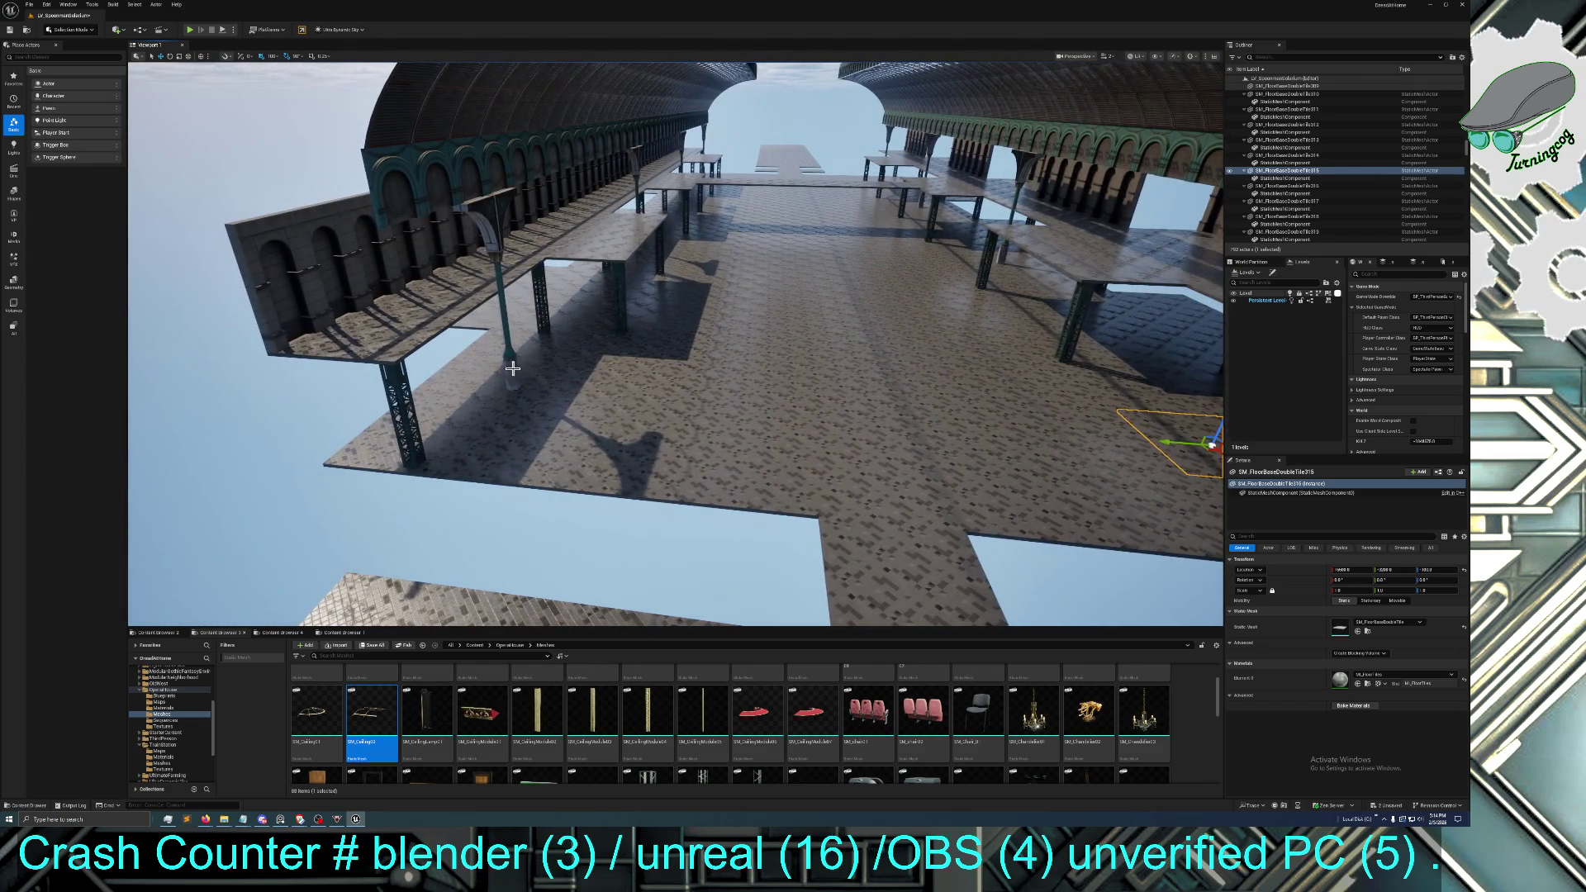
click(492, 387)
drag(523, 396, 743, 420)
click(743, 421)
drag(591, 428, 545, 430)
click(414, 433)
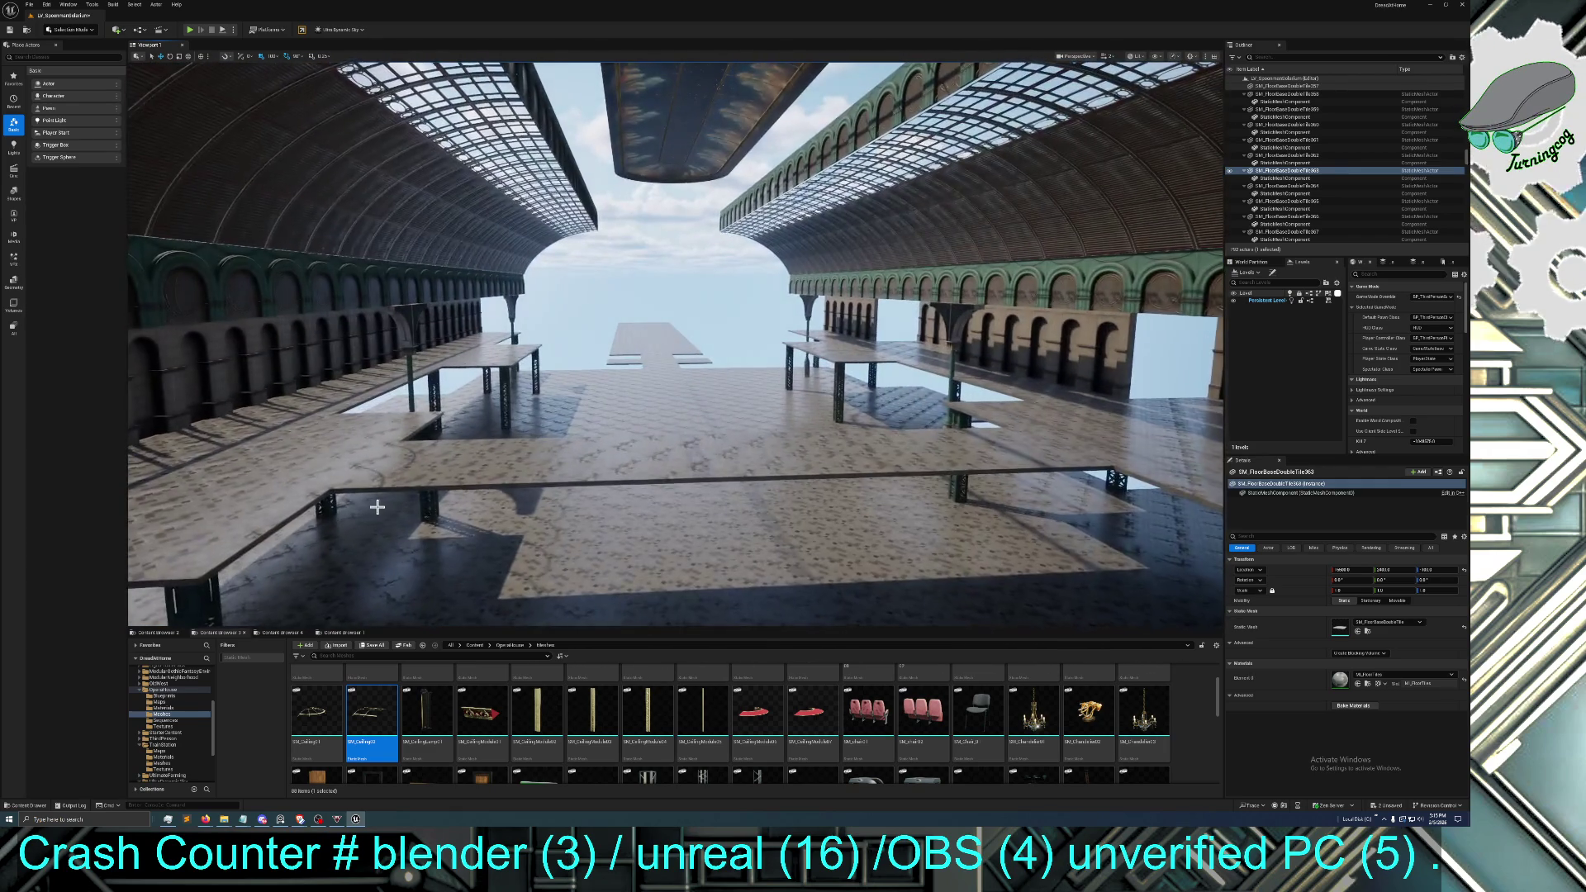
key(Down)
key(Down)
key(Down)
key(Down)
key(Down)
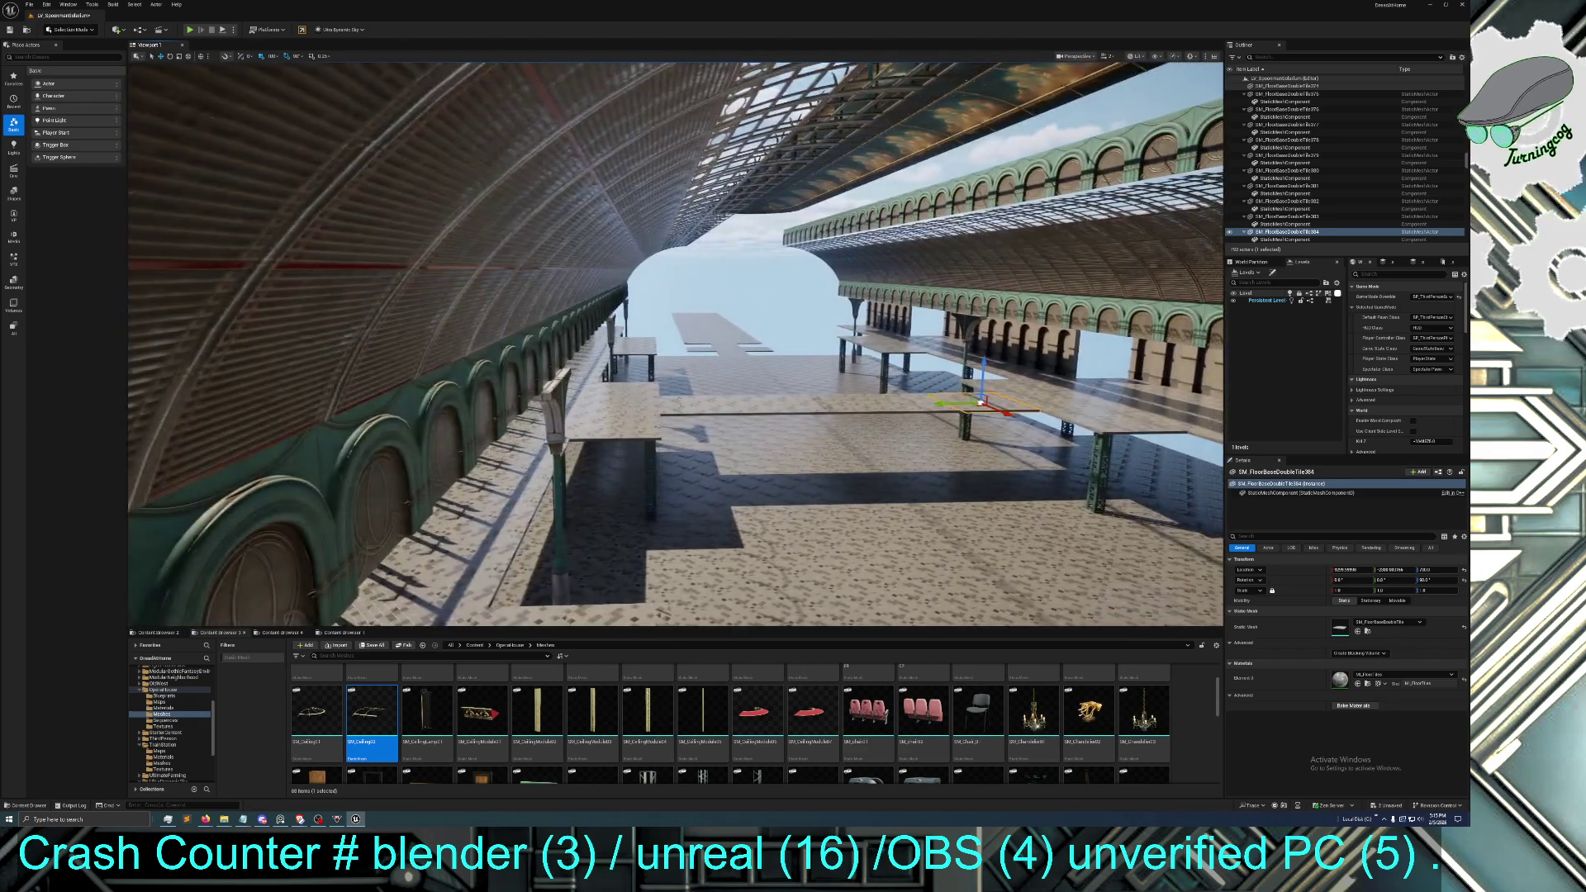
drag(1039, 455, 999, 455)
click(653, 413)
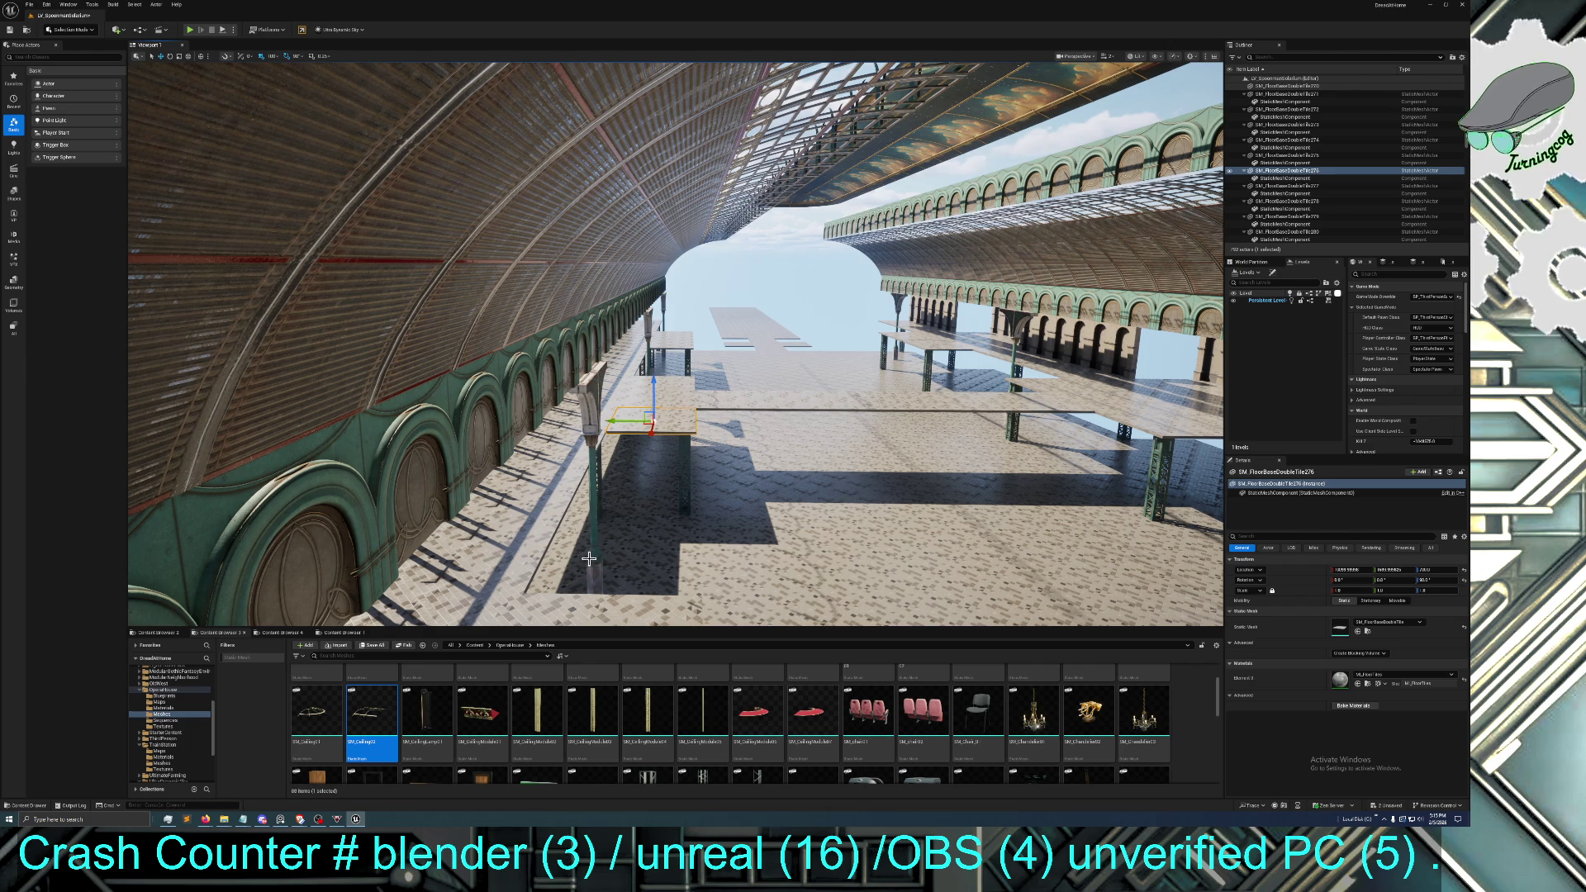
mouse_move(587, 563)
mouse_down()
mouse_move(616, 508)
mouse_move(785, 502)
mouse_move(661, 494)
mouse_move(653, 429)
mouse_move(653, 499)
mouse_up()
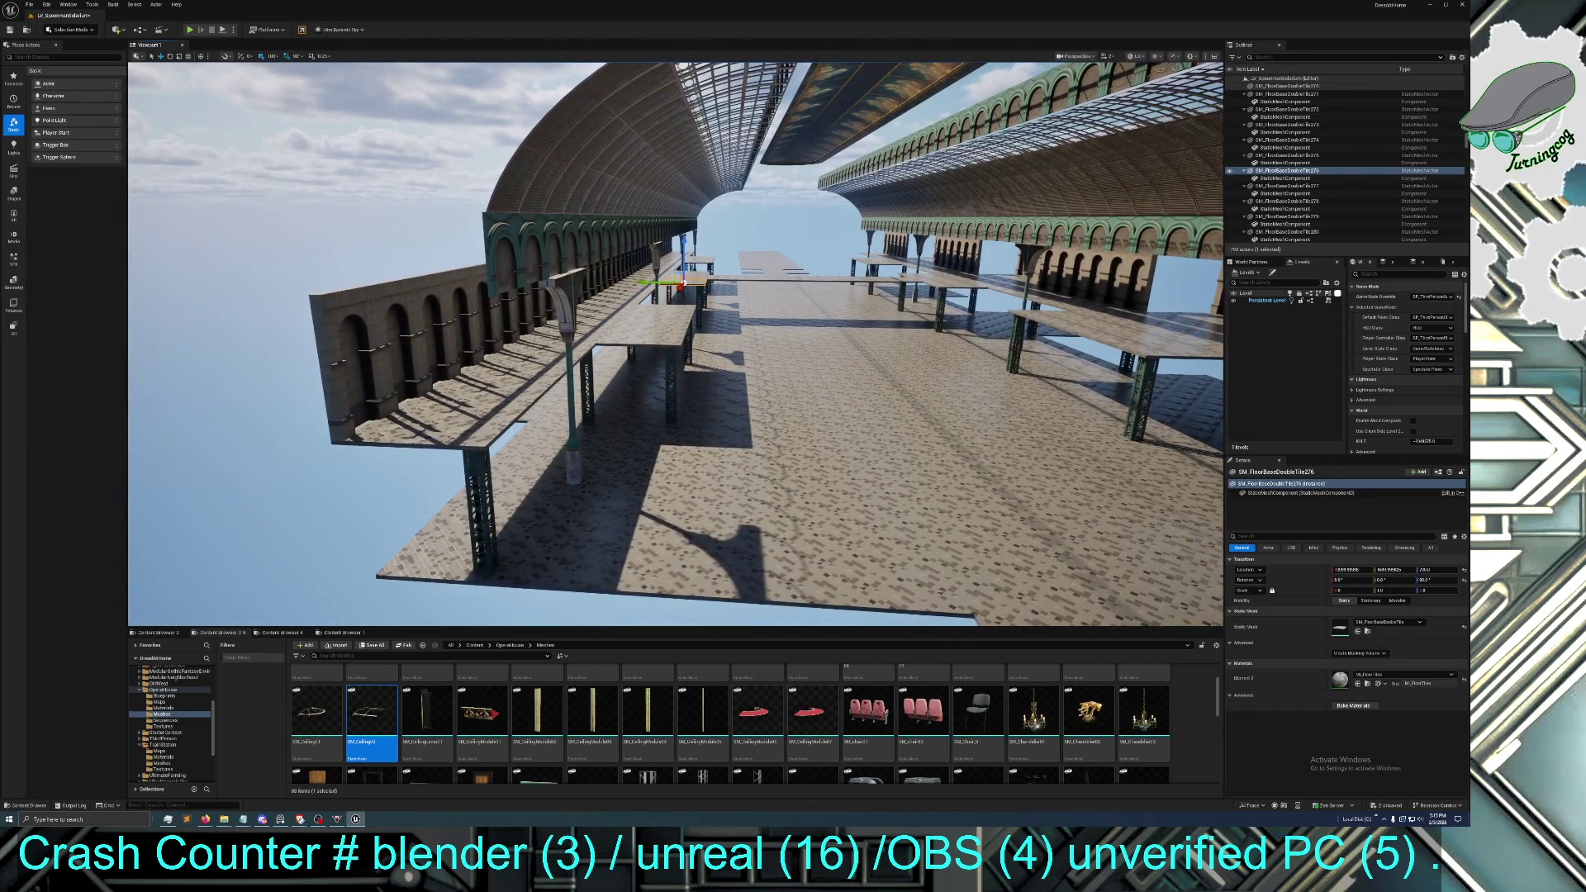
mouse_move(653, 500)
mouse_down()
mouse_move(826, 487)
mouse_move(594, 487)
mouse_move(615, 480)
mouse_up()
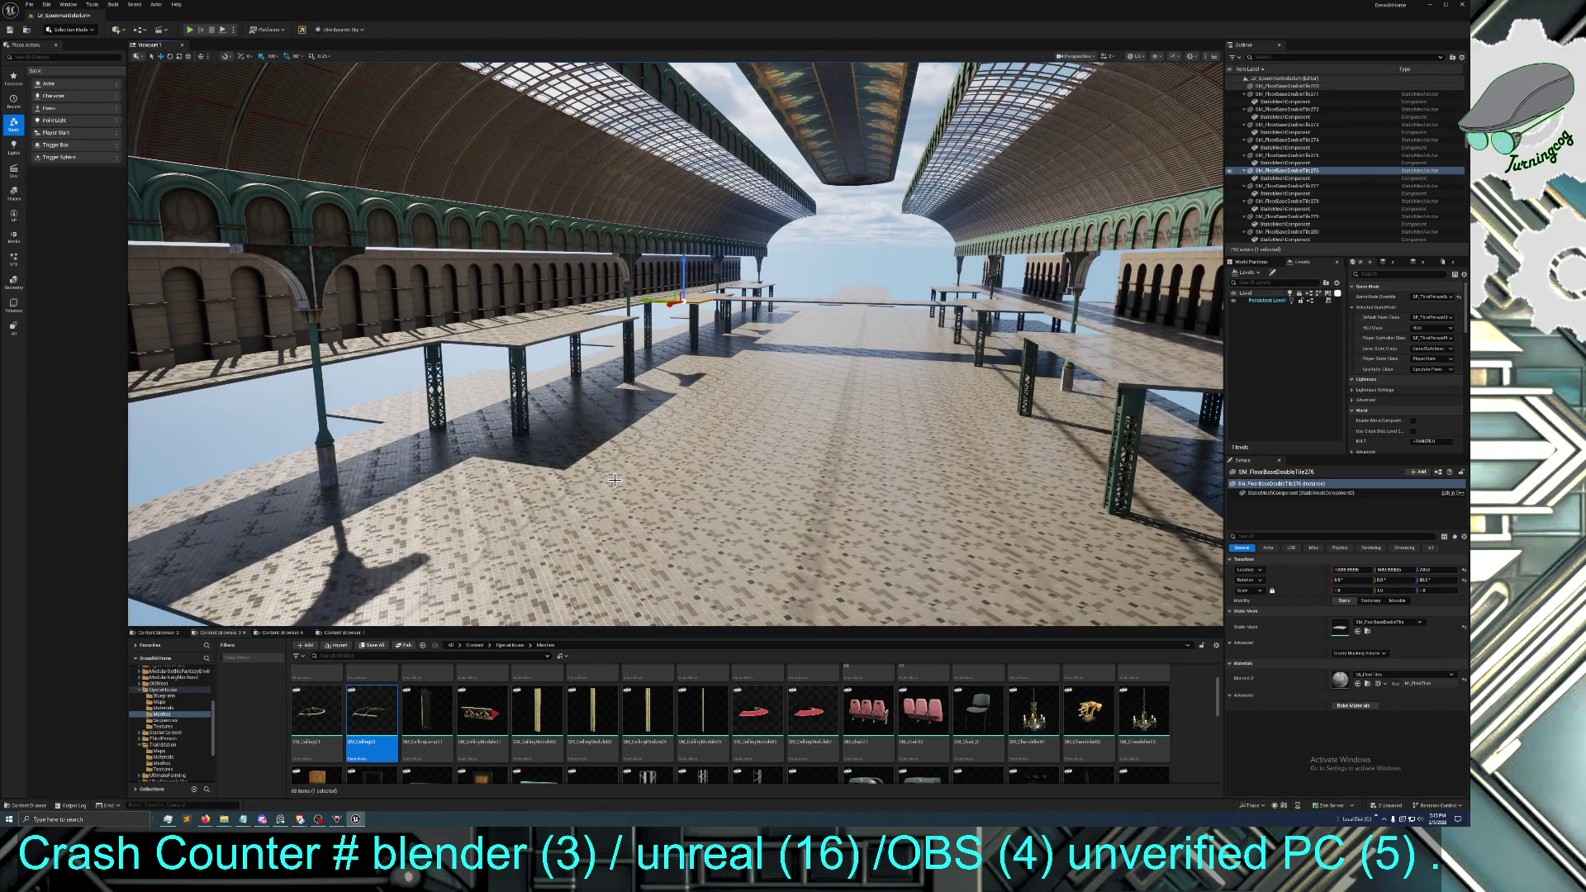
mouse_move(630, 504)
mouse_down()
mouse_move(630, 429)
mouse_move(634, 504)
mouse_up()
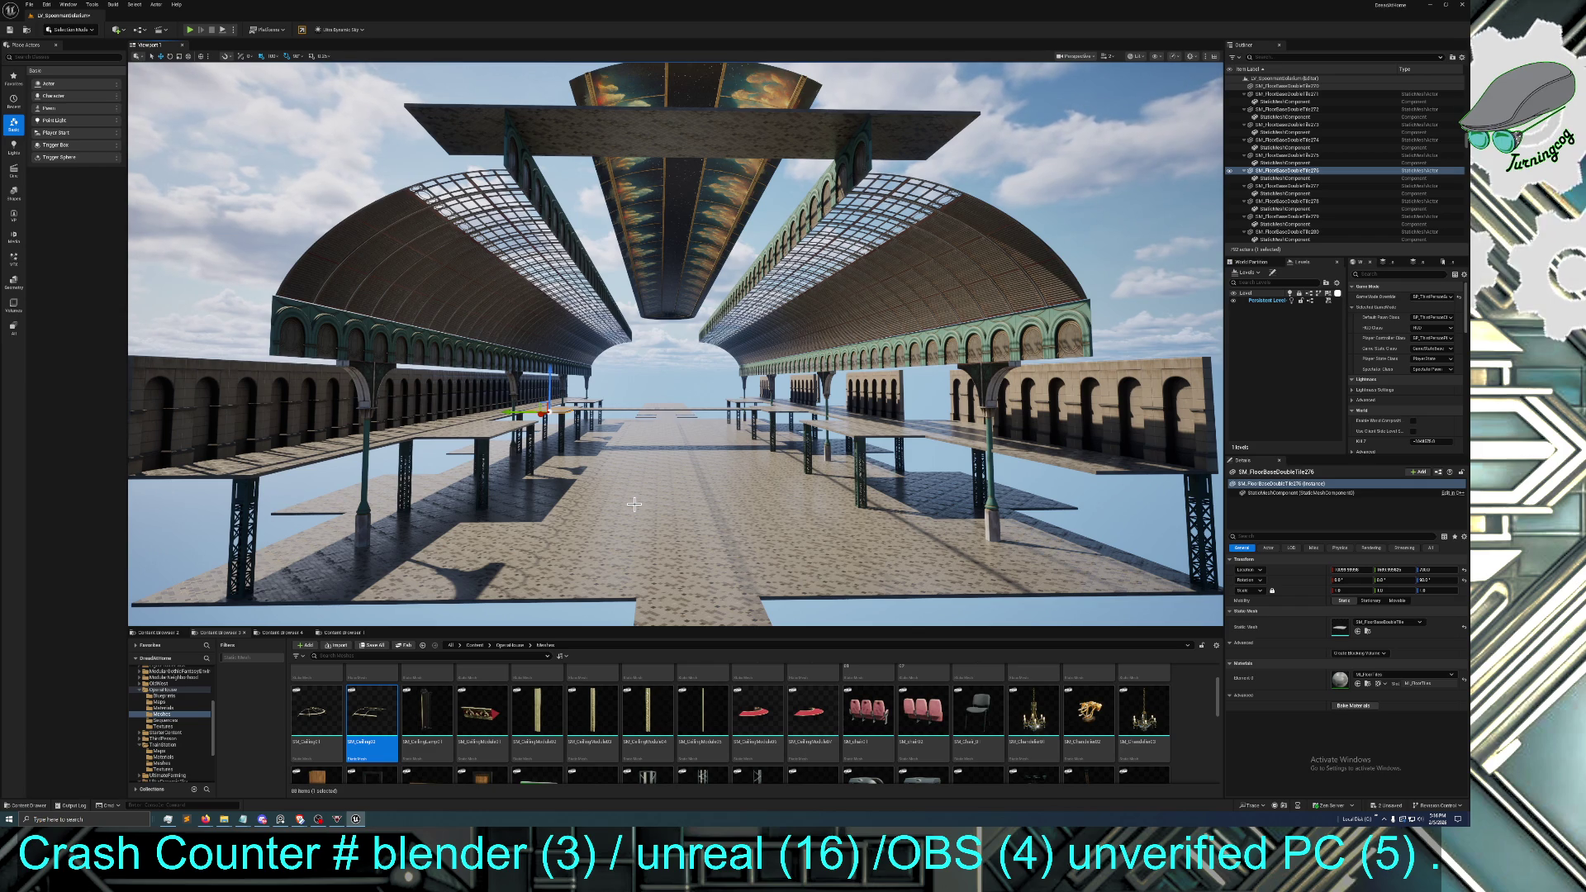
drag(679, 539, 680, 512)
drag(668, 422, 656, 570)
click(665, 417)
click(656, 570)
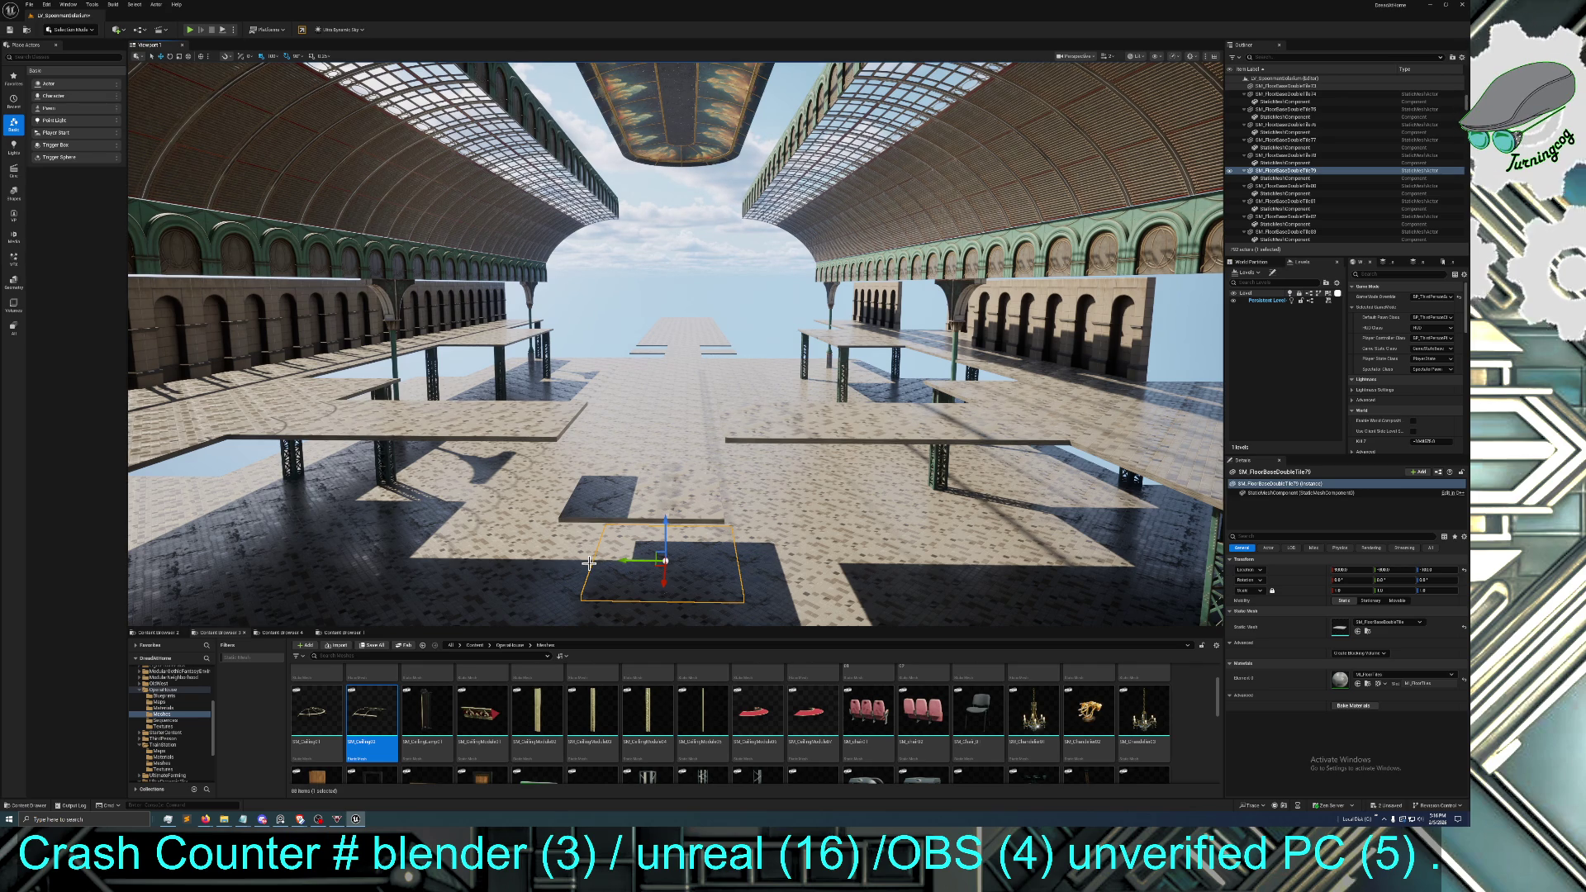
mouse_move(589, 563)
mouse_down()
mouse_move(589, 504)
mouse_move(661, 438)
mouse_move(636, 380)
mouse_move(603, 614)
mouse_up()
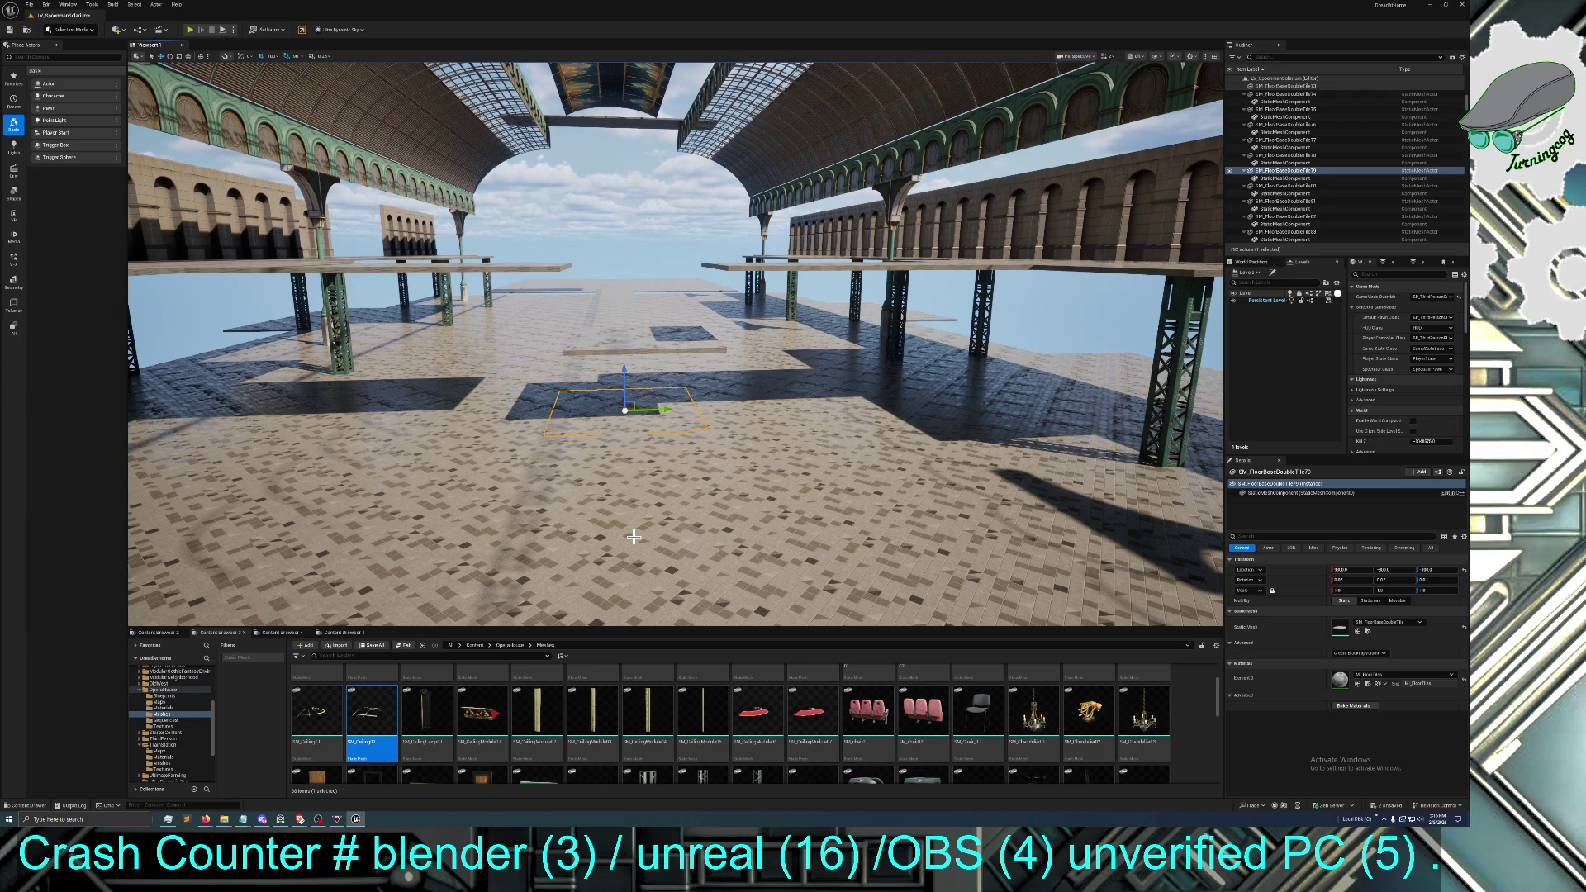
drag(653, 411, 646, 347)
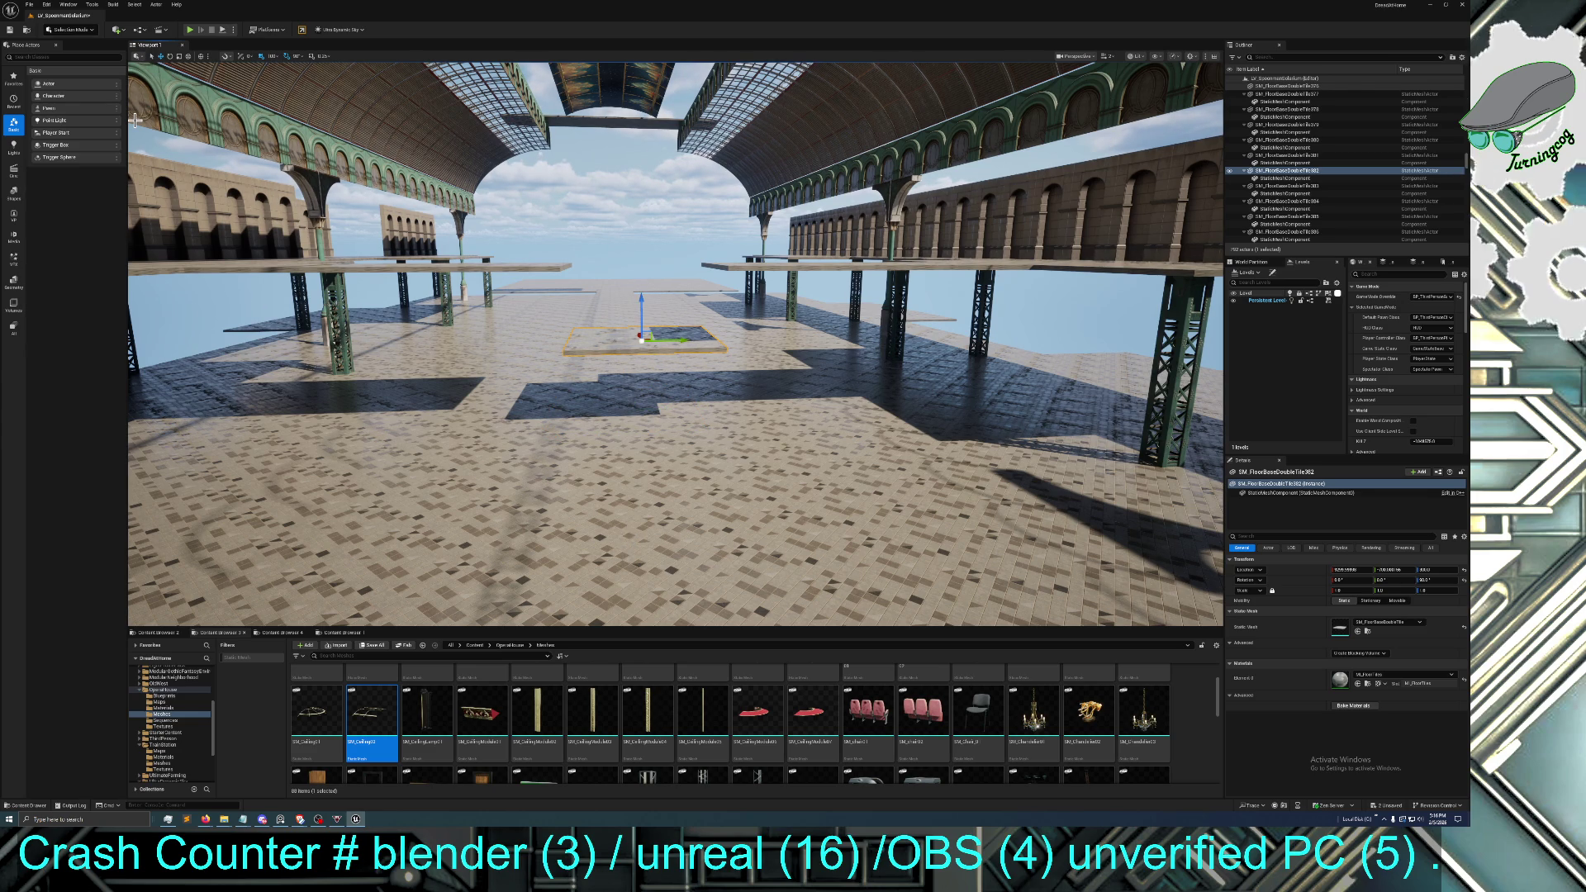
key(ctrl+z)
key(ctrl+z)
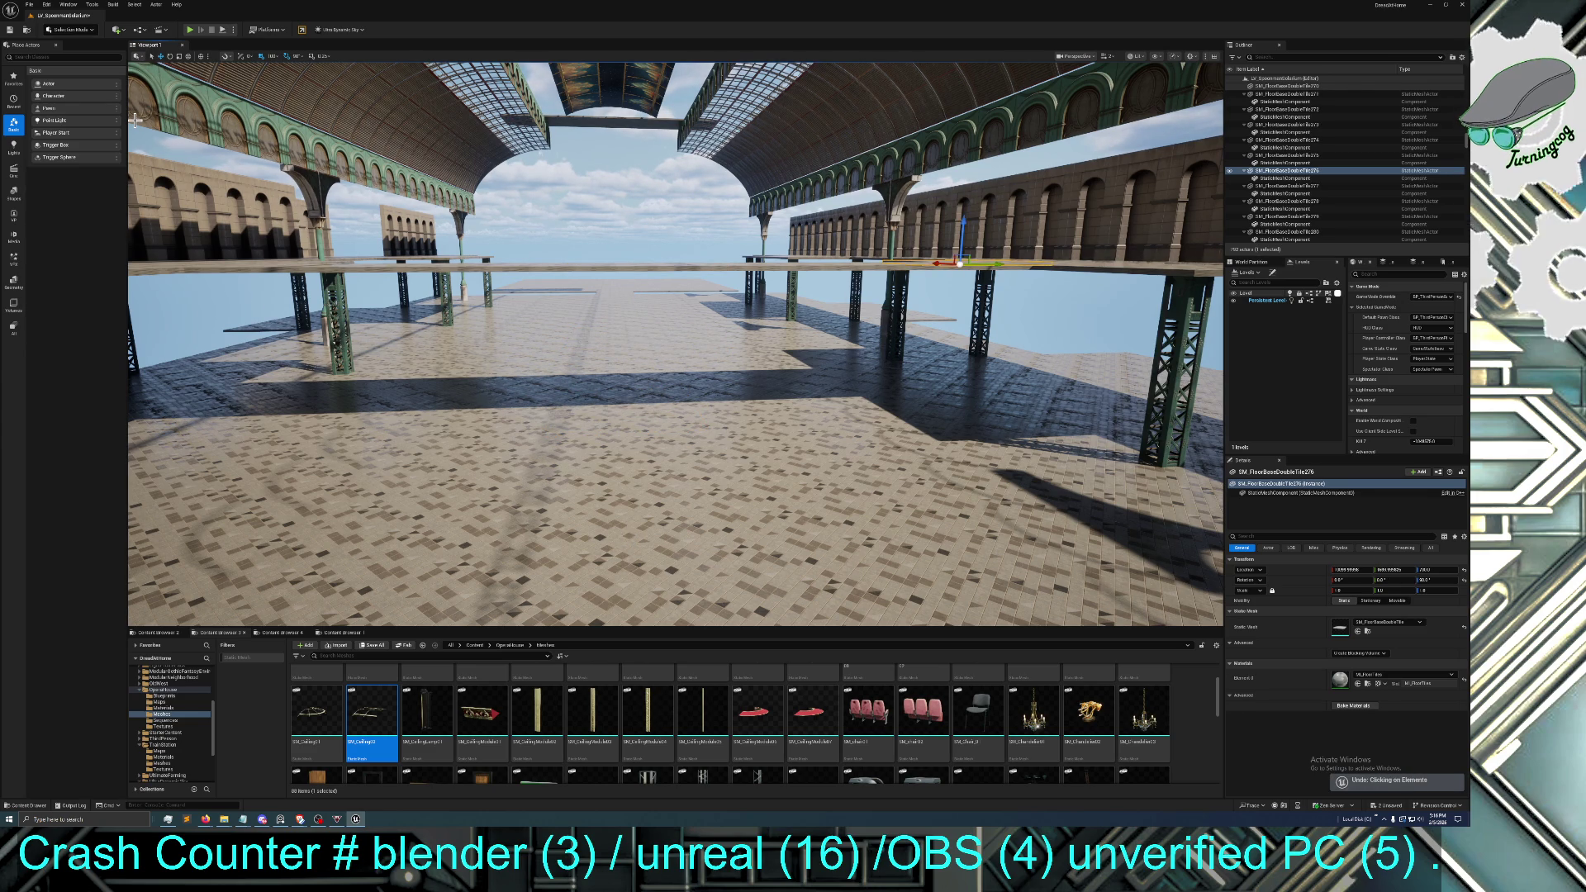
mouse_move(147, 128)
mouse_down()
mouse_move(124, 105)
mouse_move(147, 109)
mouse_move(155, 87)
mouse_up()
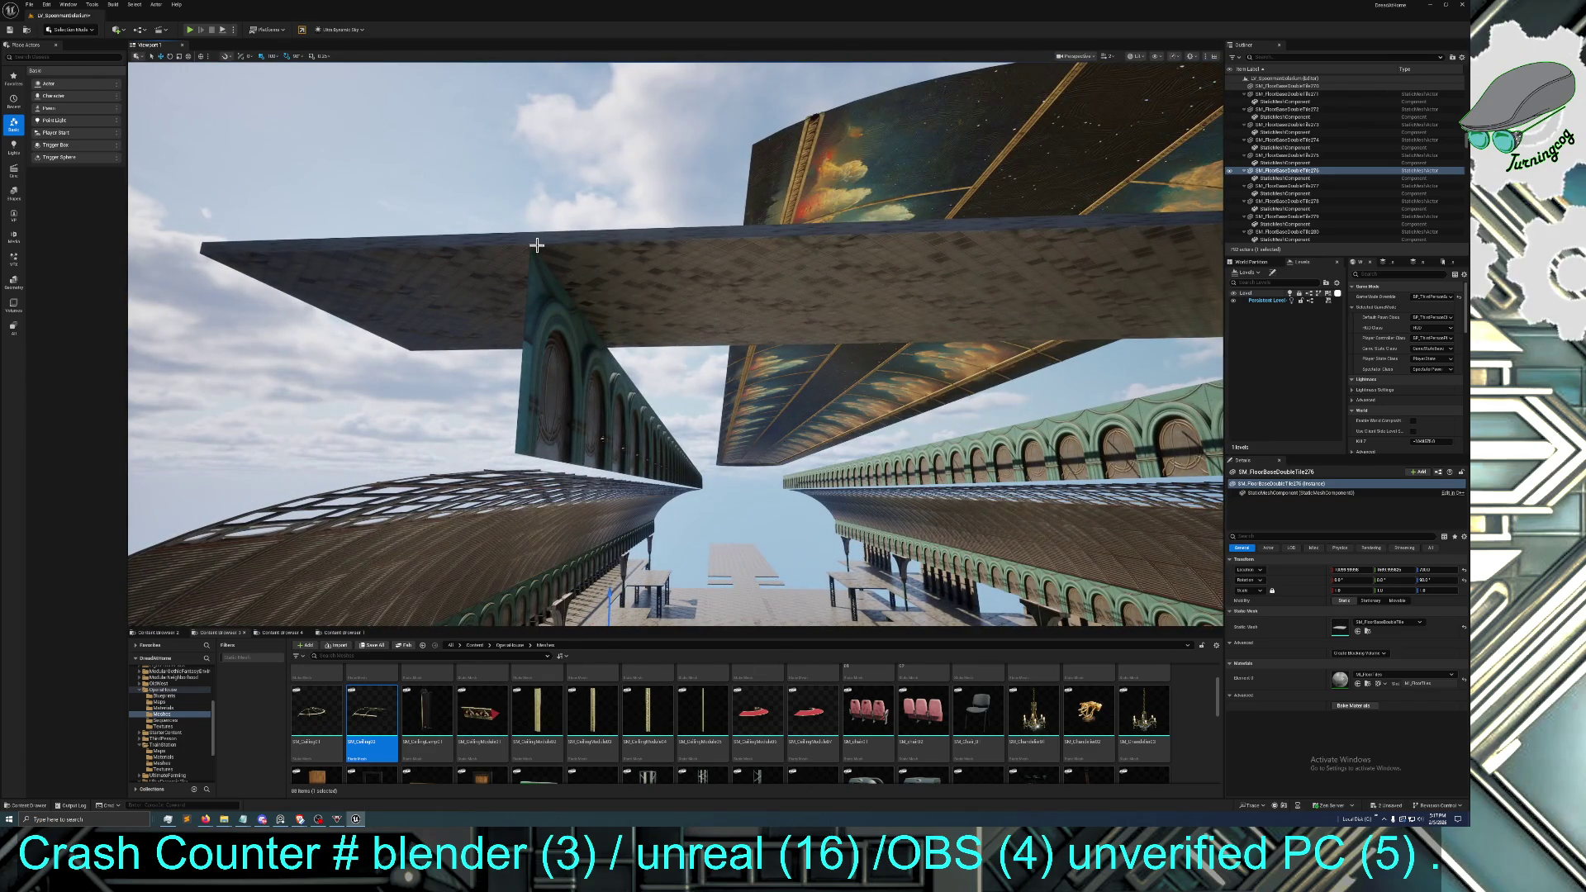
click(536, 289)
drag(555, 222, 555, 222)
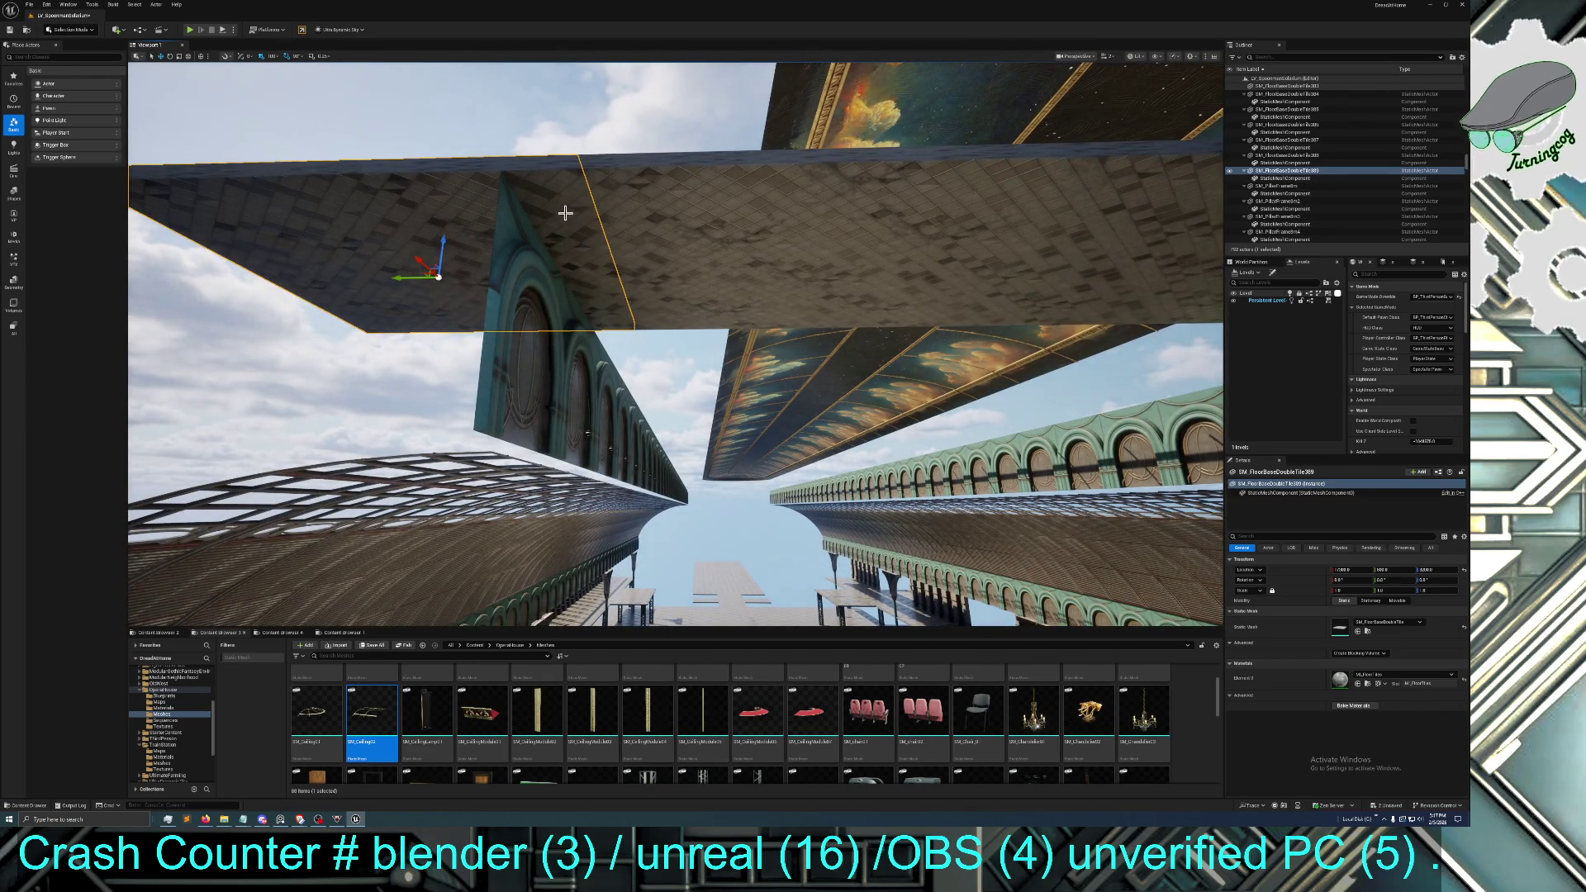
drag(594, 320, 547, 402)
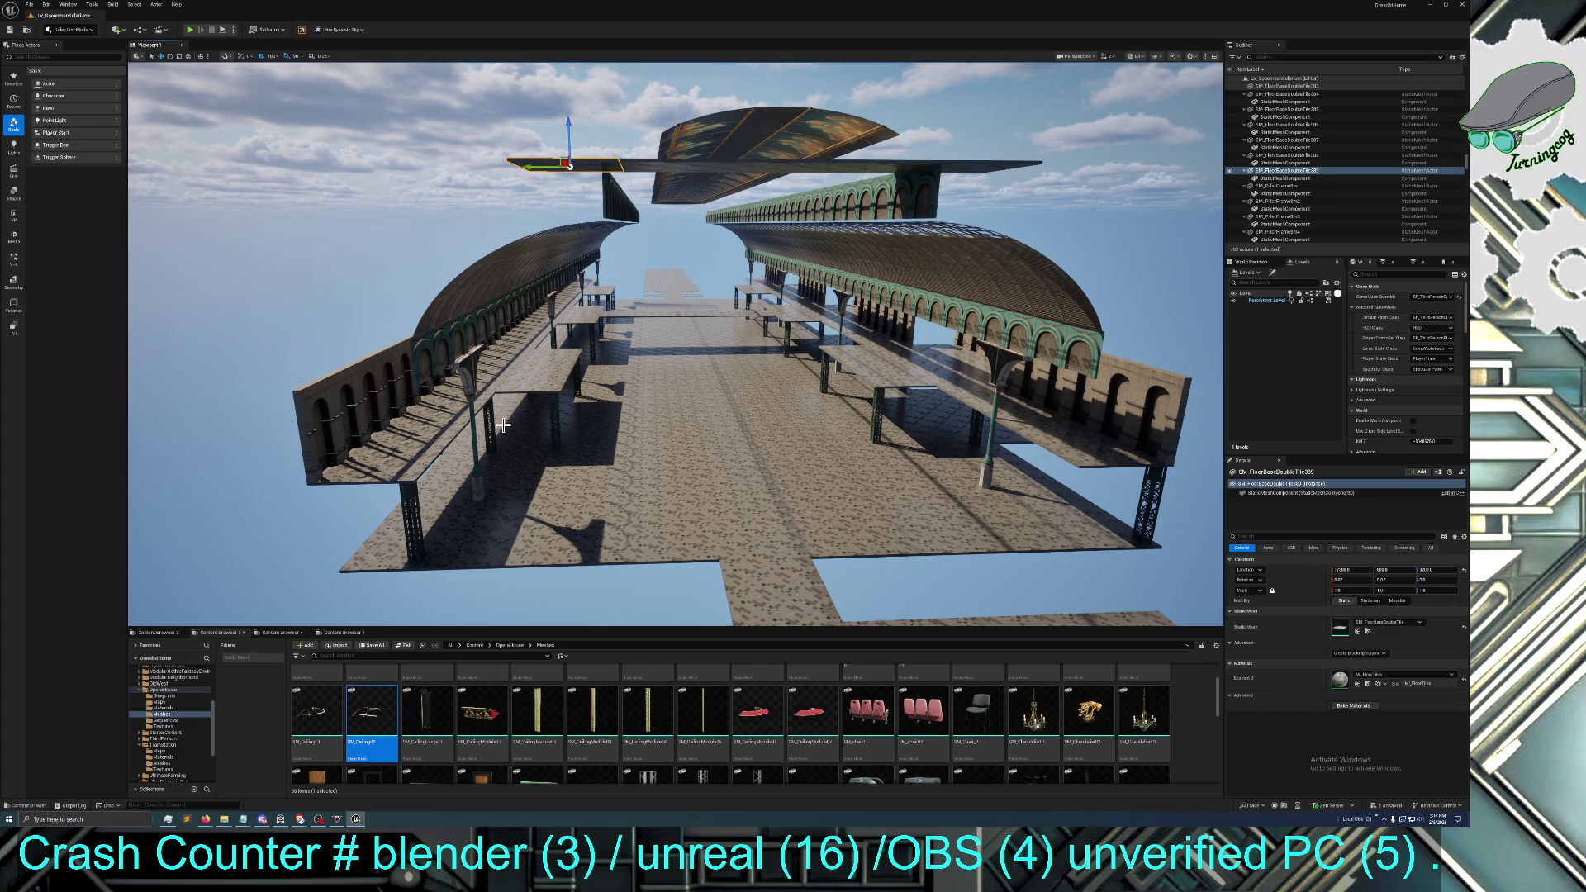
drag(503, 424, 503, 424)
drag(504, 332, 504, 332)
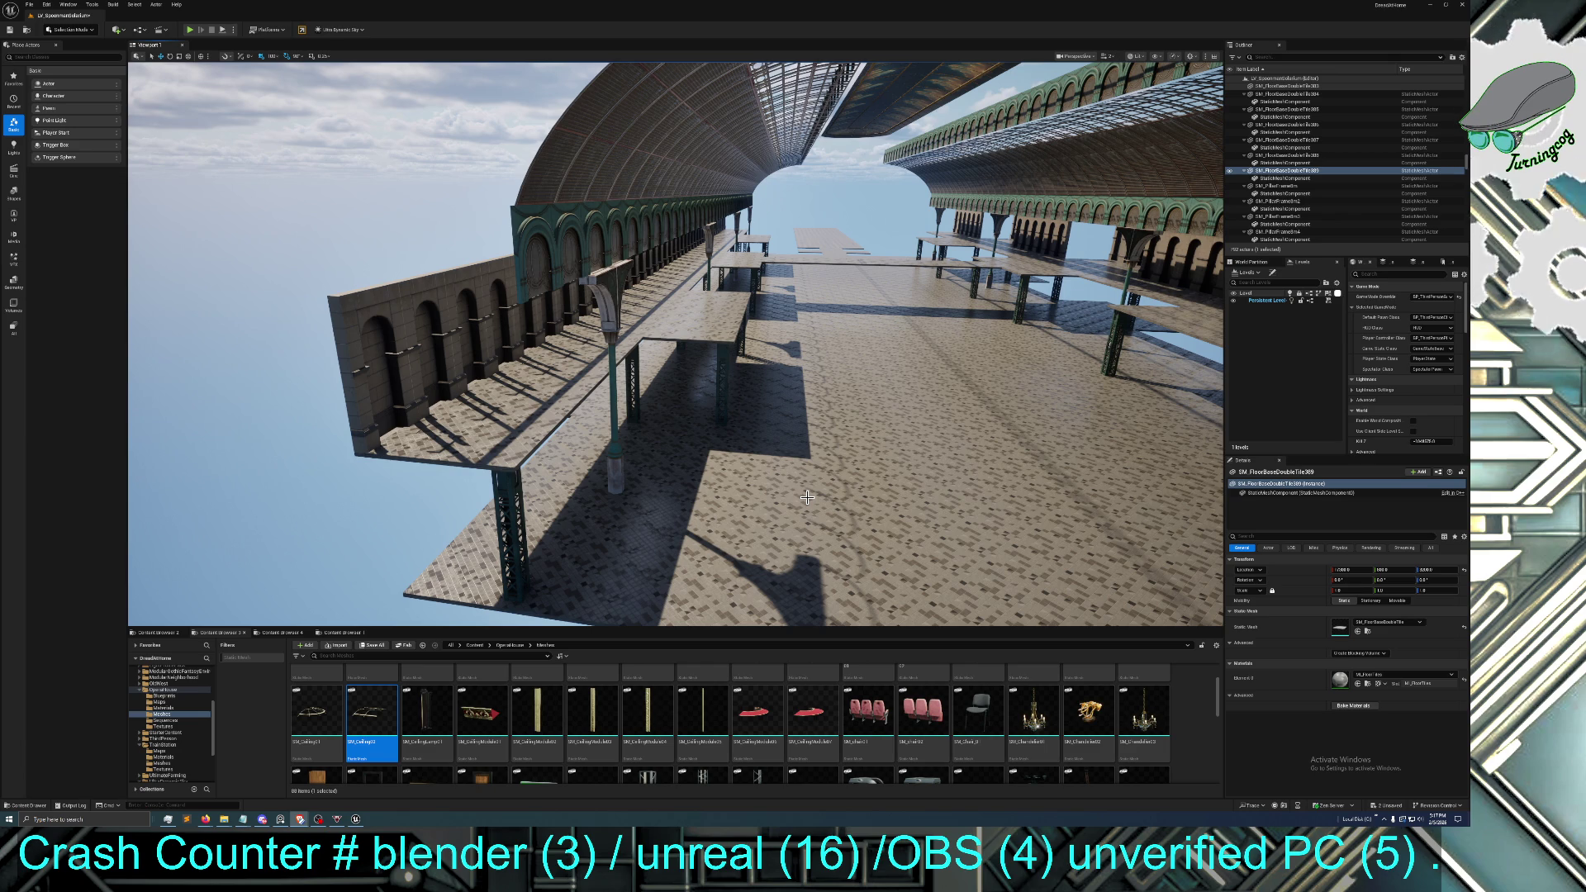
mouse_move(826, 479)
mouse_down()
mouse_move(859, 450)
mouse_move(859, 389)
mouse_move(814, 376)
mouse_move(764, 396)
mouse_move(333, 433)
mouse_up()
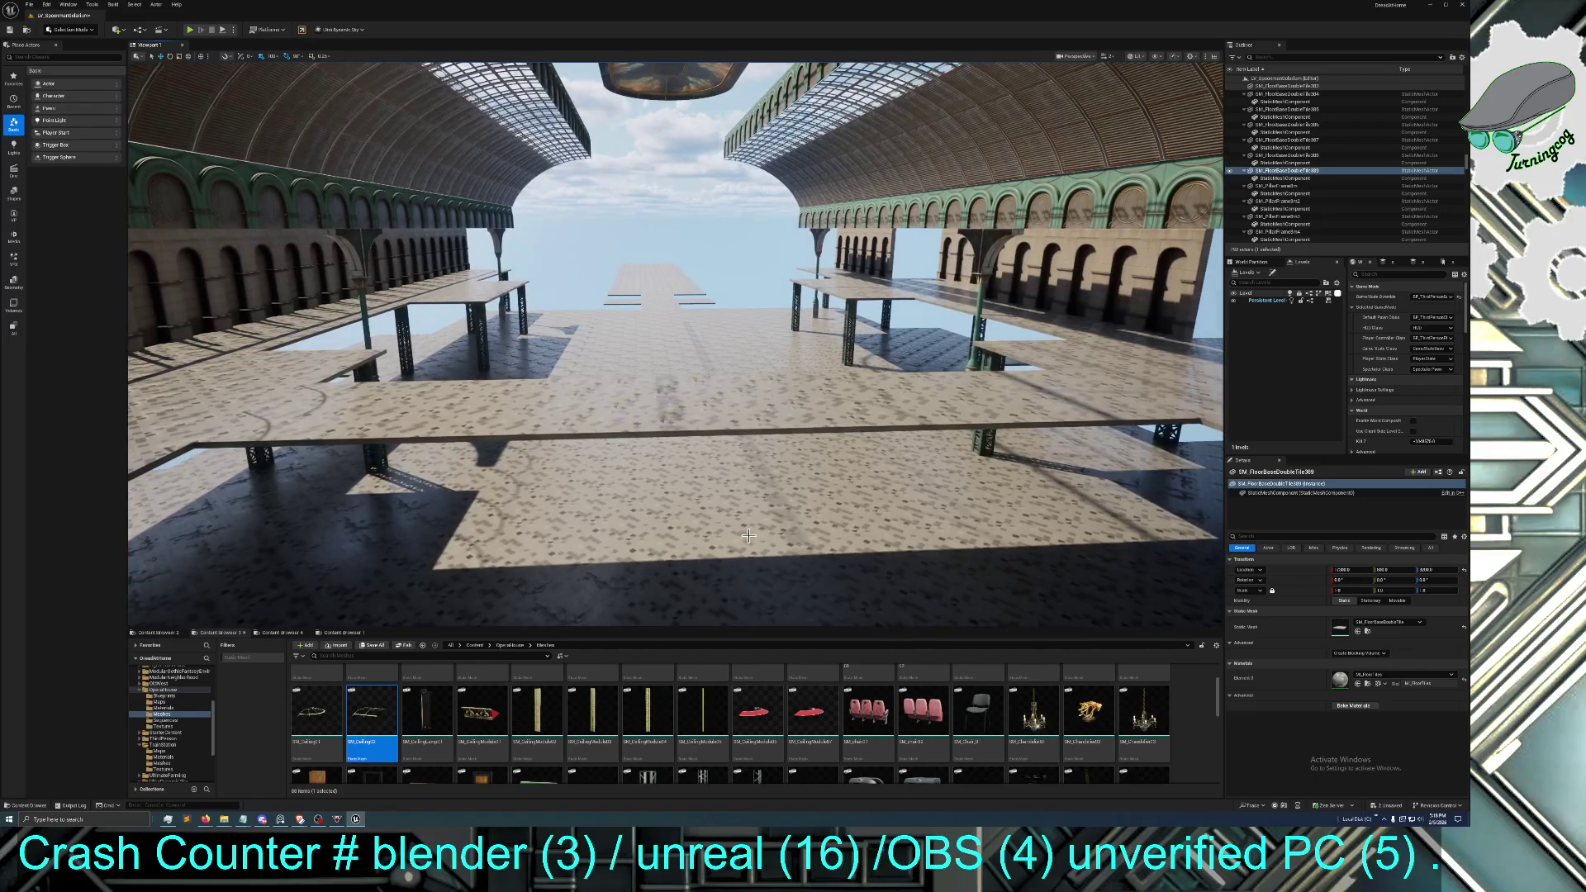
Select floor tiles across the hall while turning the view down toward the lattice pillar
click(311, 420)
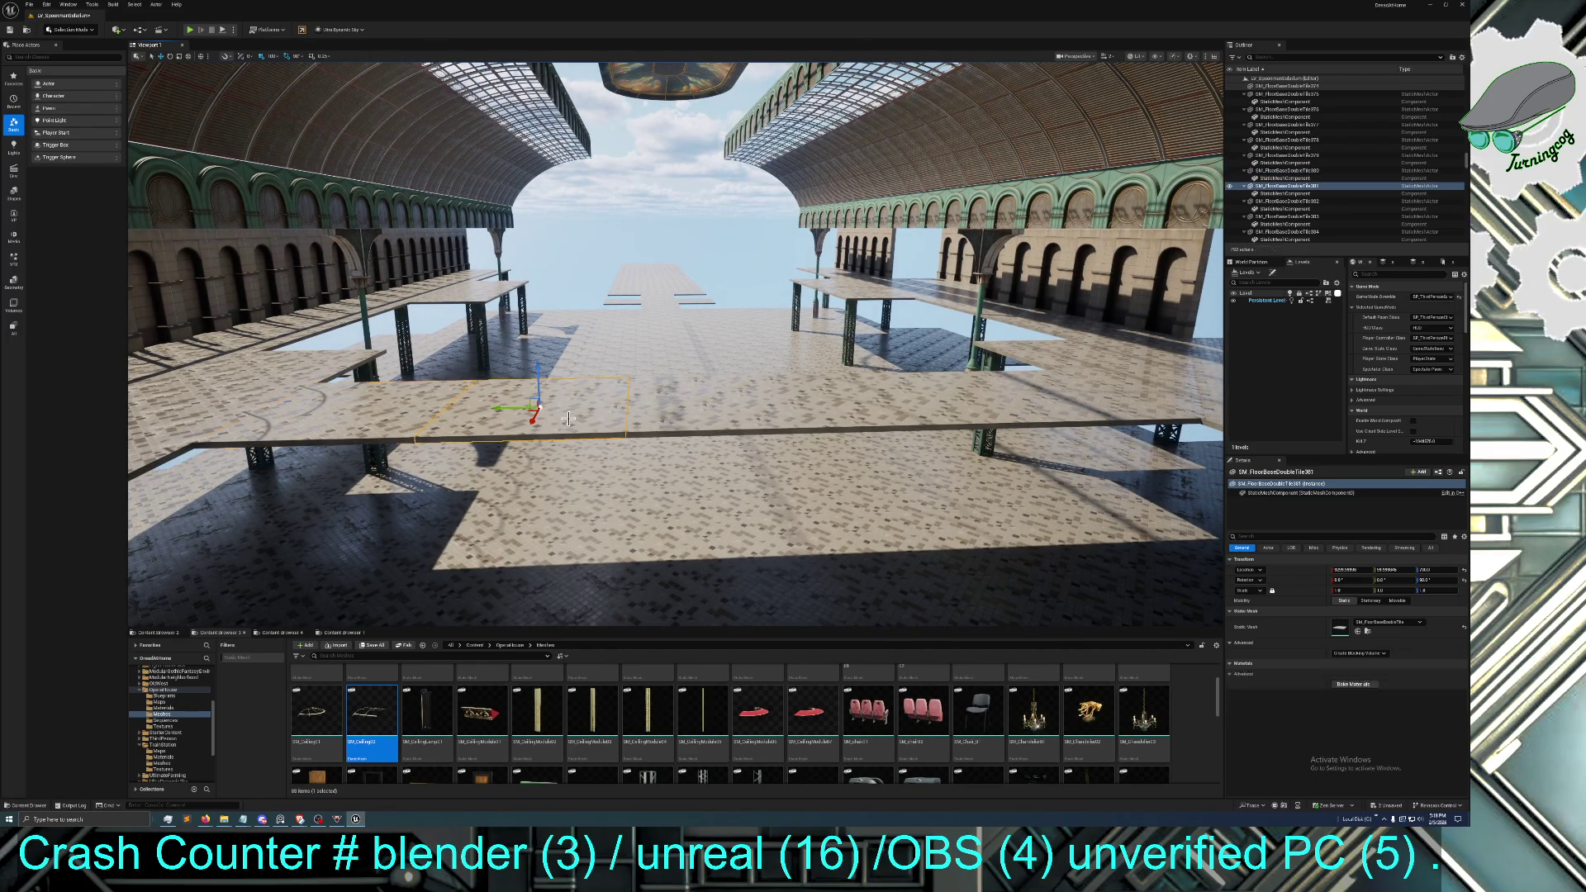
click(711, 407)
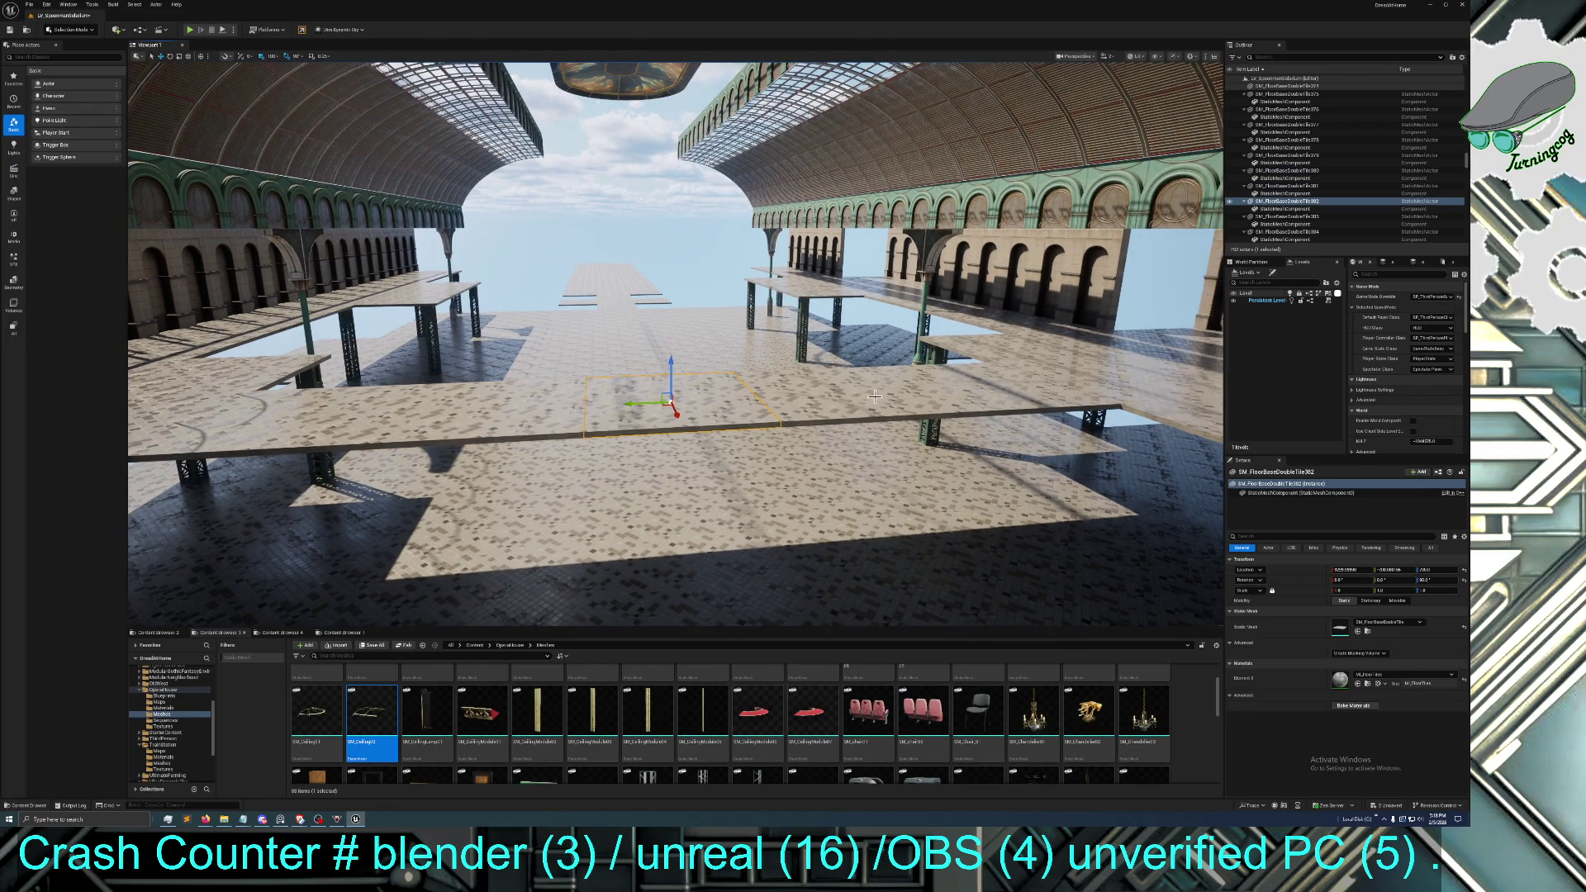
drag(978, 391, 978, 392)
click(978, 391)
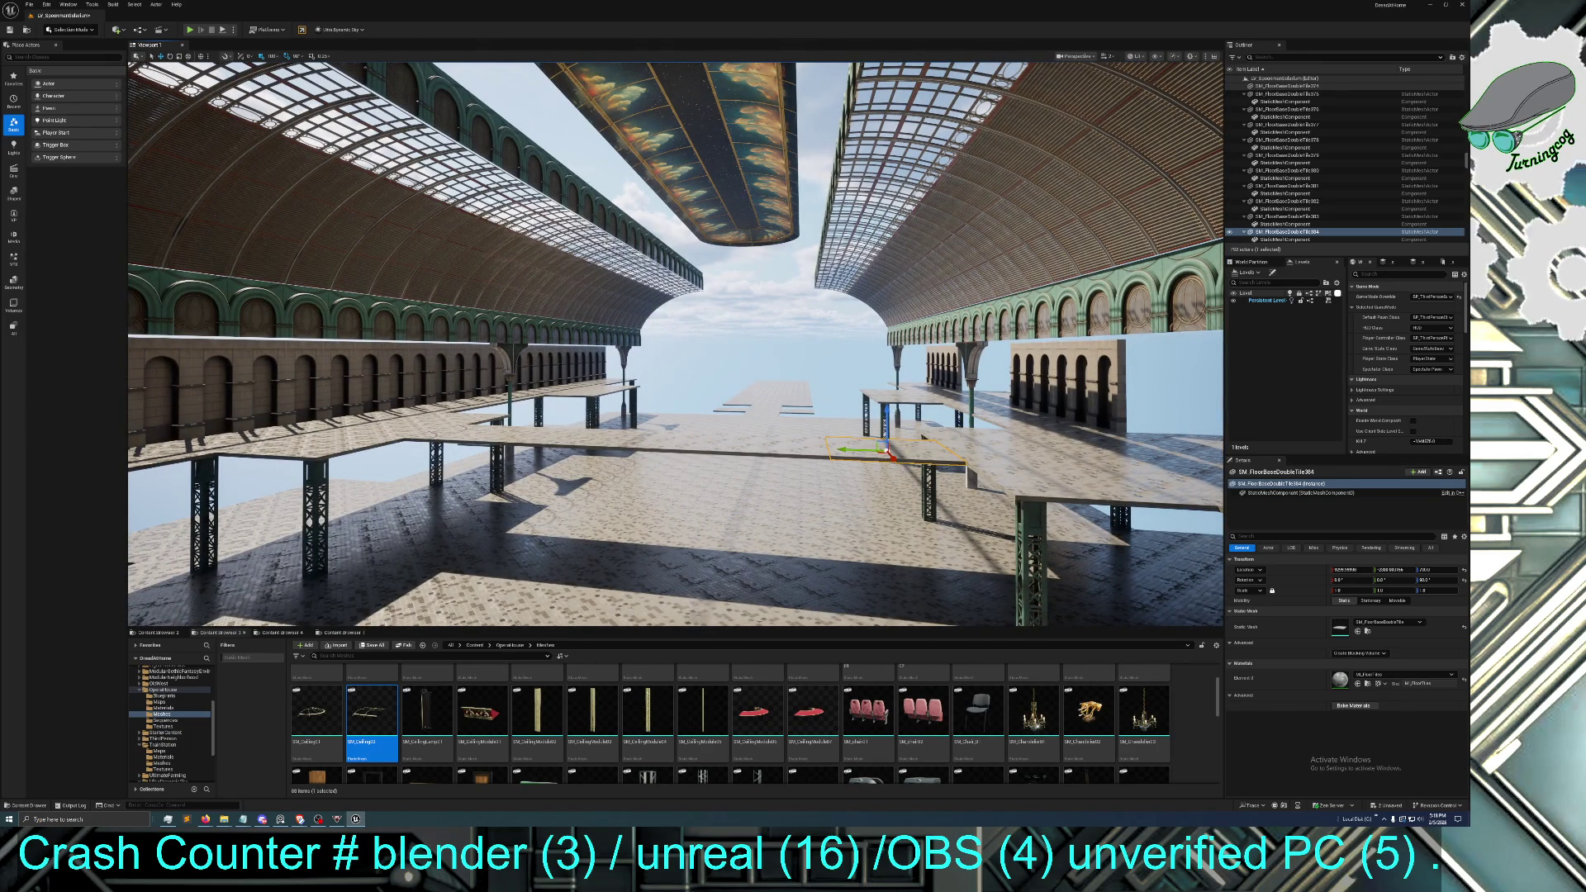
drag(932, 385, 932, 385)
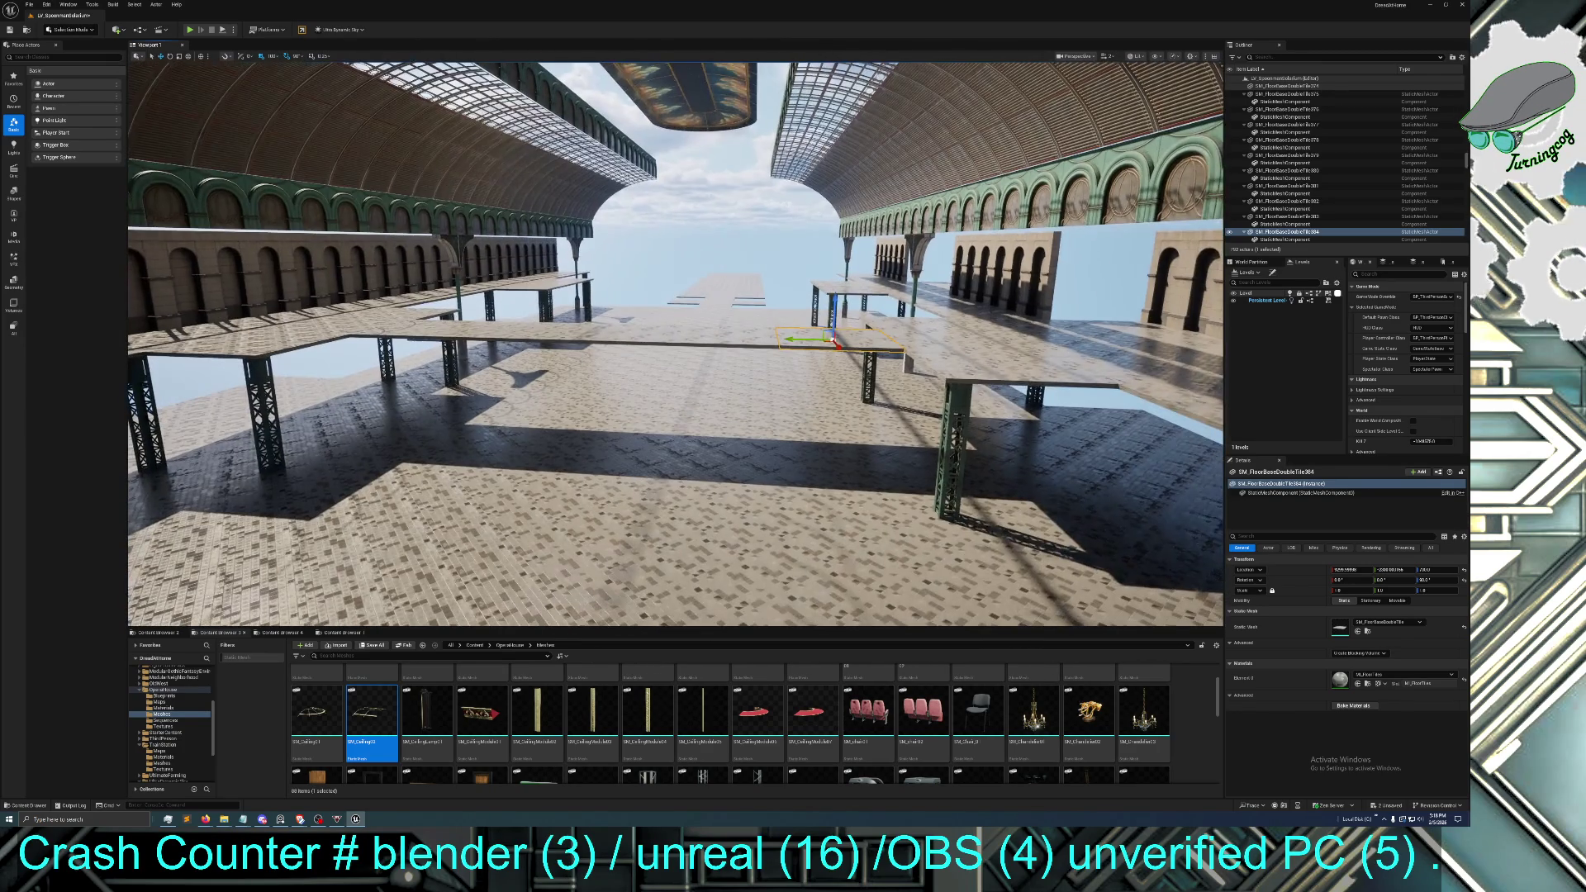
Select pillar SM_PillarFrame8m26, slide it along X under the platform edge, and inspect it up close
click(957, 411)
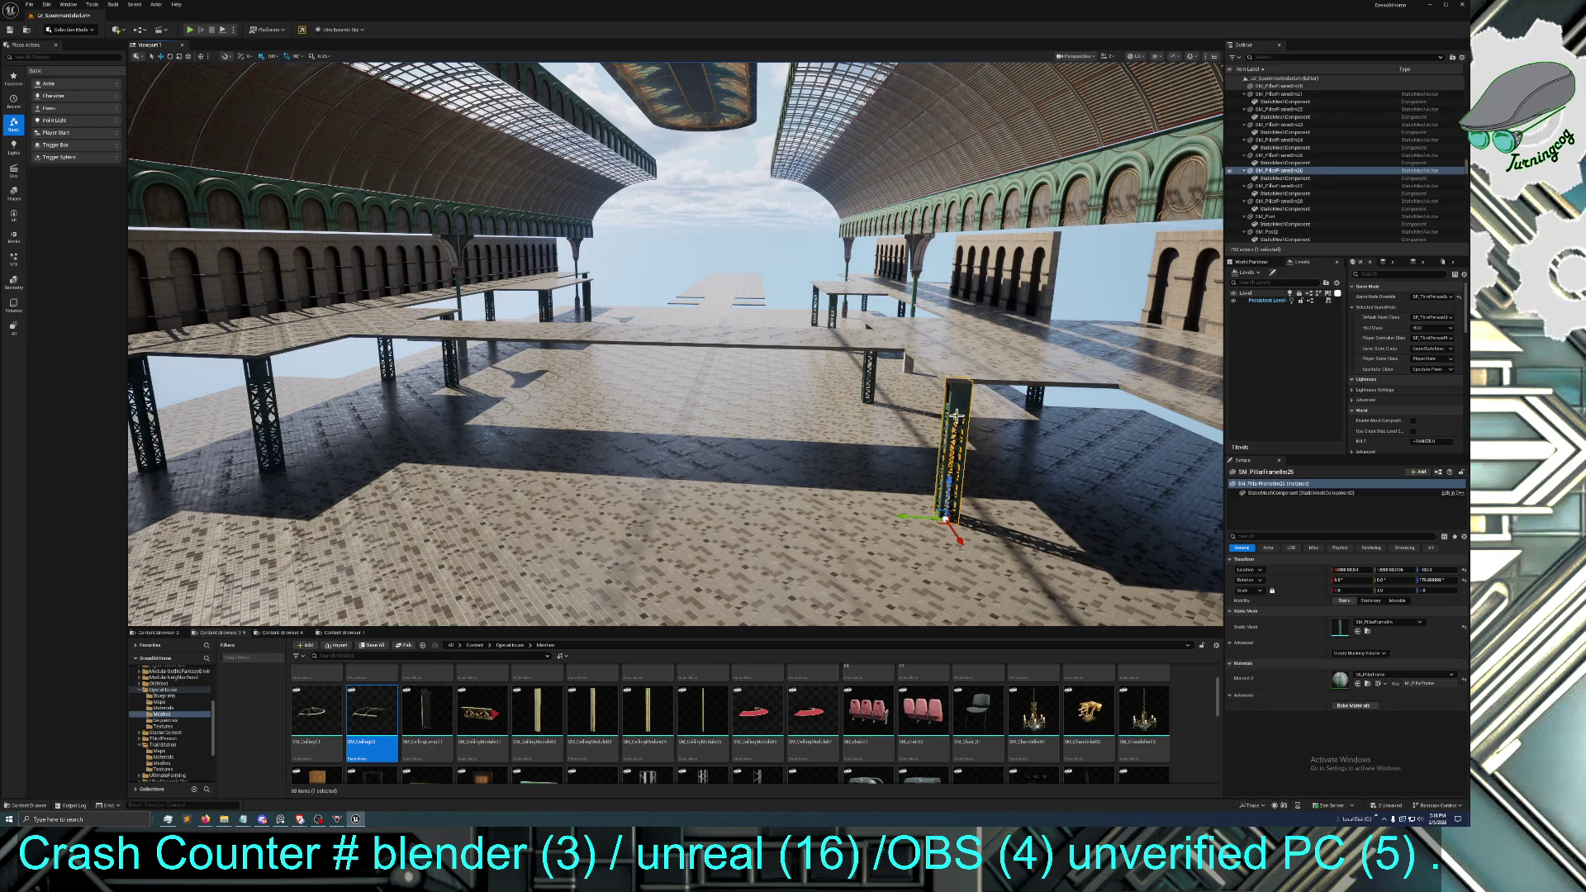
drag(909, 539, 908, 540)
click(908, 539)
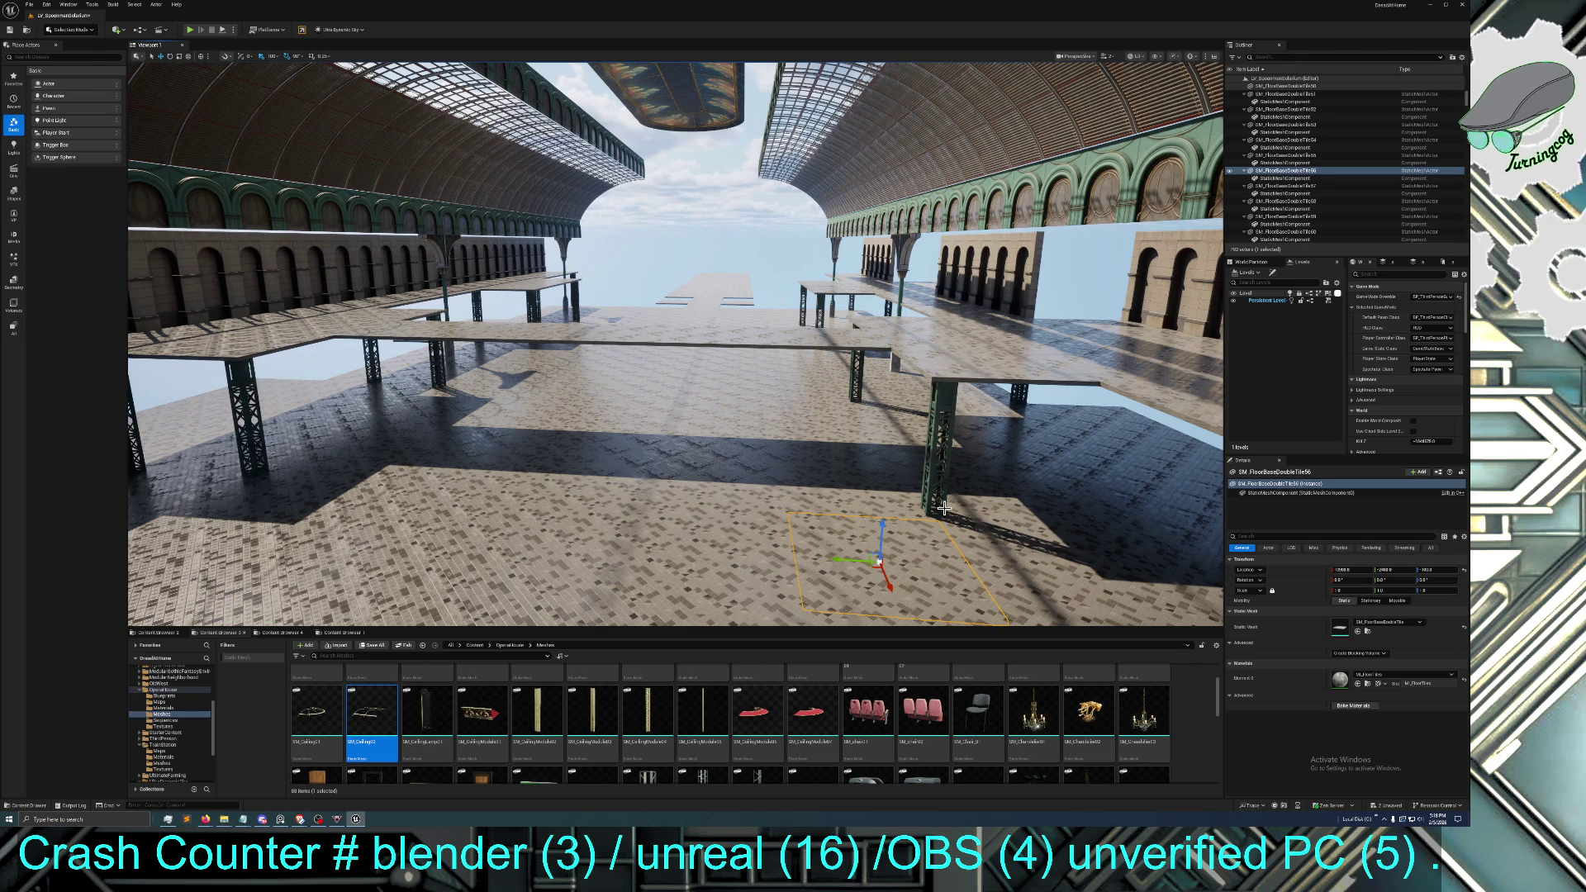
click(929, 487)
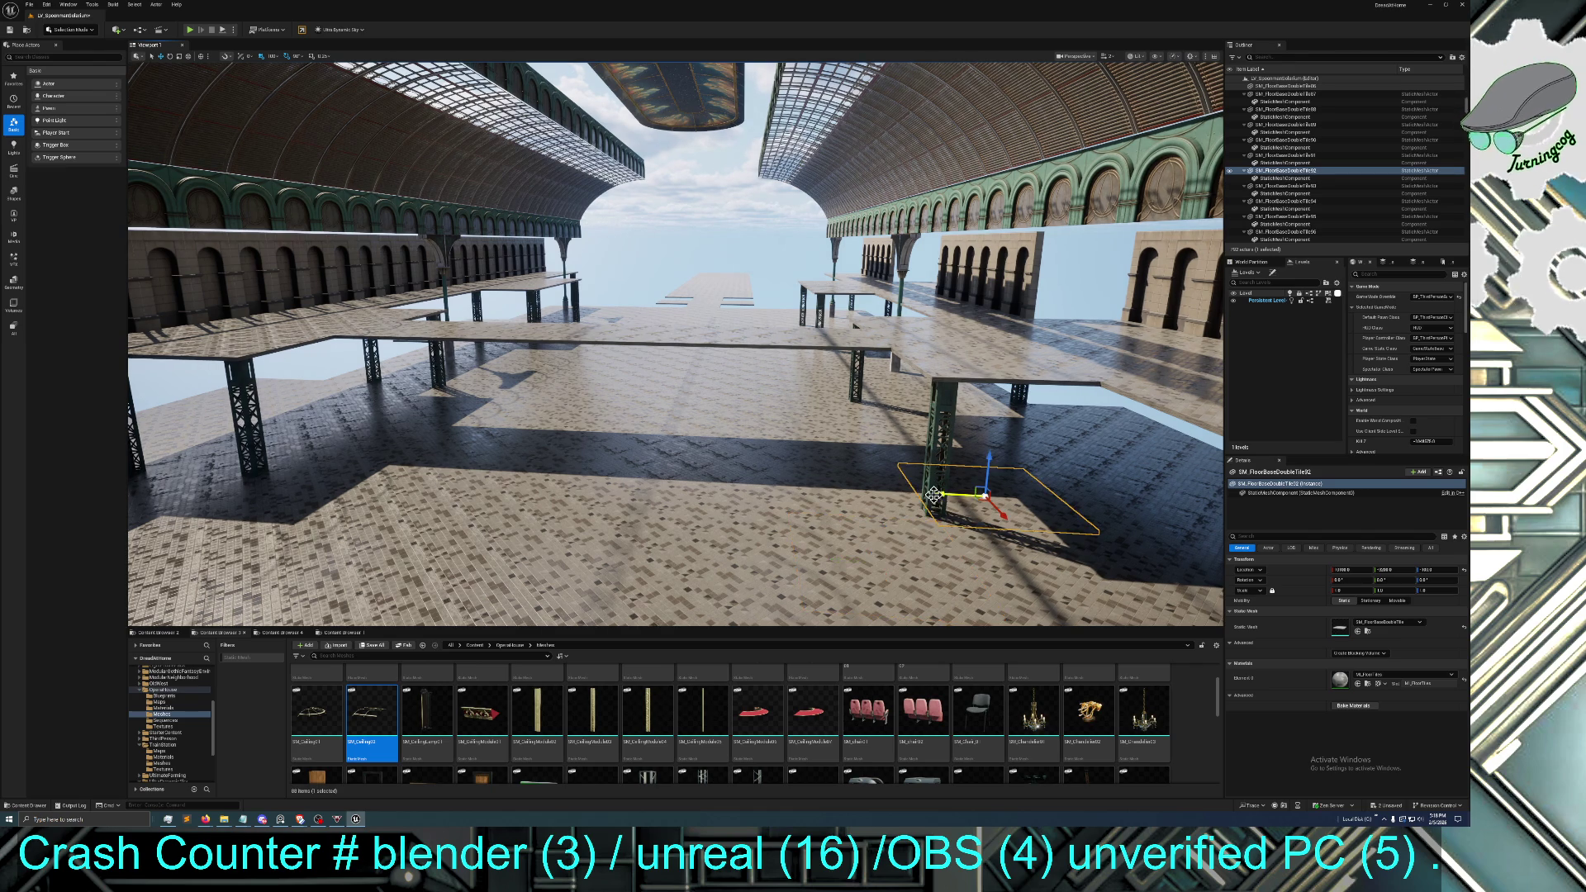
click(930, 465)
drag(943, 524, 948, 548)
mouse_move(950, 481)
mouse_down()
mouse_move(876, 496)
mouse_move(950, 479)
mouse_move(950, 463)
mouse_up()
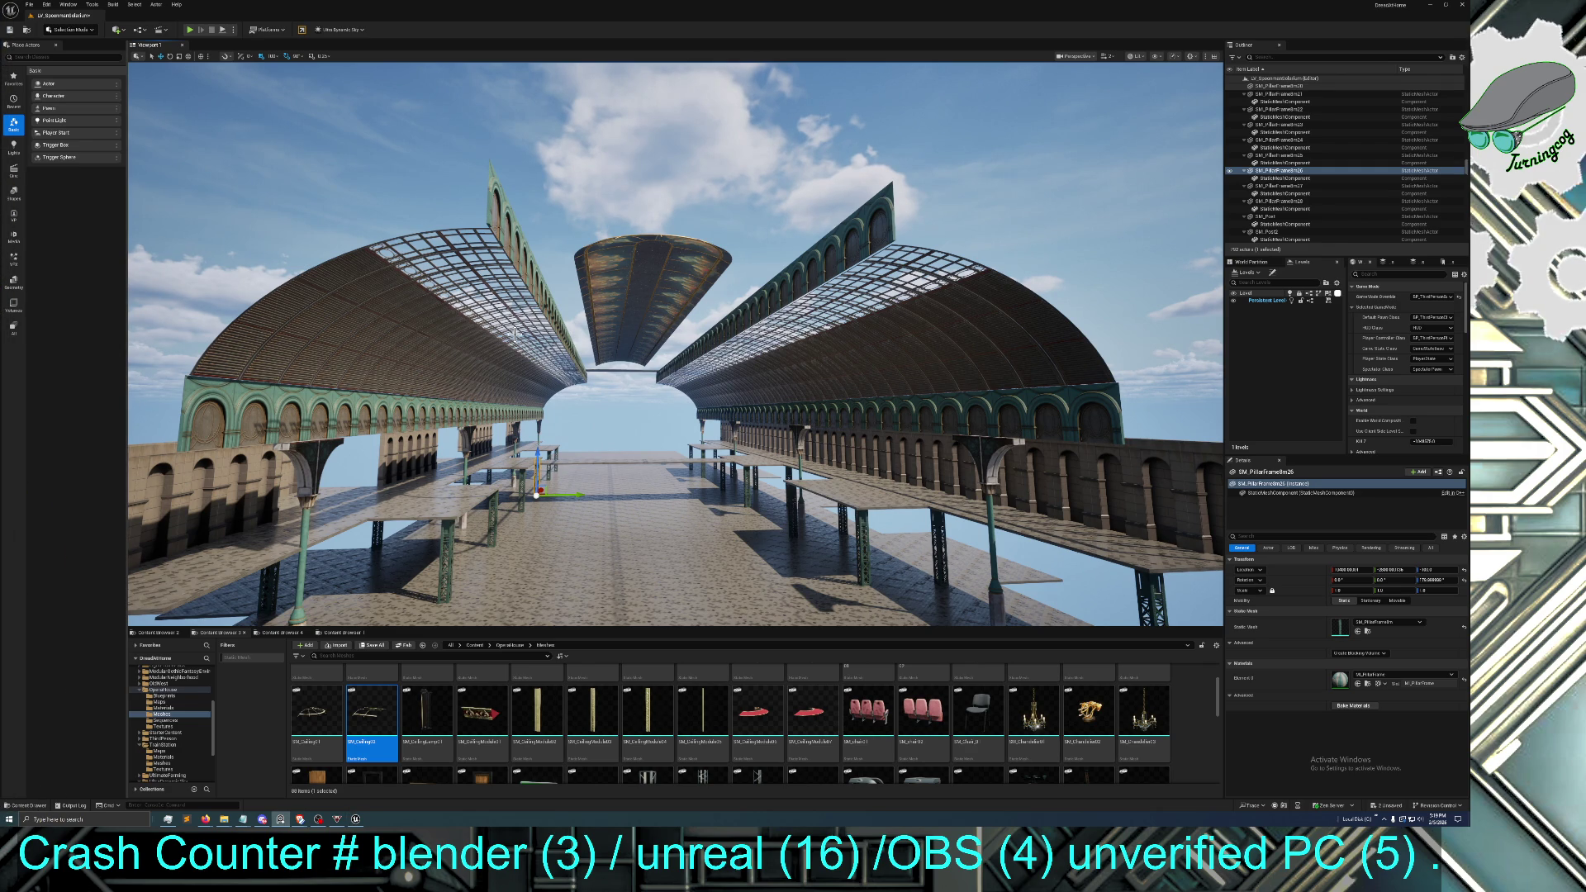
mouse_move(565, 352)
mouse_down()
mouse_move(565, 396)
mouse_move(567, 353)
mouse_up()
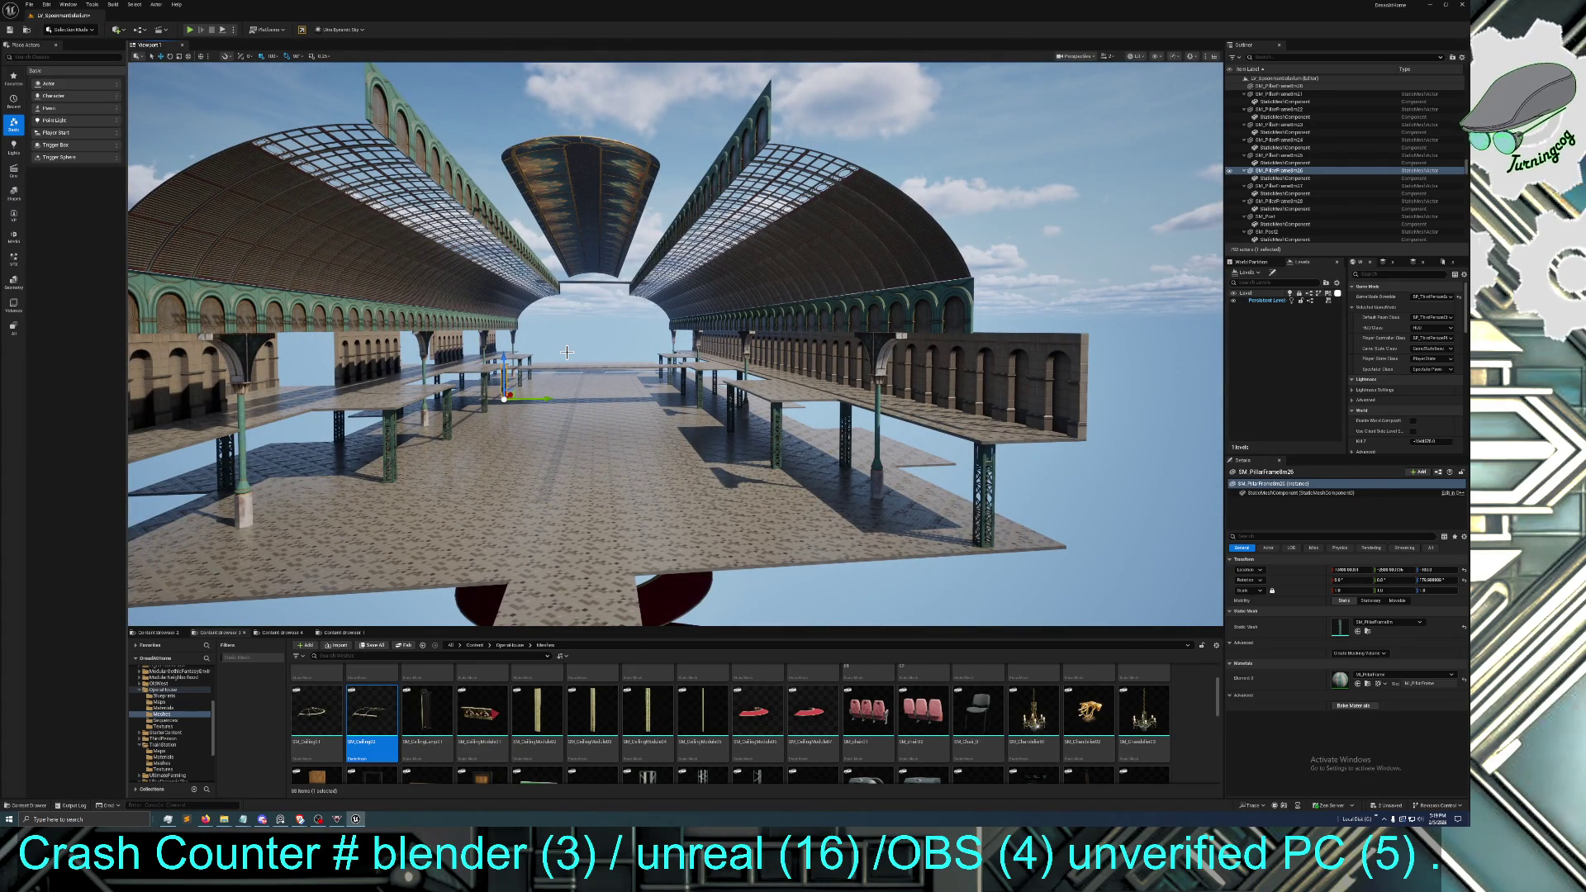
mouse_move(566, 353)
mouse_down()
mouse_move(566, 318)
mouse_move(527, 318)
mouse_move(574, 314)
mouse_move(565, 355)
mouse_up()
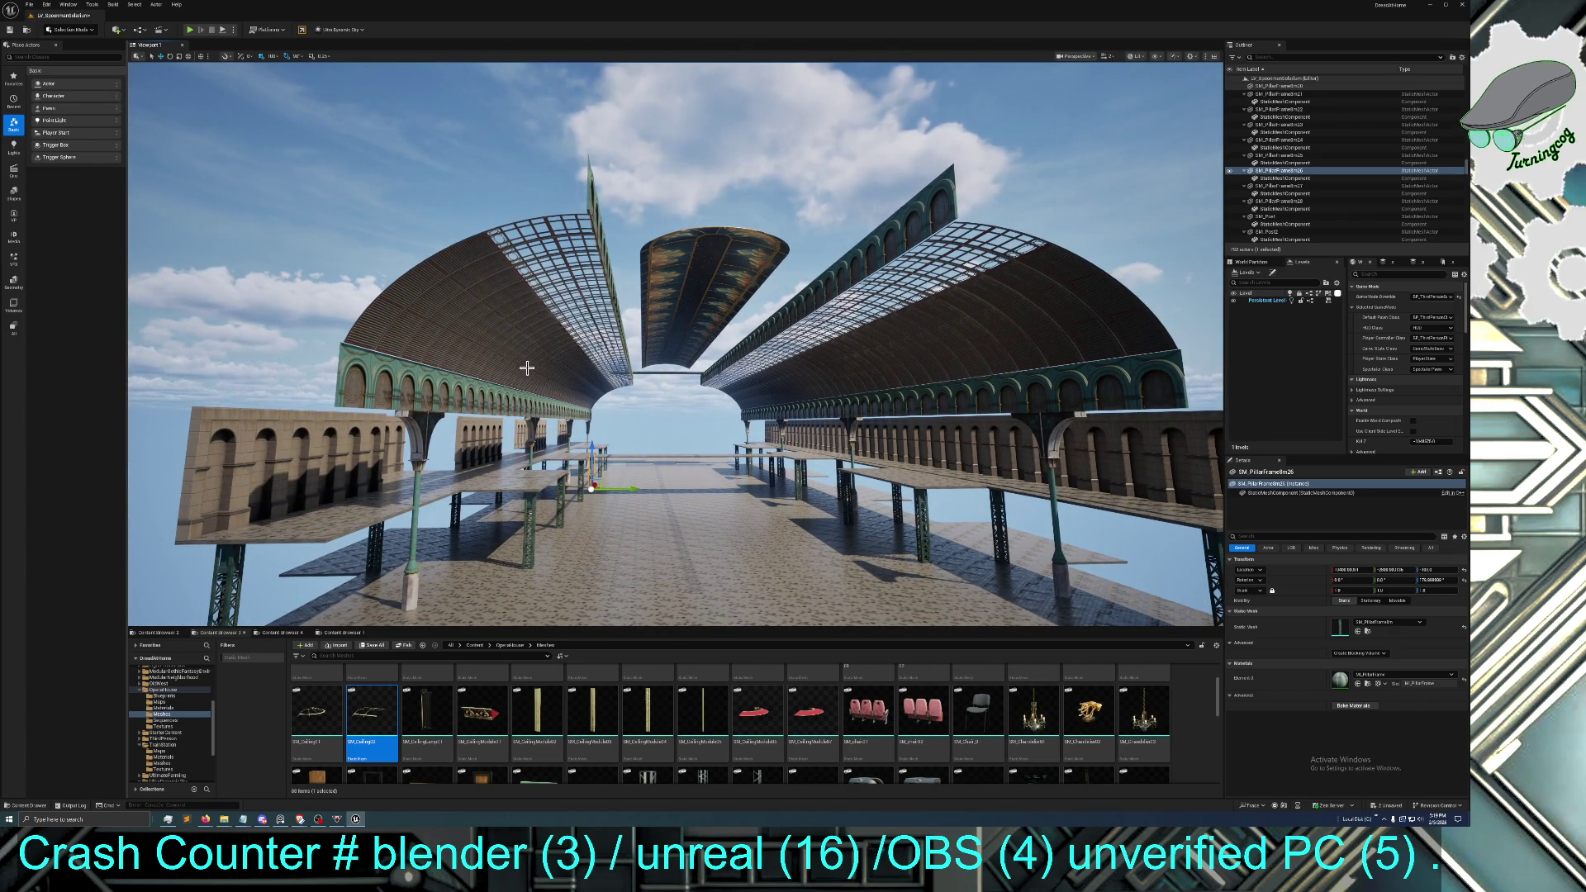
drag(489, 360, 489, 360)
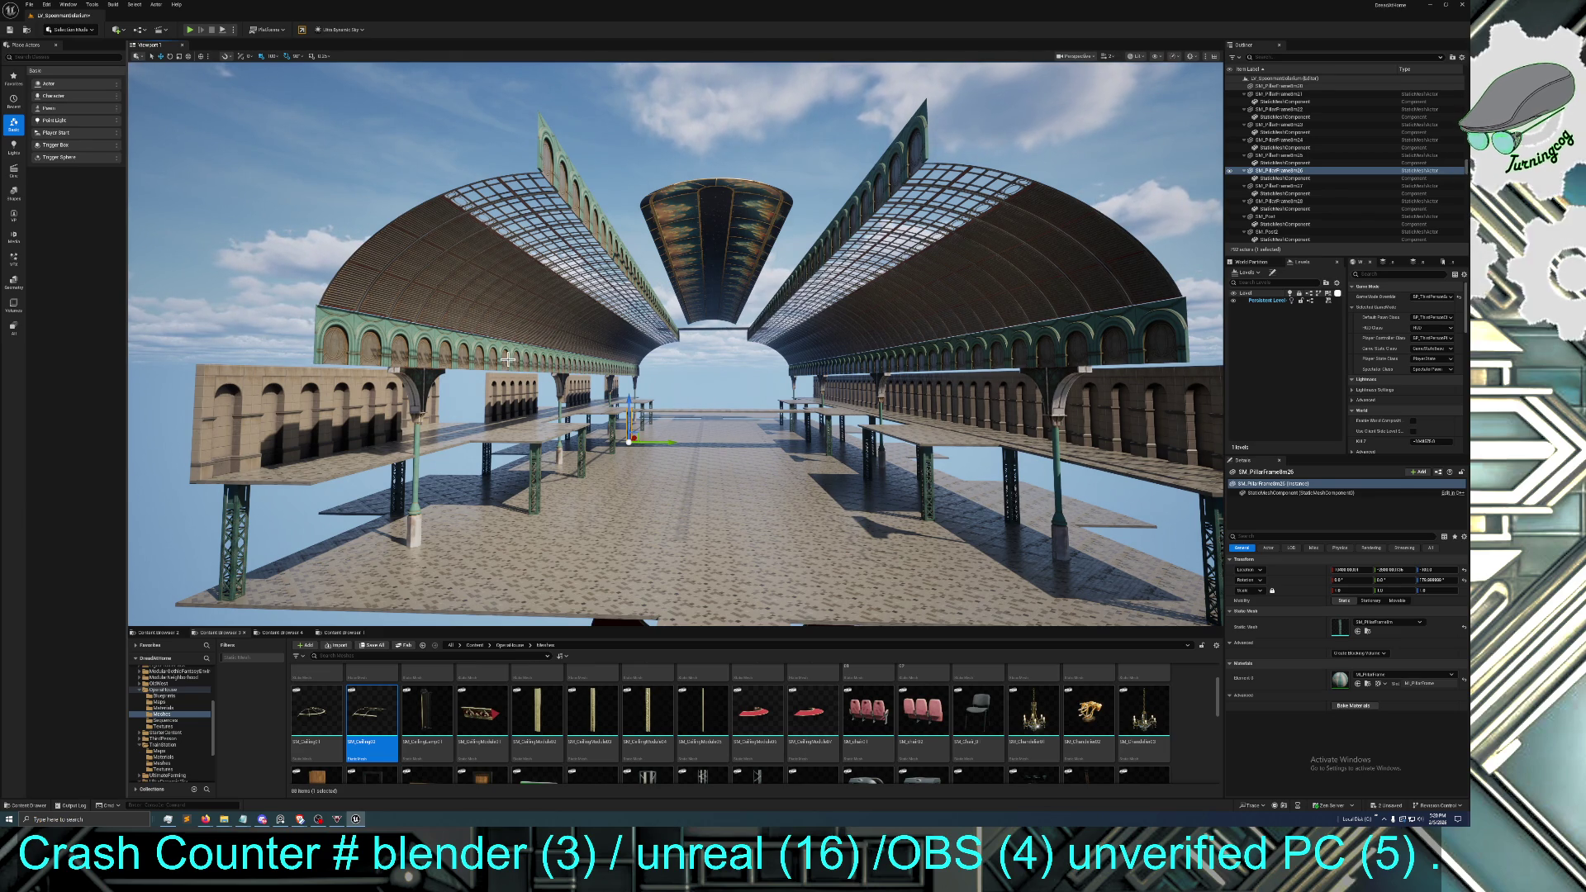
mouse_move(517, 358)
mouse_down()
mouse_move(518, 314)
mouse_move(626, 338)
mouse_up()
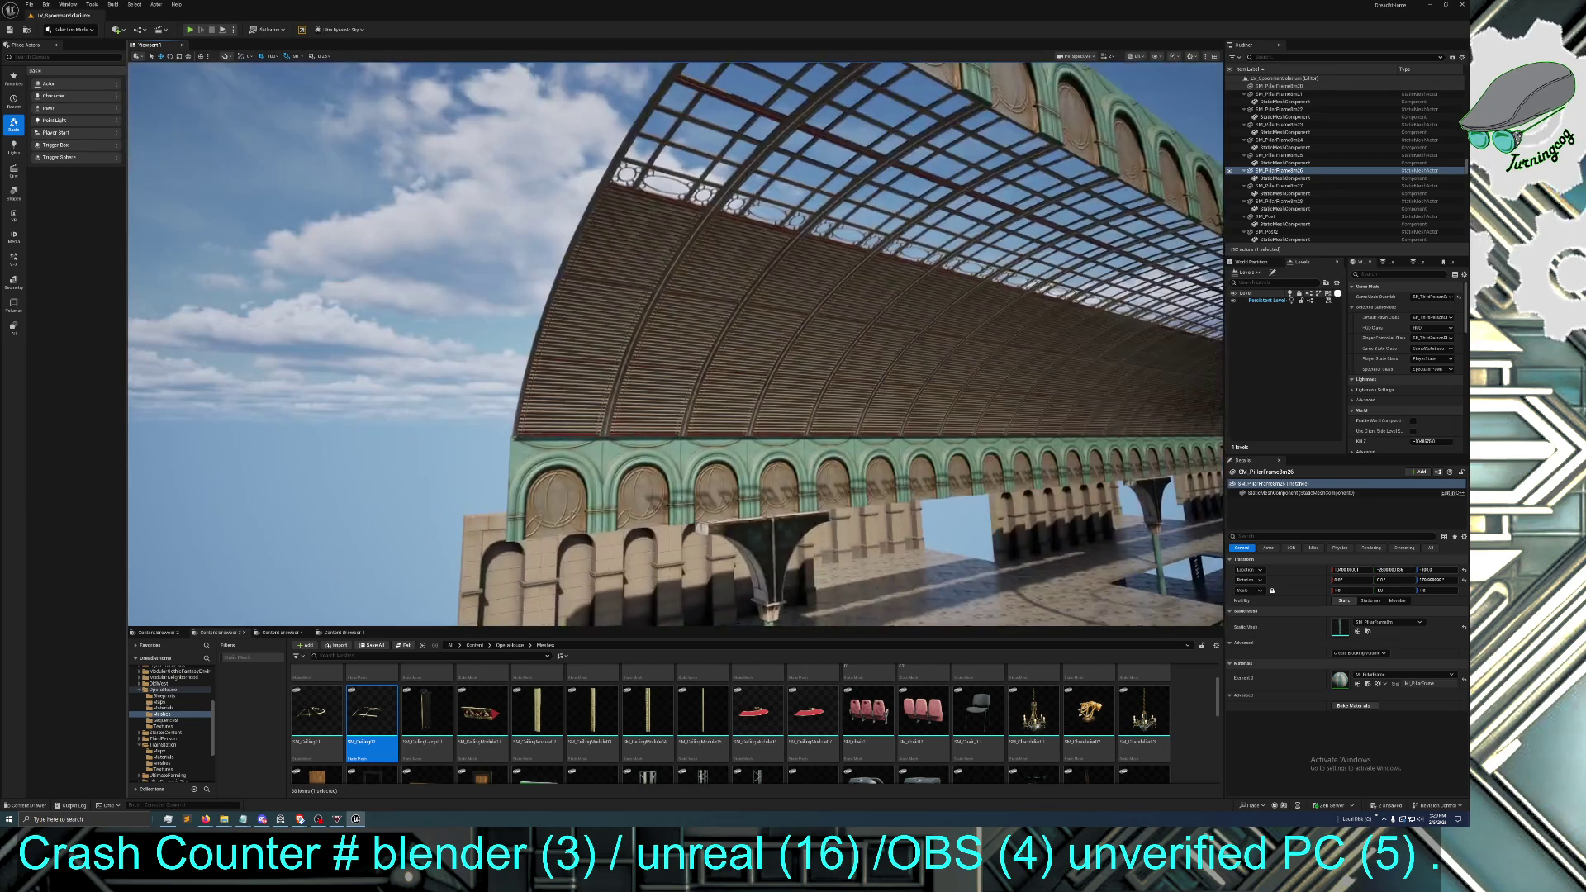
click(626, 339)
ctrl+click(687, 355)
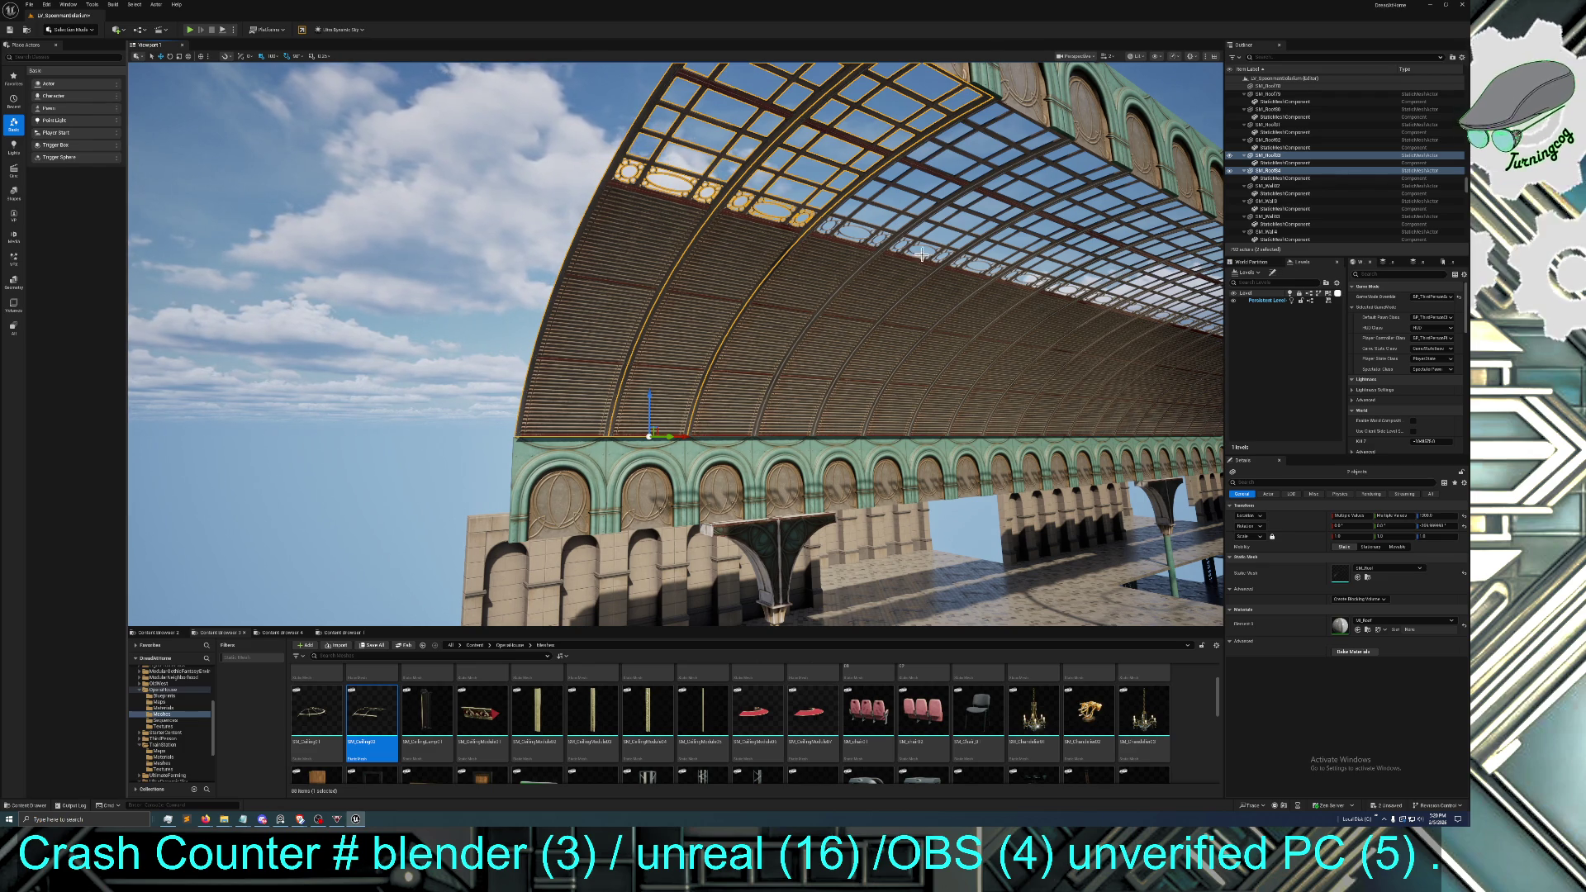
key(1)
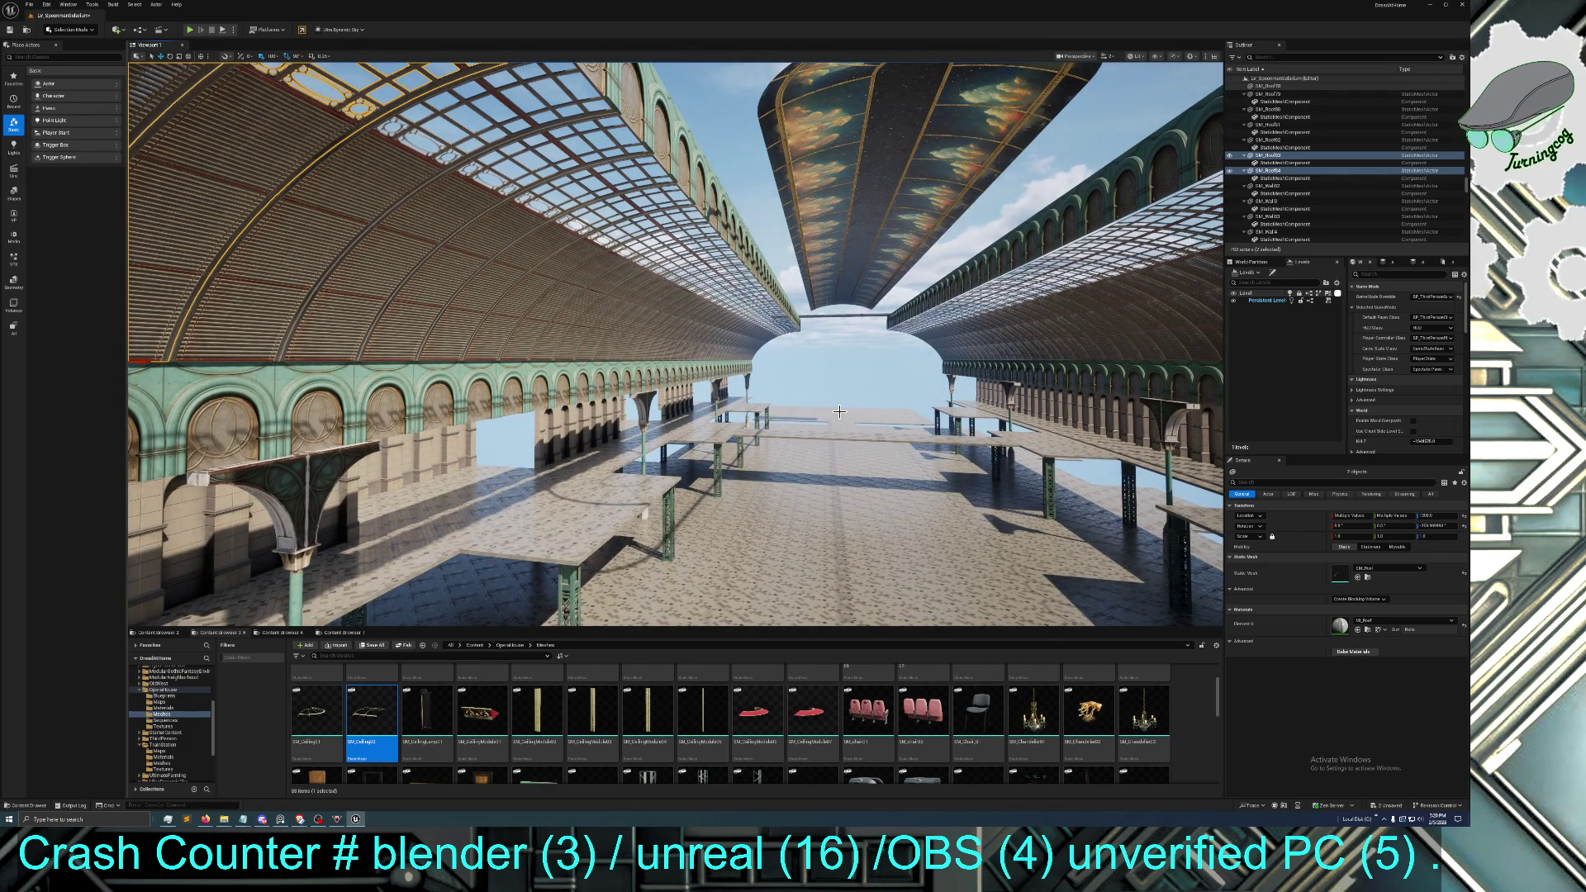
drag(839, 411, 840, 363)
mouse_move(496, 403)
mouse_down()
mouse_move(497, 347)
mouse_move(497, 403)
mouse_up()
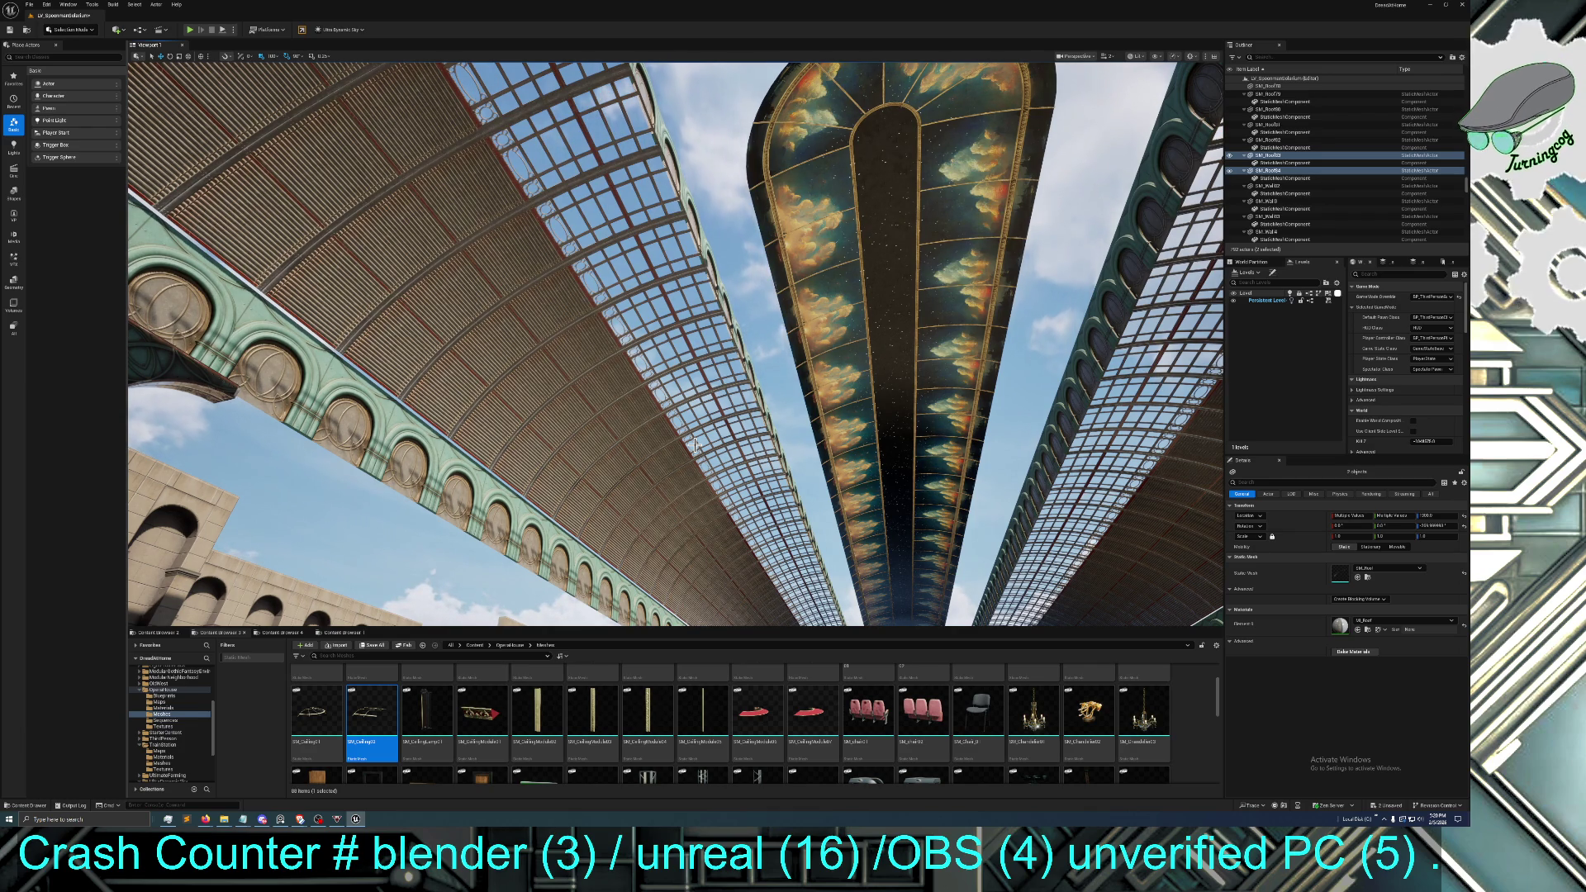
mouse_move(695, 445)
mouse_down()
mouse_move(694, 480)
mouse_move(695, 438)
mouse_move(695, 471)
mouse_move(645, 479)
mouse_move(603, 463)
mouse_move(696, 445)
mouse_up()
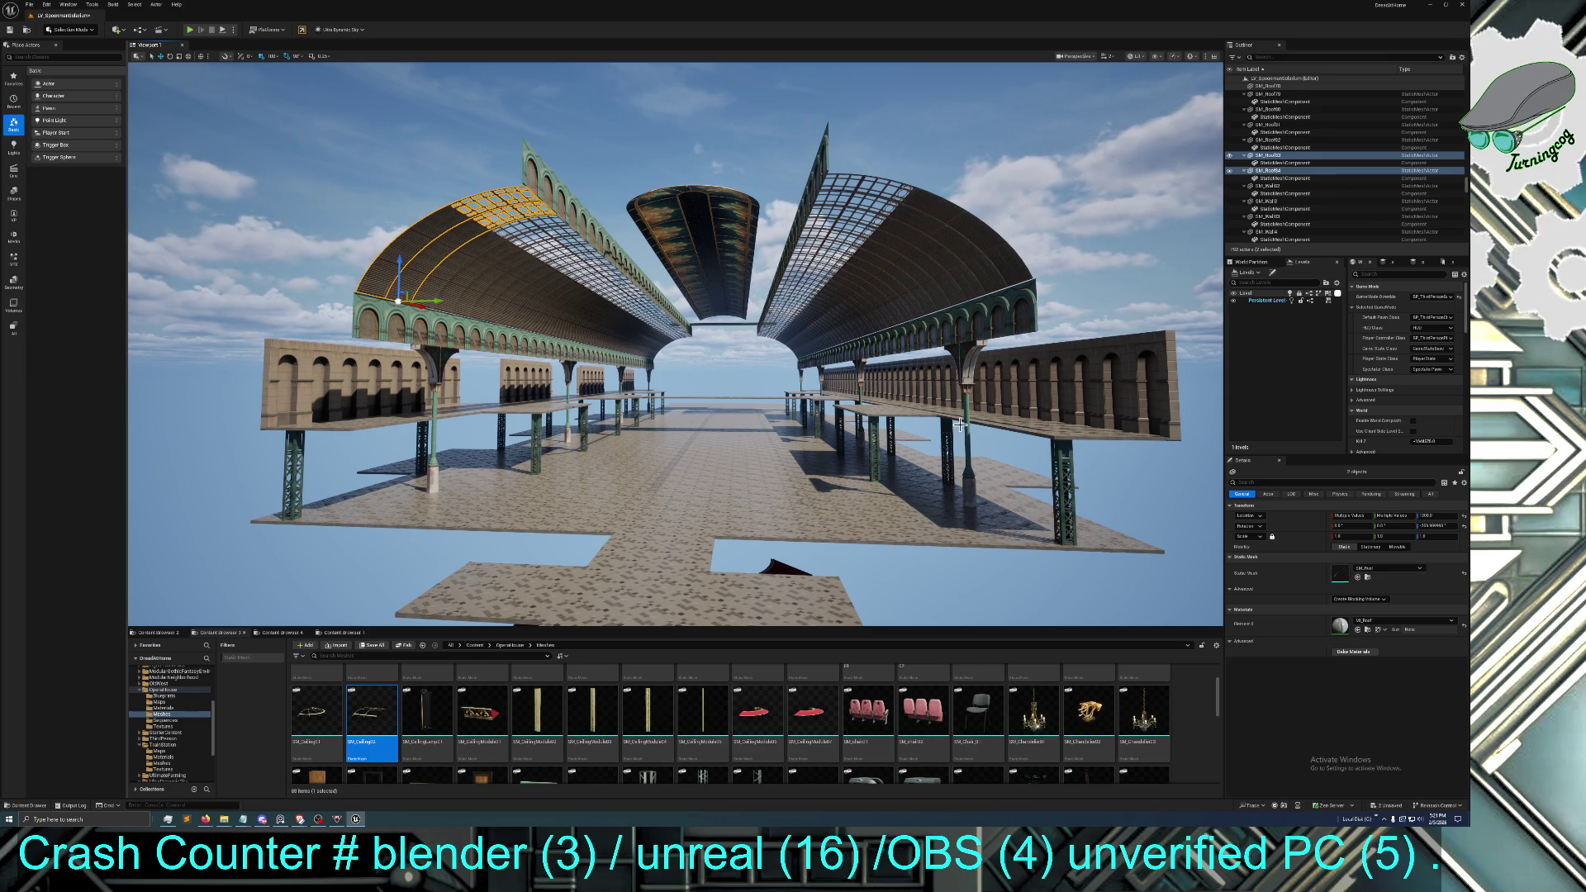
Duplicate a right-platform floor slab upward, making further copies and sliding one to the left
mouse_move(959, 422)
mouse_down()
mouse_move(1008, 314)
mouse_move(966, 326)
mouse_up()
click(682, 375)
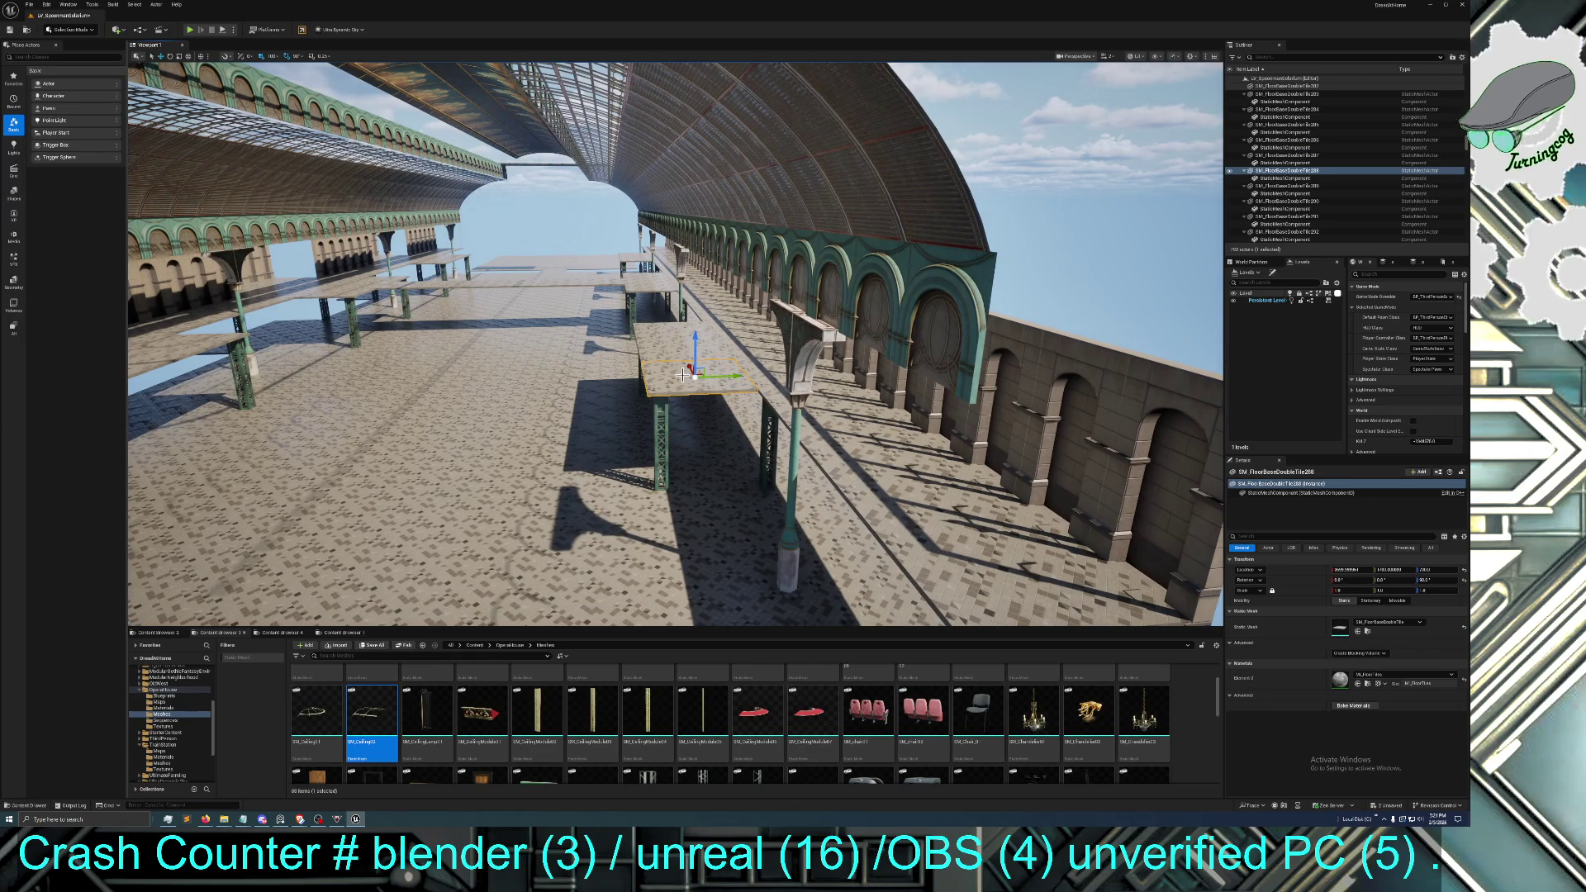
mouse_move(696, 343)
mouse_down()
mouse_move(697, 203)
mouse_move(743, 215)
mouse_move(652, 239)
mouse_move(709, 230)
mouse_up()
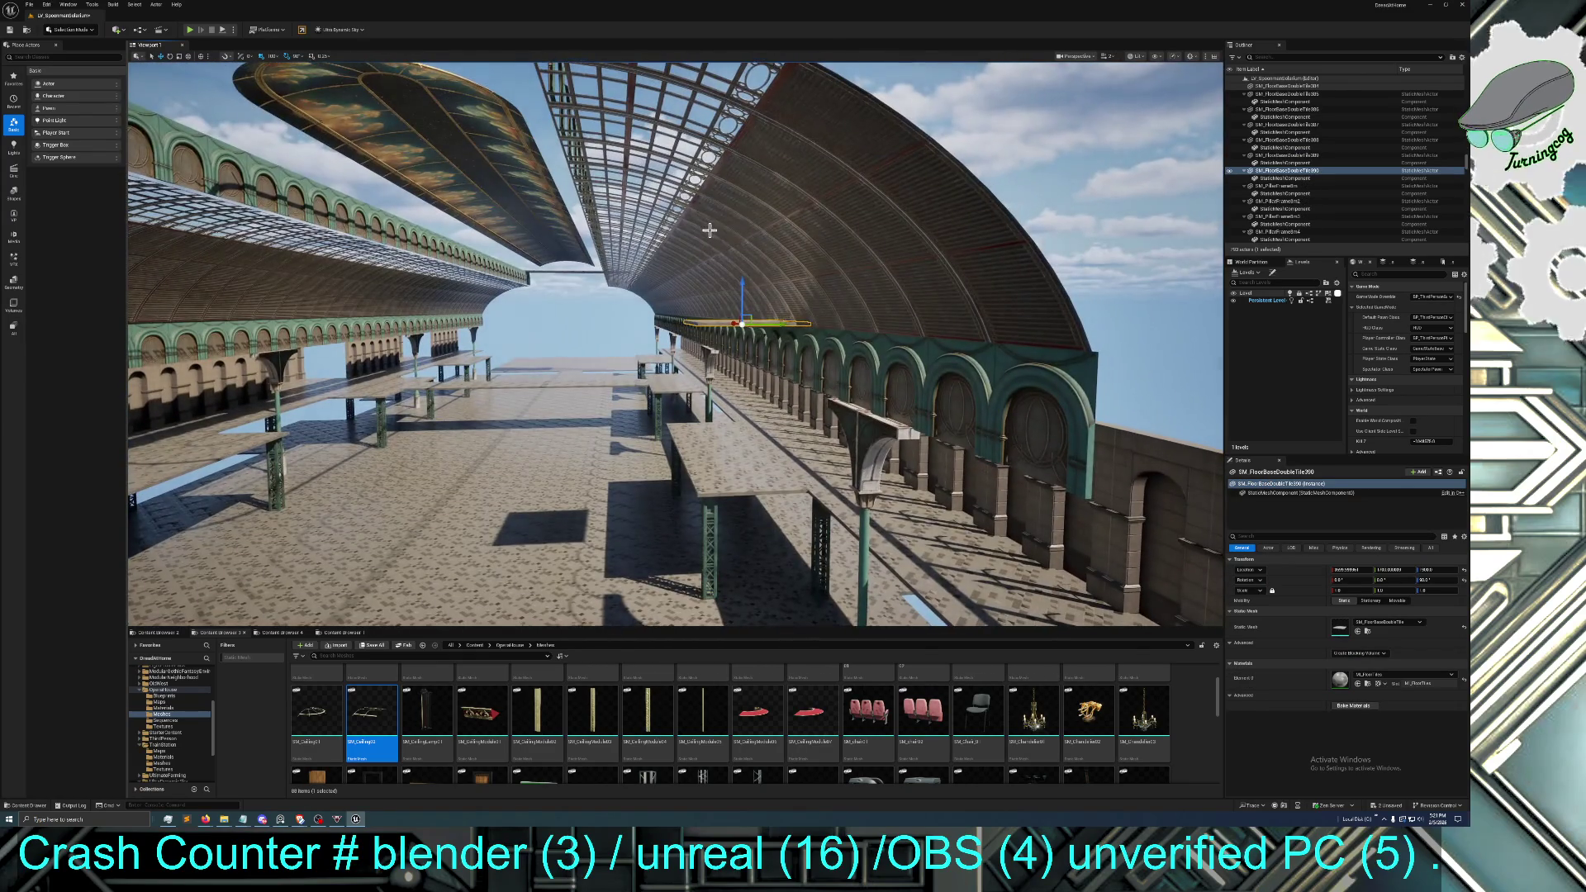
key(ctrl+d)
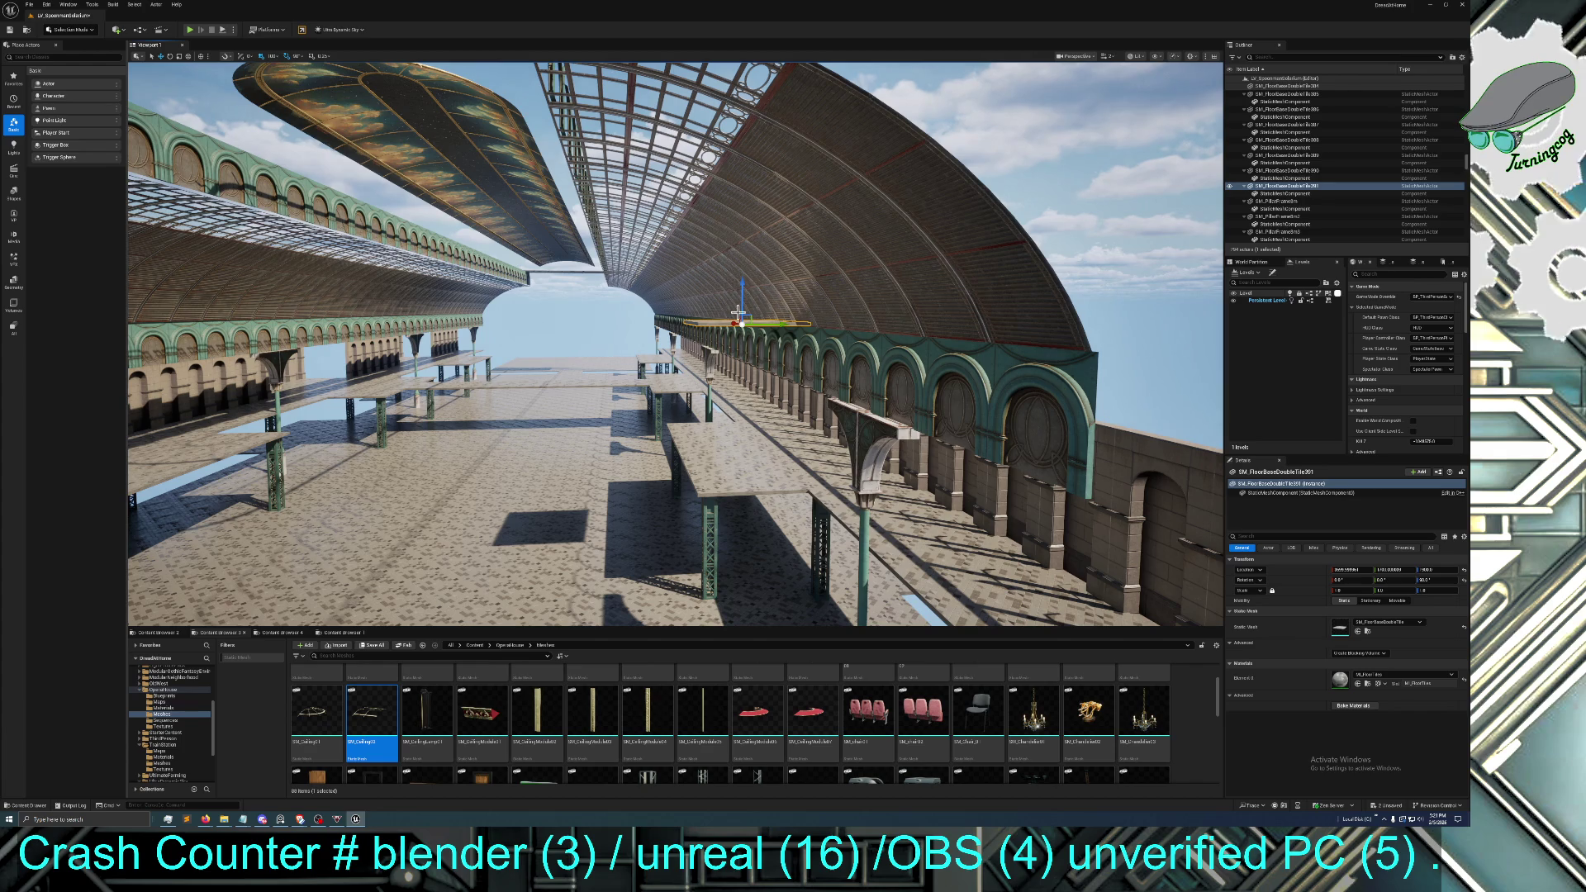
drag(779, 326, 658, 341)
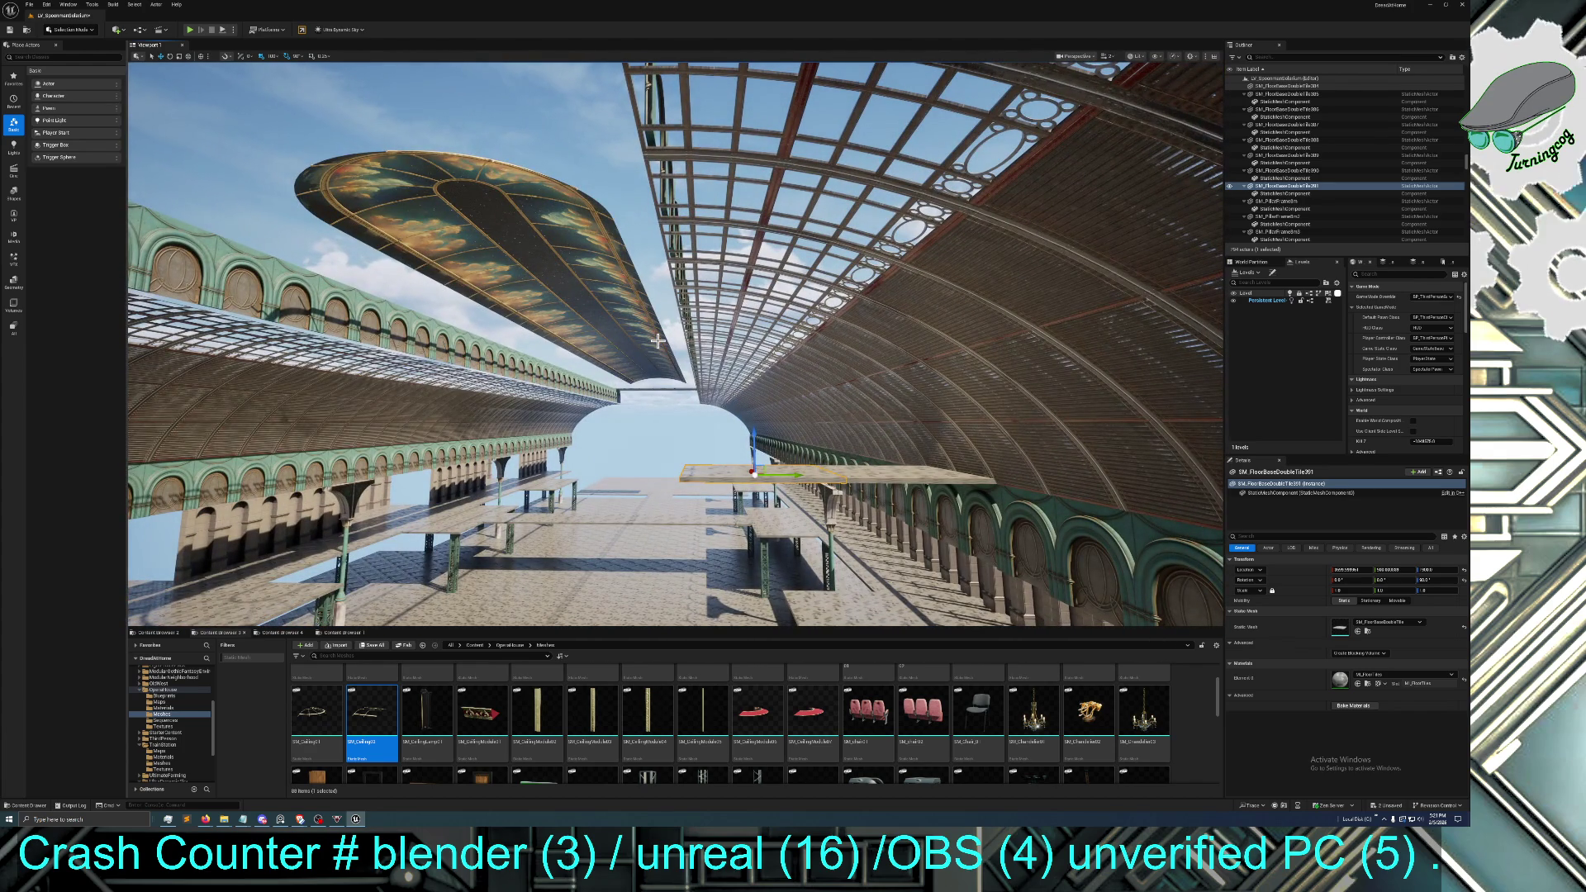
key(ctrl+d)
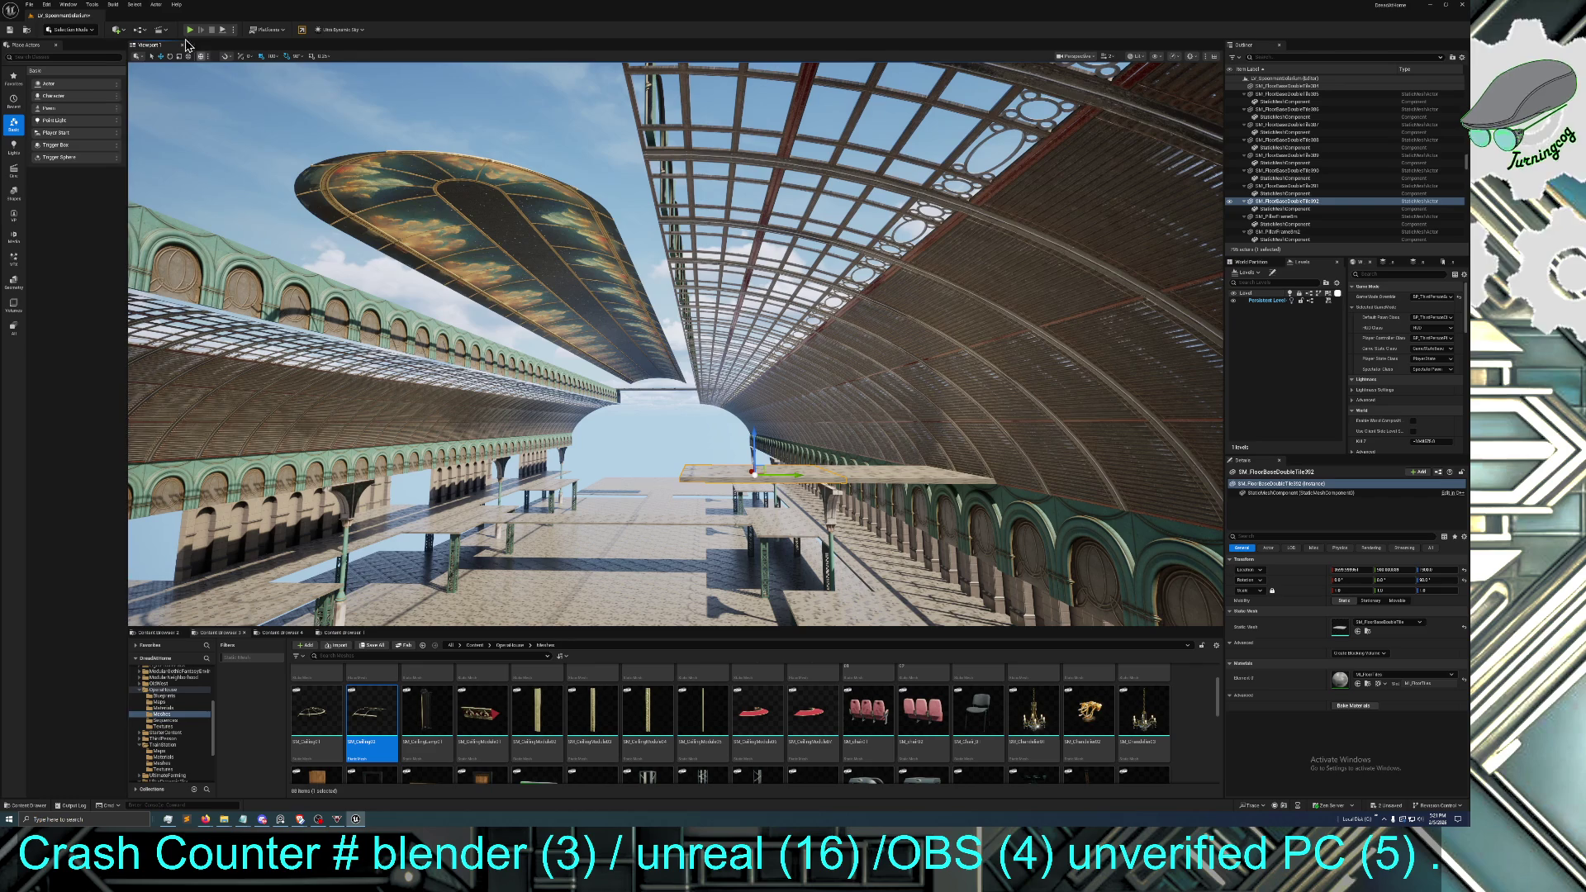
Rotate one copy 90° to stand upright, move it left, then duplicate and stack it higher
click(169, 57)
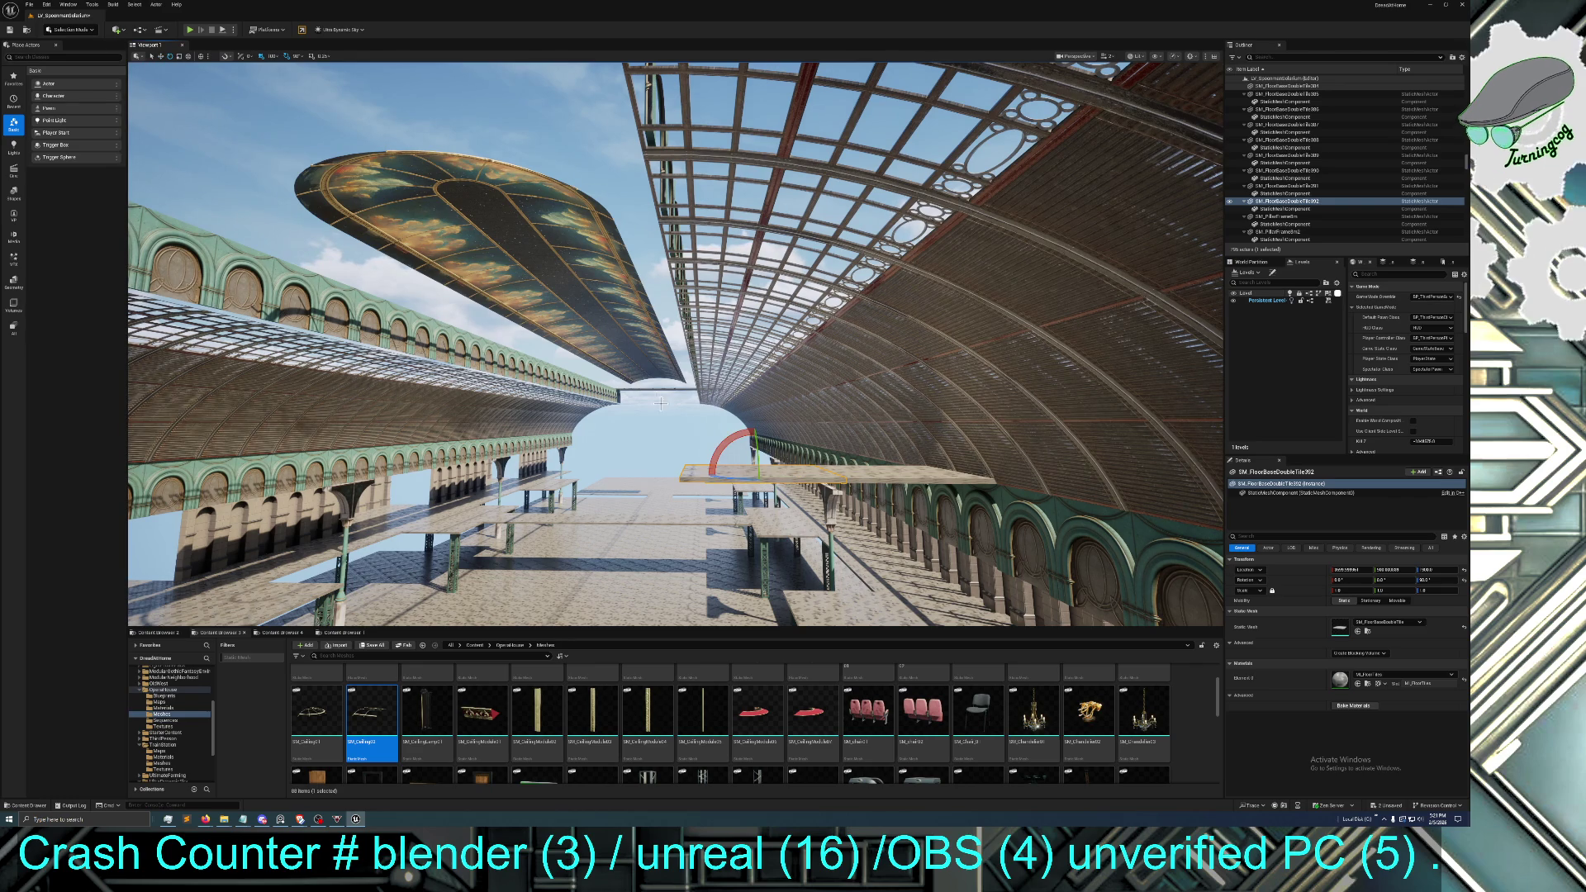
drag(753, 429, 747, 496)
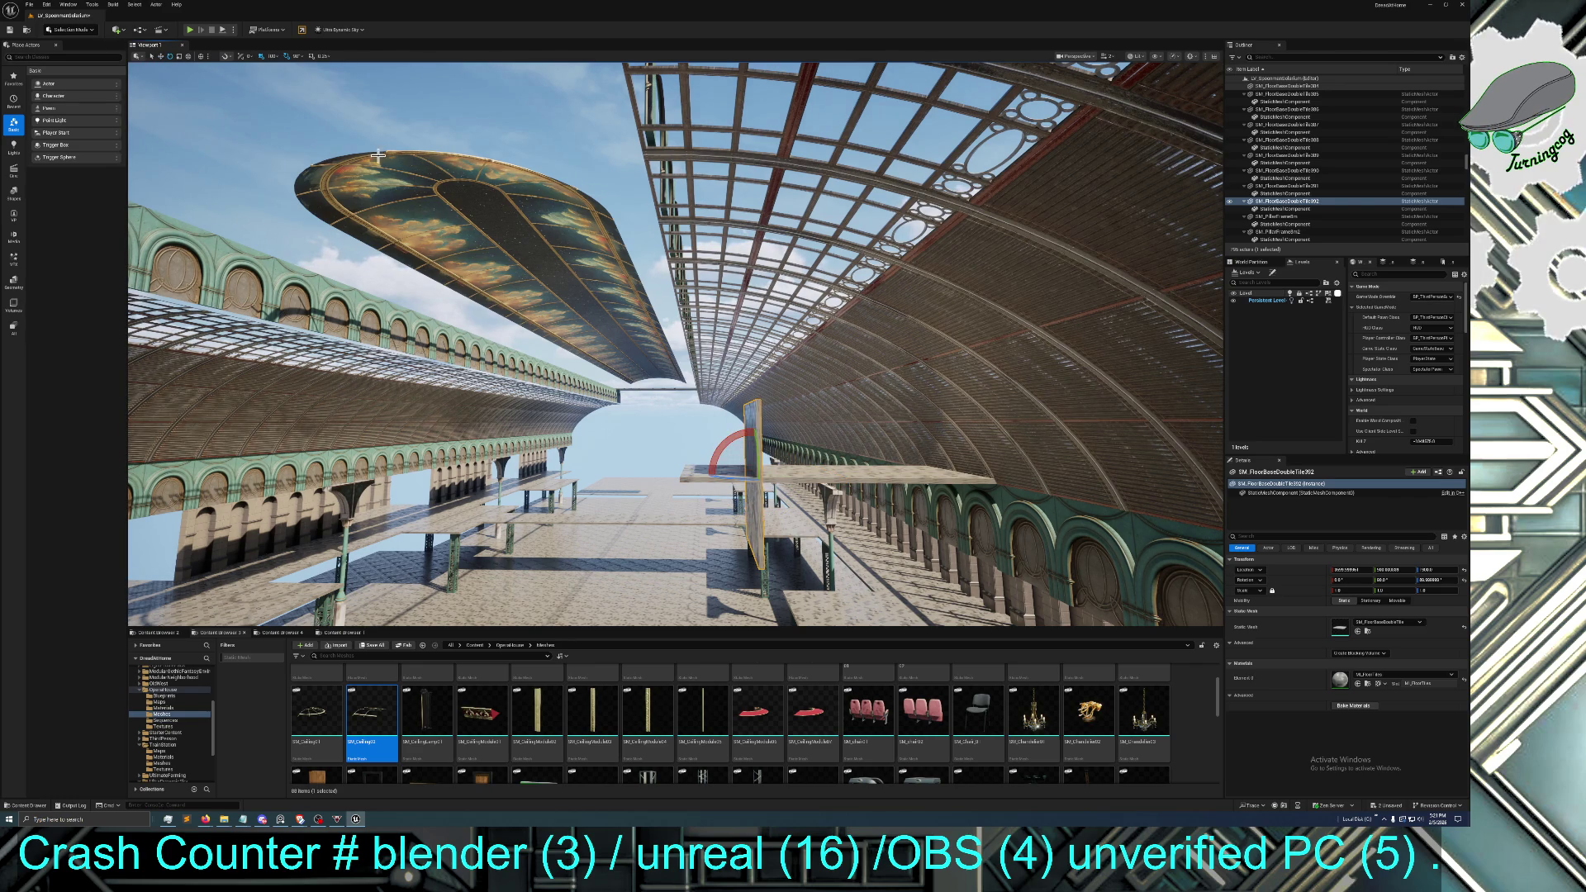
click(160, 56)
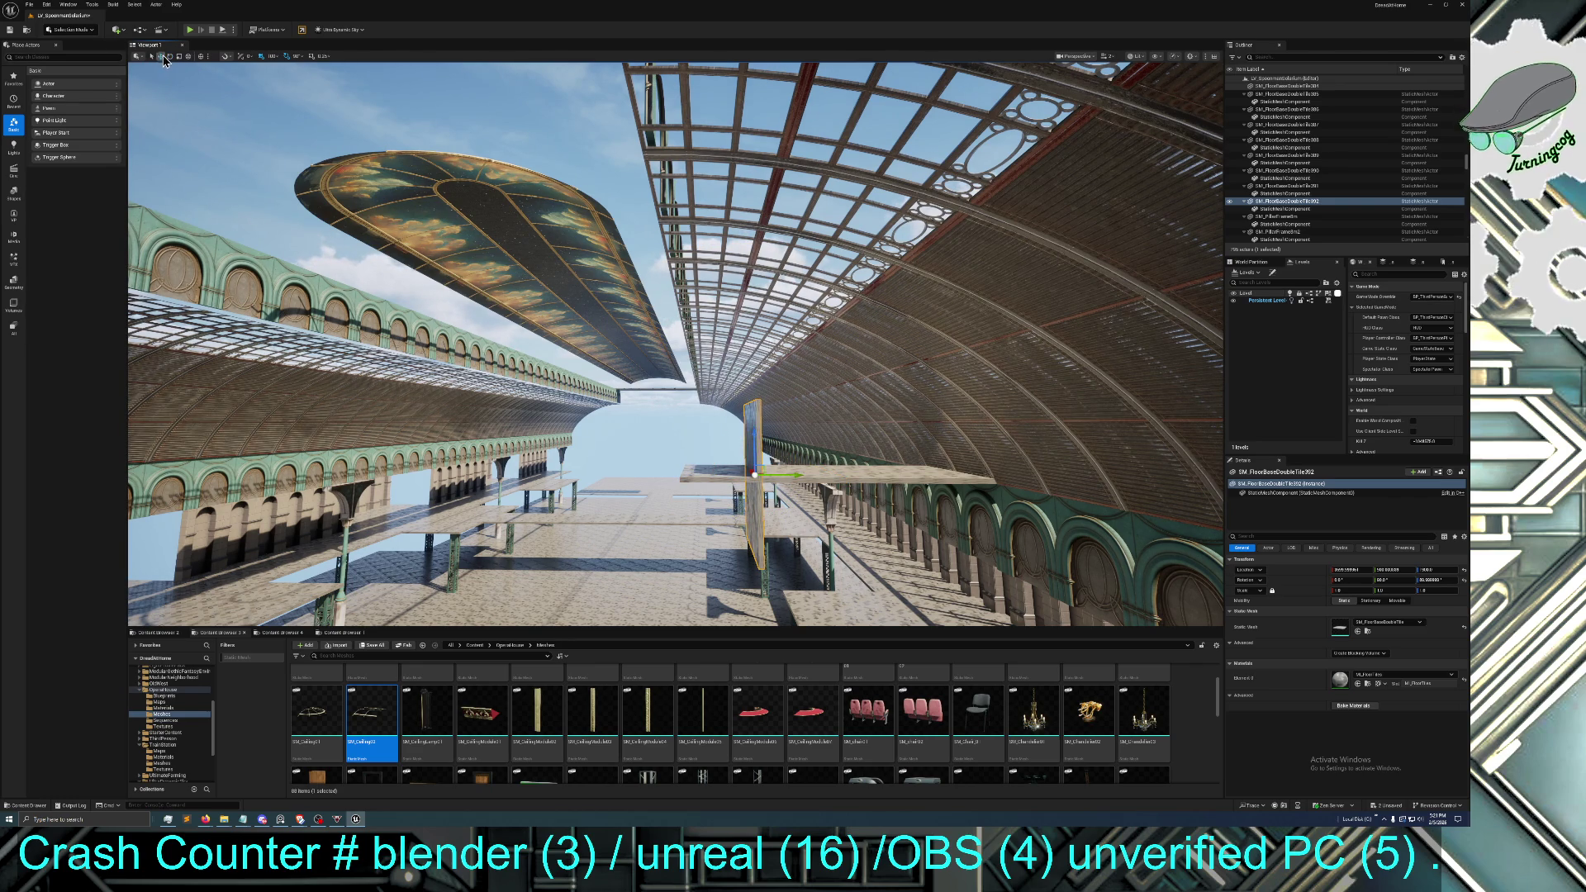
mouse_move(799, 470)
mouse_down()
mouse_move(730, 470)
mouse_move(688, 417)
mouse_move(684, 357)
mouse_up()
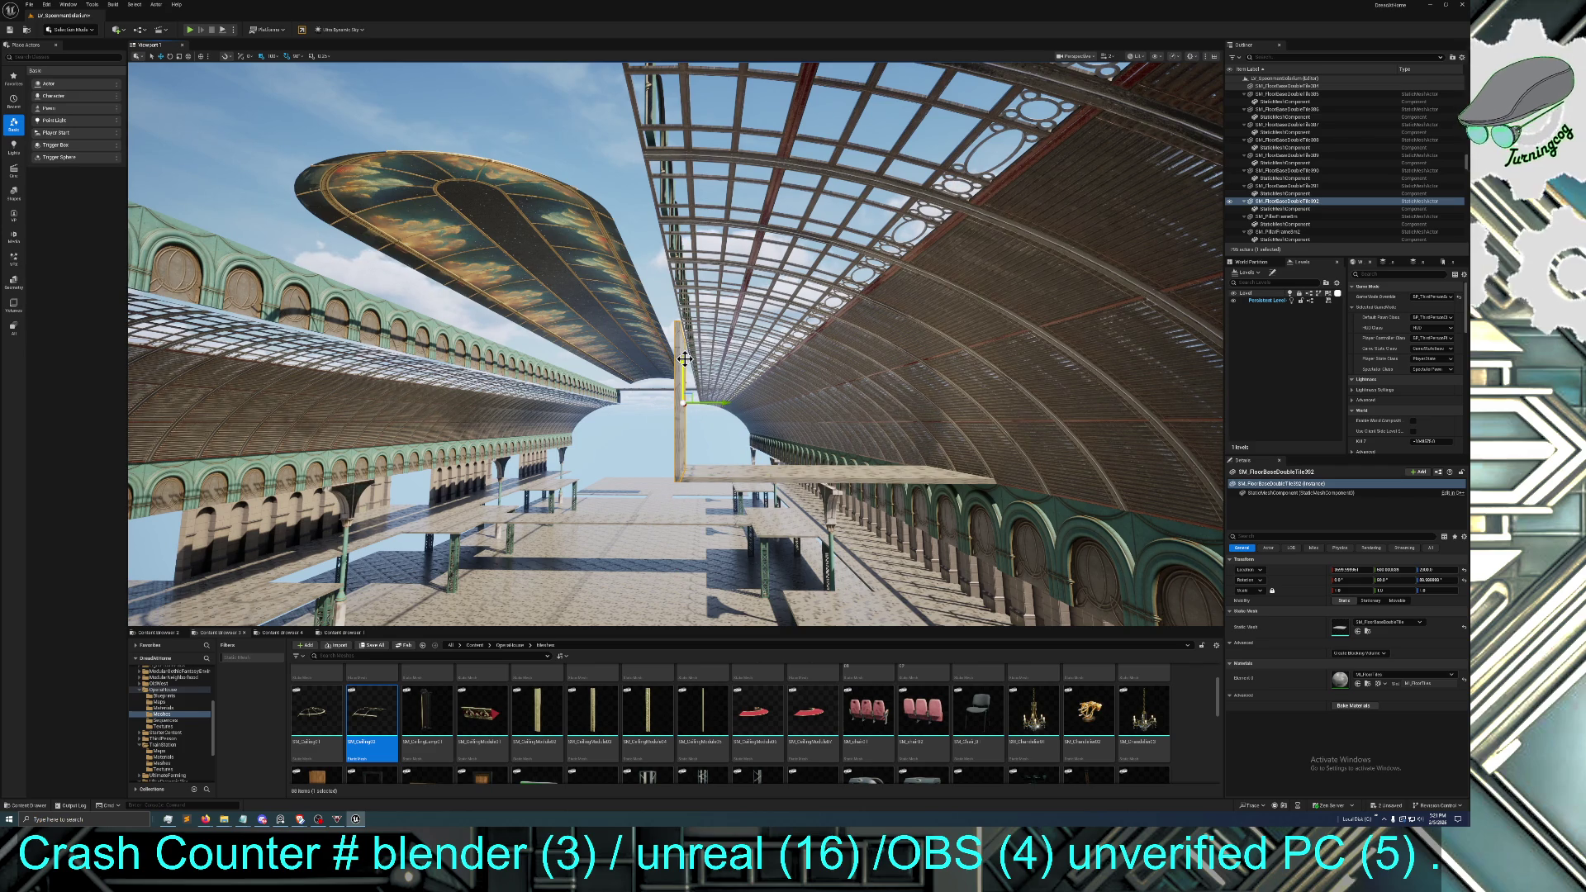
key(ctrl+d)
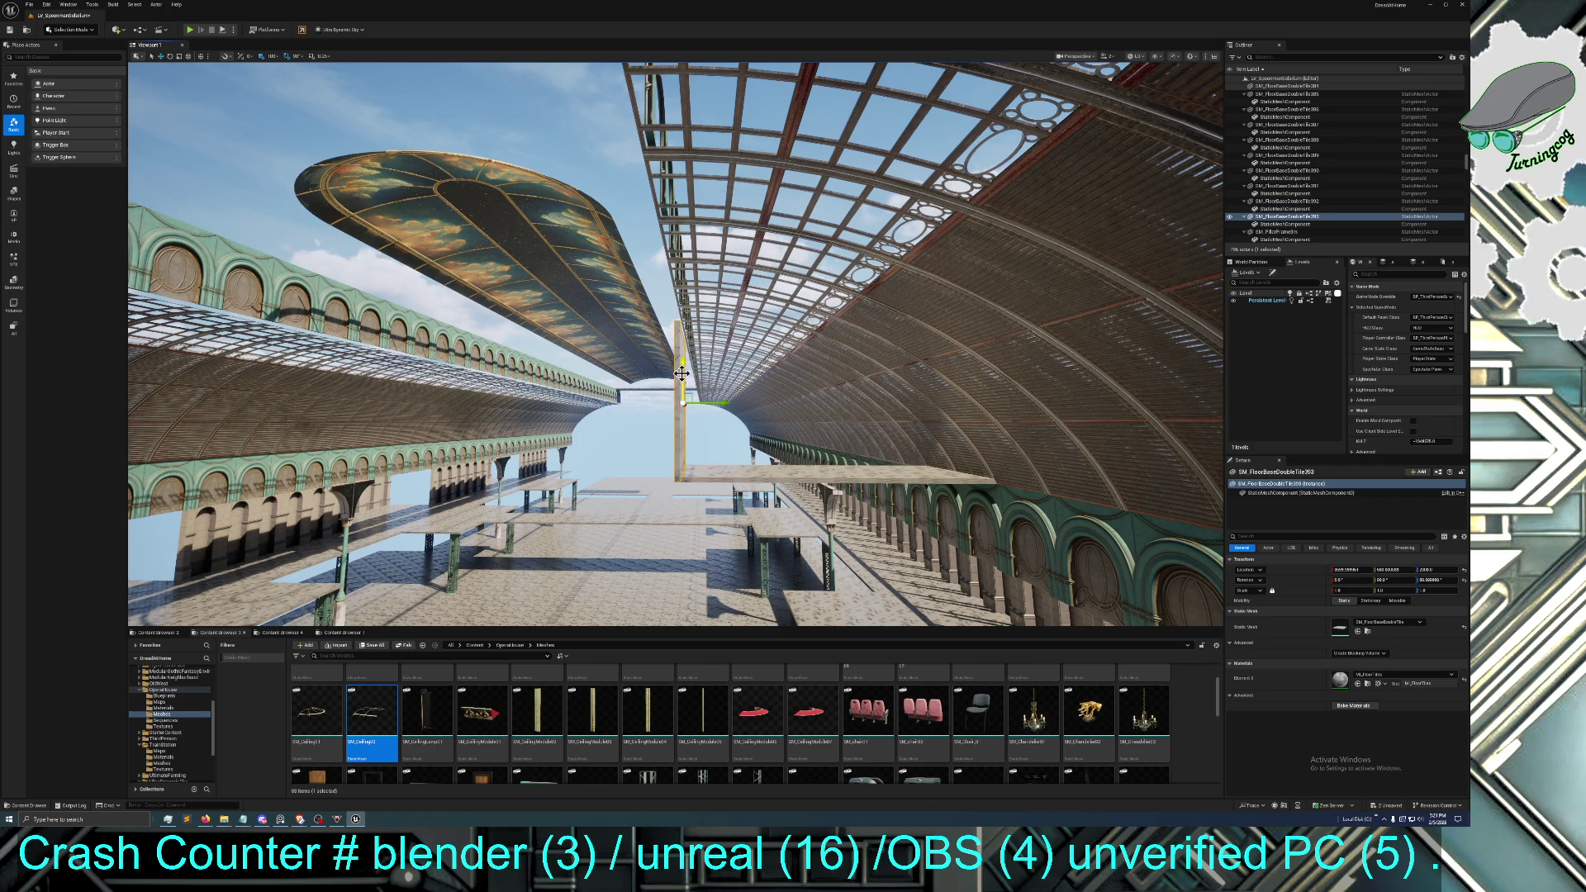
drag(685, 359, 682, 245)
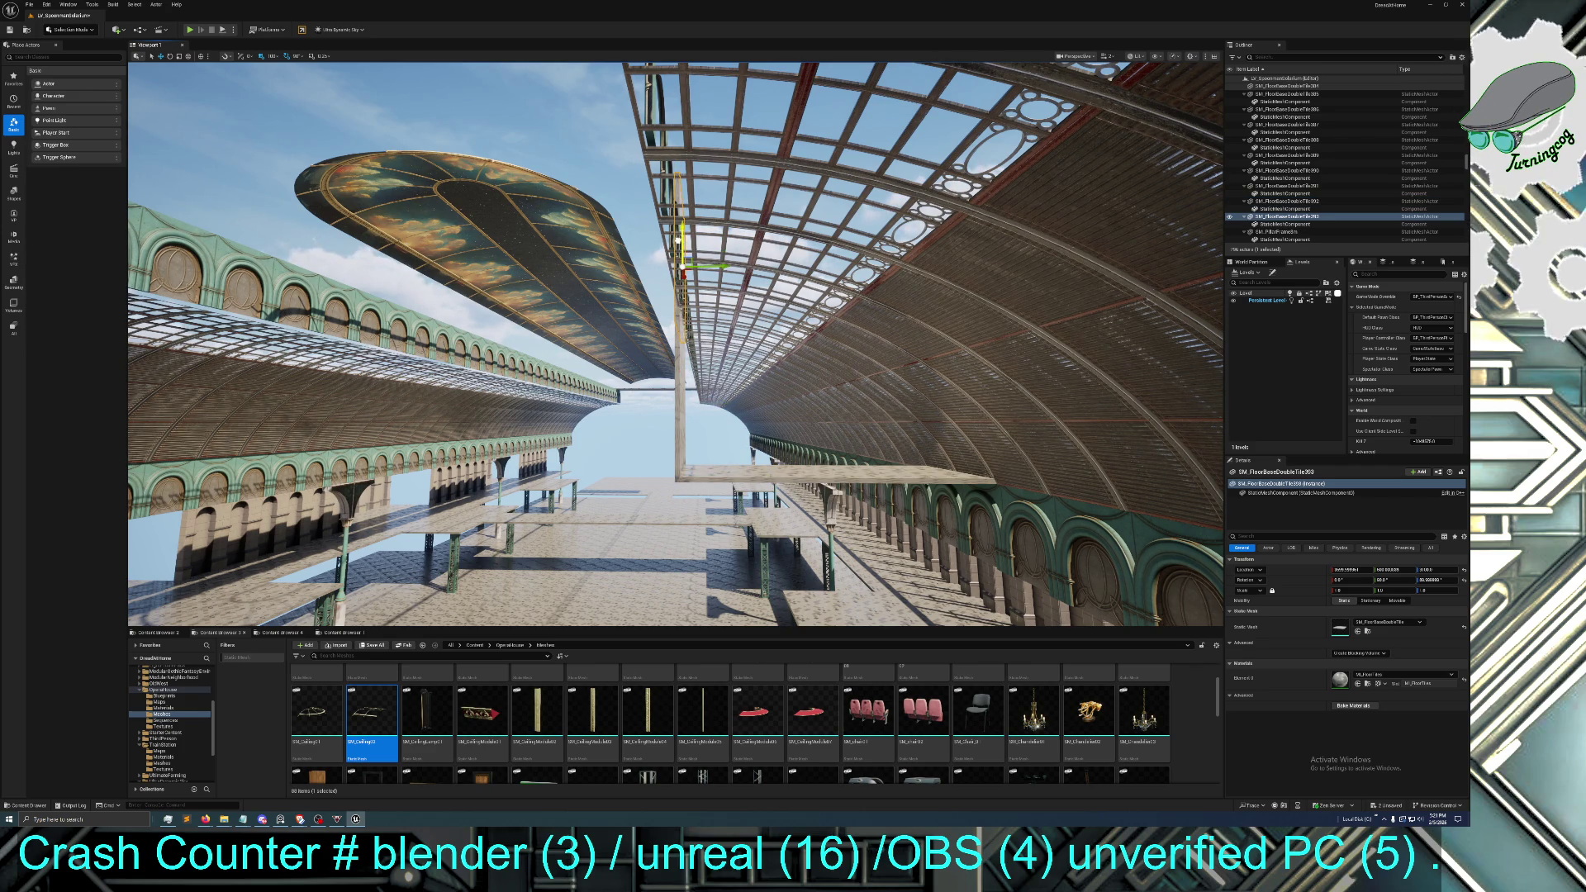
key(f)
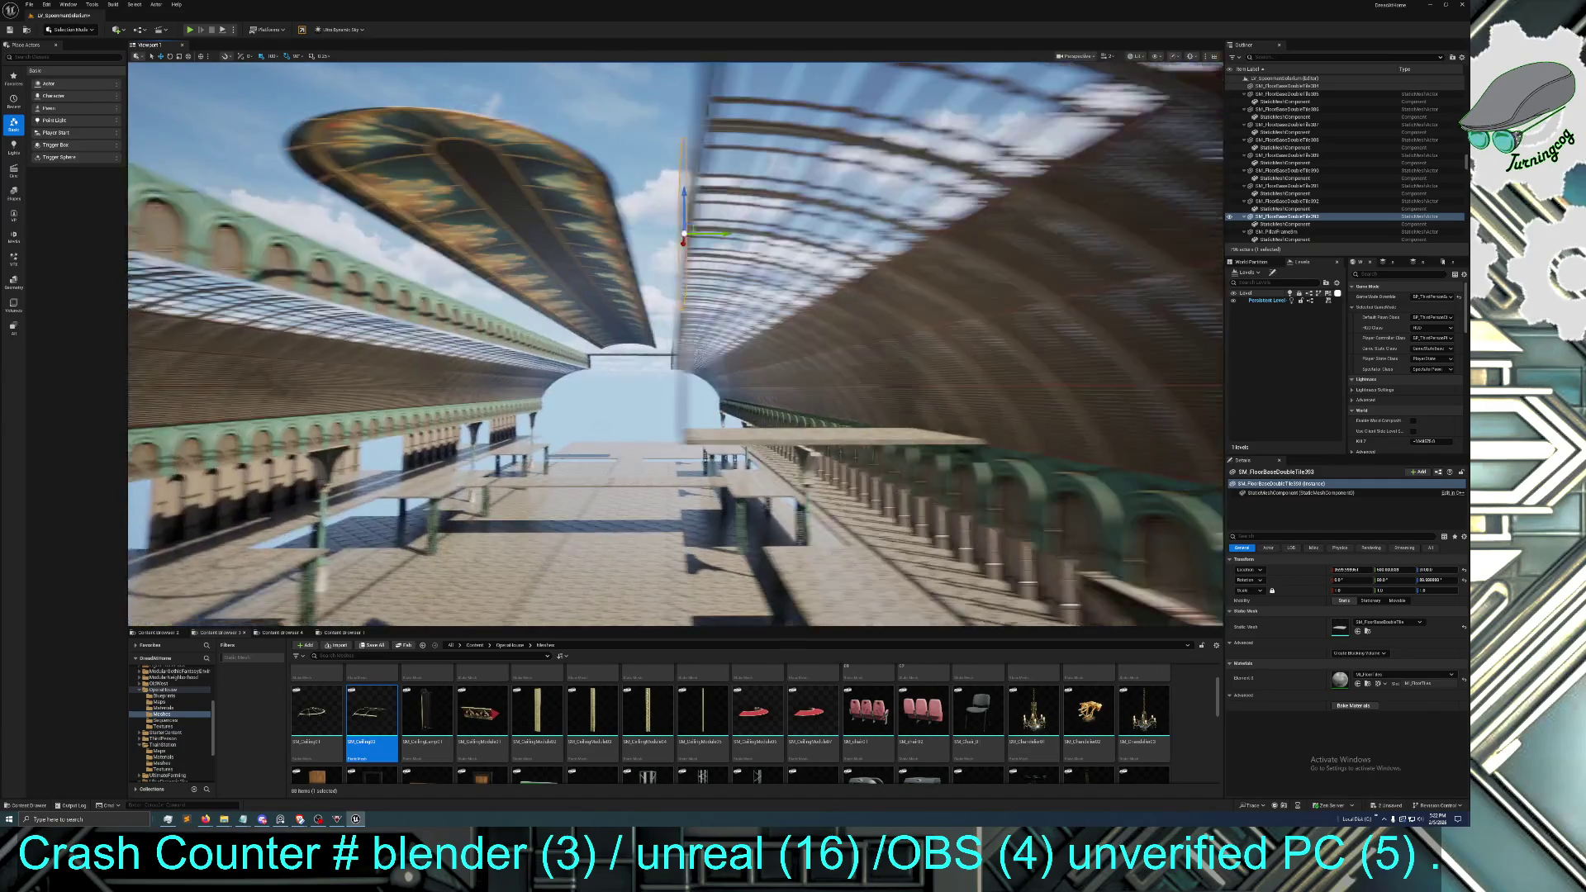
key(w)
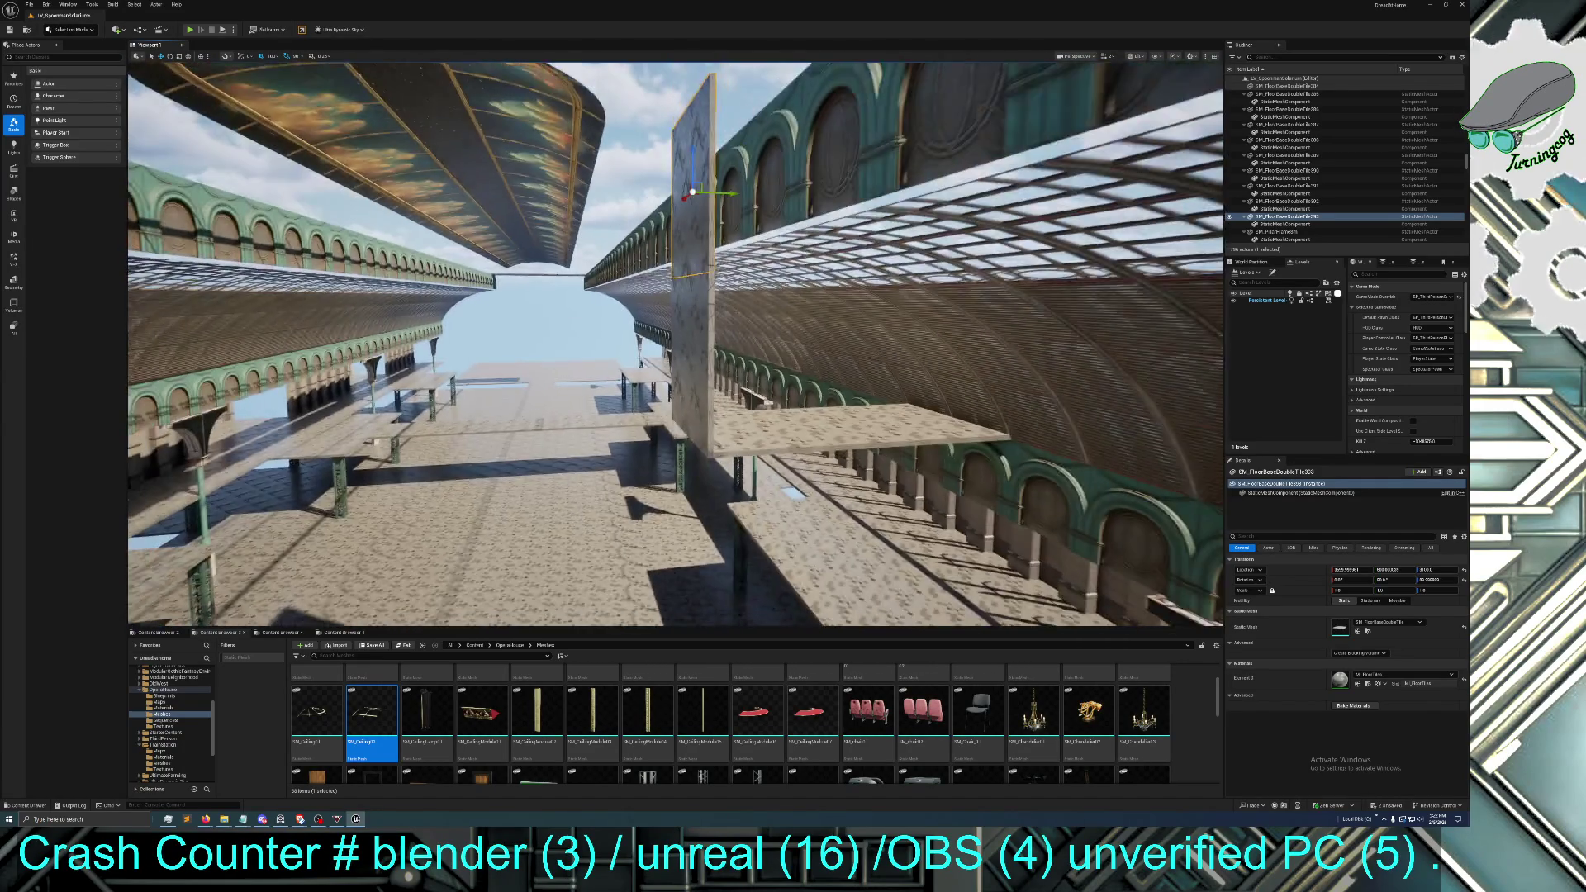
click(826, 405)
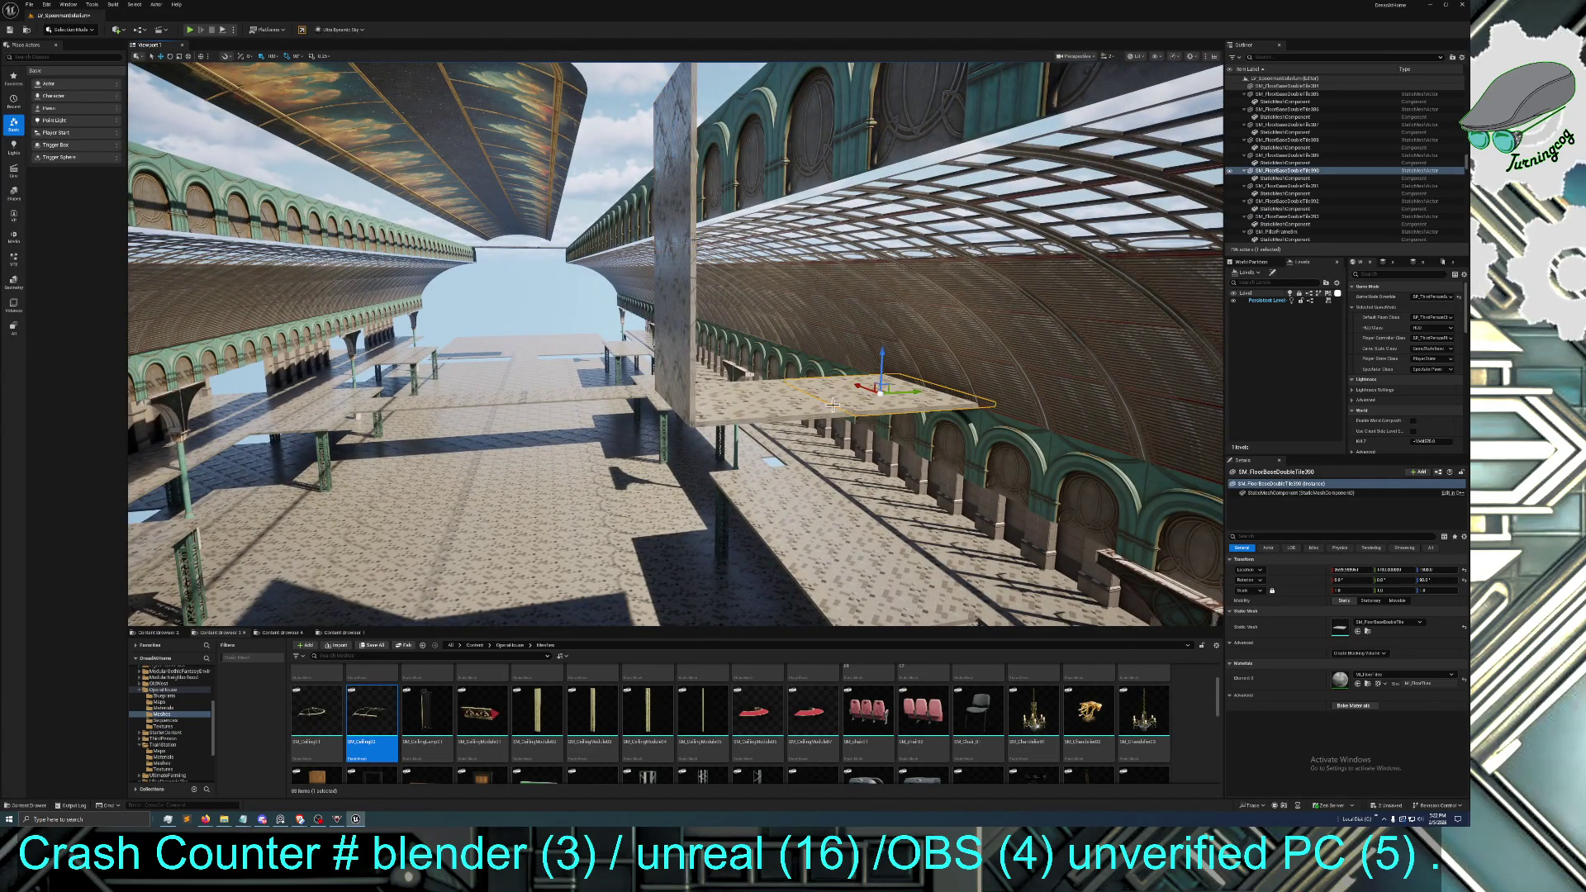
click(767, 413)
click(674, 369)
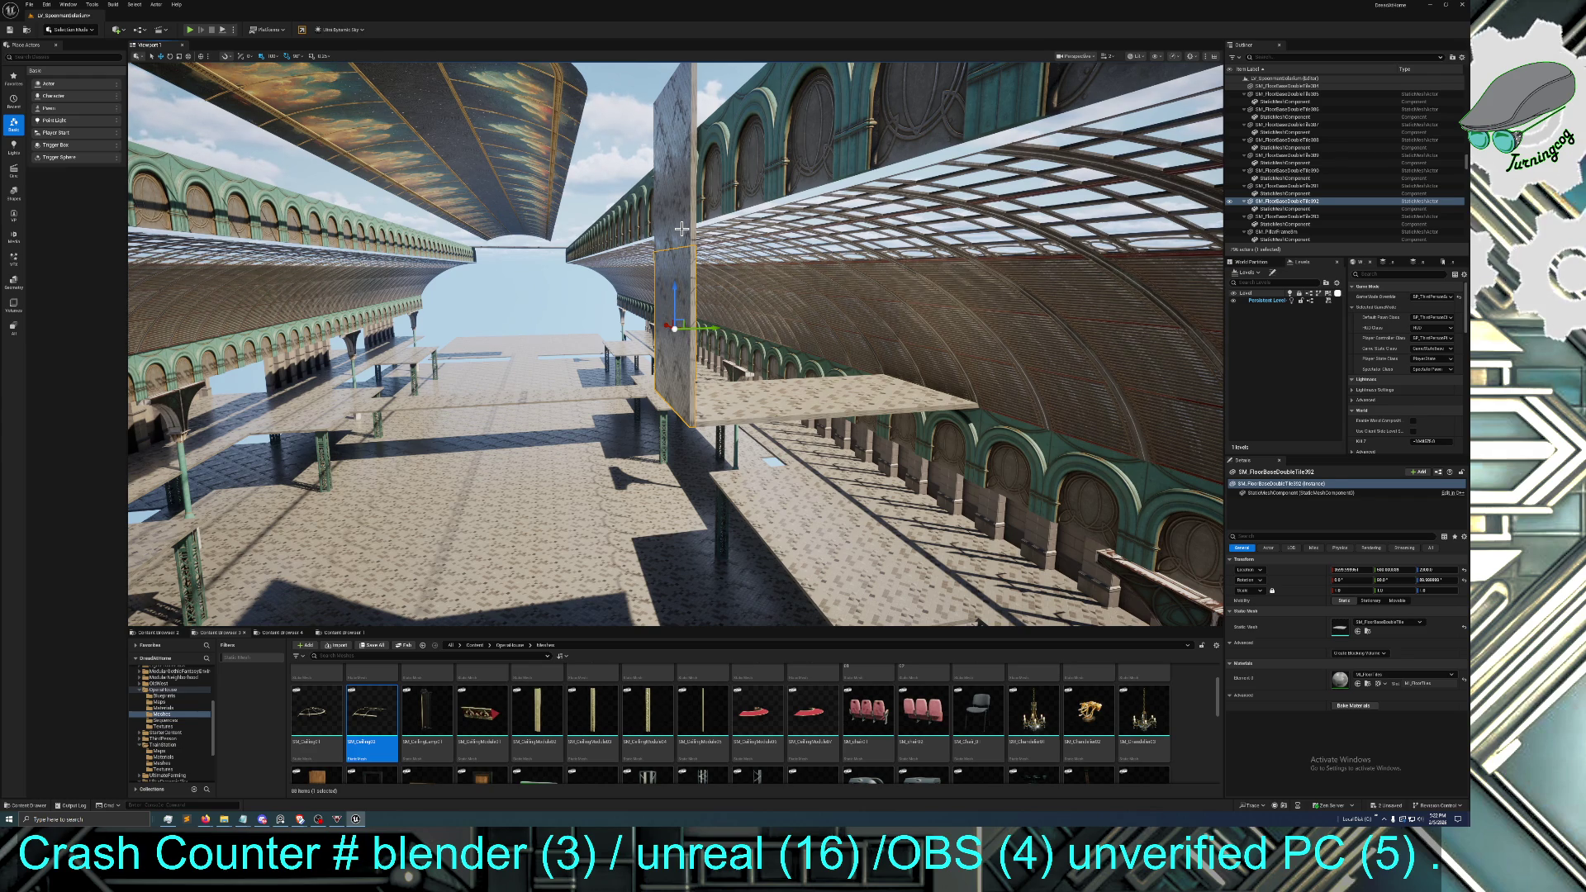
mouse_move(739, 296)
mouse_down()
mouse_move(740, 248)
mouse_move(678, 297)
mouse_up()
click(1016, 462)
drag(628, 215, 571, 185)
click(613, 177)
mouse_move(621, 245)
mouse_down()
mouse_move(582, 249)
mouse_move(570, 207)
mouse_move(523, 261)
mouse_up()
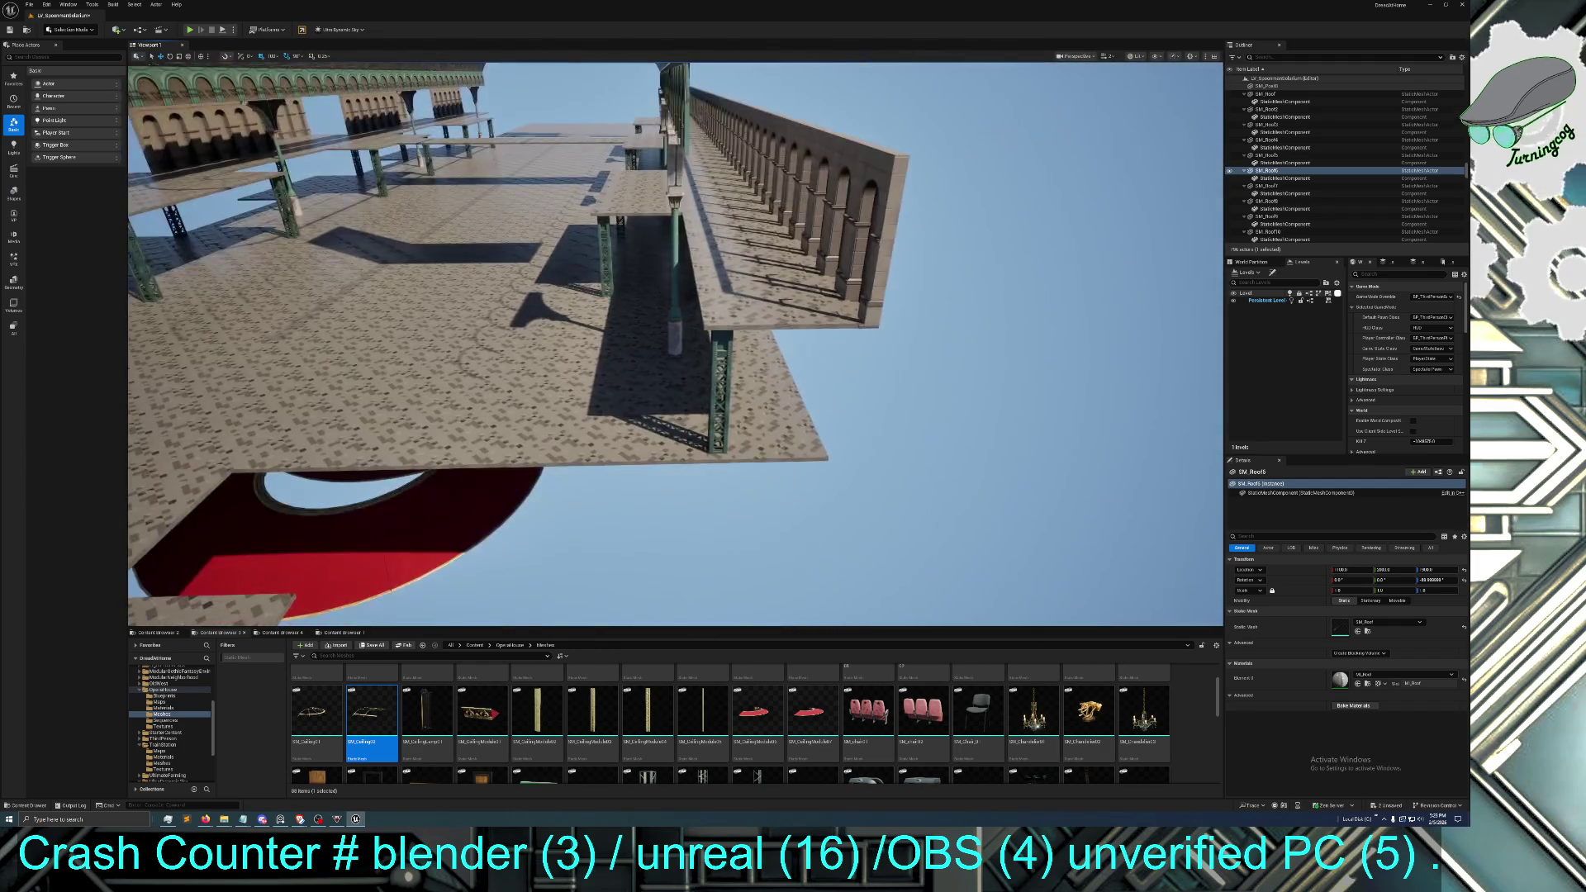
mouse_move(616, 248)
mouse_down()
mouse_move(692, 234)
mouse_move(591, 260)
mouse_up()
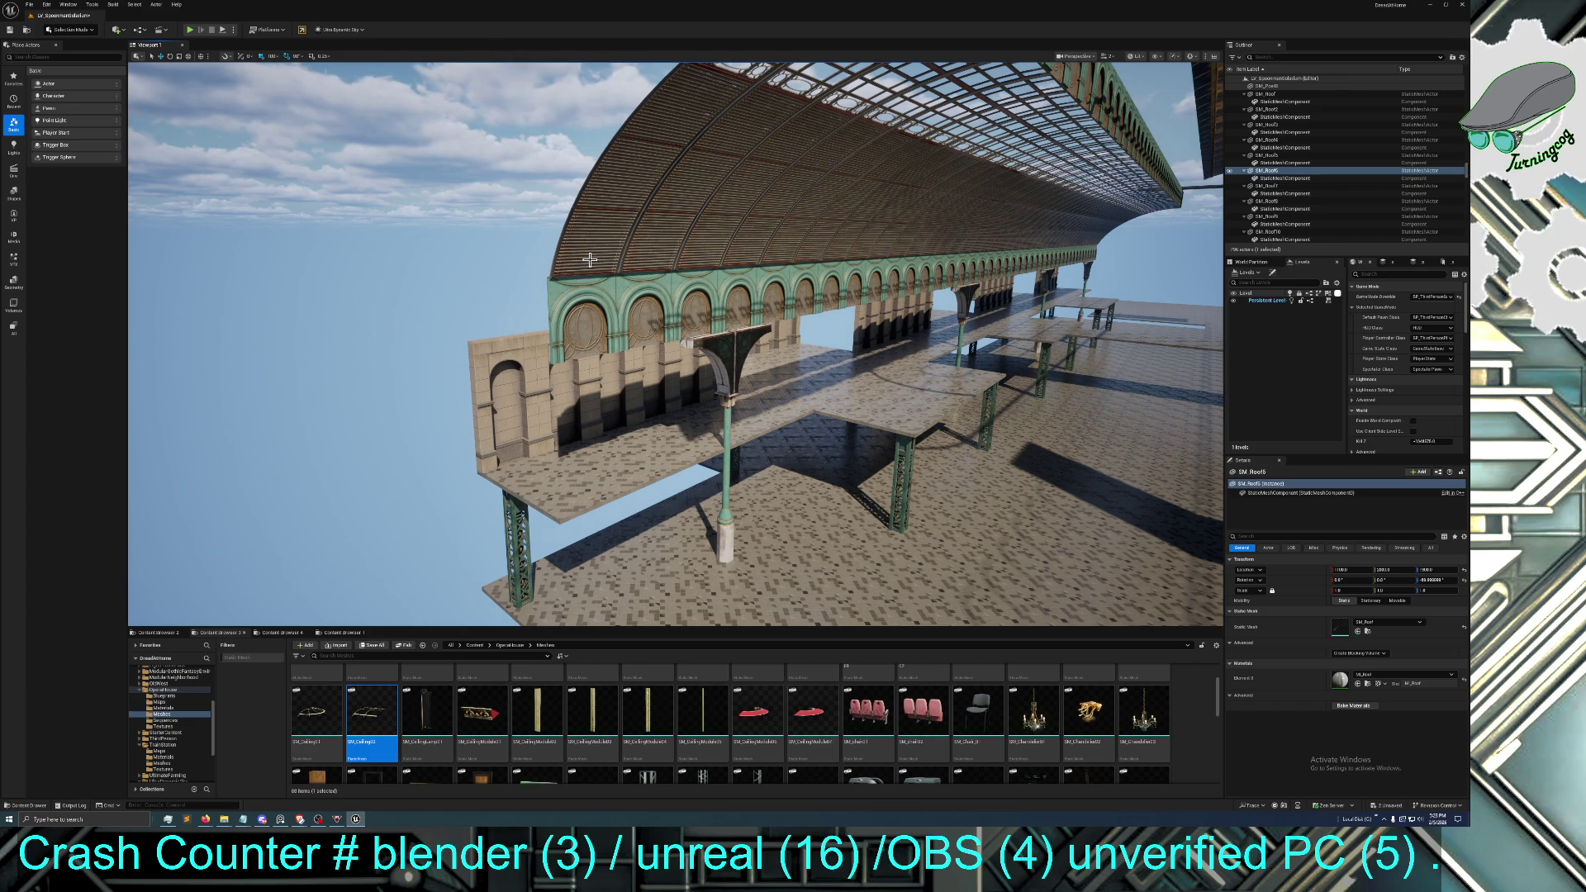
mouse_move(685, 359)
mouse_down()
mouse_move(561, 285)
mouse_move(549, 256)
mouse_move(542, 270)
mouse_move(710, 341)
mouse_up()
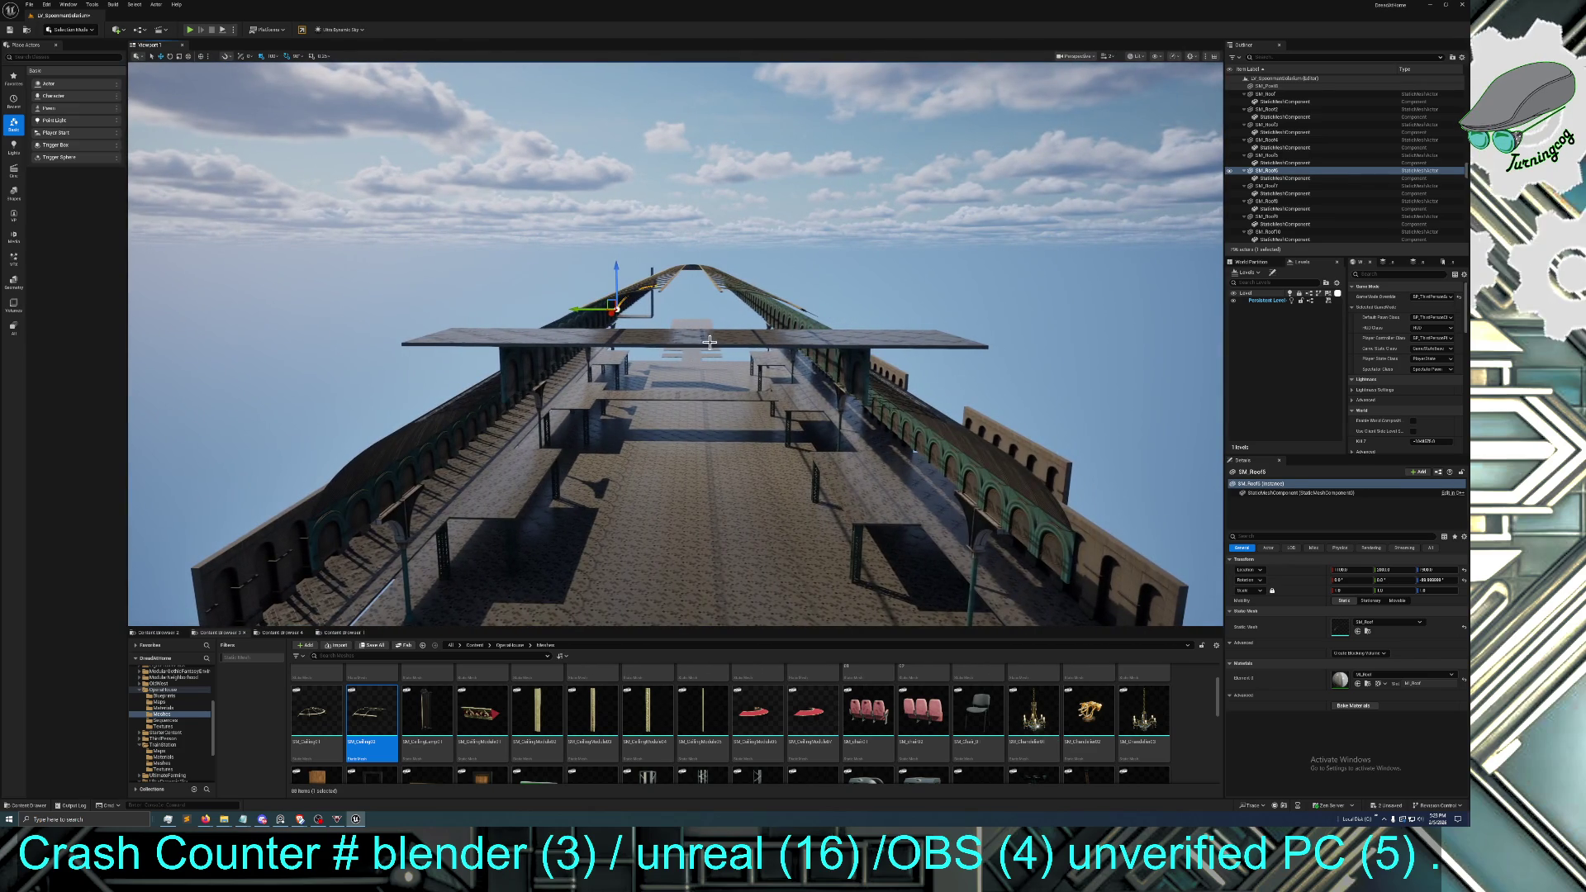
click(684, 329)
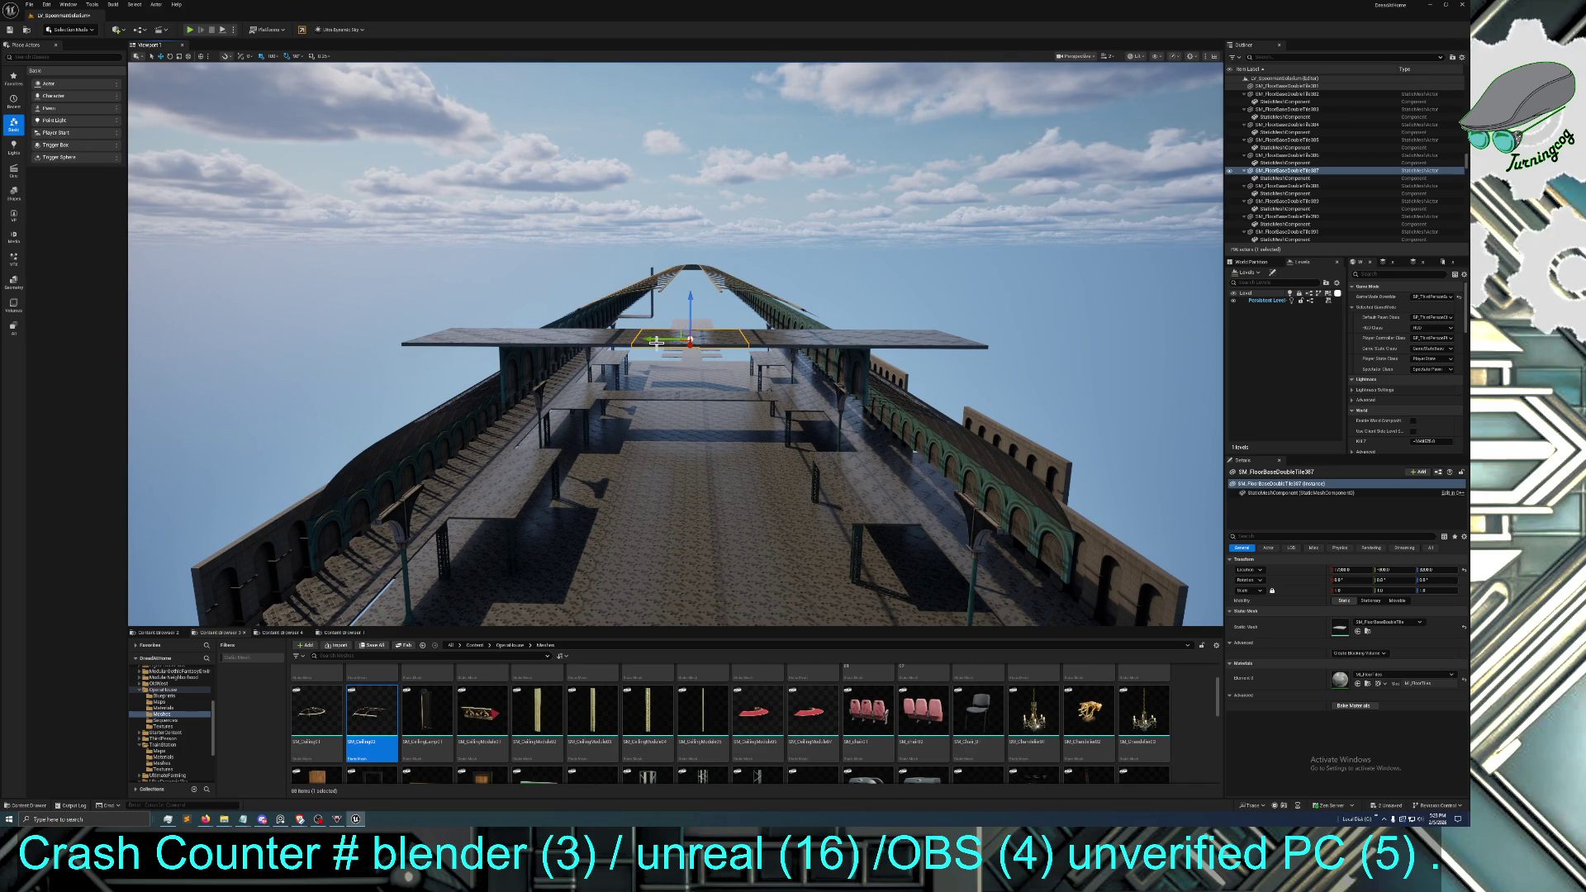
Select the first four floor slabs on the hall floor near the benches
mouse_move(686, 415)
mouse_down()
mouse_move(686, 331)
mouse_move(694, 389)
mouse_move(619, 388)
mouse_move(618, 438)
mouse_move(618, 364)
mouse_move(735, 417)
mouse_up()
click(770, 570)
click(618, 365)
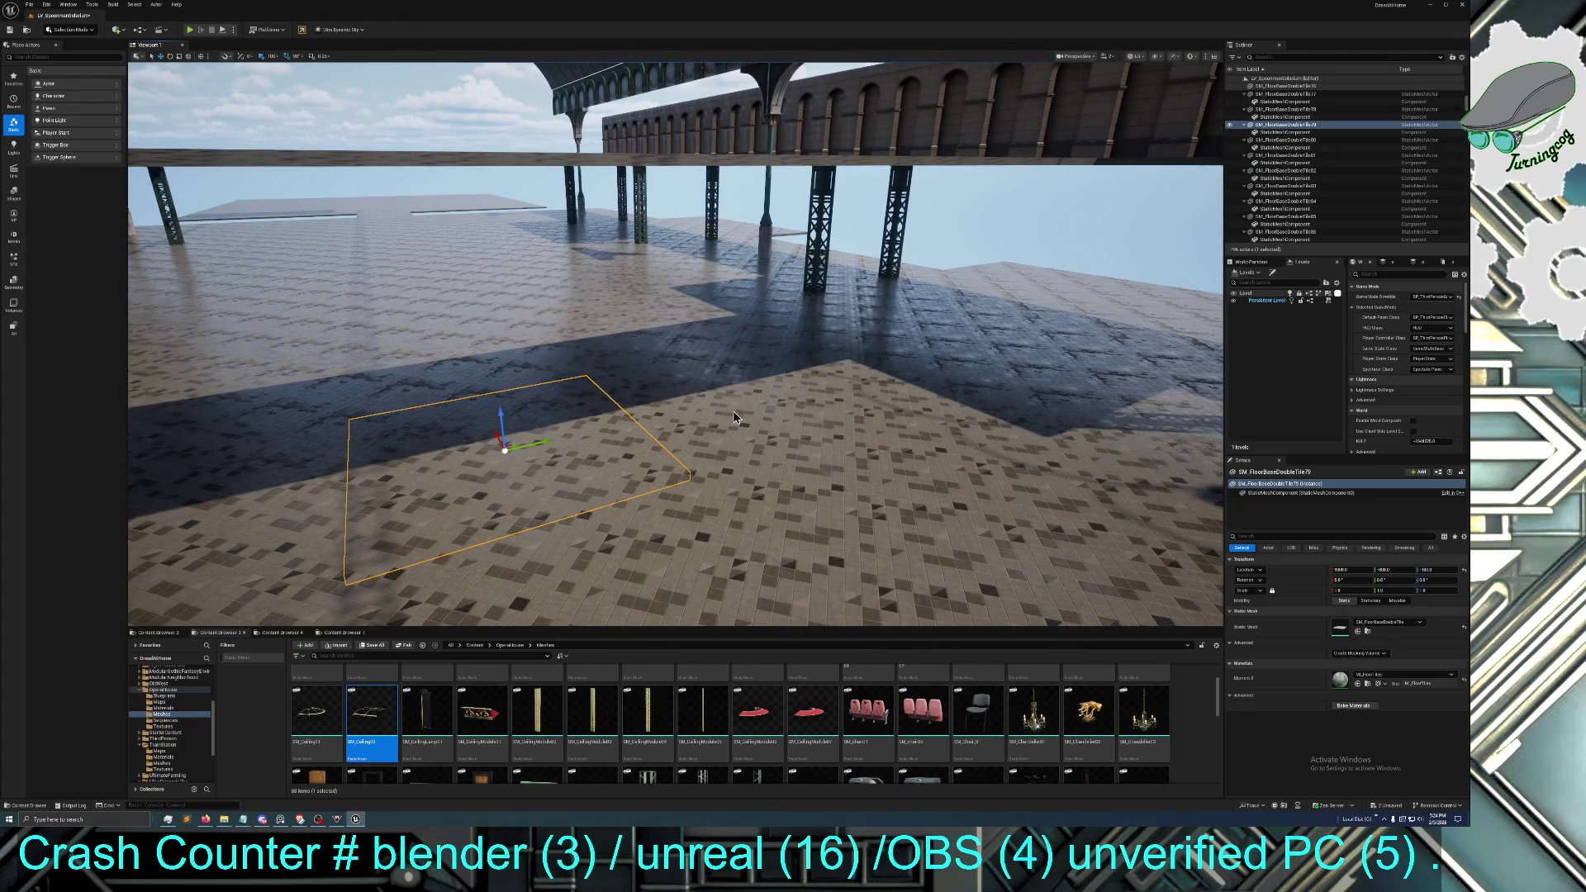
ctrl+click(735, 417)
ctrl+click(896, 374)
ctrl+click(292, 482)
drag(291, 481, 570, 500)
Add three more slabs for seven in total, fly down the hall, then pick one slab
ctrl+click(597, 478)
ctrl+click(463, 406)
ctrl+click(406, 376)
key(w)
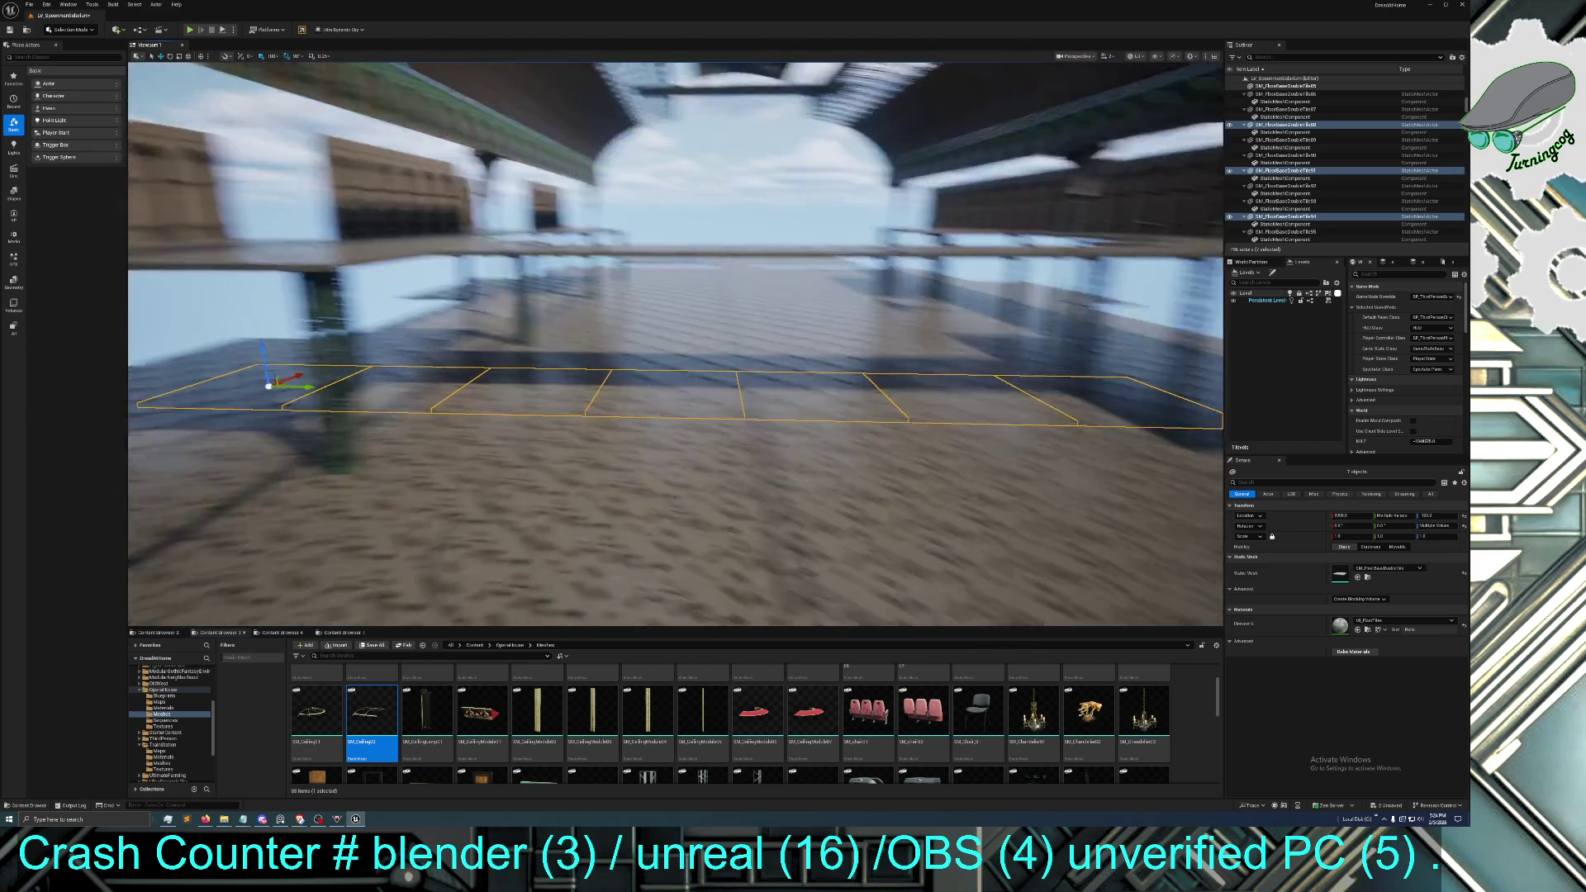
key(w)
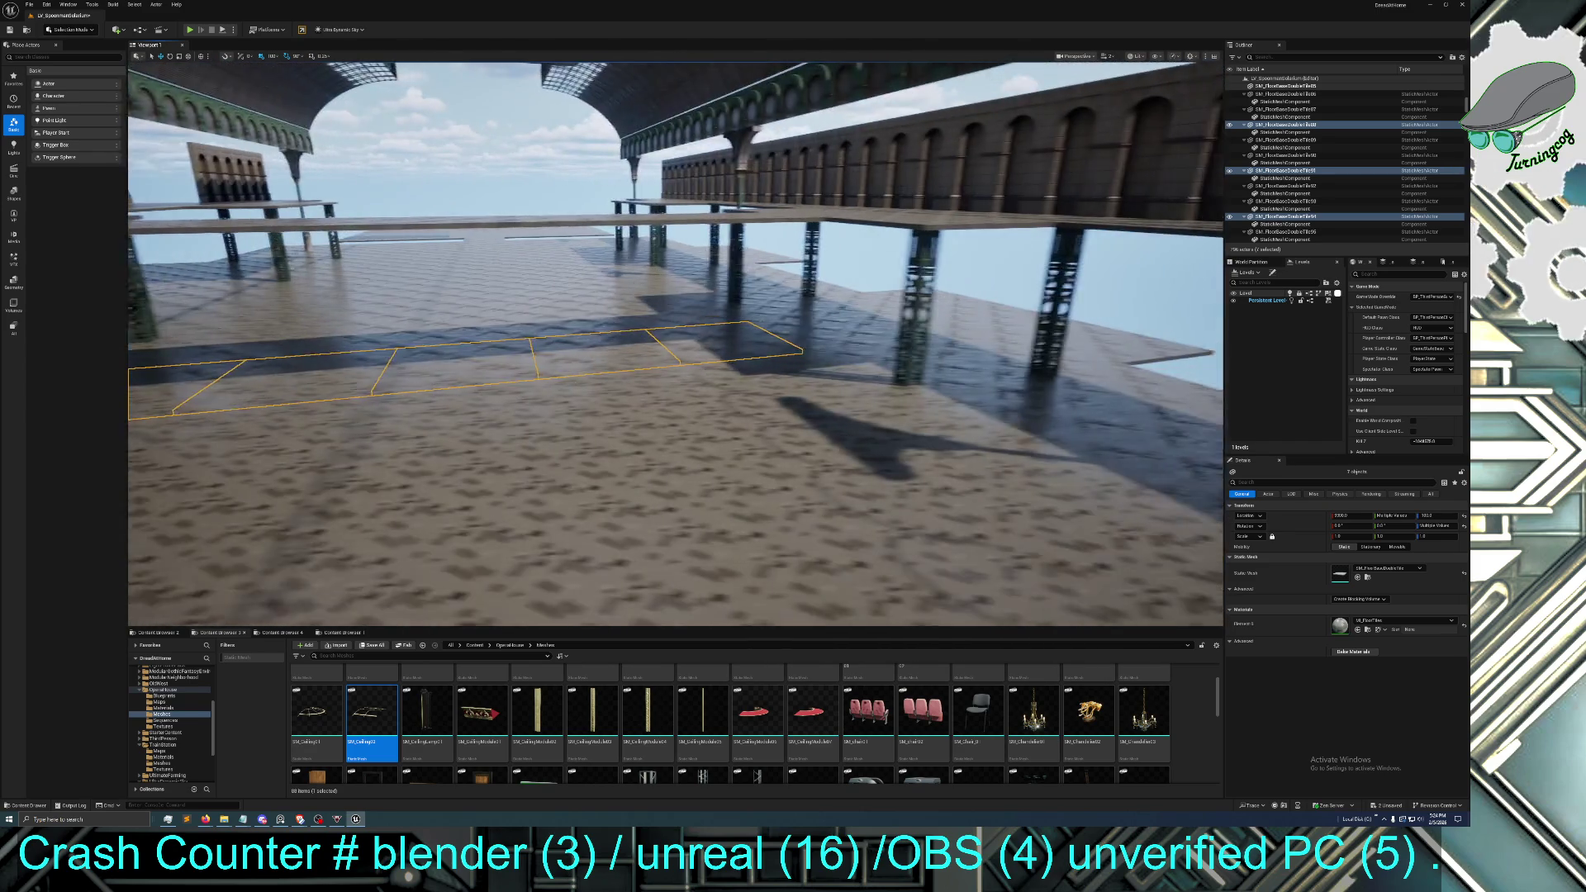
key(w)
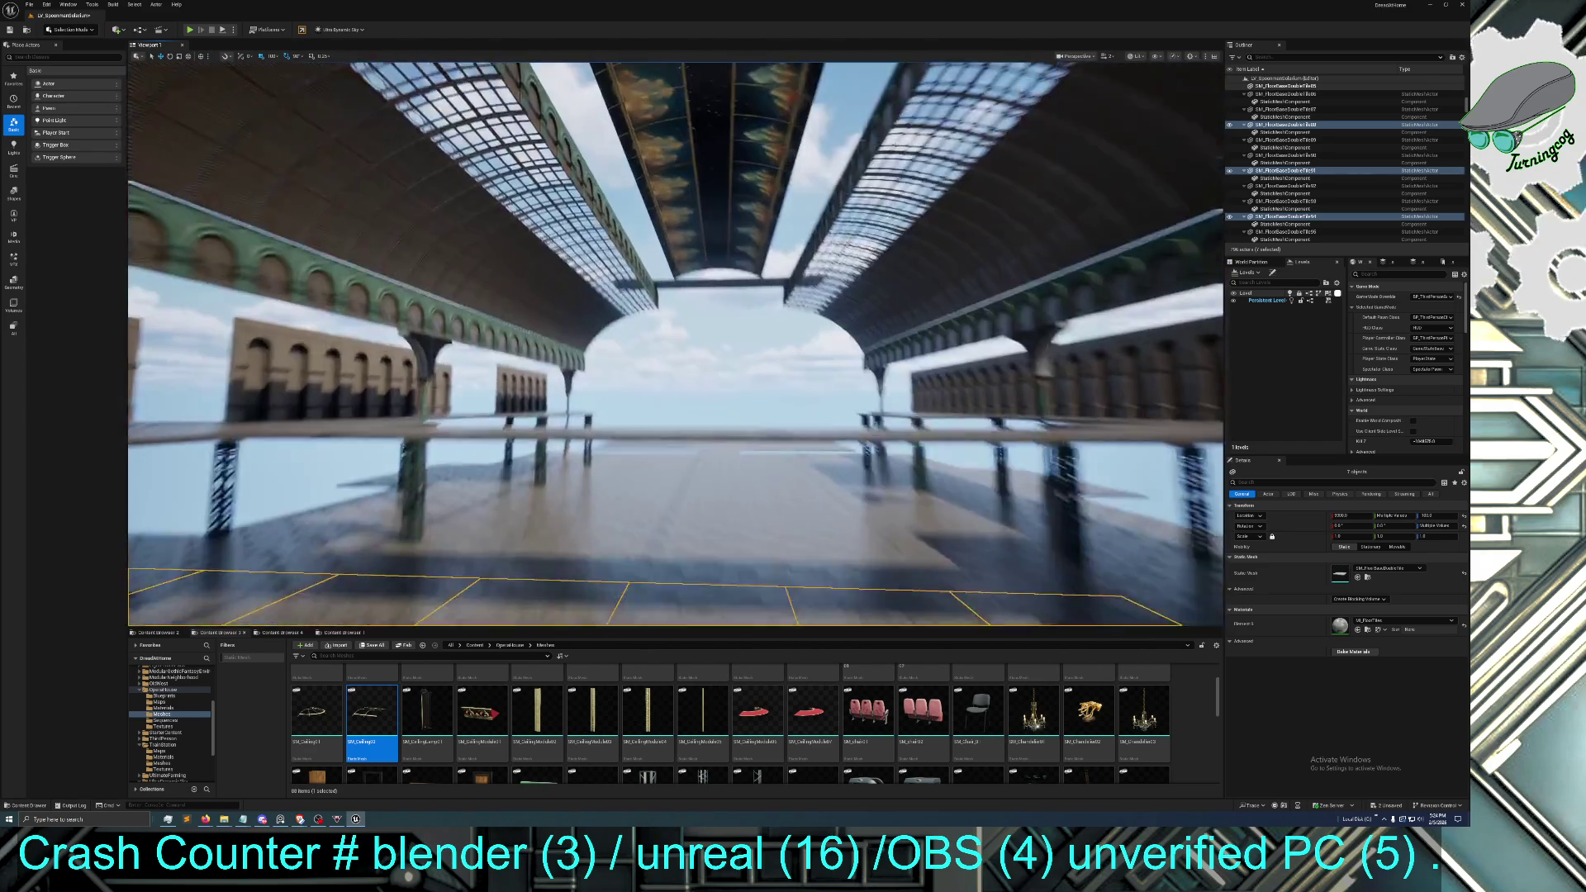
key(a)
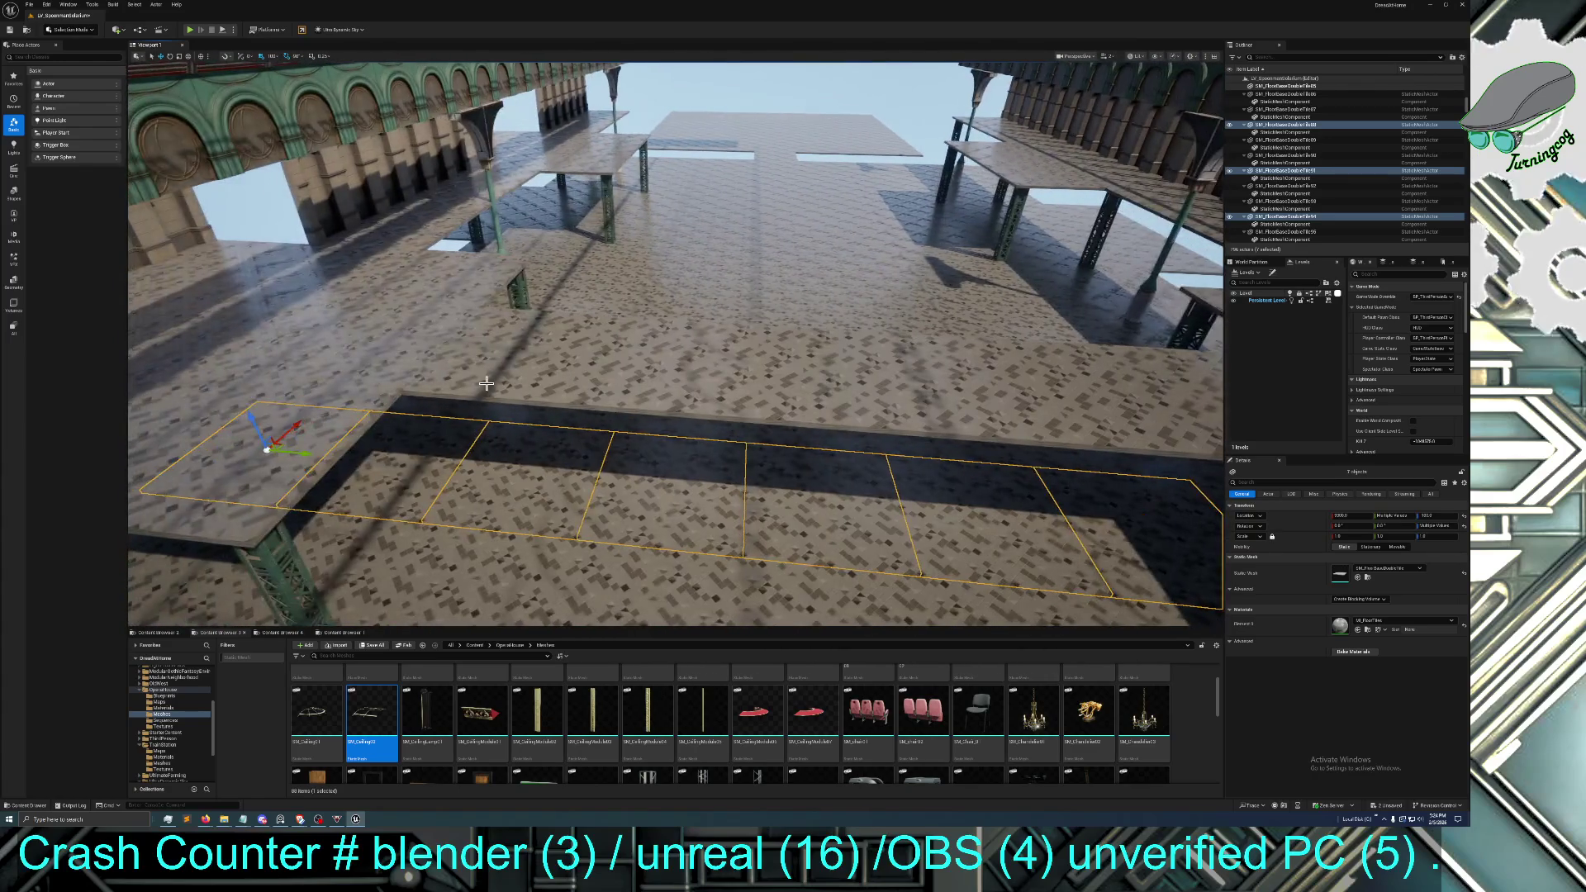
click(503, 354)
Select a single floor tile, frame it, and pull the view back over the hall
ctrl+click(701, 367)
ctrl+click(907, 374)
click(854, 518)
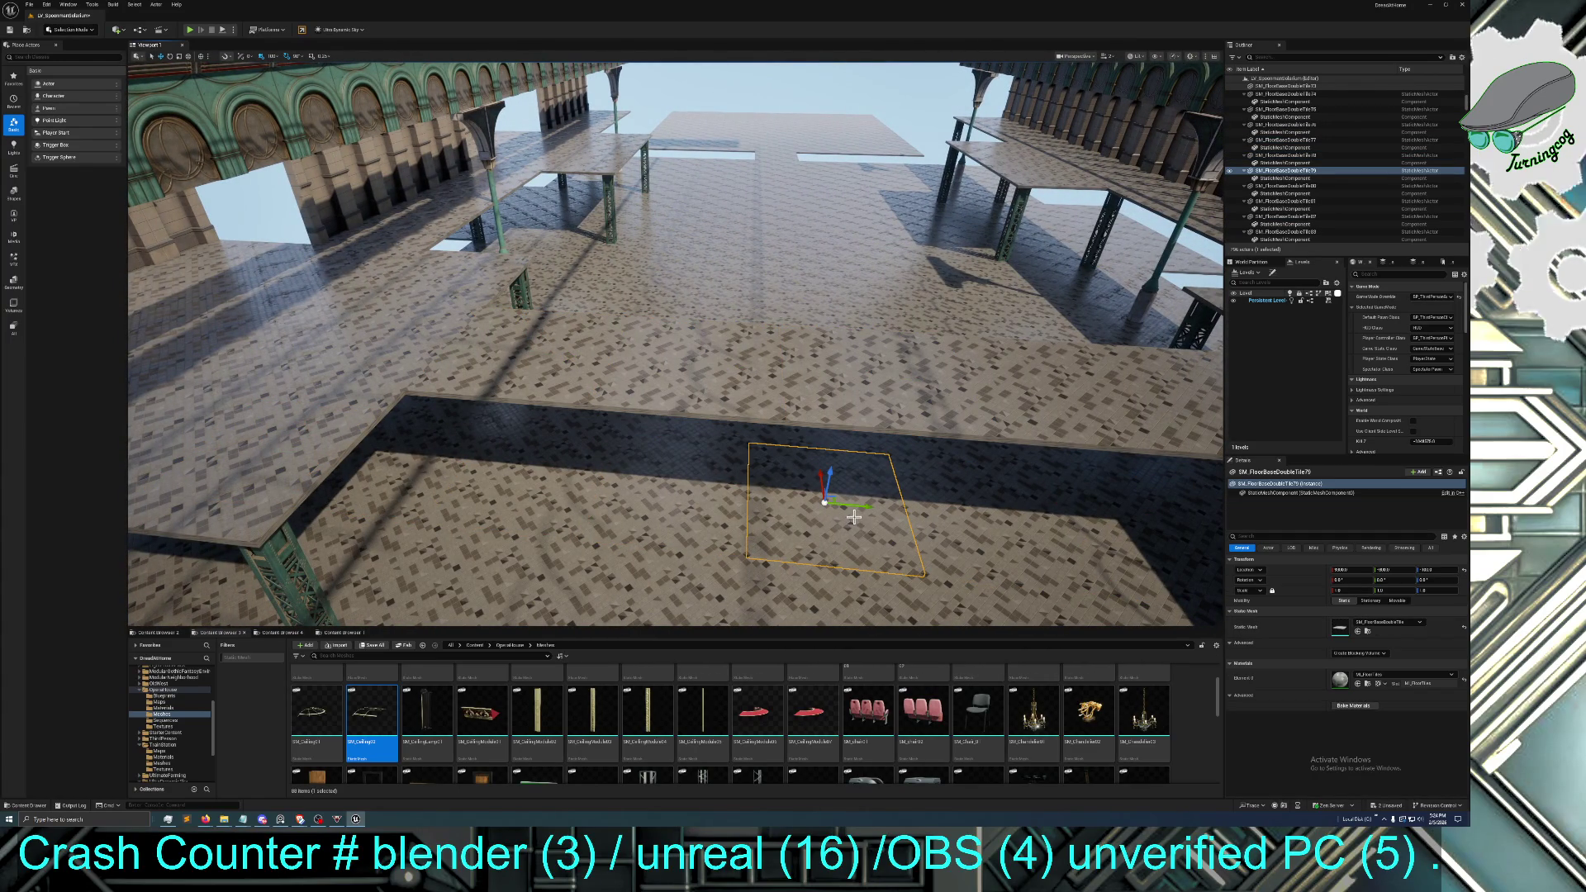
key(f)
key(w)
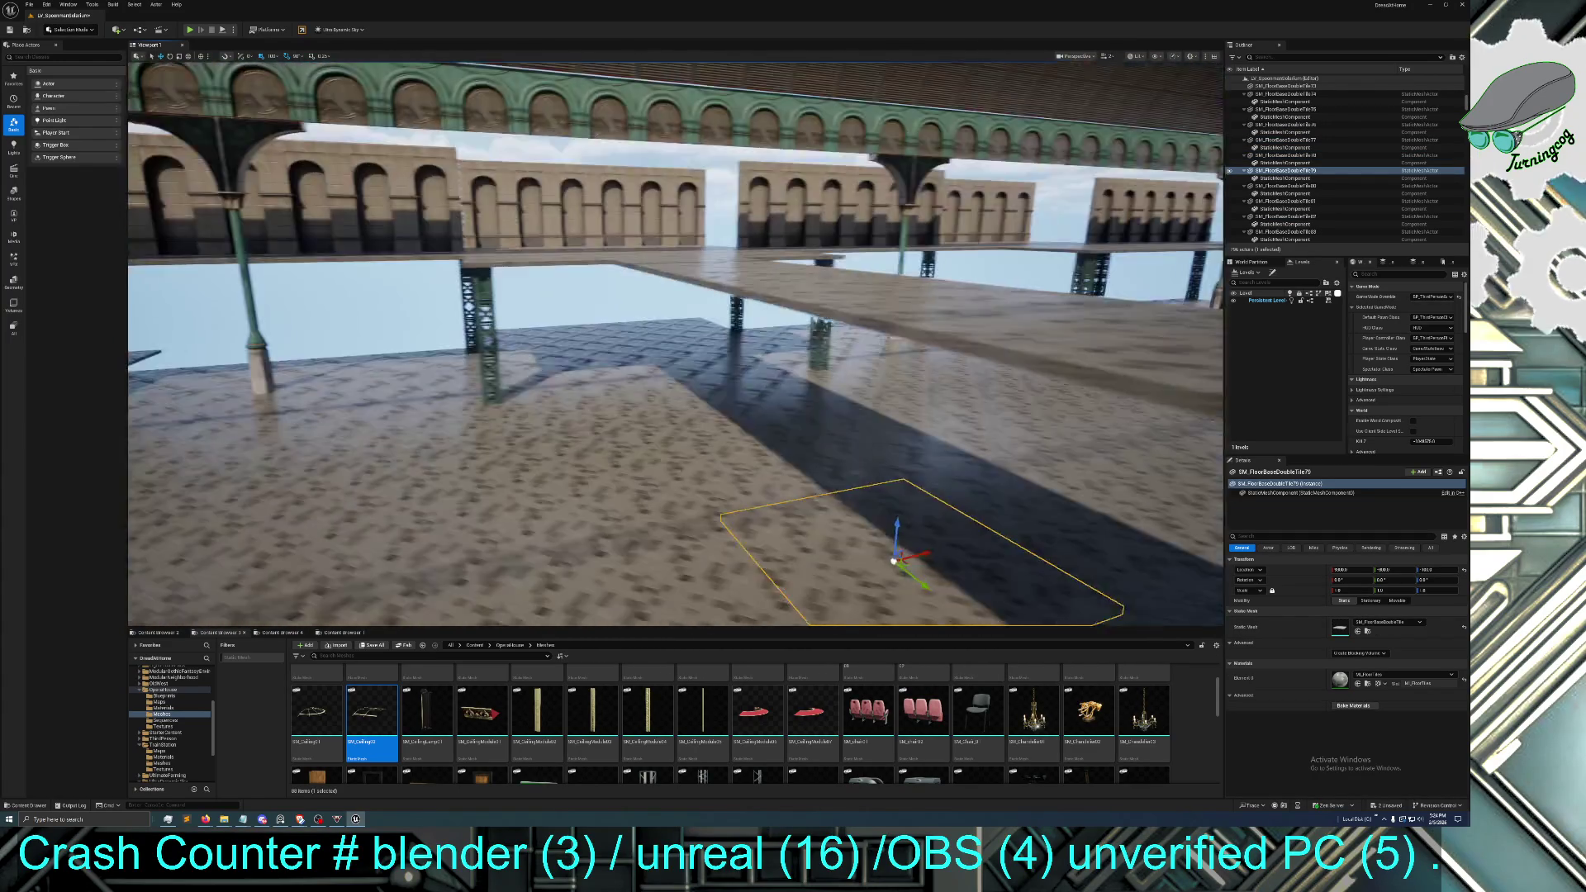
key(s)
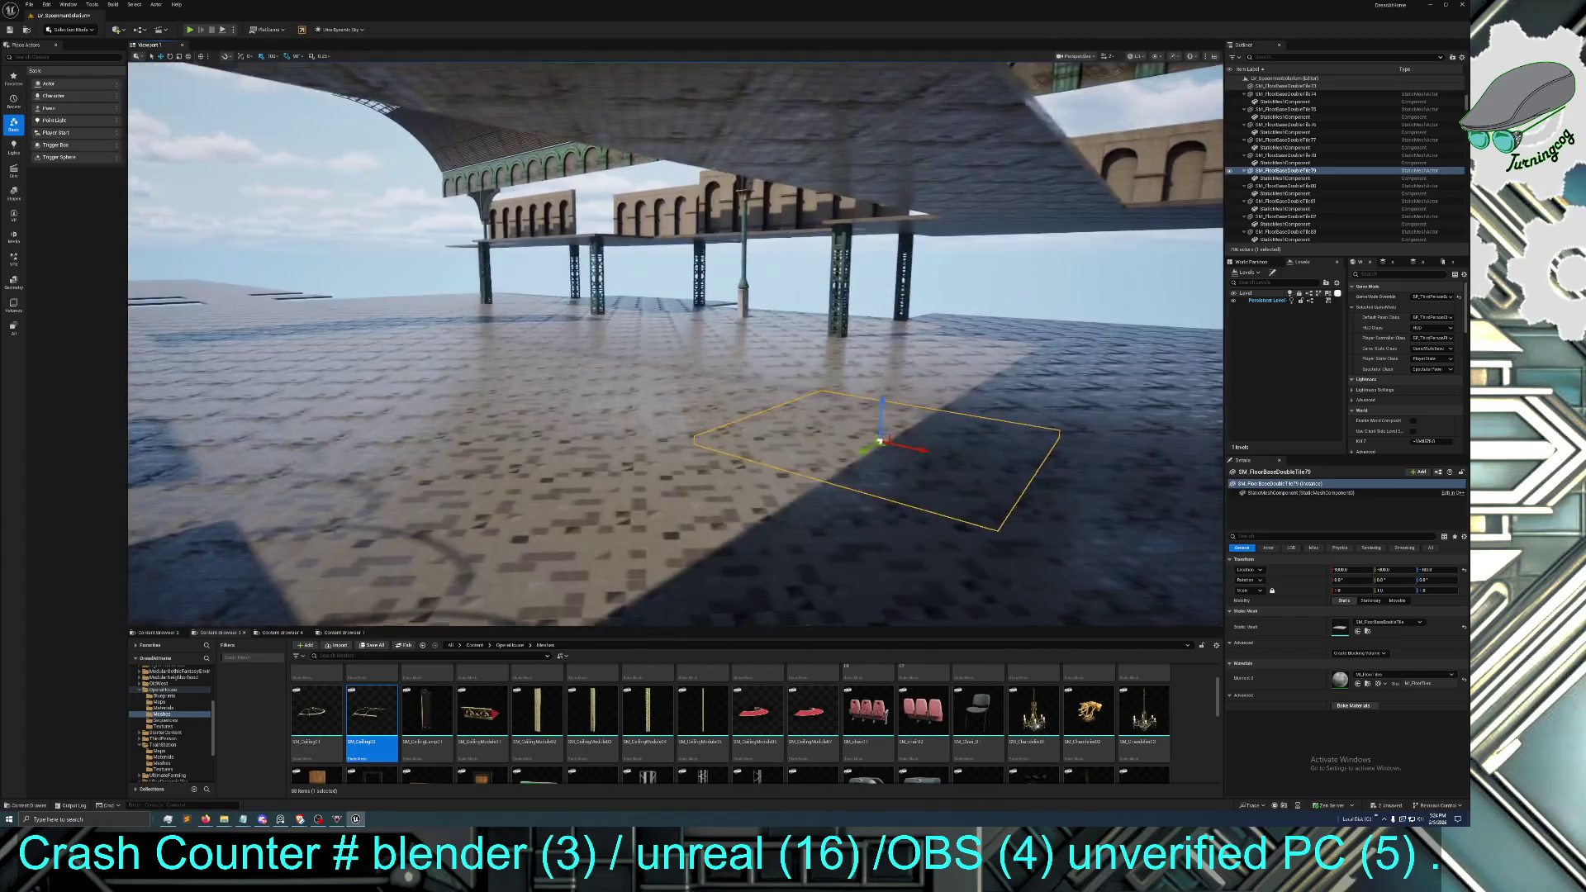
key(s)
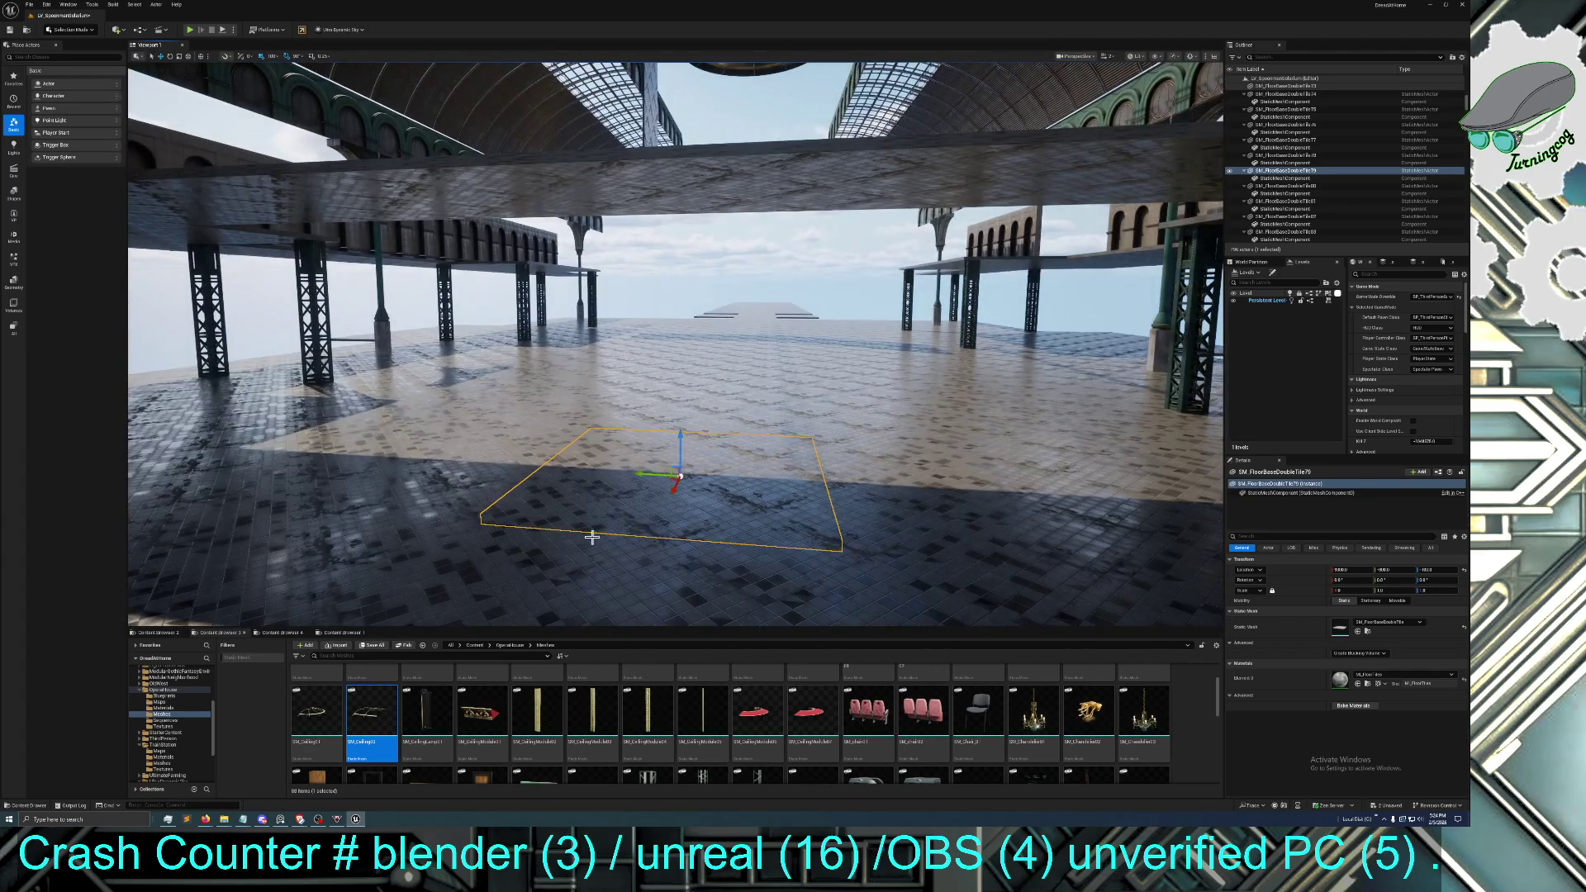
Add four more tiles to the row, duplicate the five and raise the copies slightly
ctrl+click(397, 477)
ctrl+click(302, 440)
ctrl+click(967, 511)
key(s)
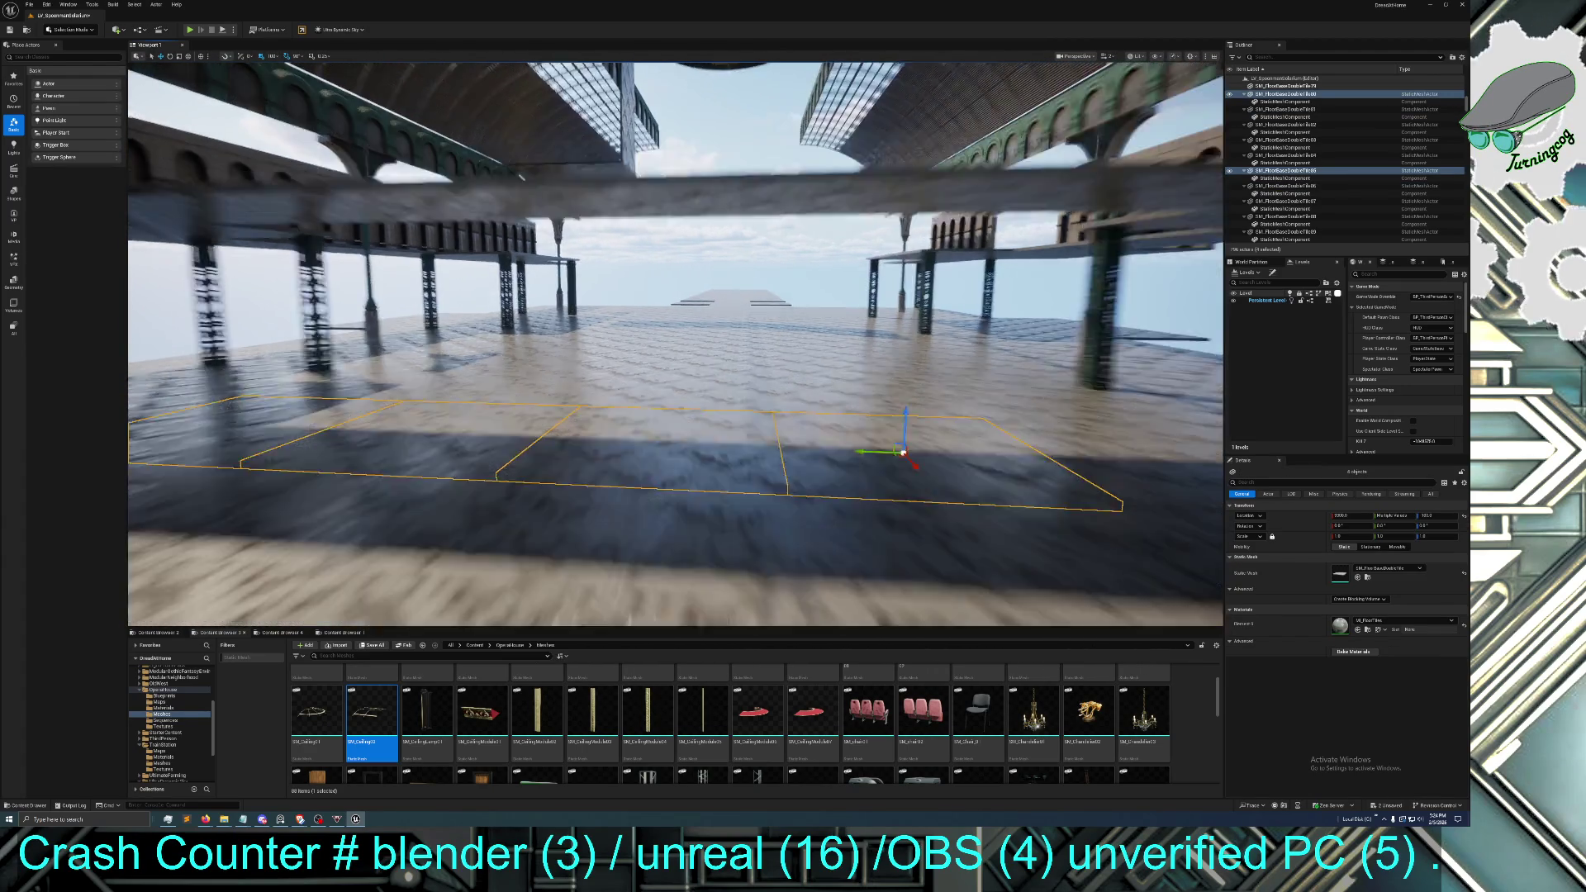
ctrl+click(890, 385)
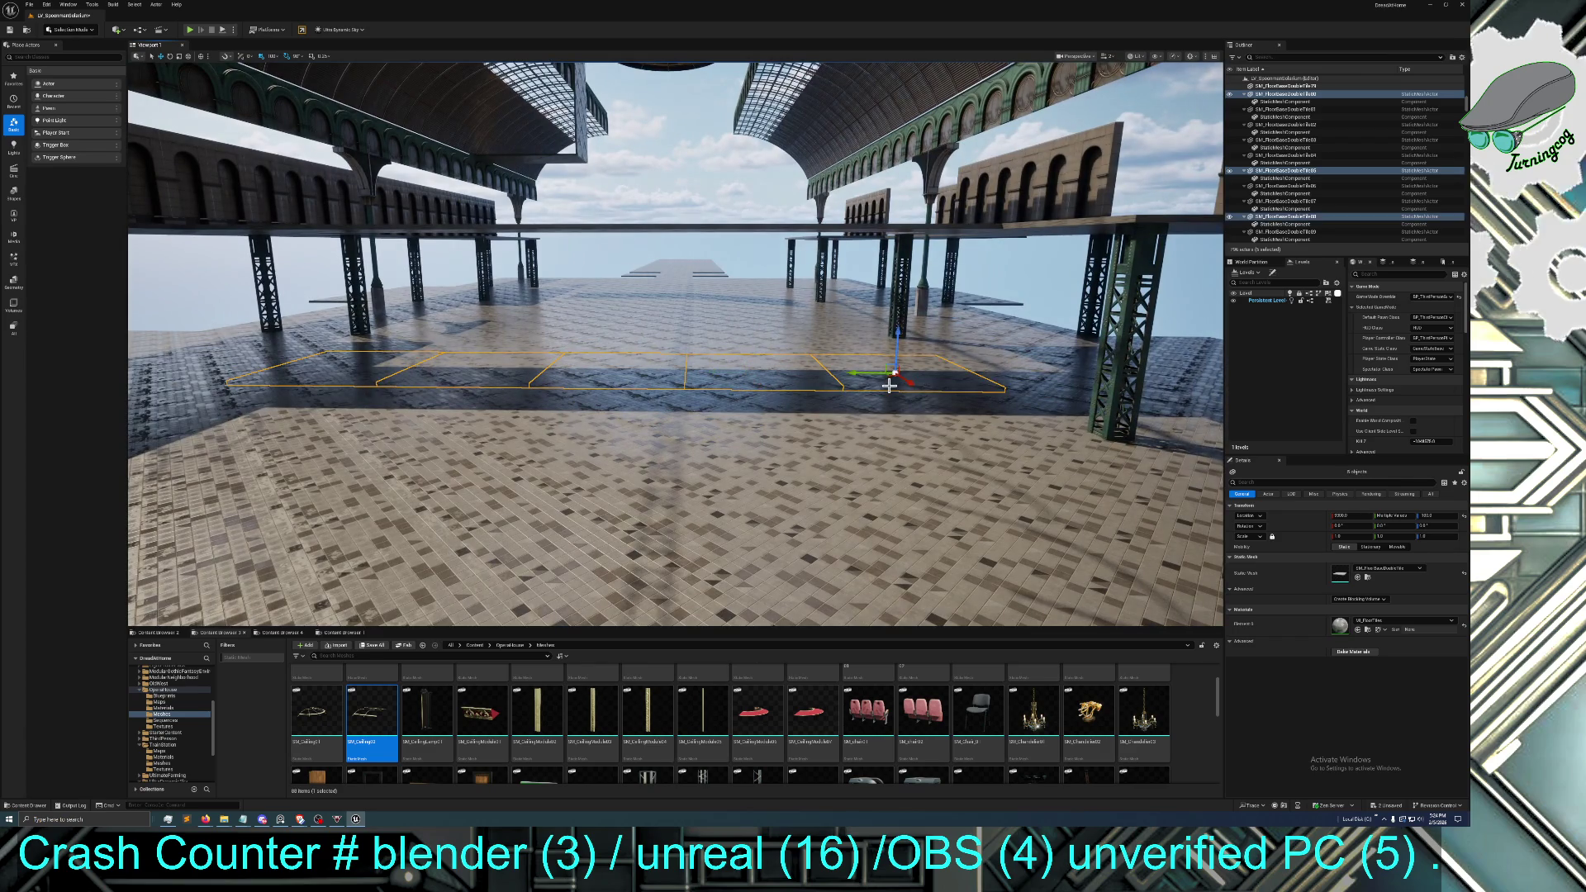
key(ctrl+d)
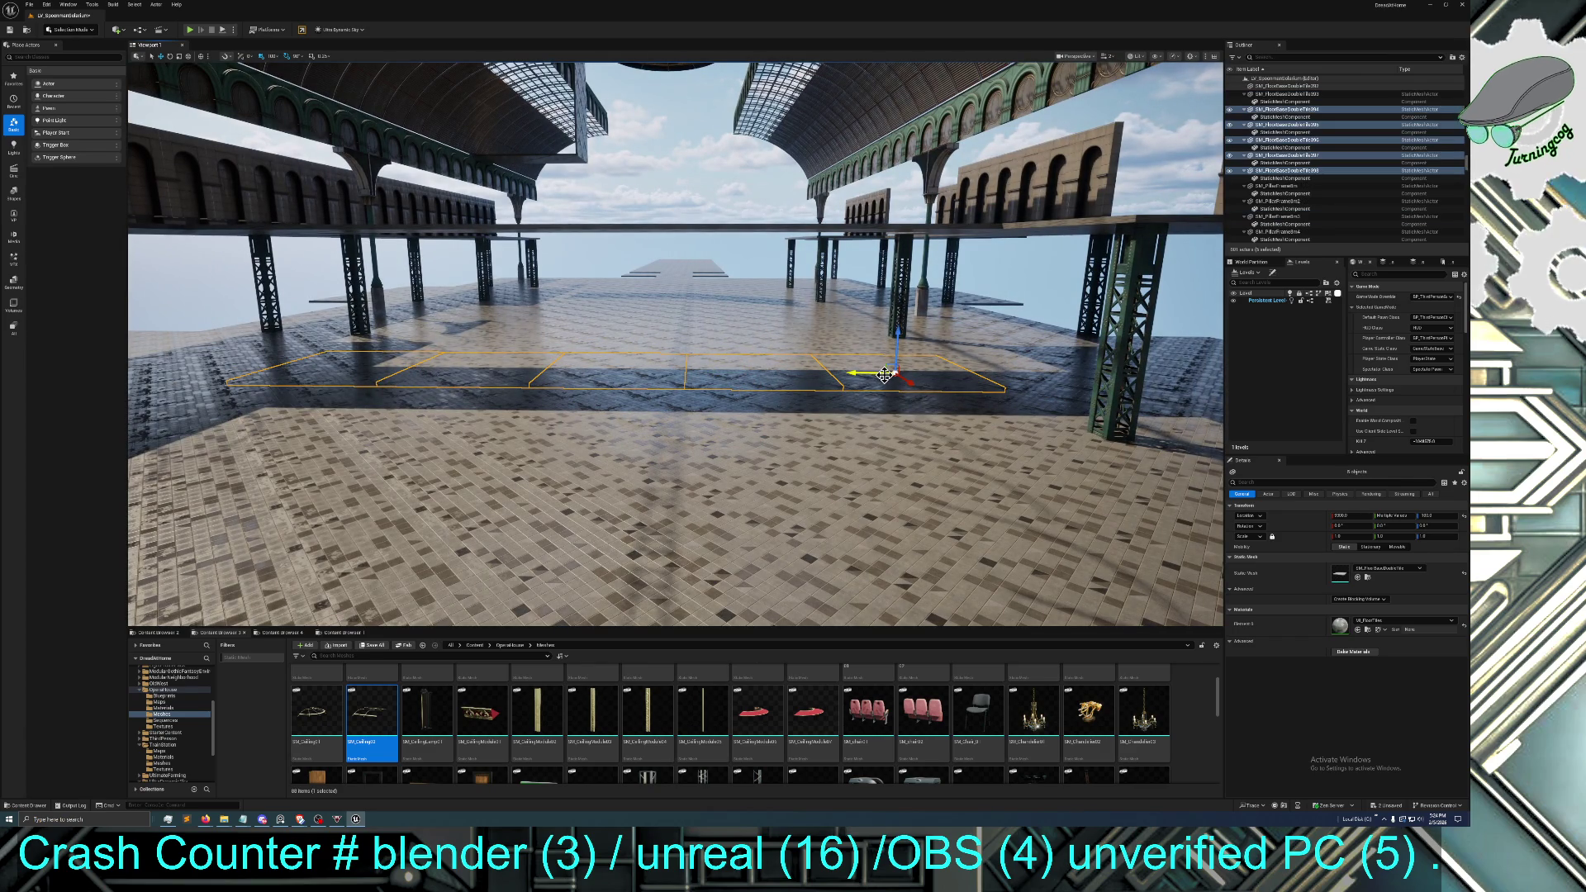
mouse_move(898, 324)
mouse_down()
mouse_move(859, 206)
mouse_move(867, 347)
mouse_move(901, 356)
mouse_move(902, 380)
mouse_move(903, 326)
mouse_up()
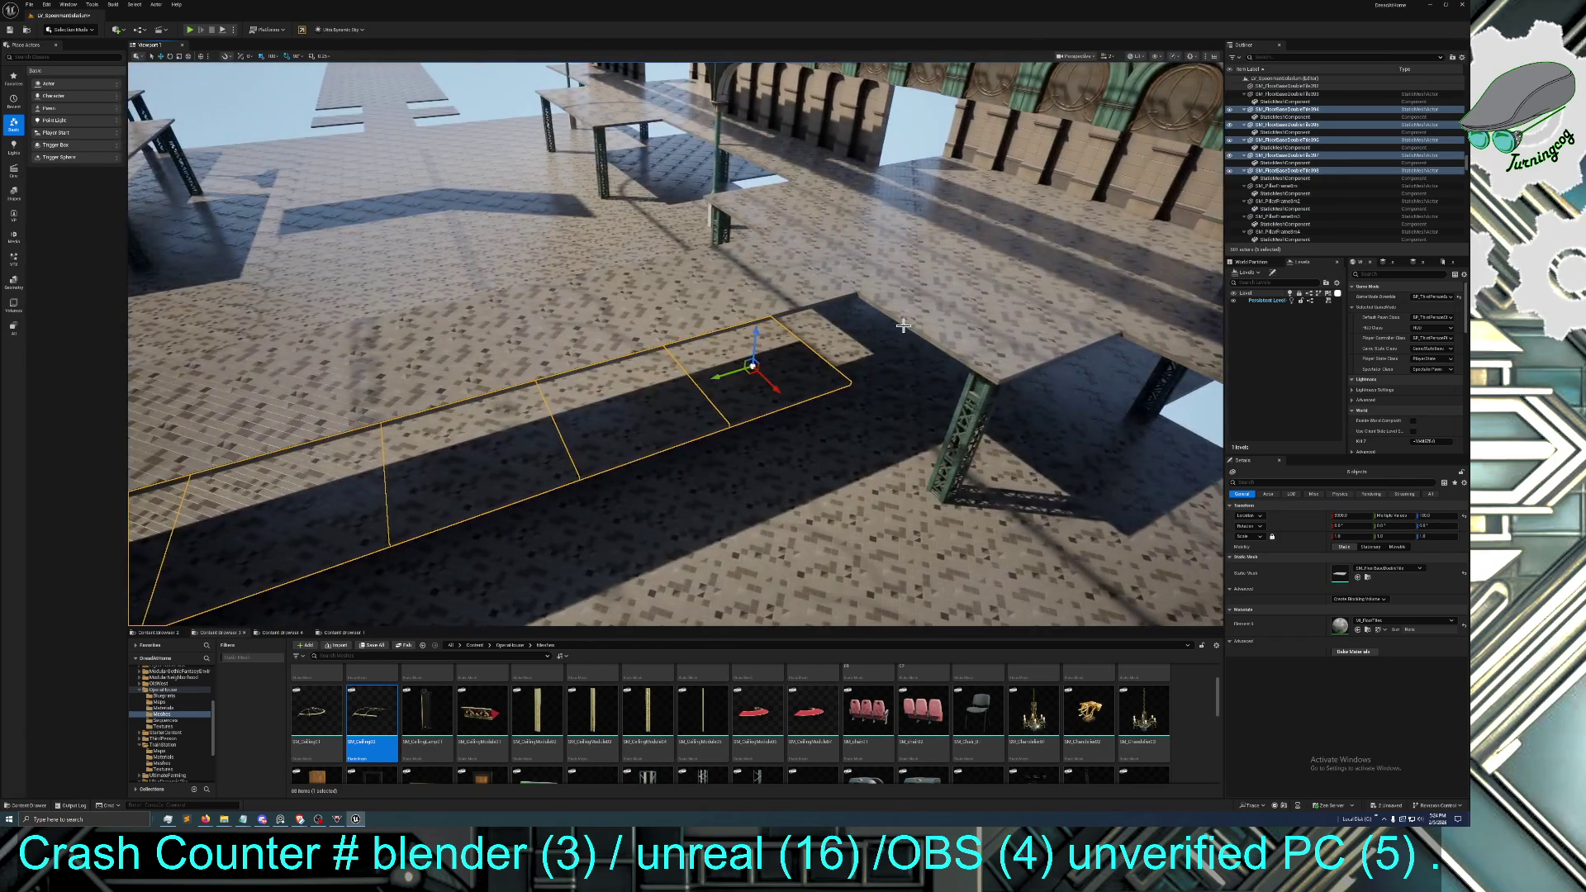
Select the five misplaced raised slabs and delete them
click(761, 280)
ctrl+click(605, 321)
ctrl+click(510, 333)
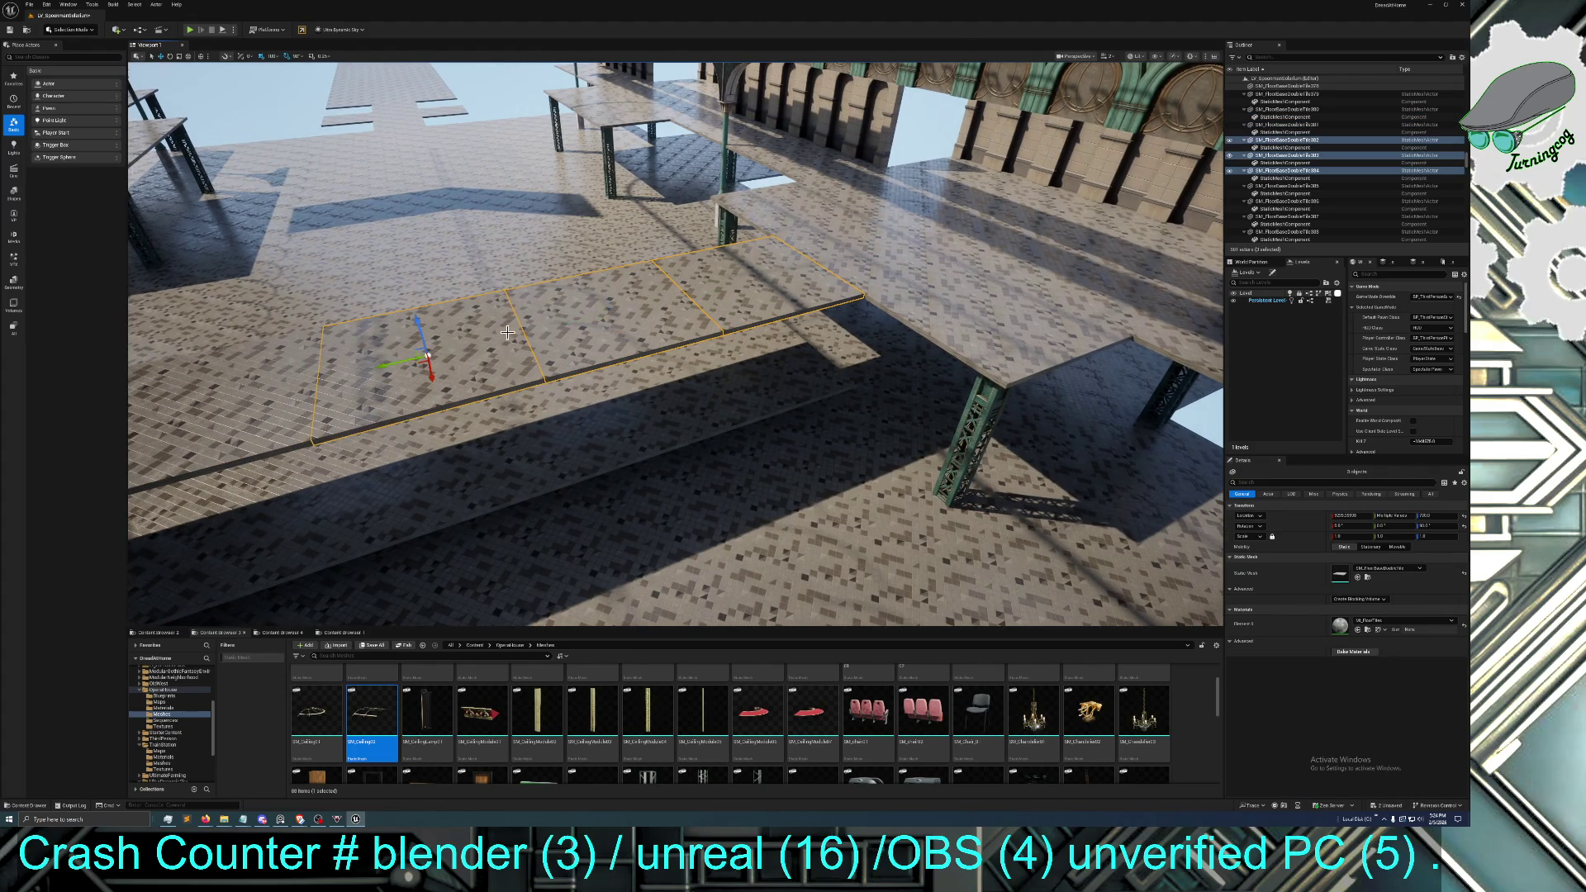
drag(413, 327, 455, 314)
ctrl+click(455, 313)
ctrl+click(340, 308)
key(Delete)
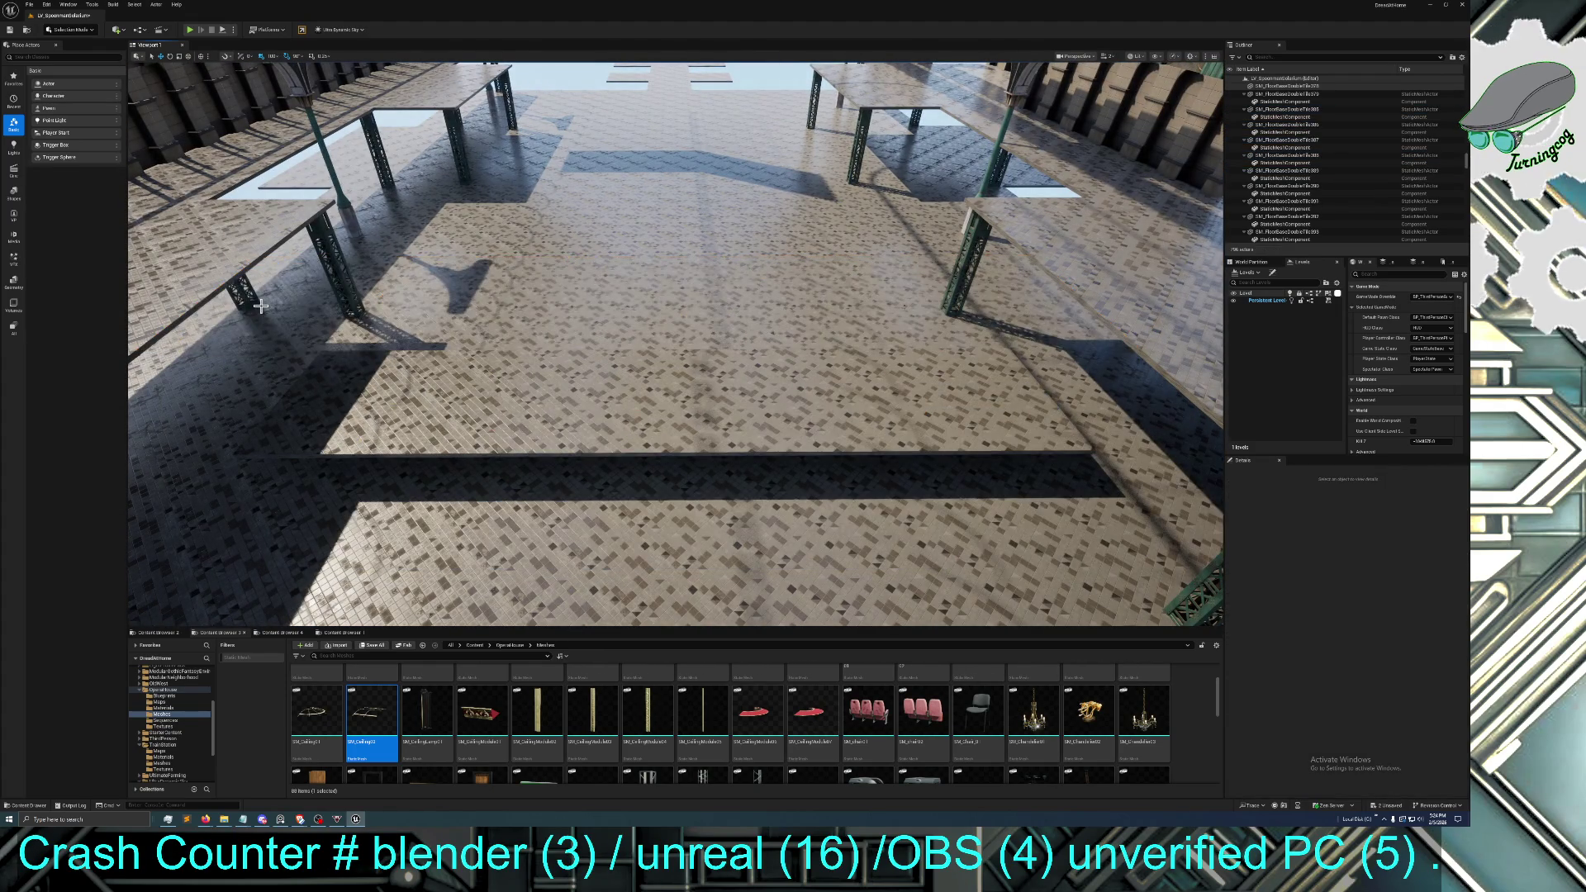
Select a new row of five floor tiles and lift them to platform height
click(360, 392)
ctrl+click(454, 417)
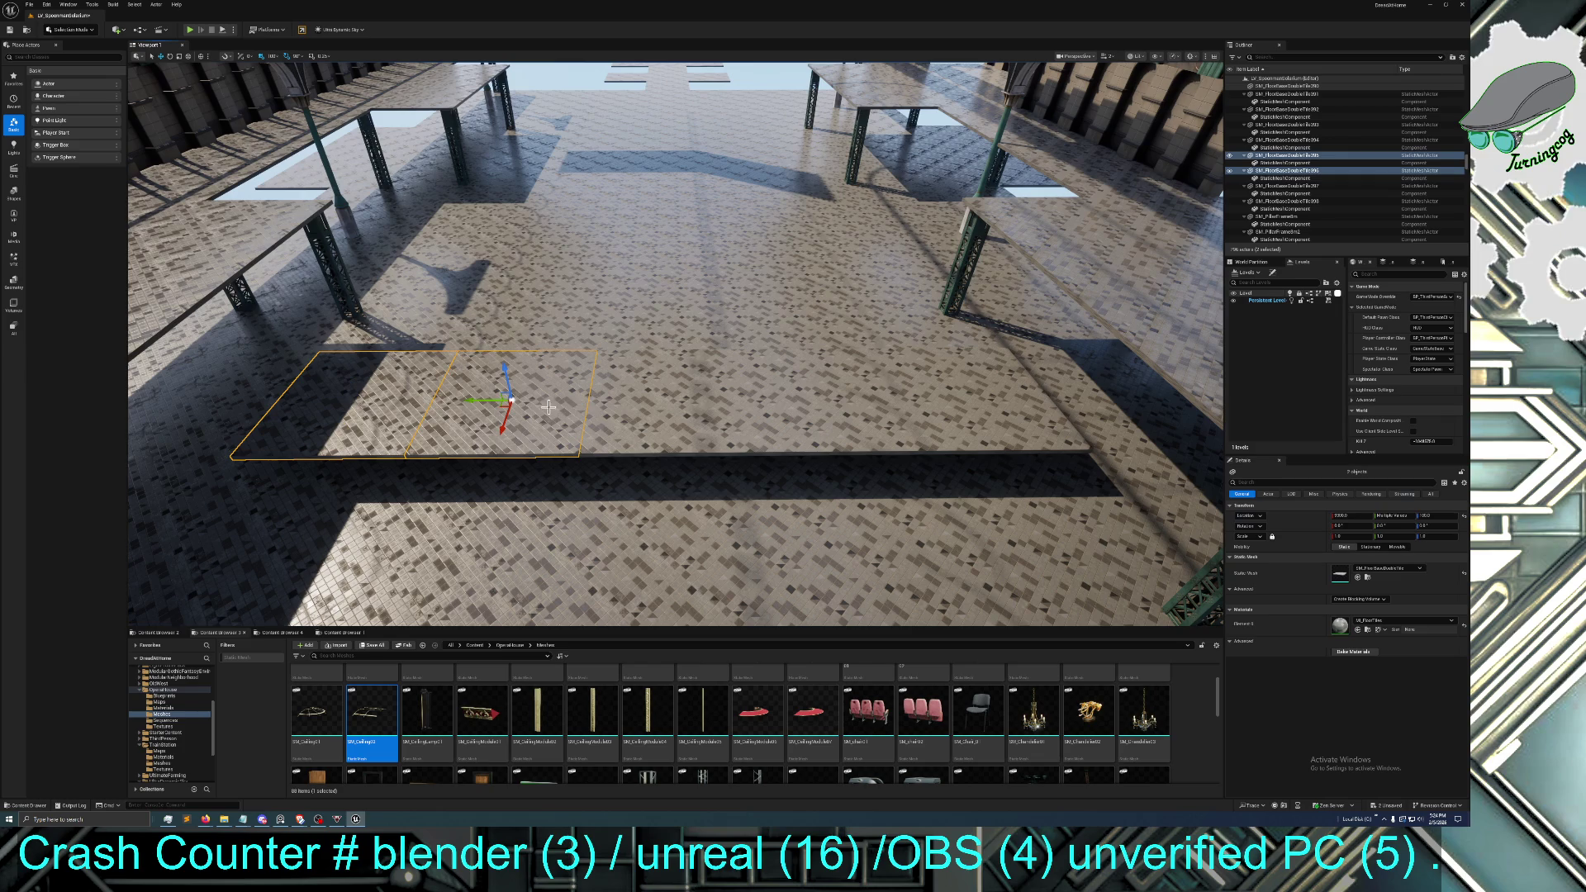
ctrl+click(627, 403)
ctrl+click(813, 398)
ctrl+click(950, 390)
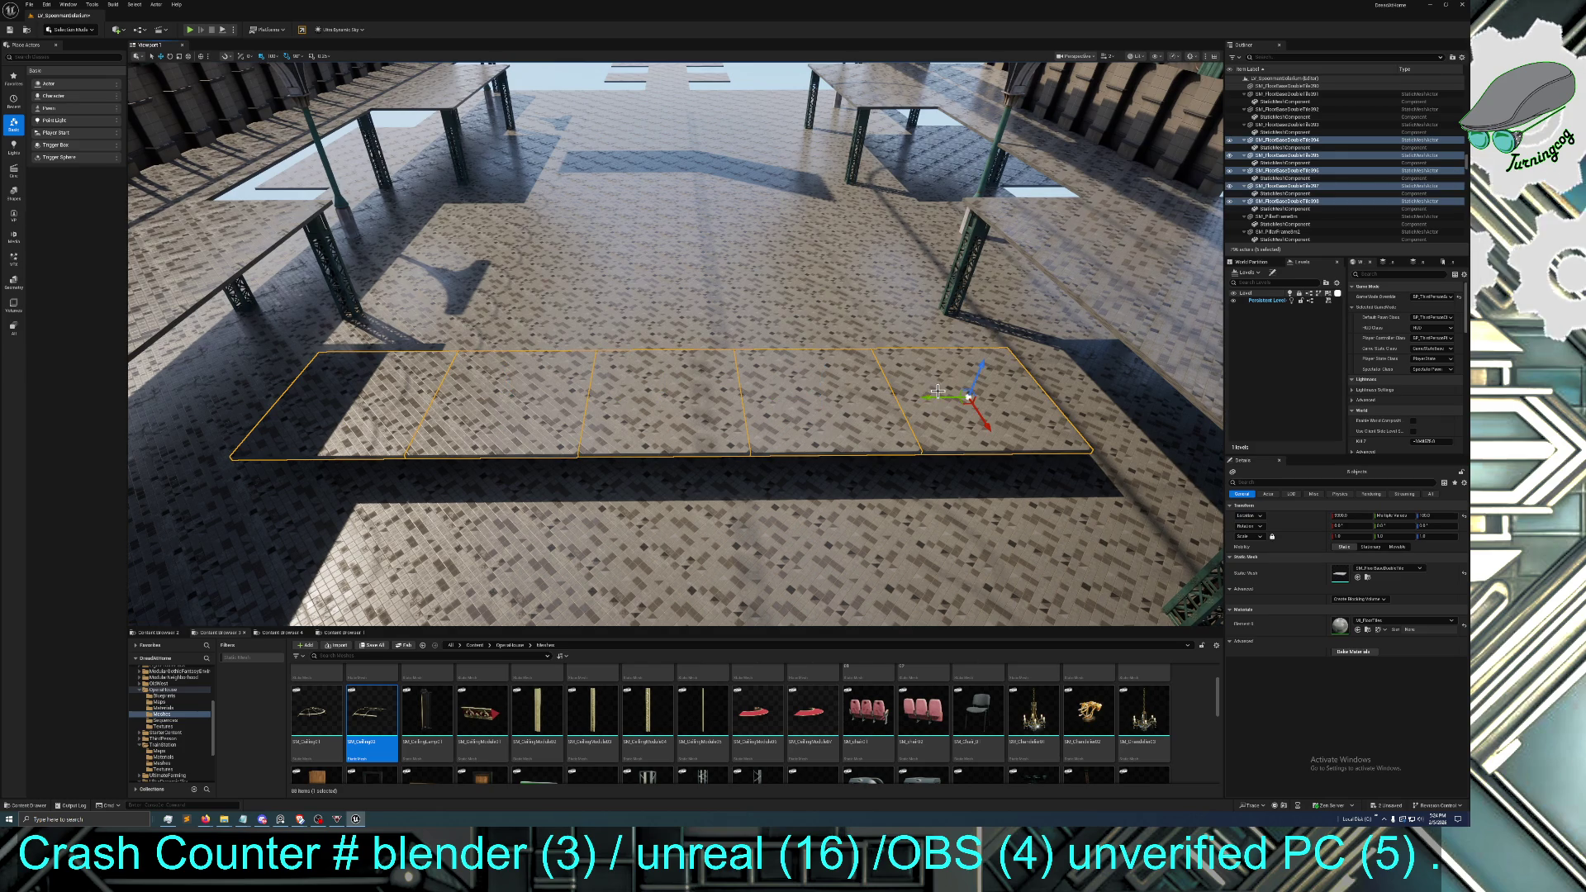
drag(957, 387, 987, 271)
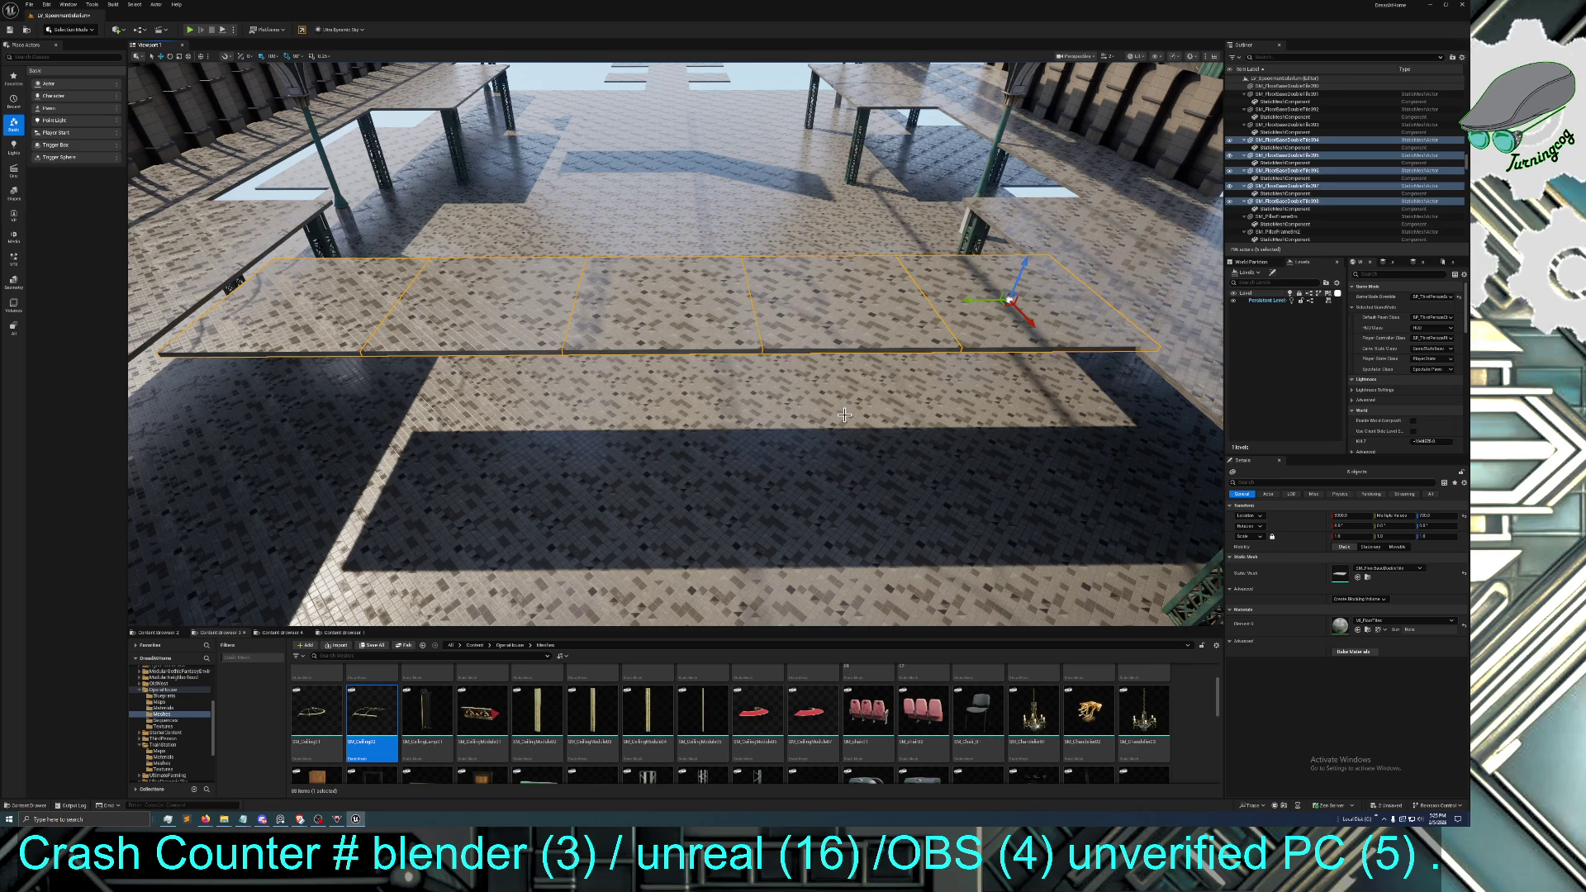
mouse_move(847, 415)
mouse_down()
mouse_move(784, 442)
mouse_move(859, 422)
mouse_move(793, 433)
mouse_move(842, 426)
mouse_move(818, 413)
mouse_move(831, 430)
mouse_up()
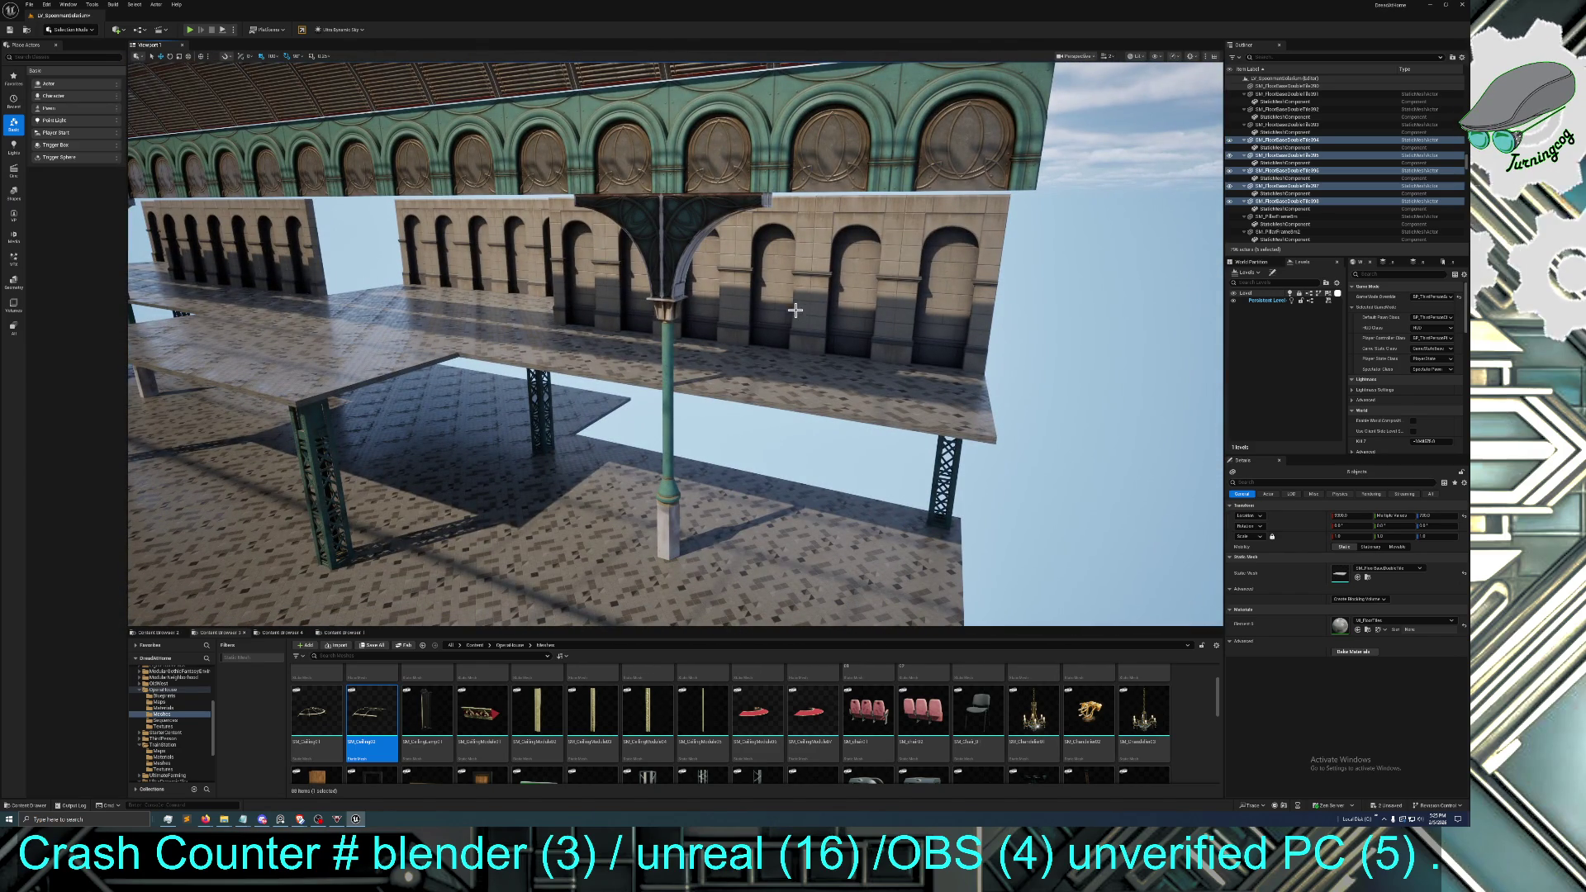
Select the first five pillar supports under the platform, including the dark metal post
click(312, 429)
ctrl+click(536, 380)
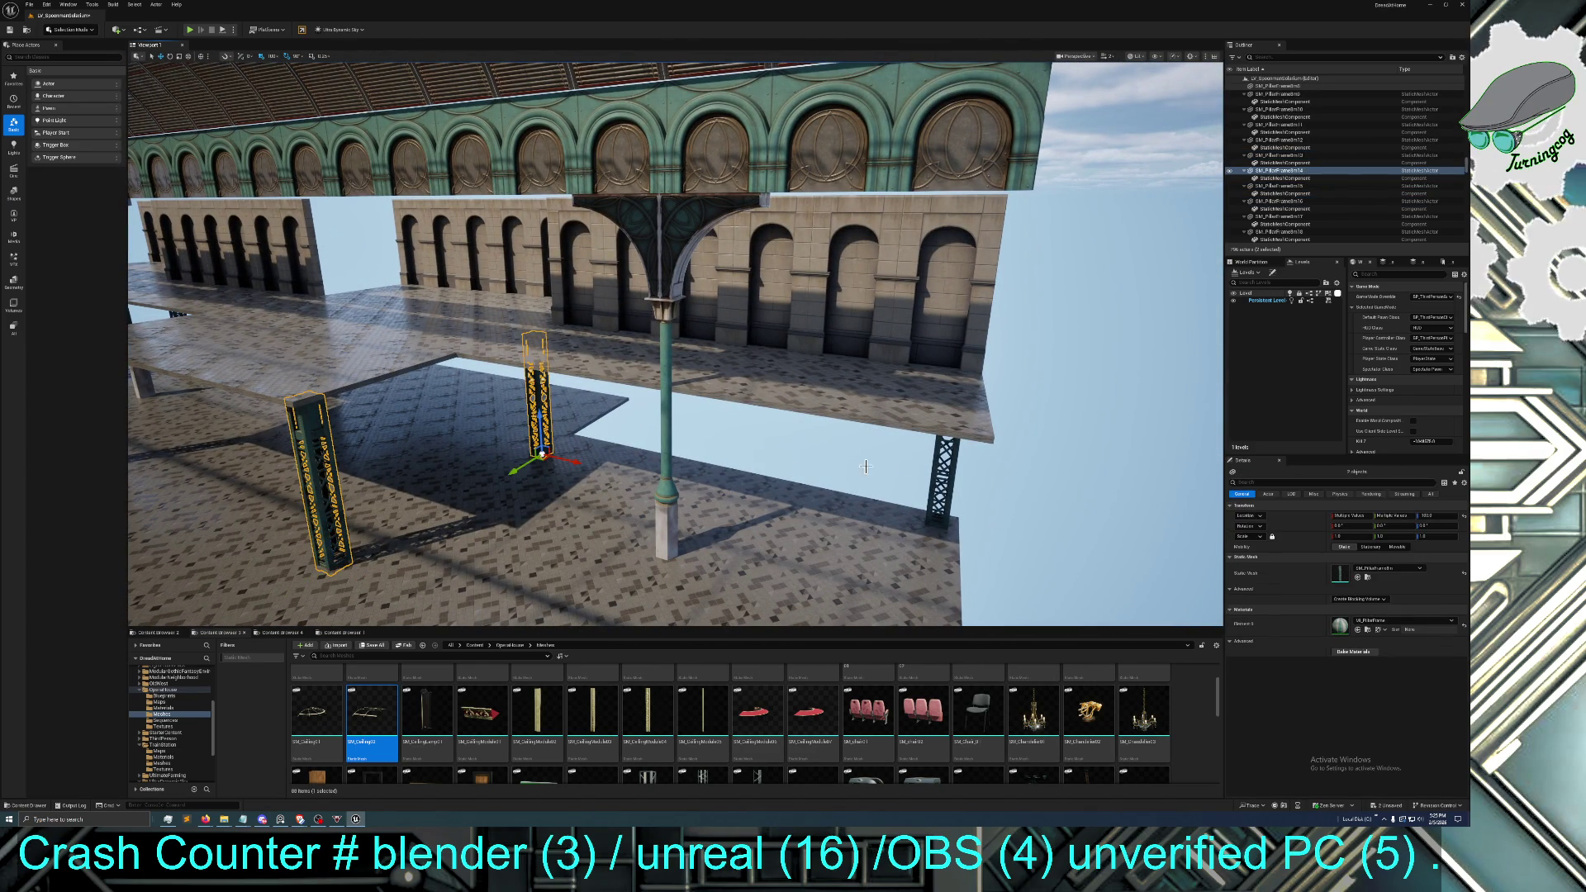
ctrl+click(951, 465)
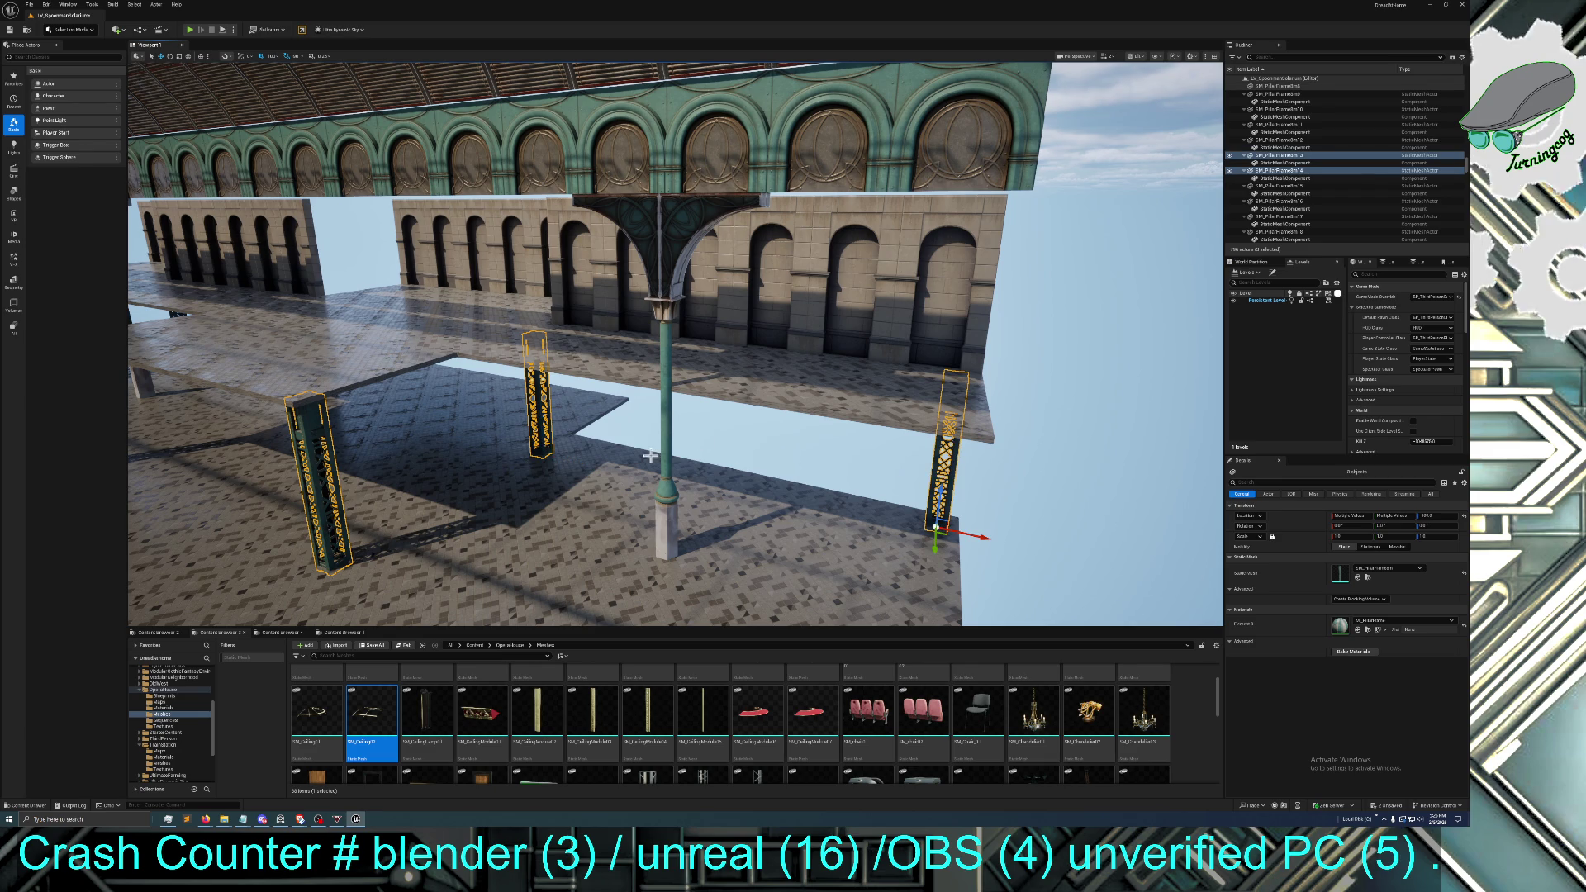
drag(577, 391, 508, 440)
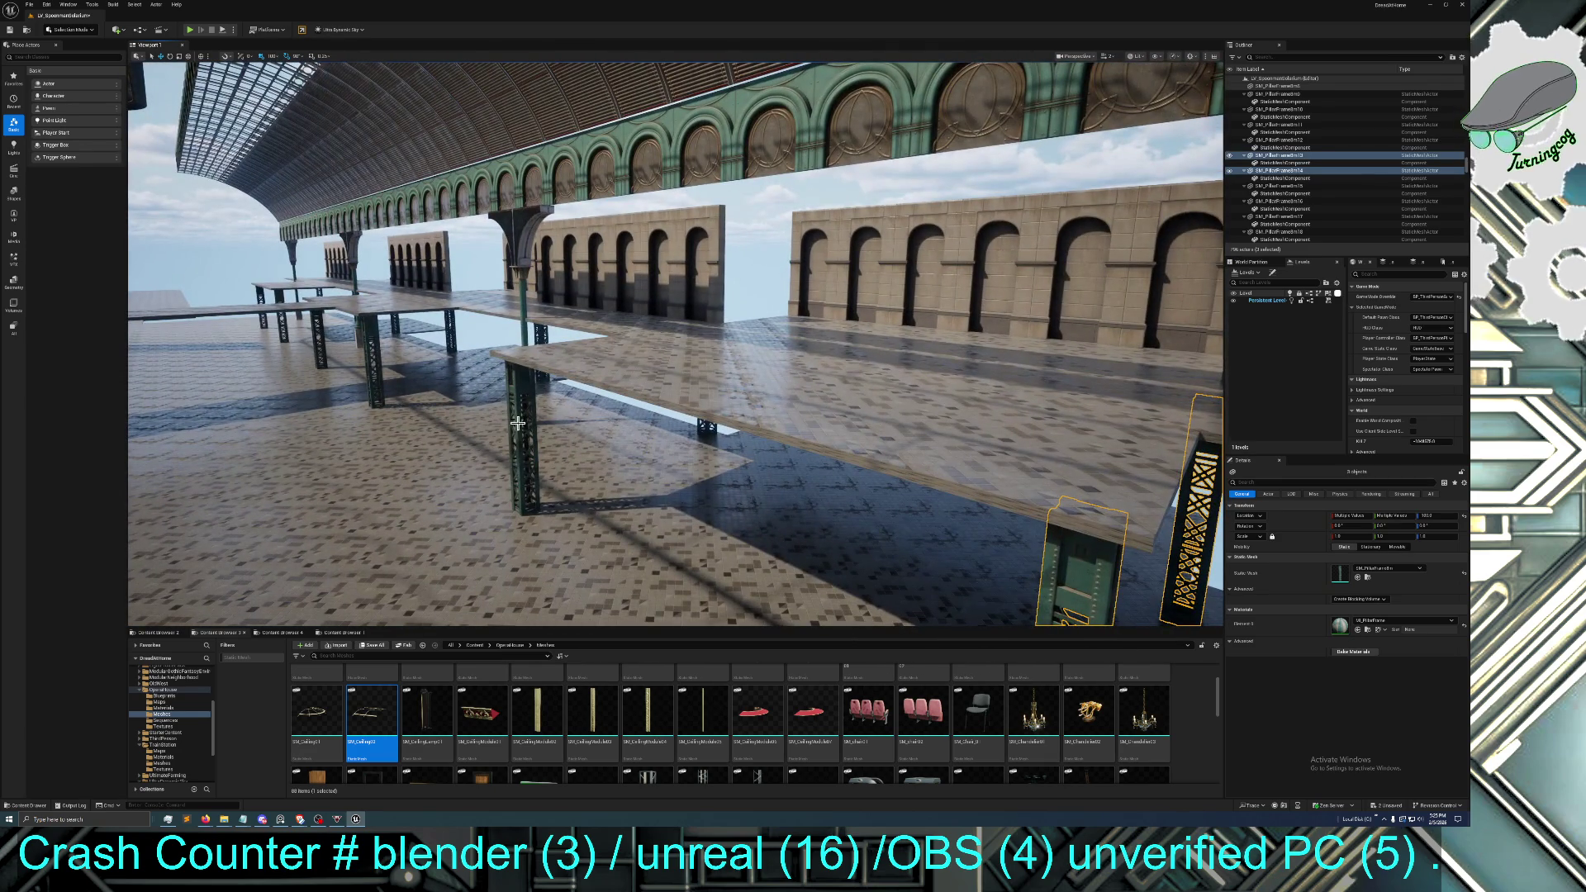
ctrl+click(513, 426)
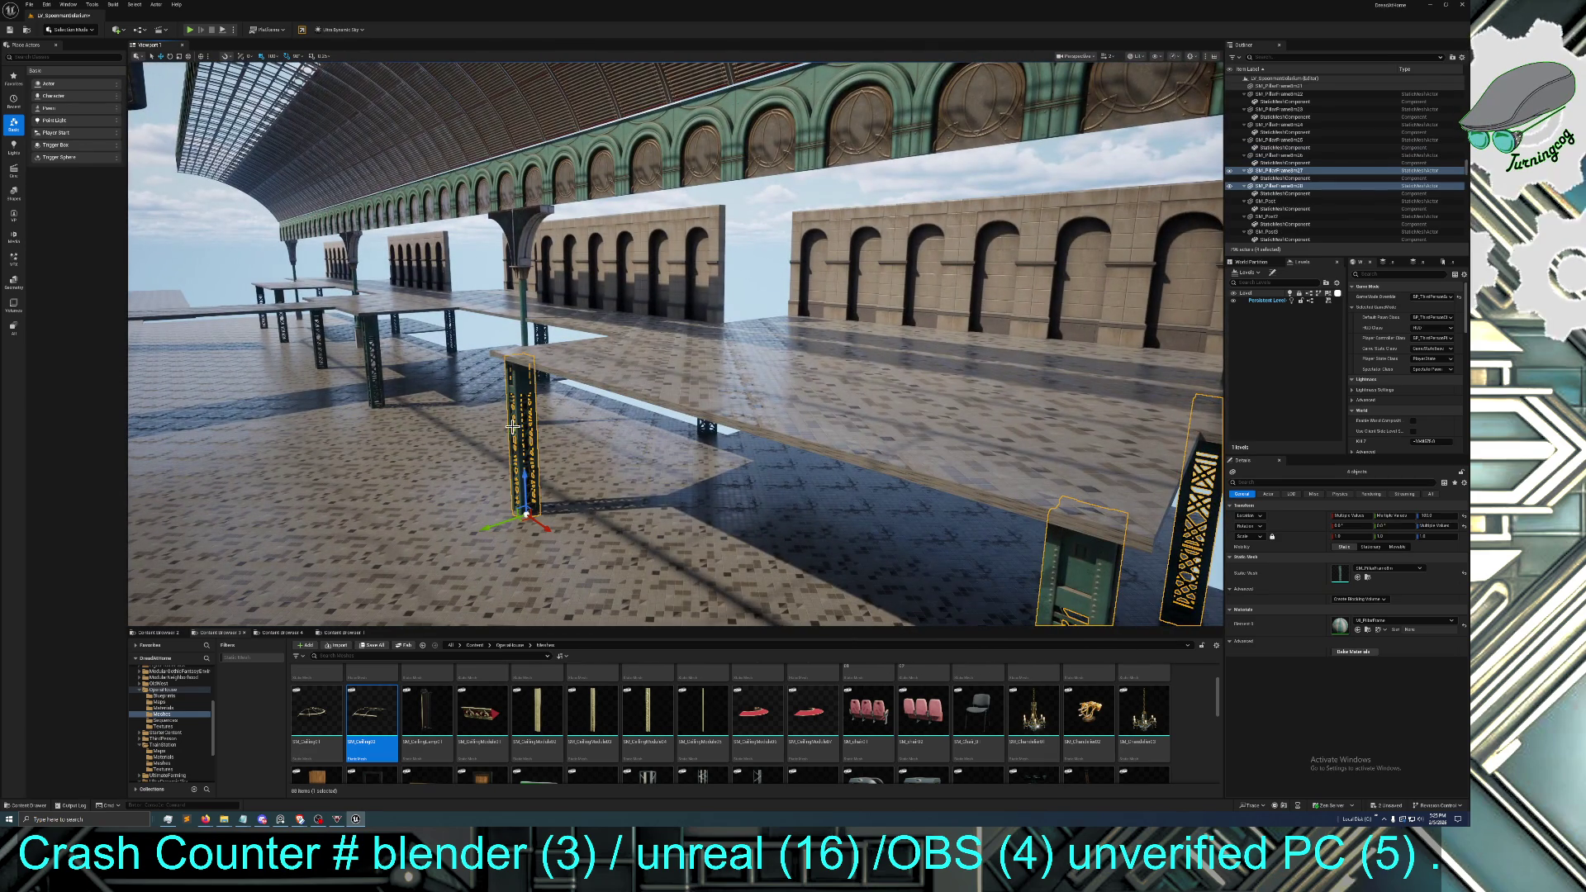
ctrl+click(707, 433)
drag(706, 433, 729, 446)
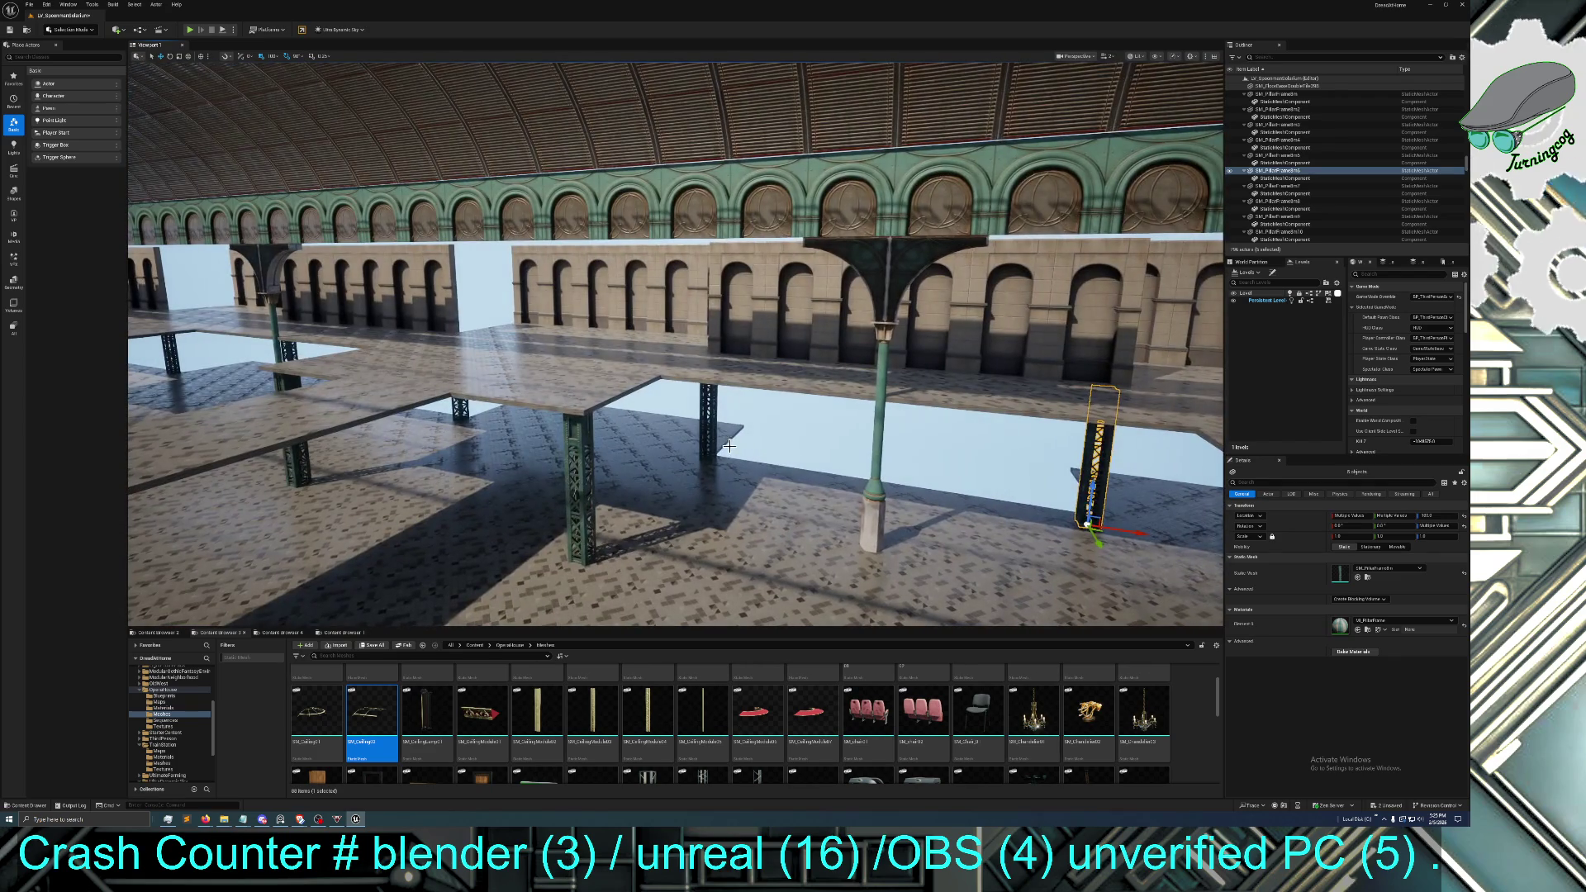
Add seven more pillar supports, bringing the selection to twelve
ctrl+click(713, 436)
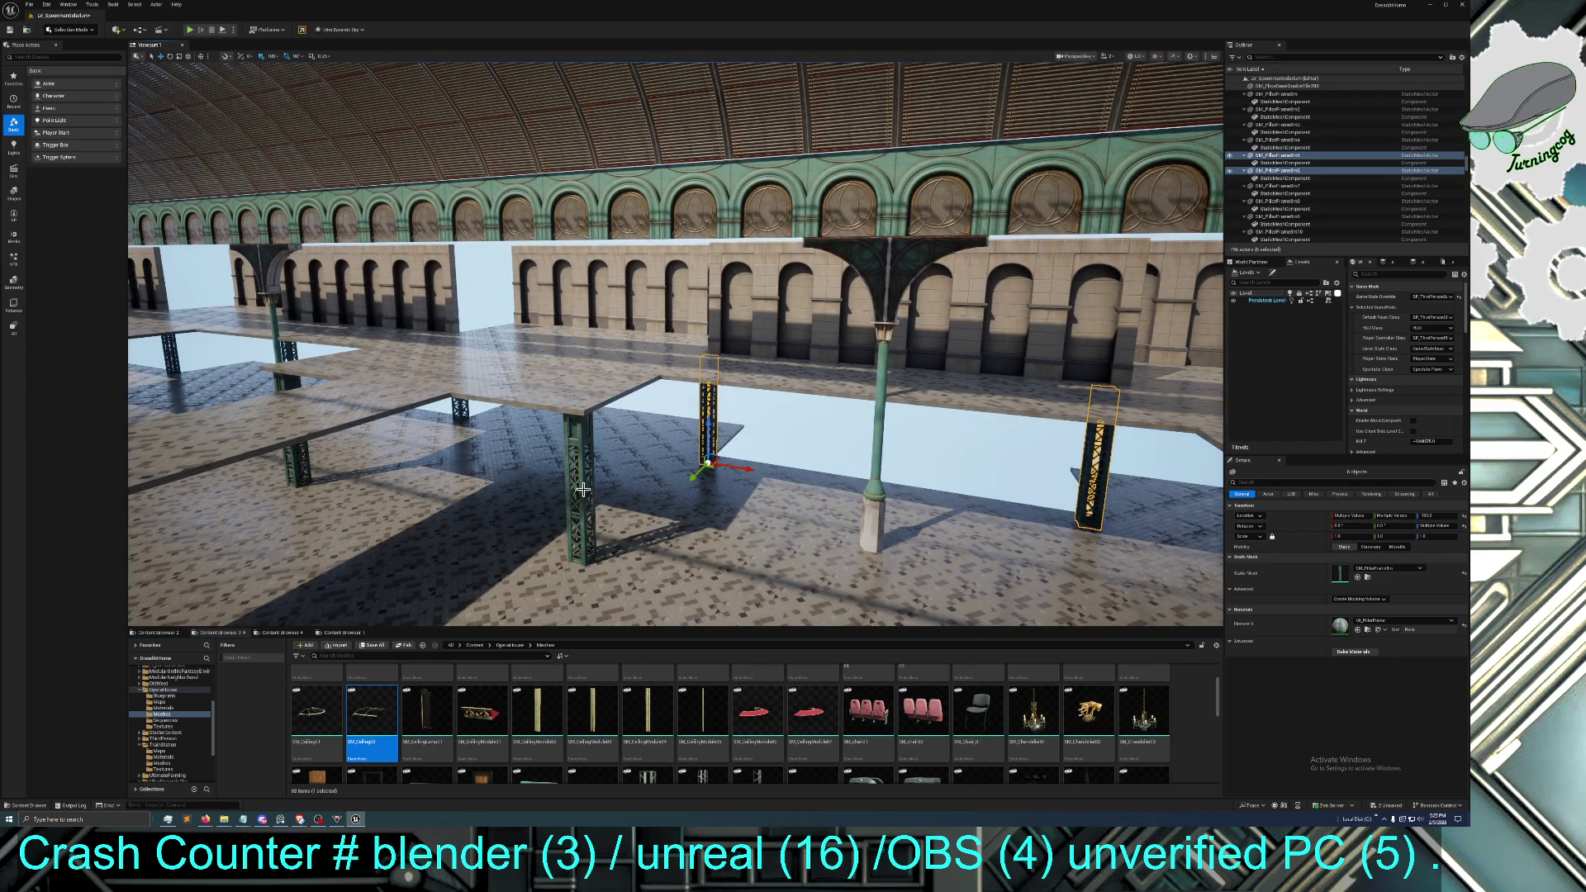
ctrl+click(581, 490)
ctrl+click(465, 419)
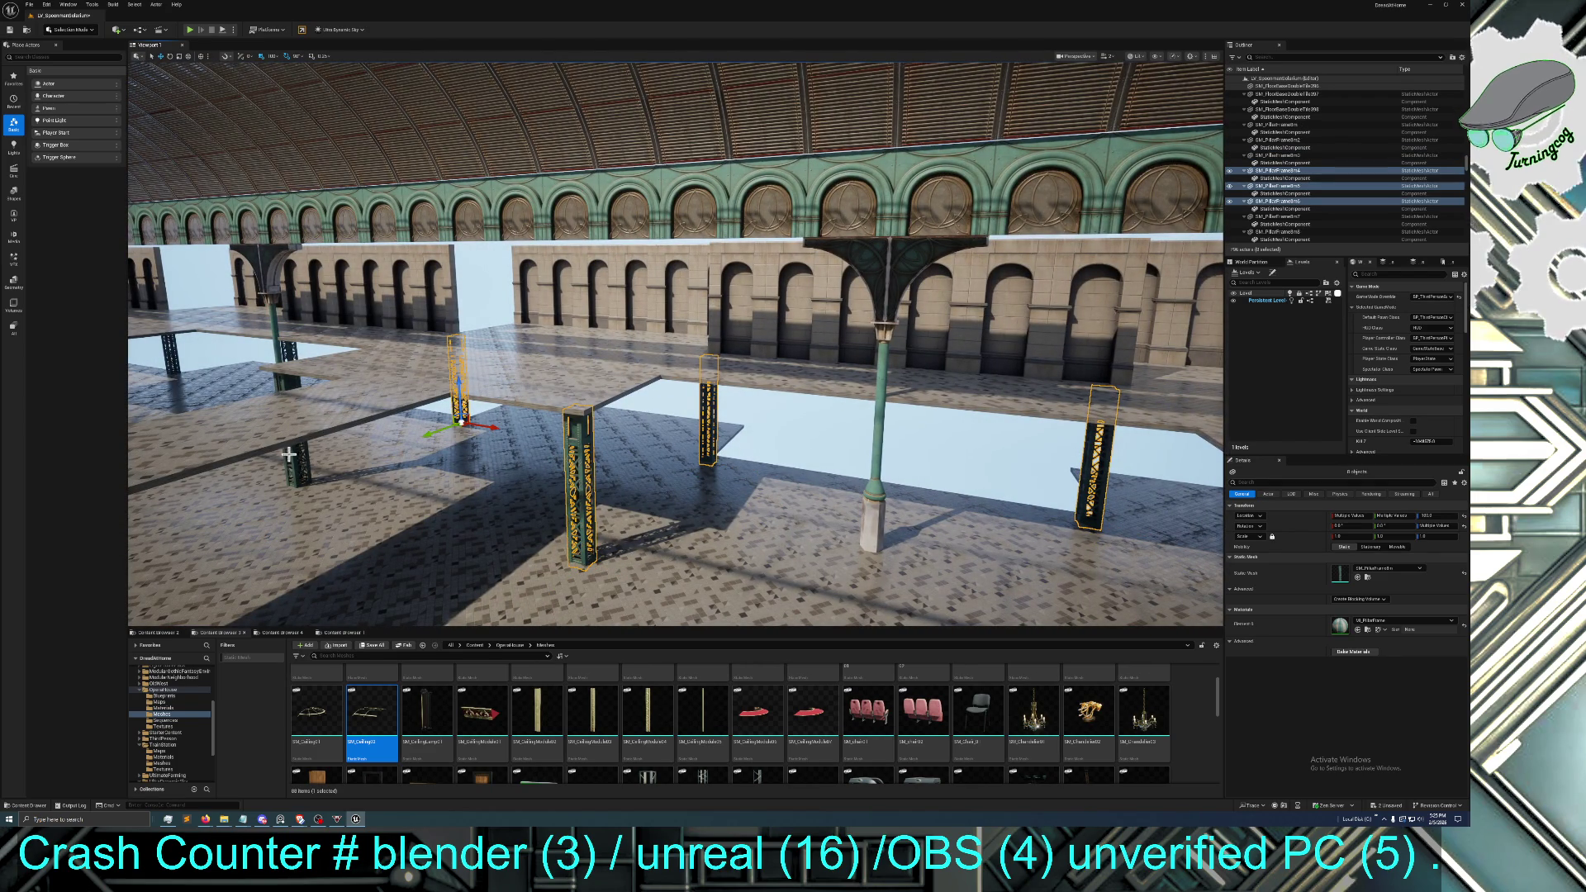
ctrl+click(292, 456)
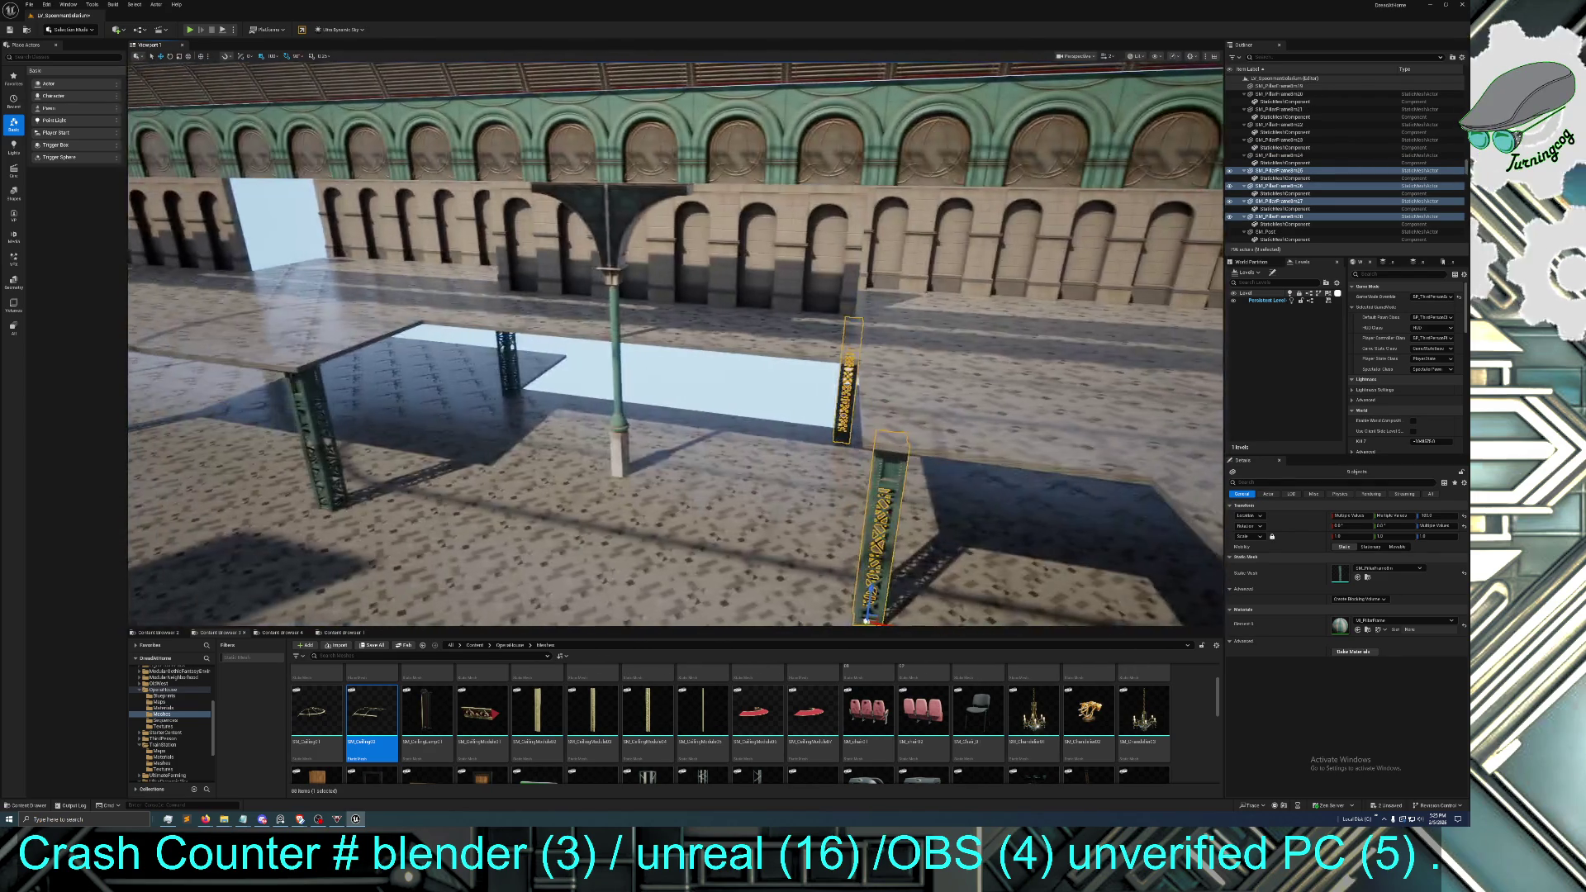
drag(429, 410, 405, 410)
ctrl+click(515, 374)
ctrl+click(329, 457)
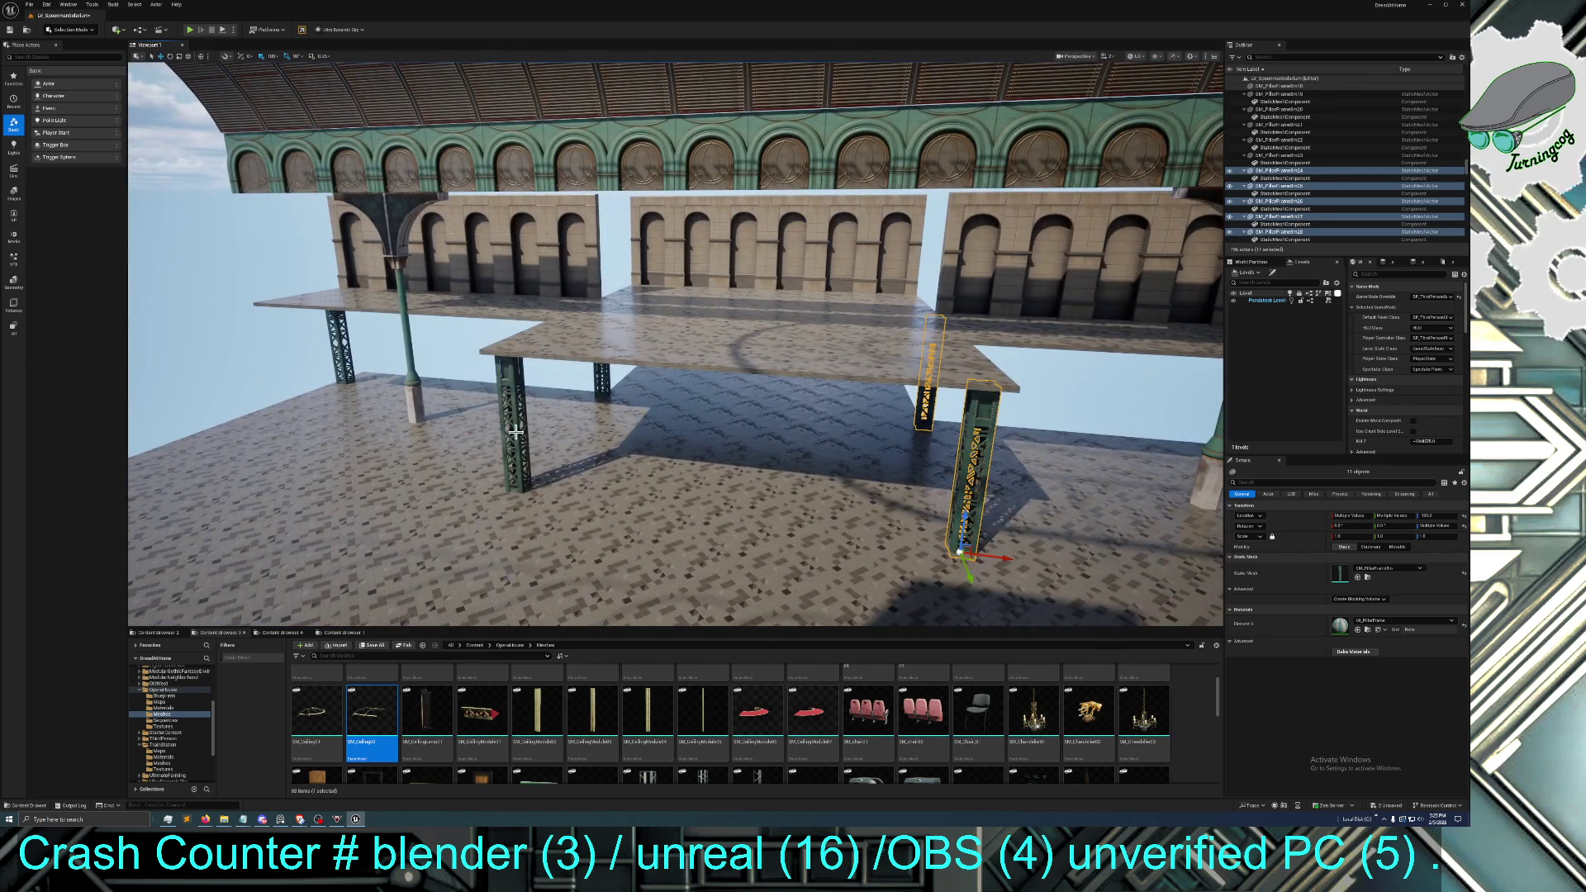
ctrl+click(516, 431)
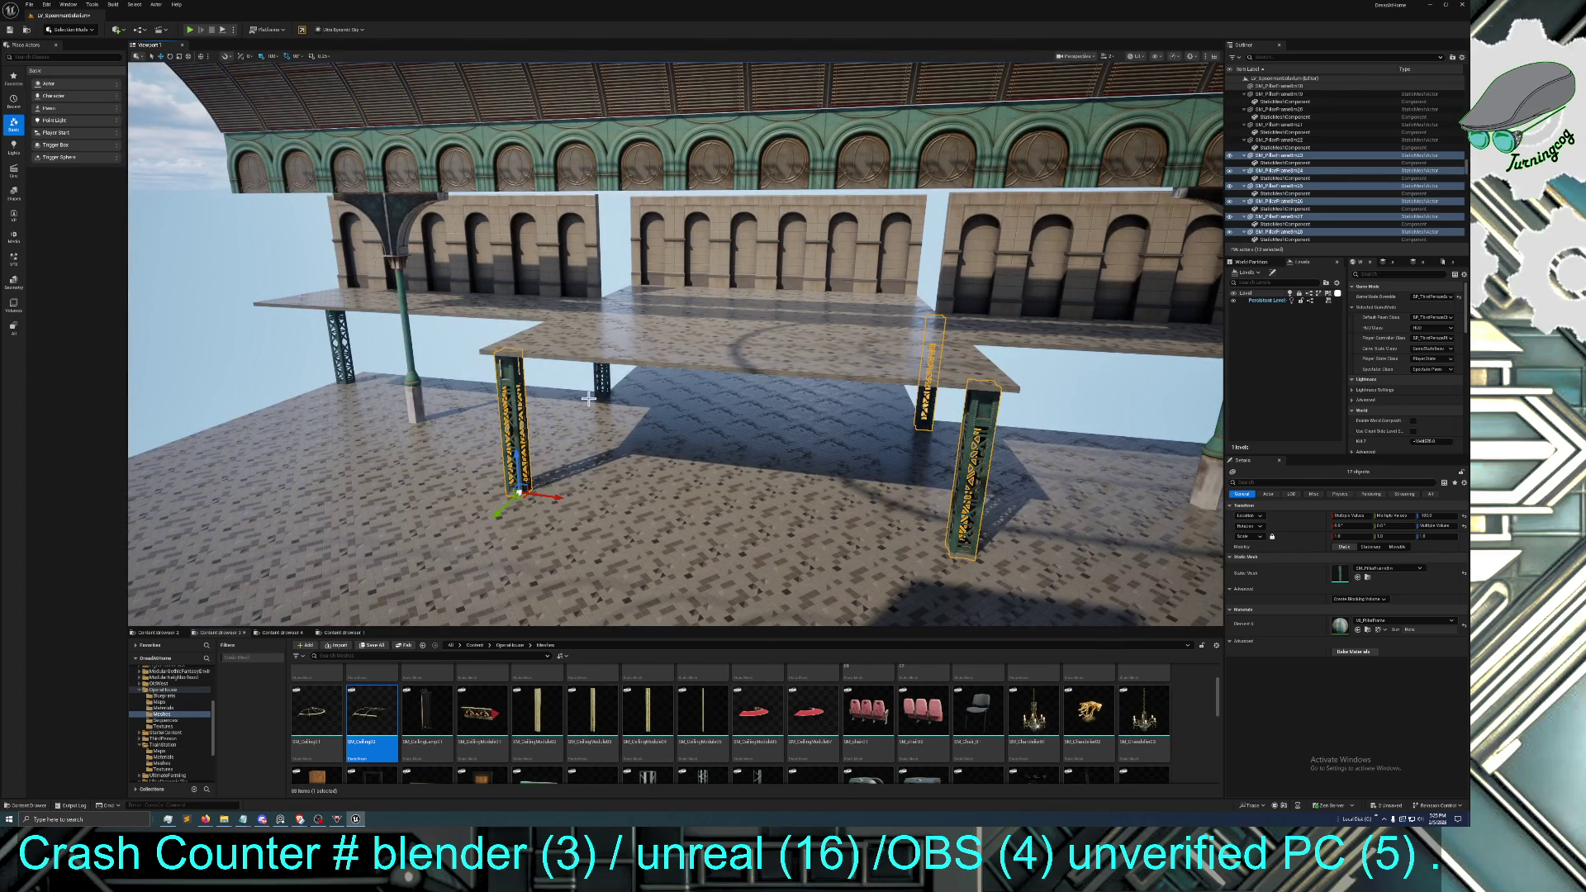